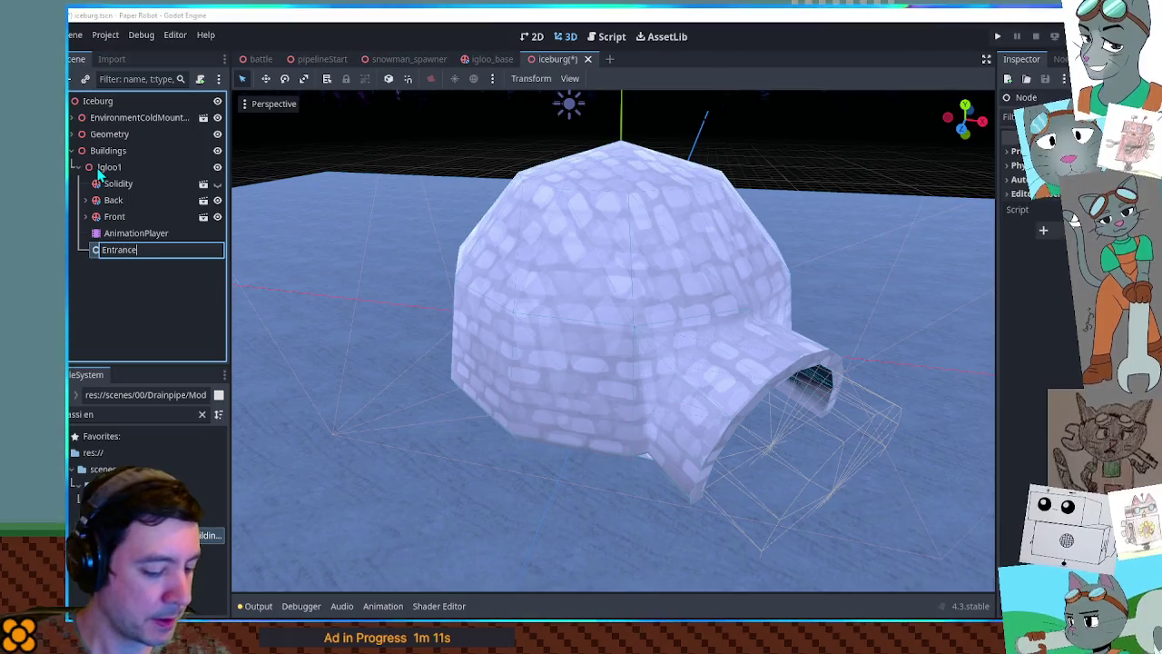
- Confirm the EntranceHandler name, attach the entrance script to it, and add a CameraFocus Node3D under Igloo1
key(Return)
mouse_move(199, 534)
mouse_down()
mouse_move(136, 218)
mouse_move(135, 254)
mouse_up()
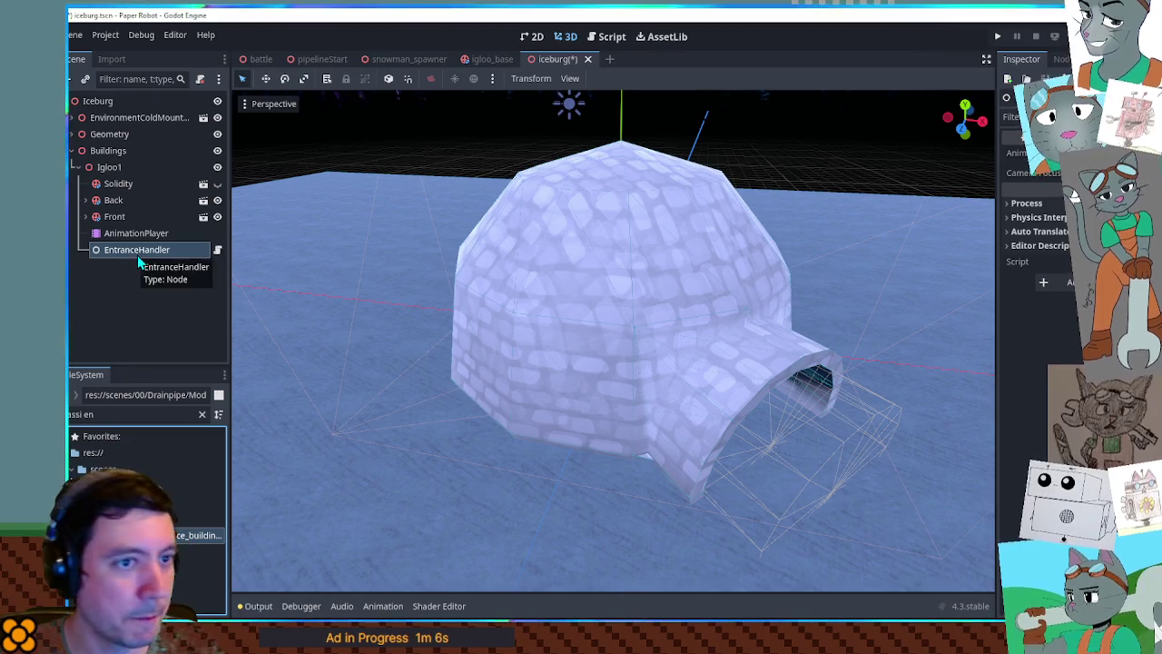
click(111, 169)
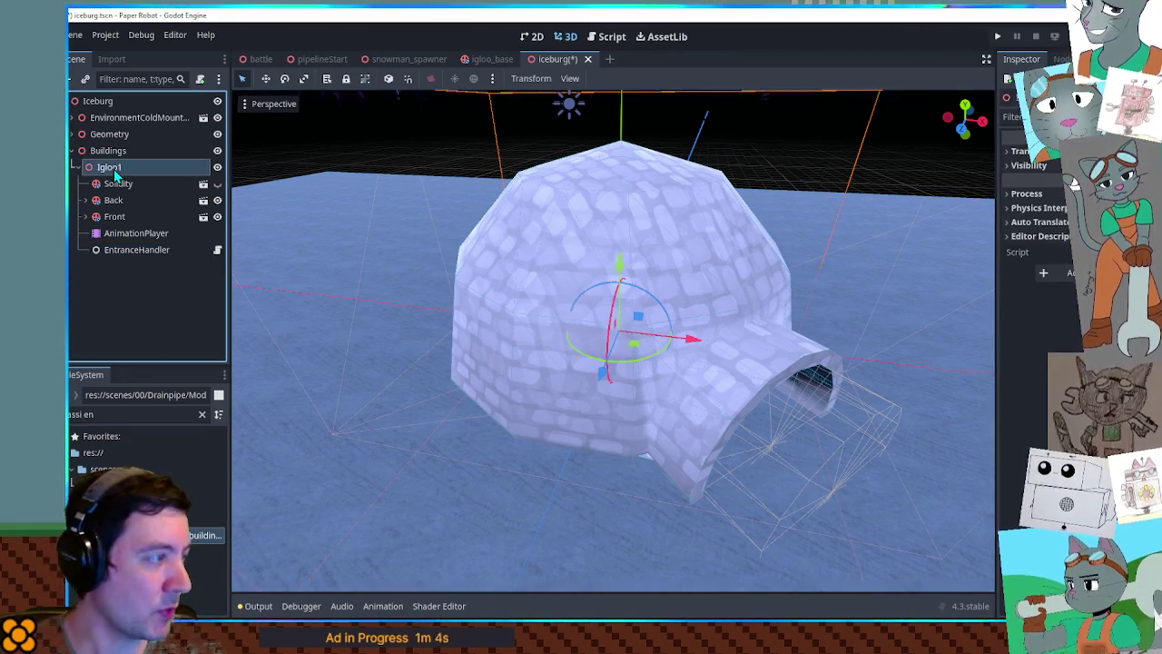
key(ctrl+a)
key(Return)
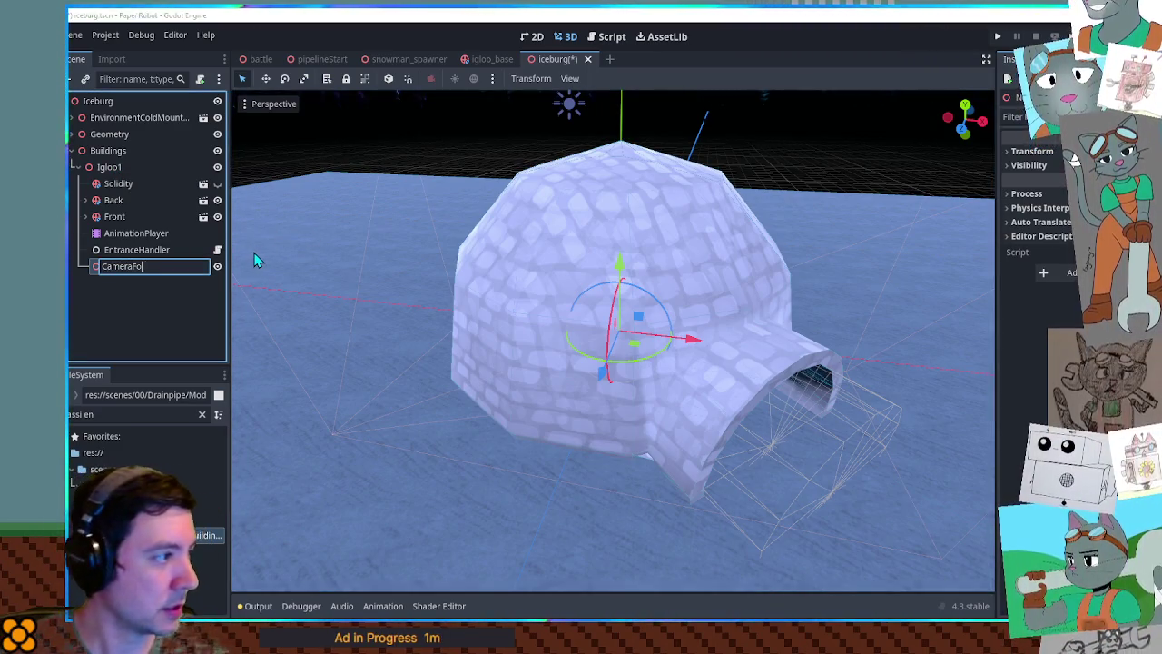
key(Return)
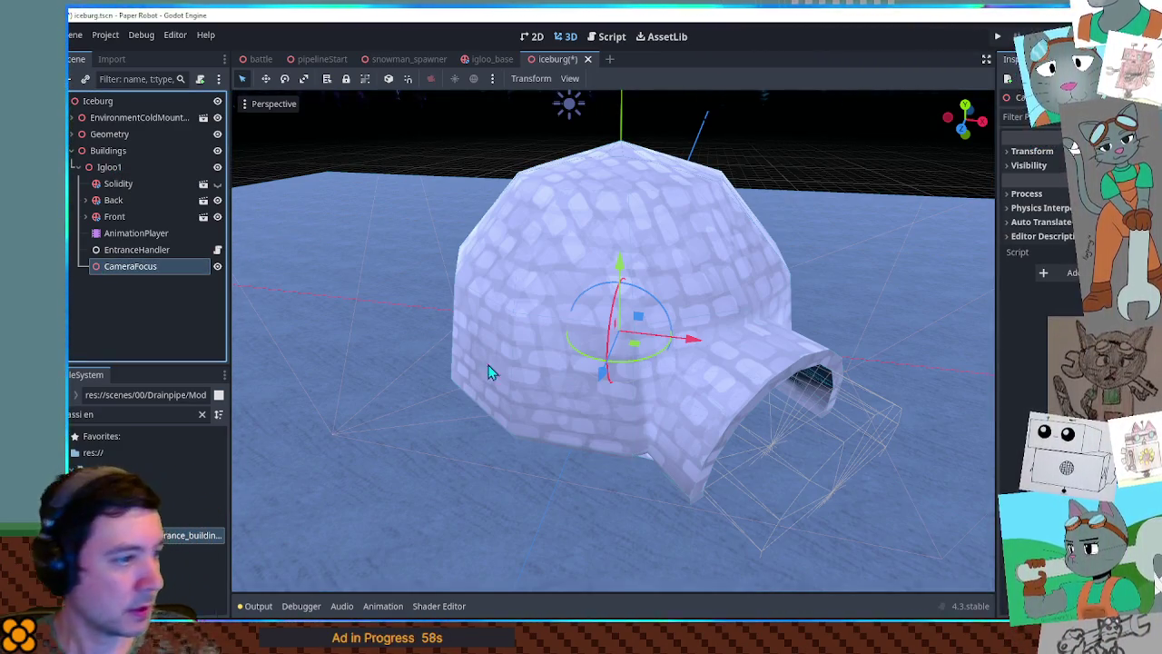
- Assign AnimationPlayer to EntranceHandler's animation property and add an Area3D child under Igloo1
scroll(444, 344, up, 10)
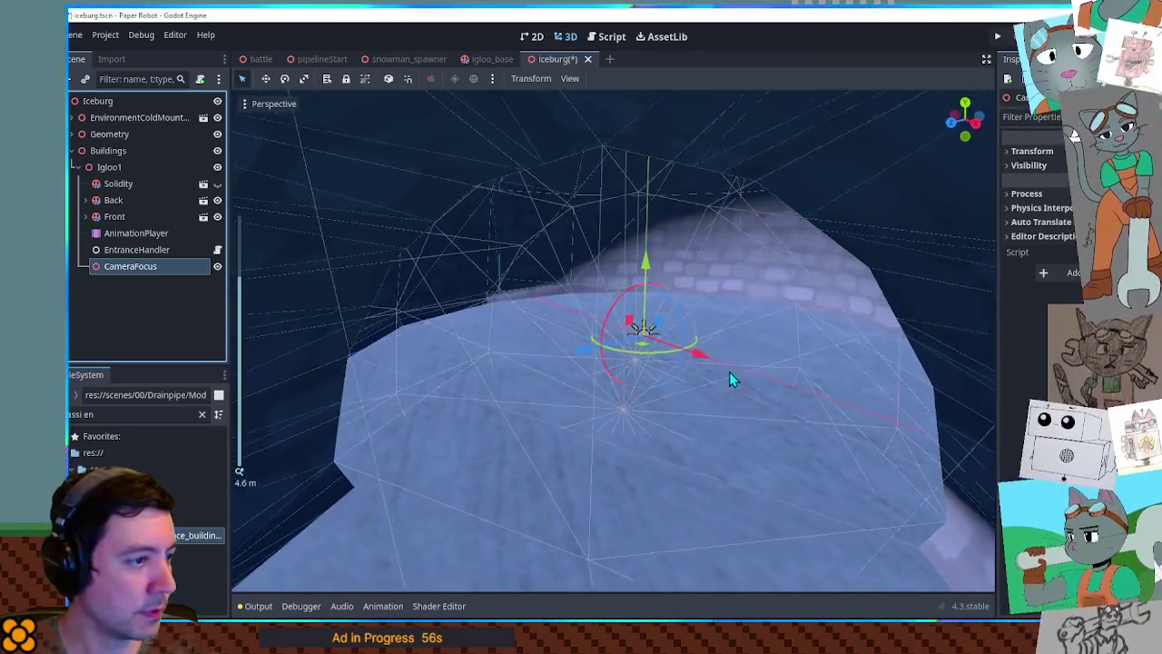
scroll(729, 371, up, 3)
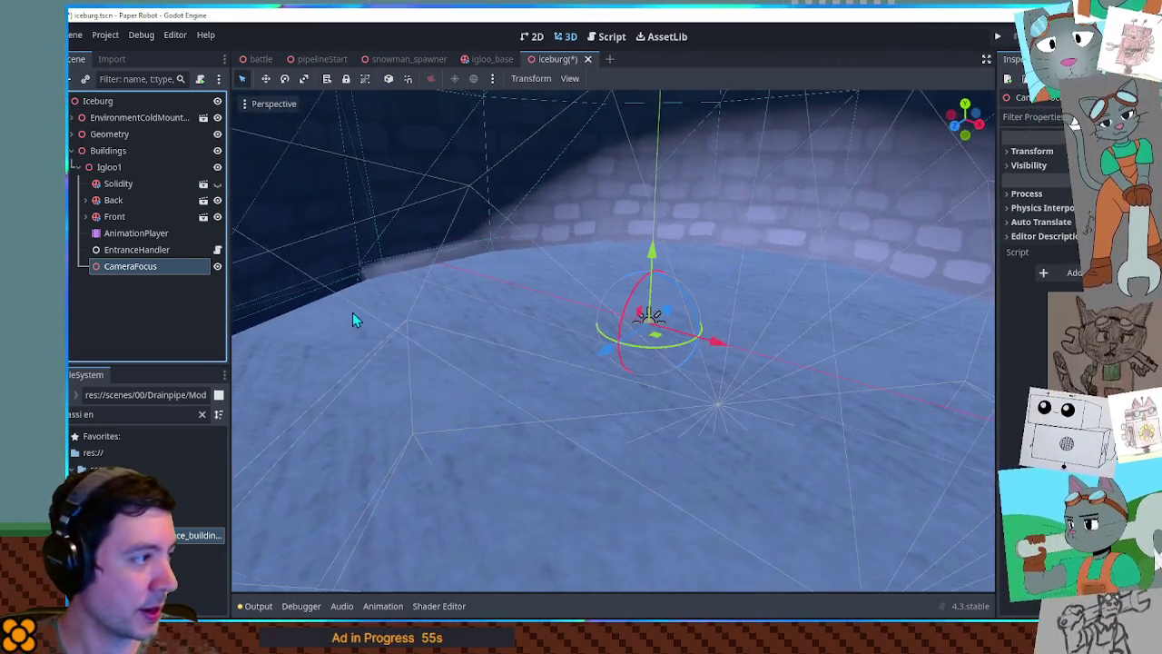
scroll(355, 314, down, 5)
click(128, 252)
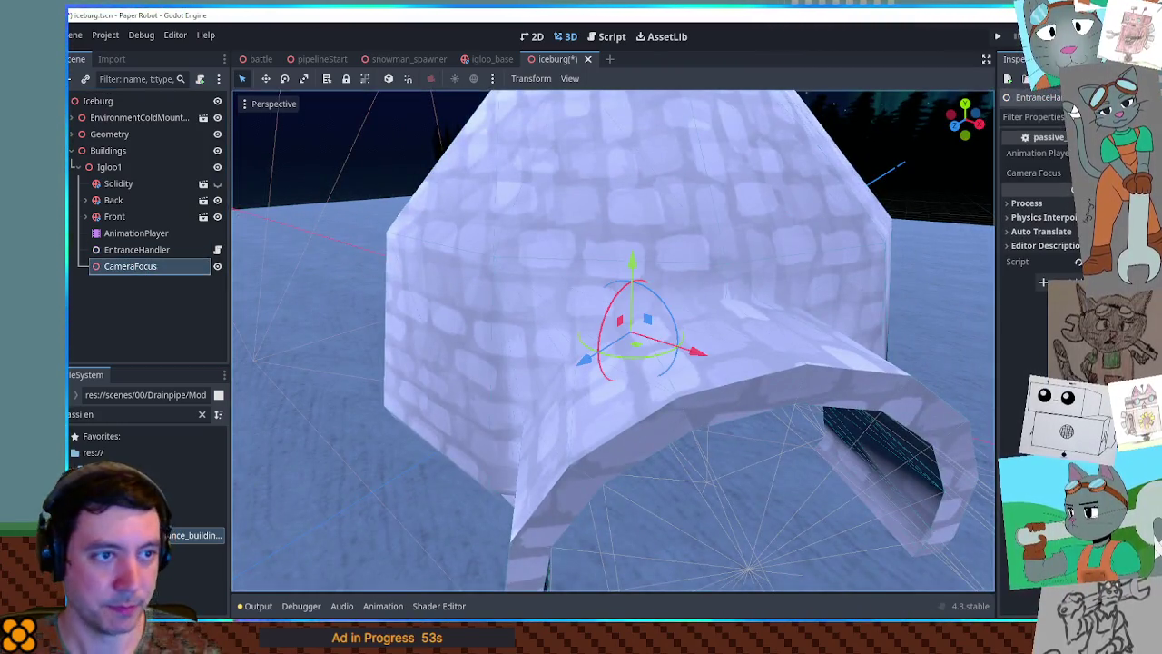
drag(125, 238, 839, 215)
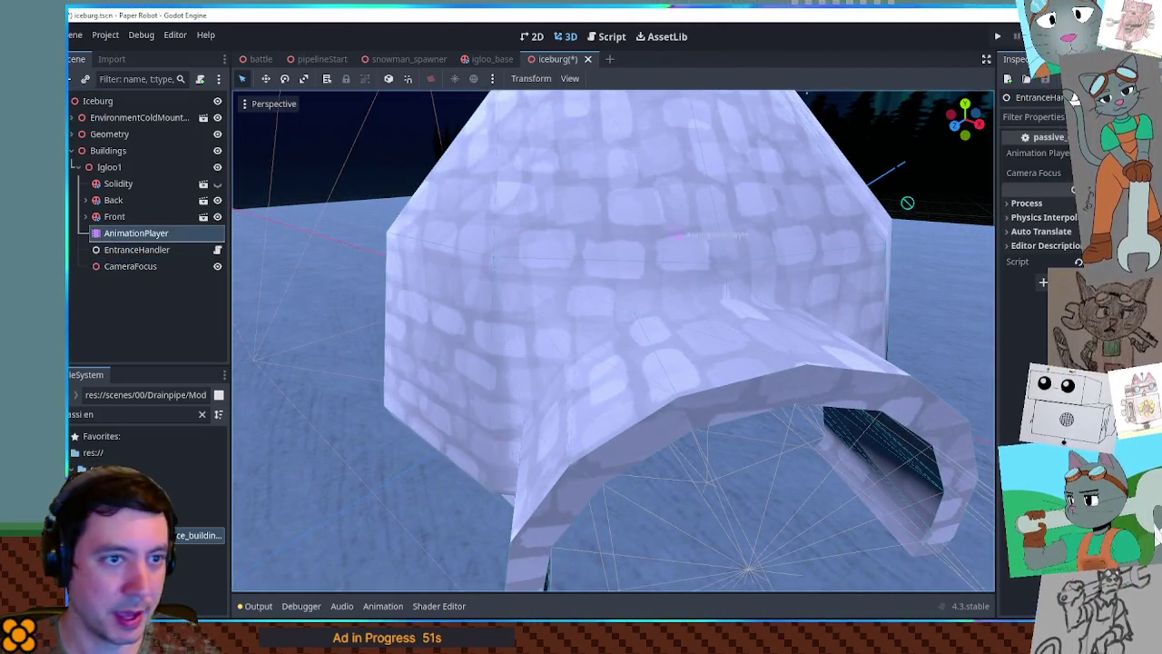
scroll(695, 330, down, 5)
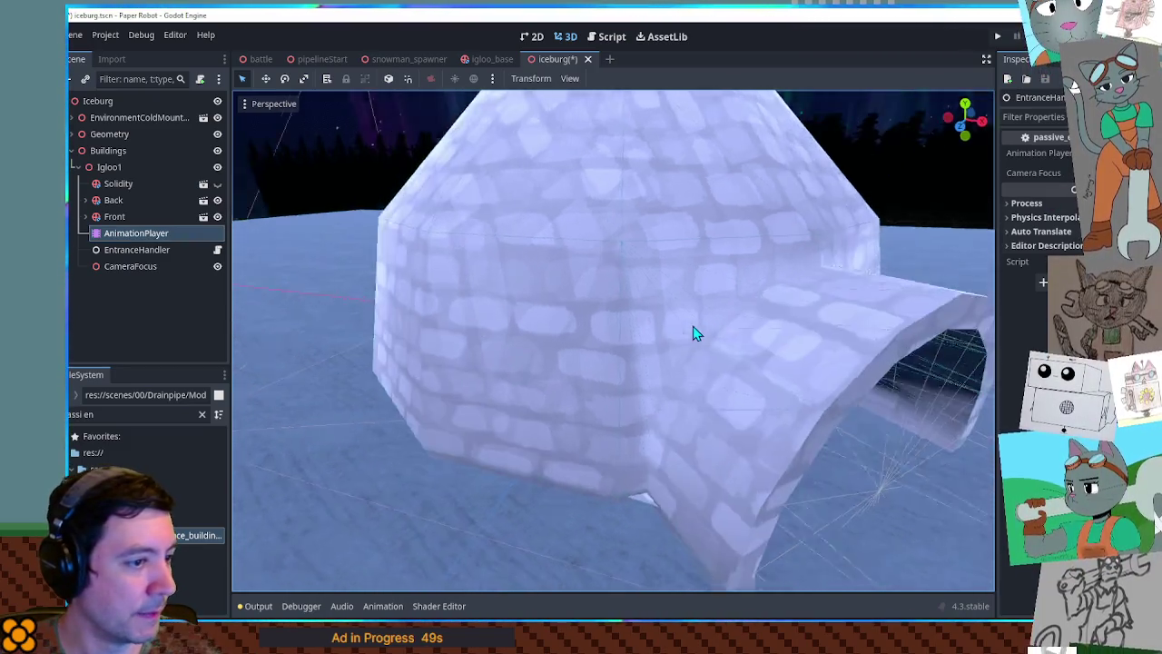
click(142, 253)
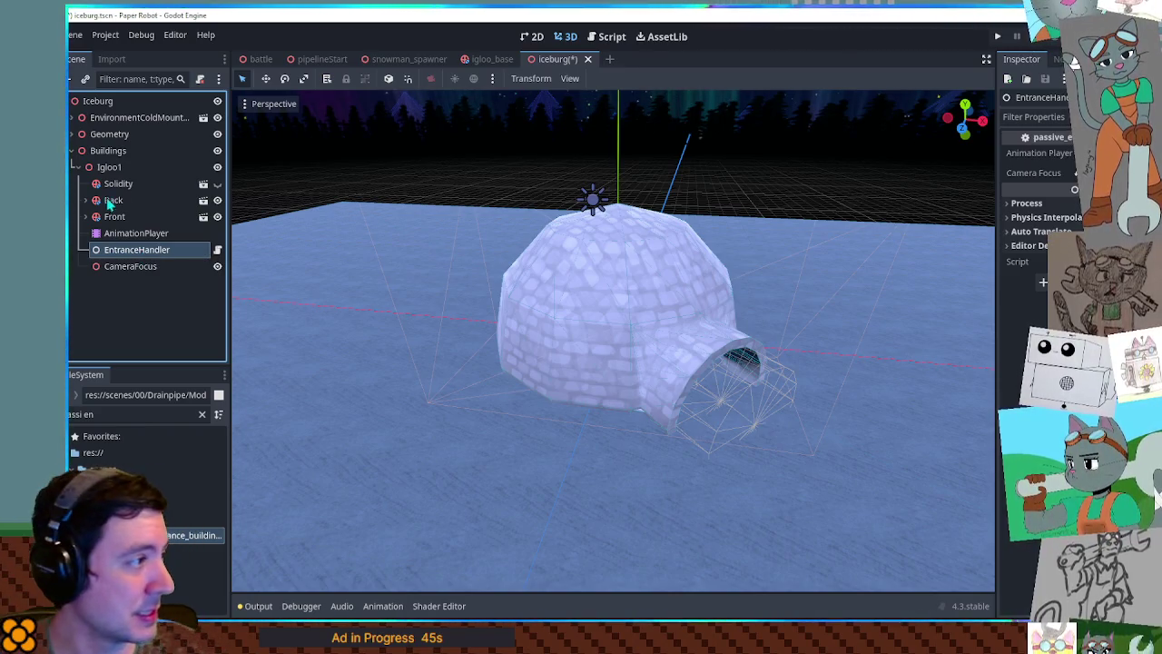
click(117, 168)
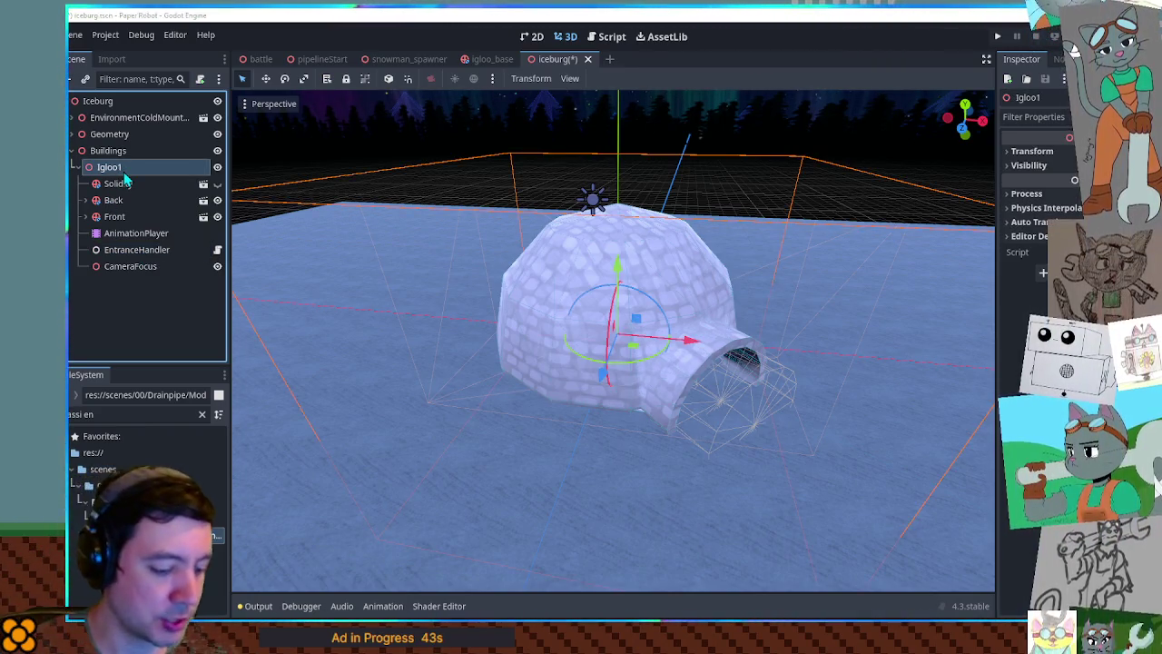
key(ctrl+v)
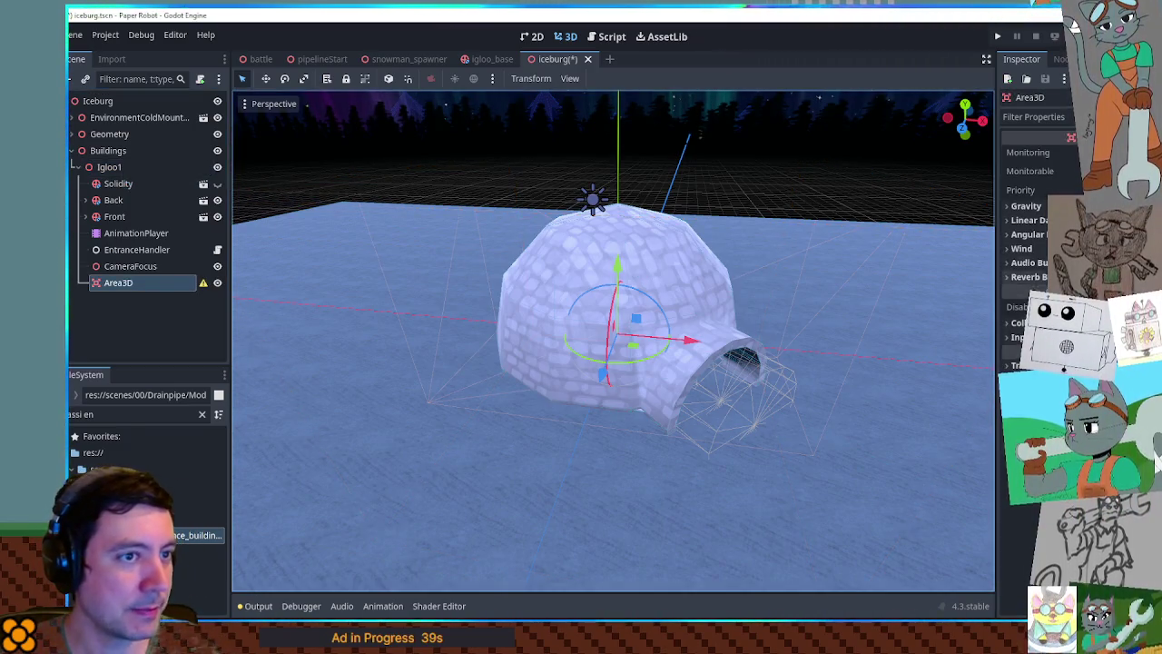
- Duplicate the Area3D and rename the first one InnerZone
click(1060, 59)
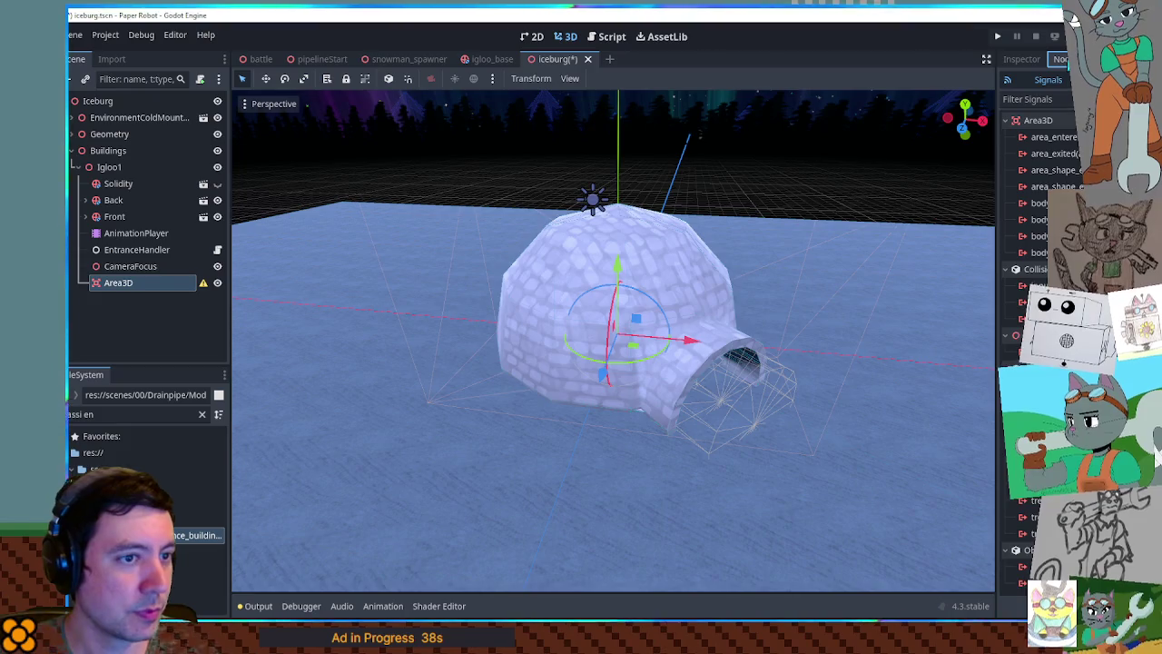
key(ctrl+d)
click(143, 282)
click(143, 282)
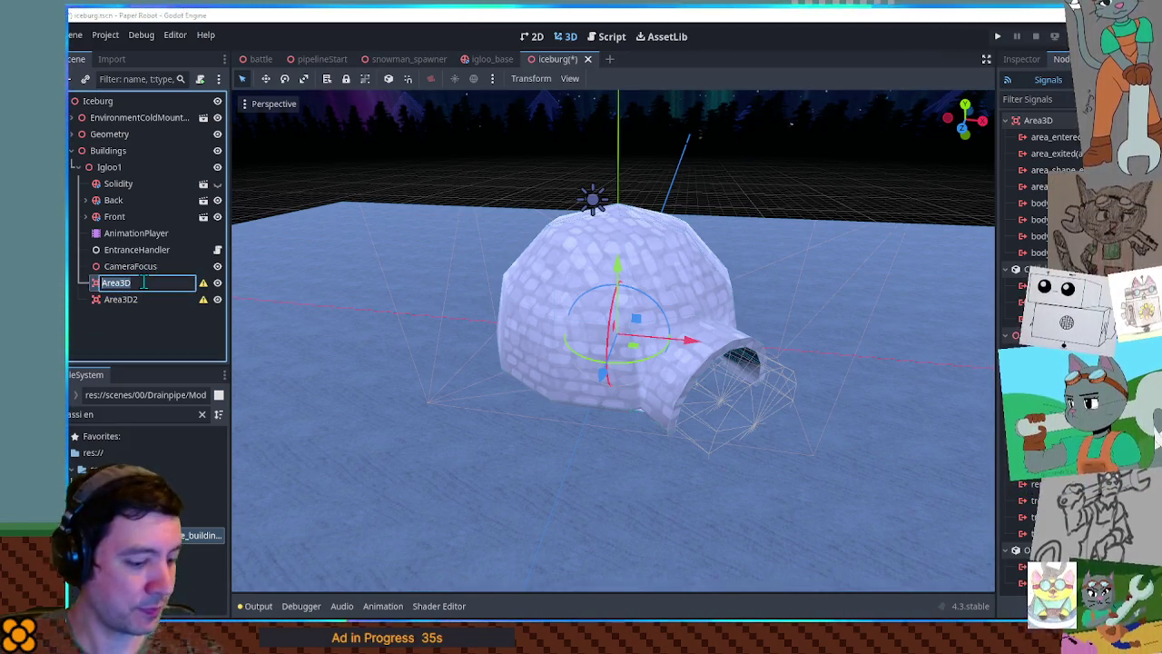
text(EnterZo)
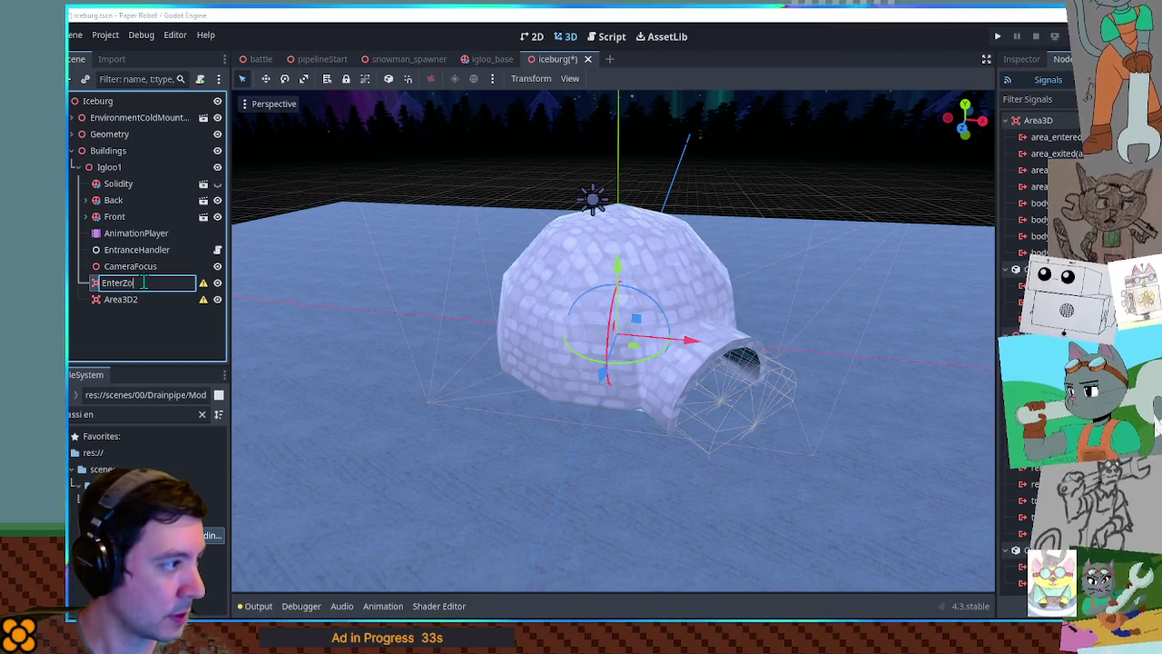
key(BackSpace)
key(BackSpace)
key(BackSpace)
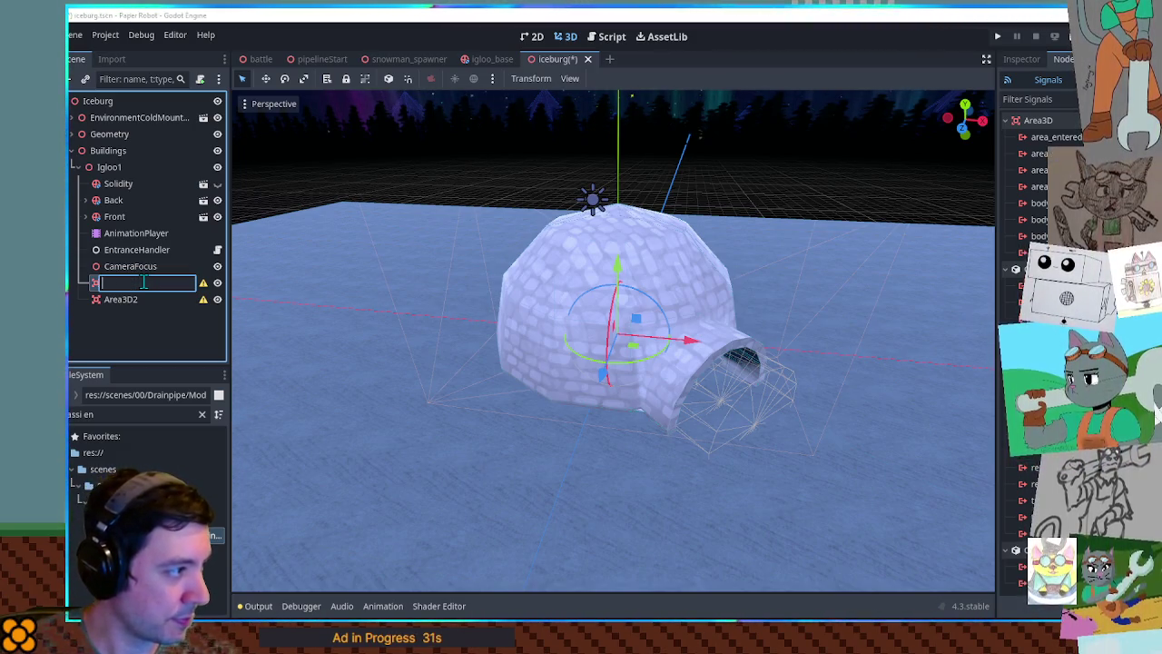
text(InnerZone)
key(Return)
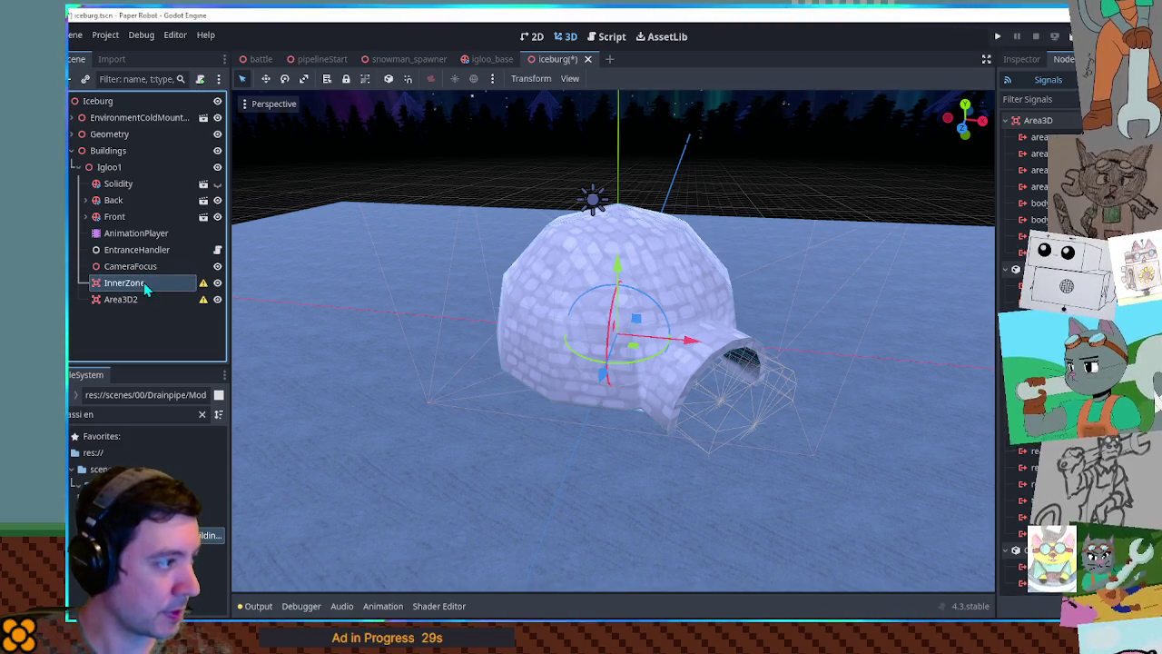
- Rename the second Area3D to OuterZone and reselect InnerZone
double_click(145, 299)
text(OuterZone)
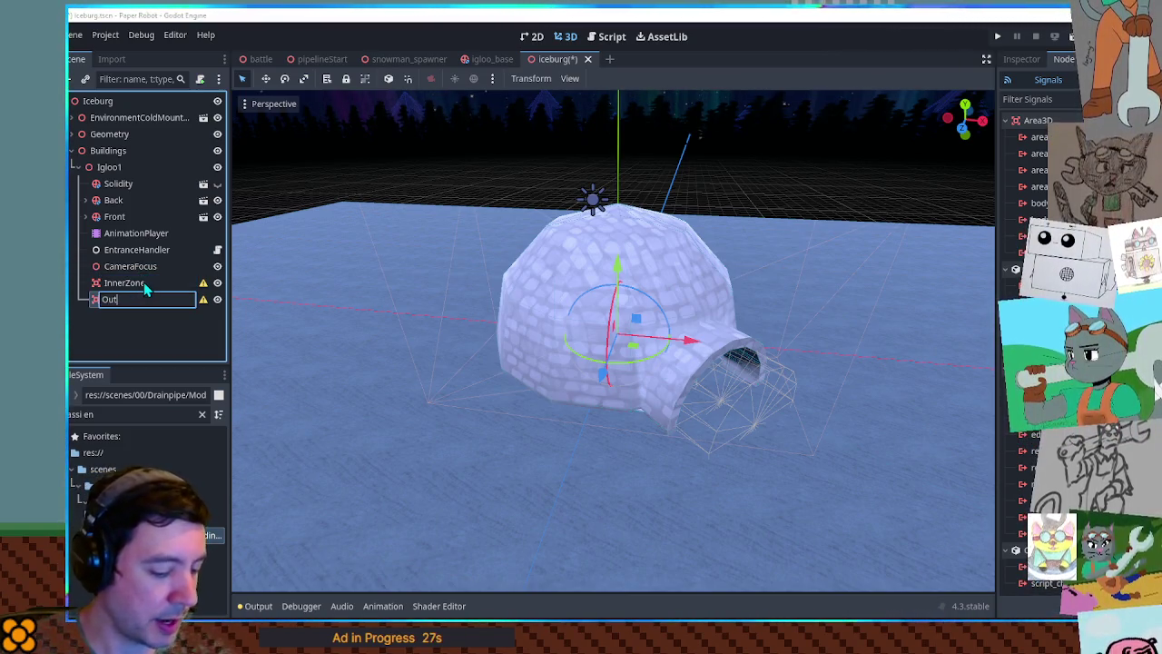
key(Return)
click(142, 283)
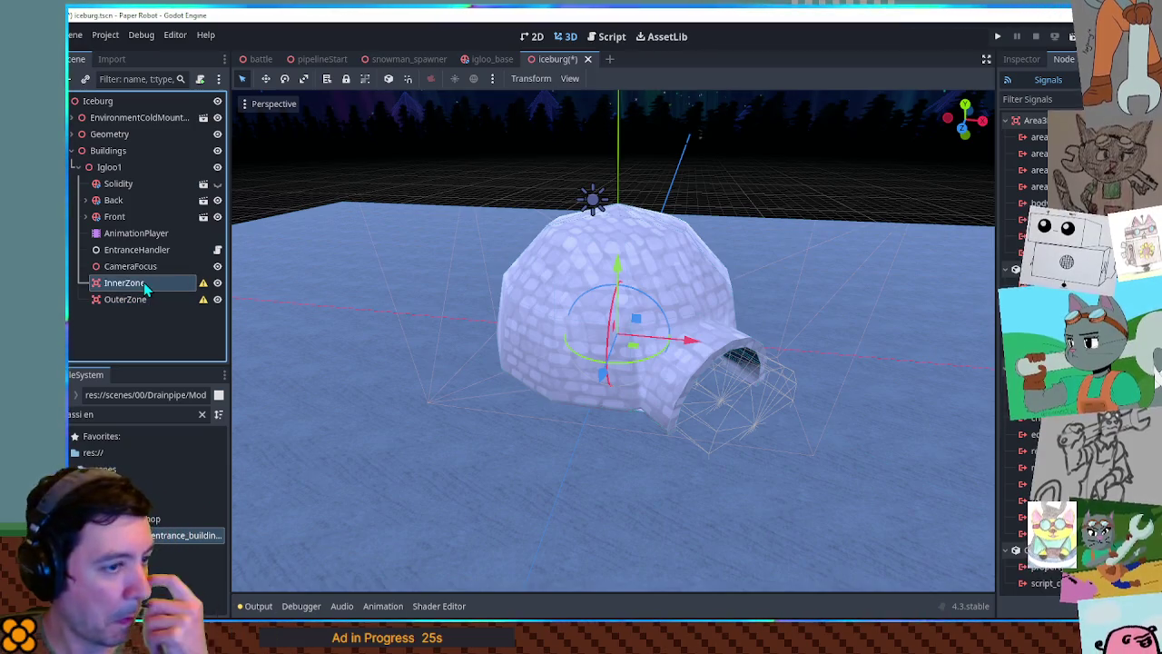
mouse_move(749, 410)
mouse_down()
mouse_move(804, 423)
mouse_move(735, 402)
mouse_move(750, 384)
mouse_move(638, 318)
mouse_up()
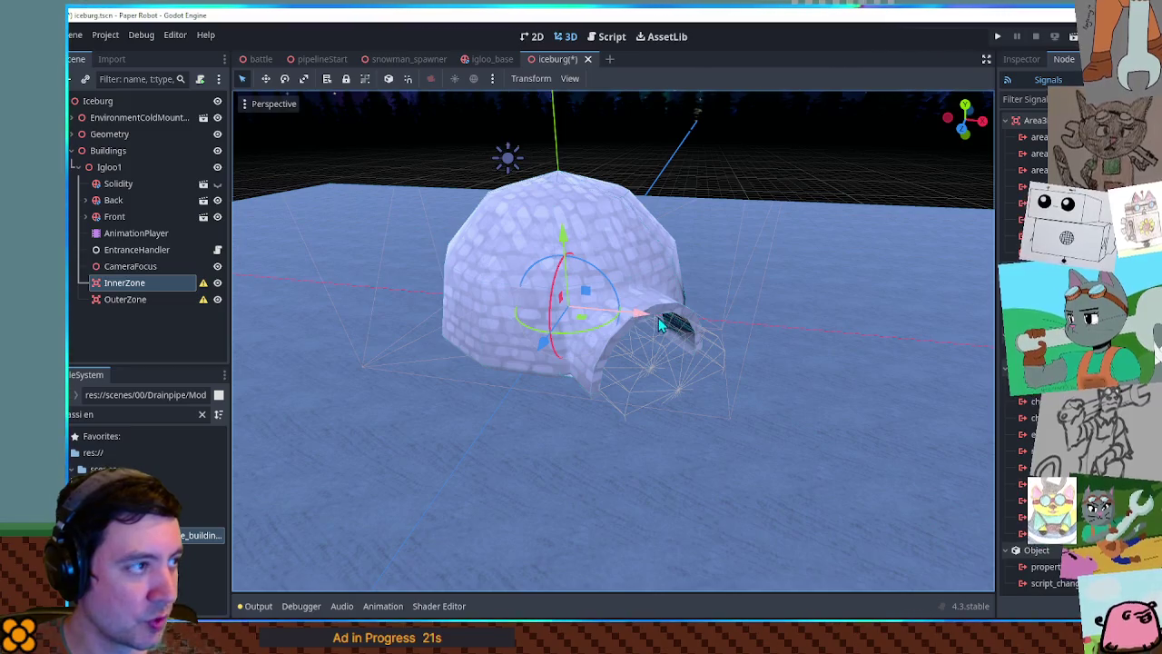
- In igloo_base, lengthen the entrance CSGCylinder3D to height 3.6 and save the scene
click(493, 60)
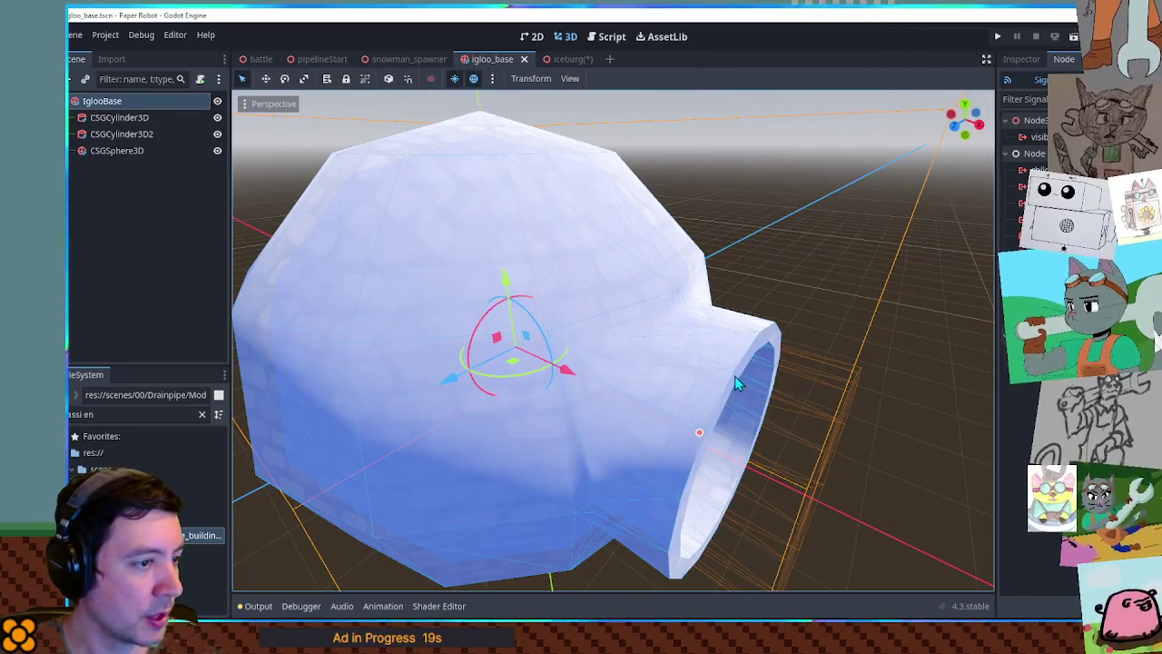
click(735, 376)
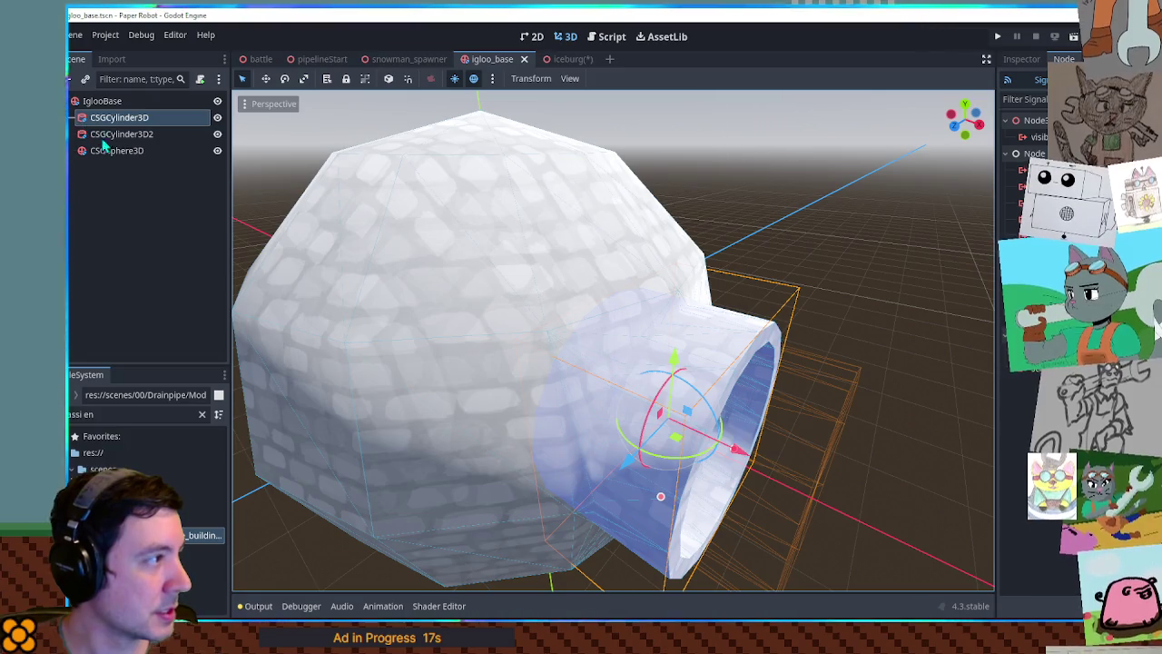
key(KP_1)
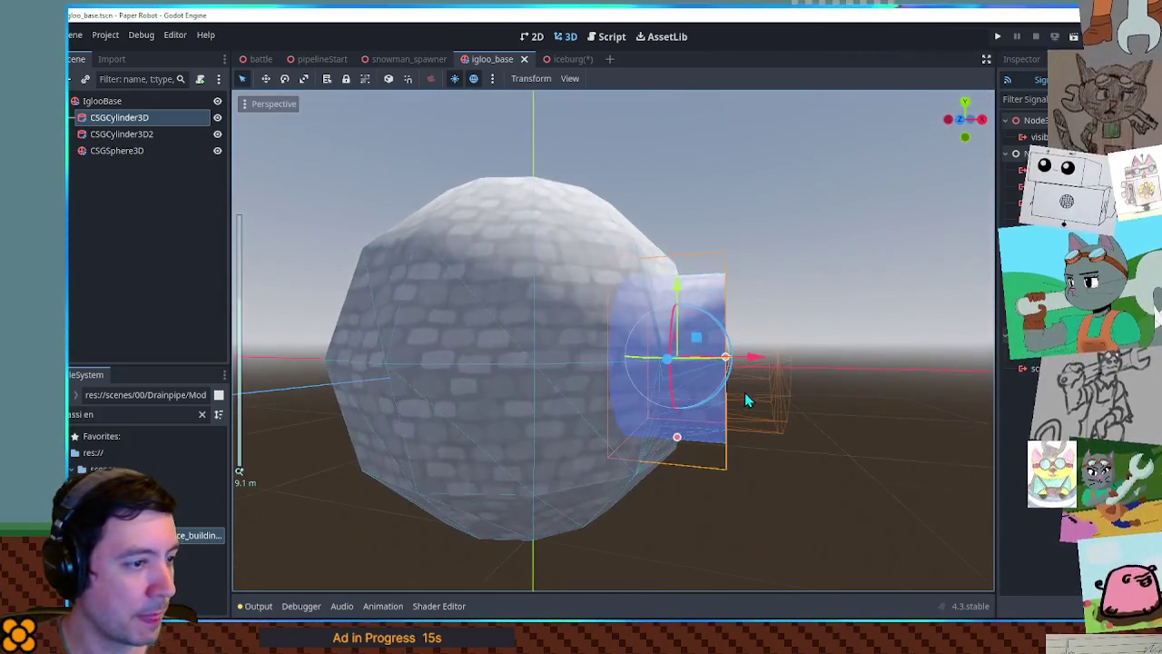
mouse_move(739, 358)
mouse_down()
mouse_move(773, 359)
mouse_move(773, 386)
mouse_move(716, 410)
mouse_up()
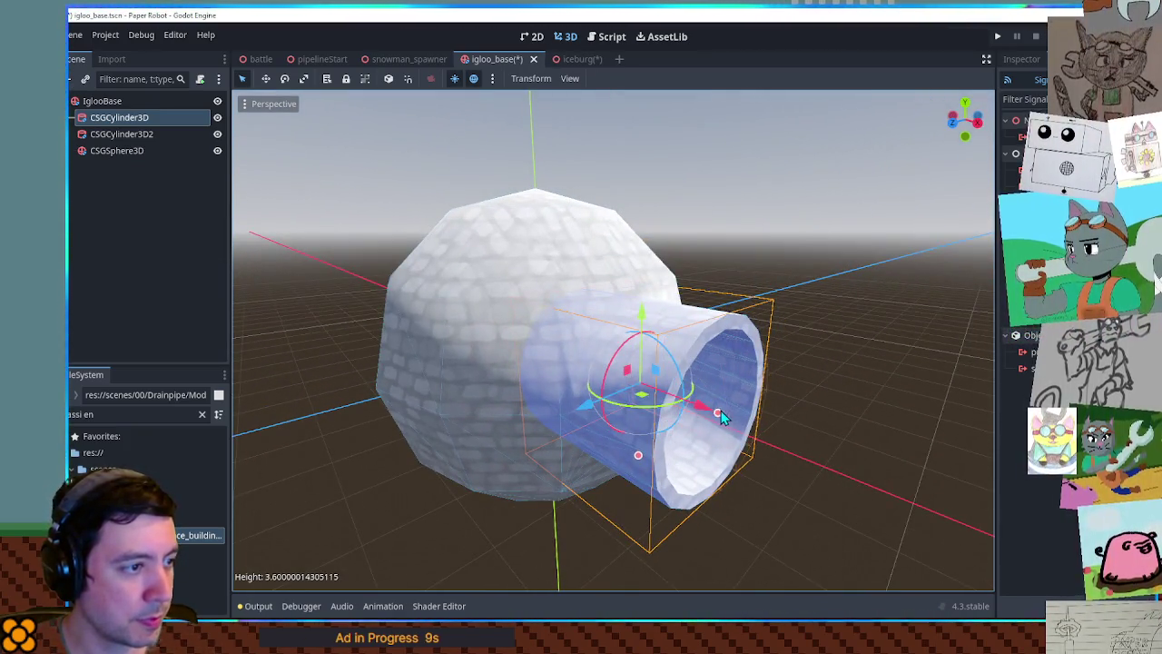
click(867, 404)
key(ctrl+s)
- Back in the iceburg scene, look inside the igloo and hide its Front wall
click(568, 58)
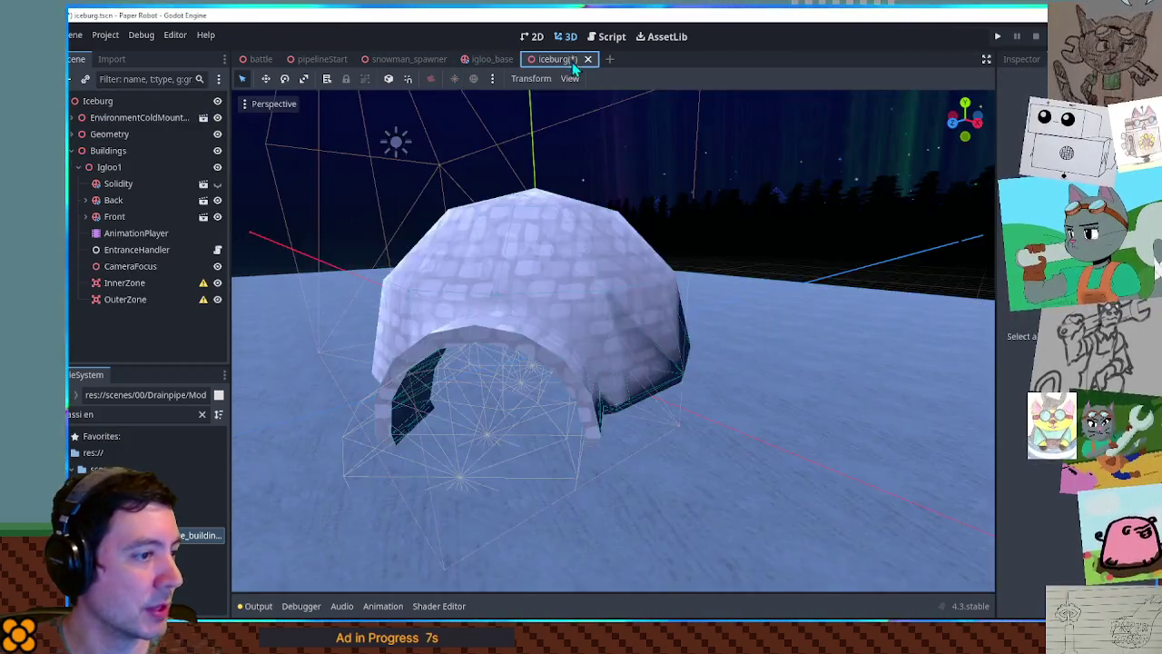
drag(665, 345, 649, 289)
scroll(648, 288, up, 5)
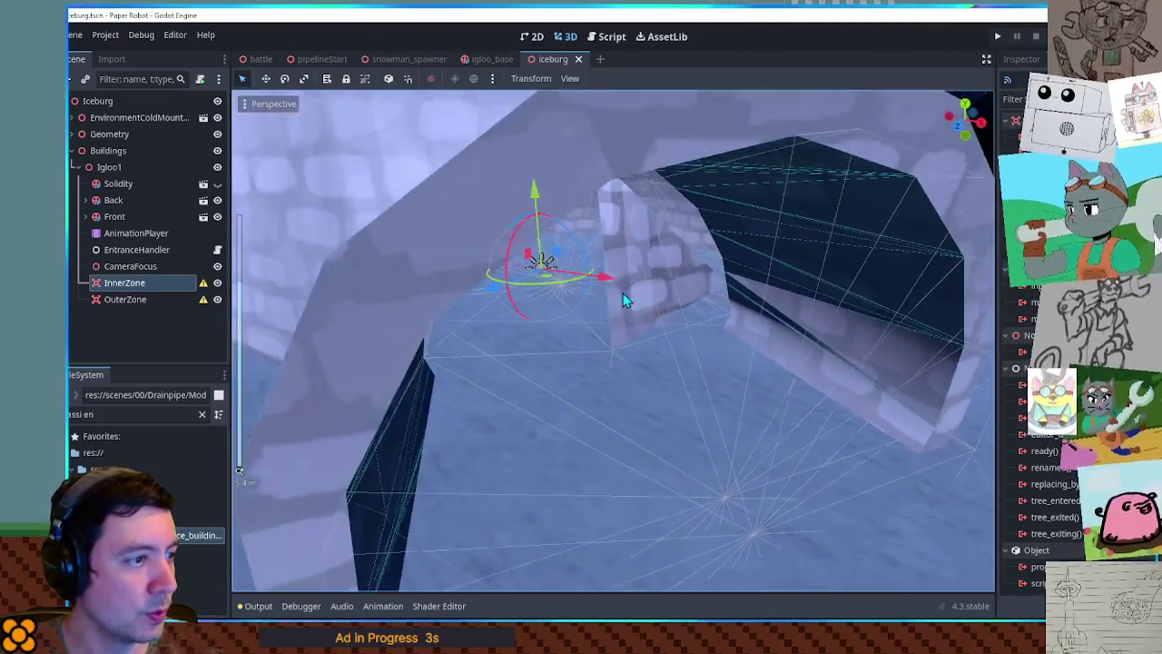
click(483, 59)
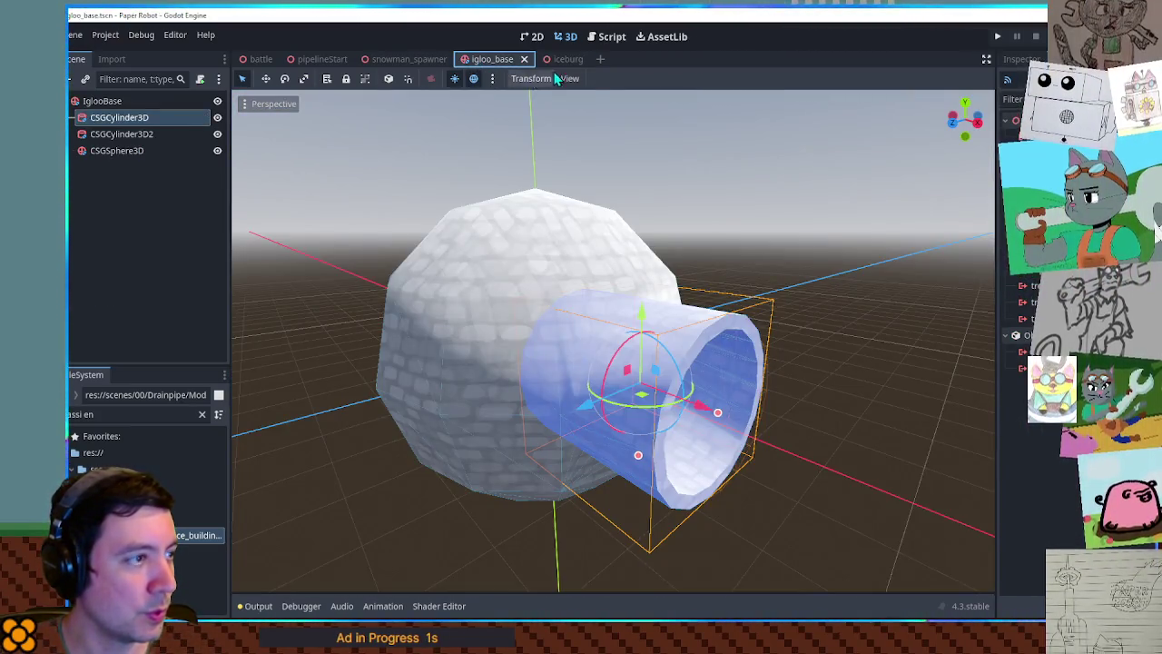
click(553, 59)
scroll(811, 254, up, 3)
mouse_move(810, 253)
mouse_down()
mouse_move(974, 303)
mouse_move(932, 270)
mouse_move(726, 257)
mouse_move(565, 225)
mouse_up()
click(217, 216)
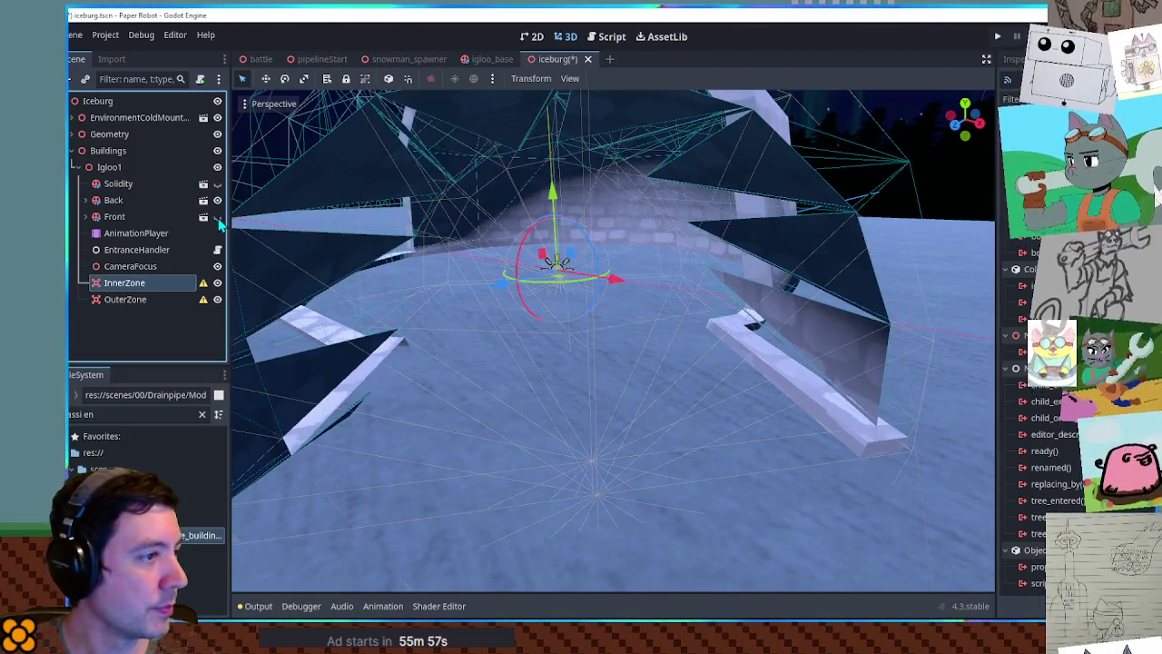
- Expand the Front and Back groups and hide the Back cutaway CSGBox3D
click(217, 216)
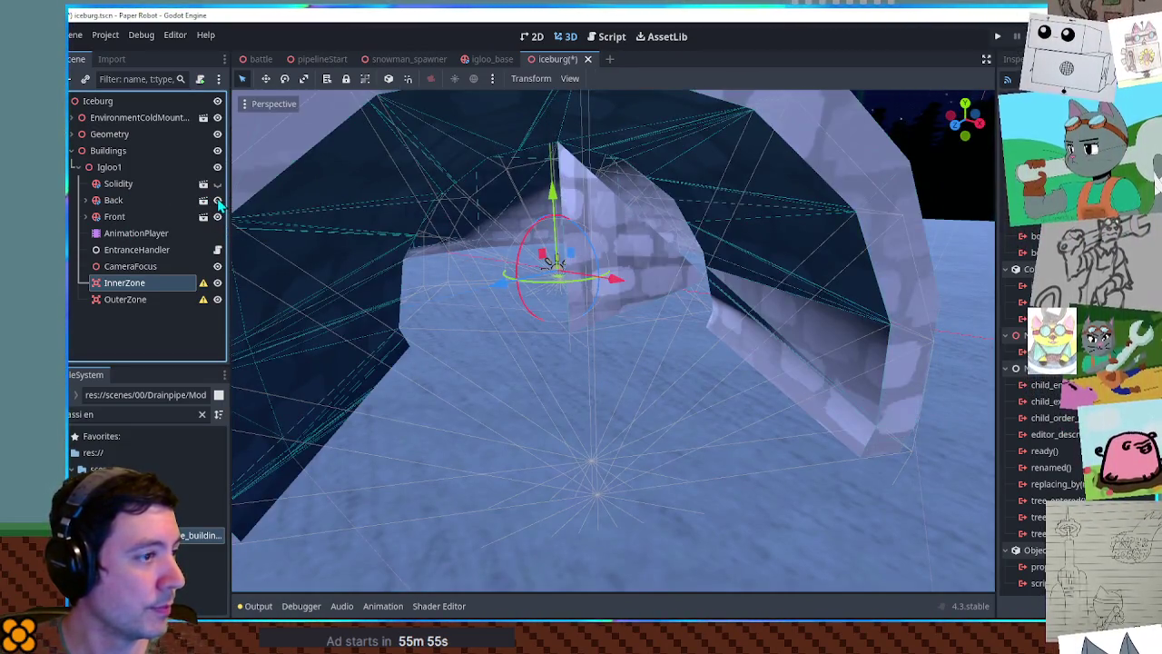
click(217, 216)
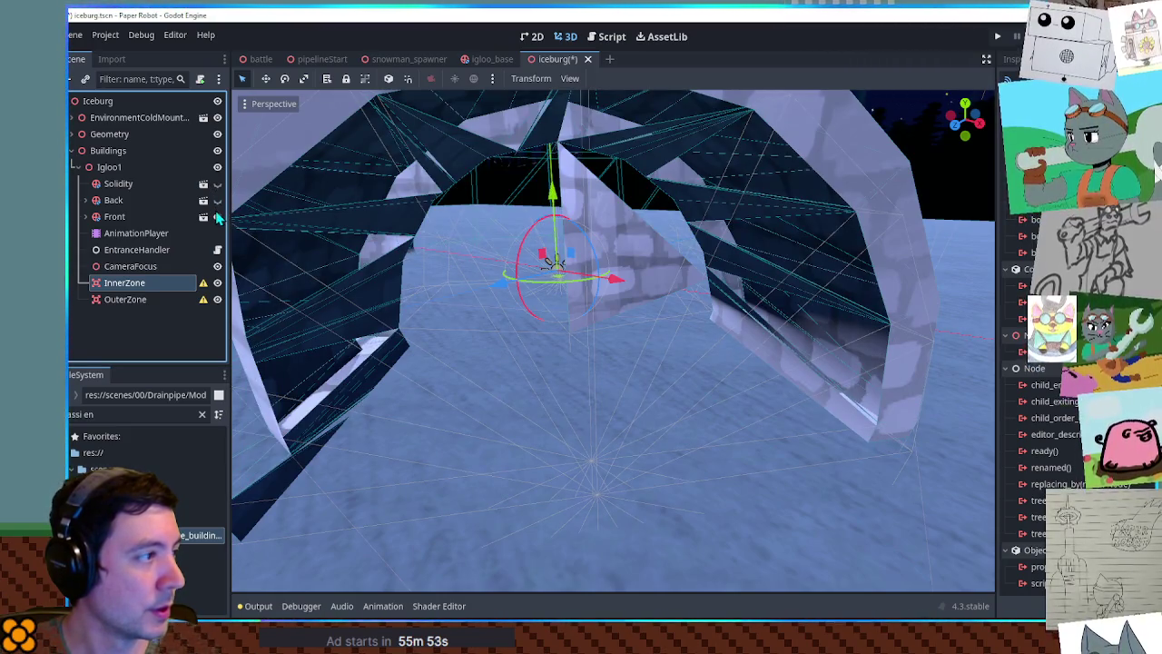
click(85, 217)
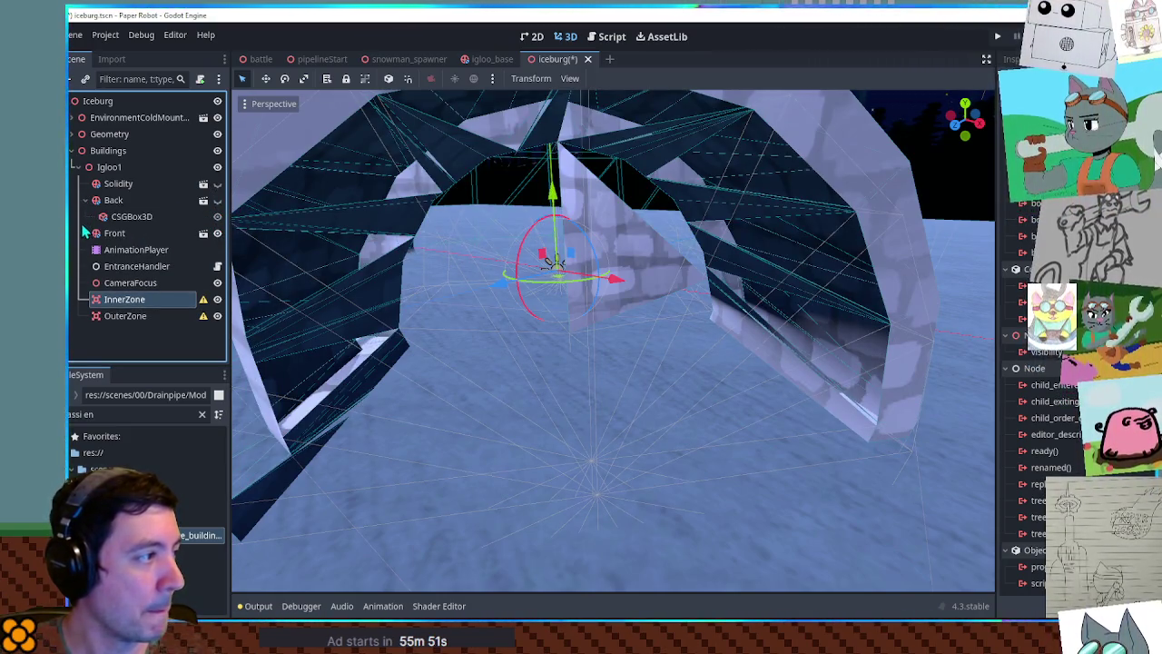
click(84, 200)
click(217, 249)
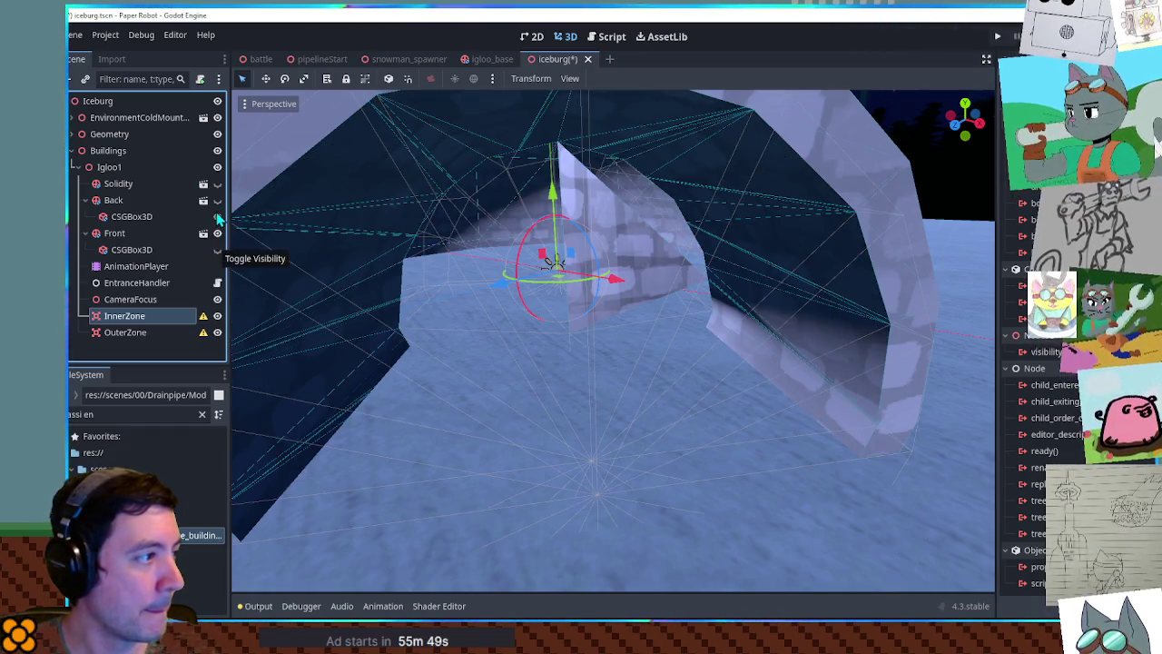
- Select the Front cutaway box and drag its height taller to cover the igloo's front half
scroll(458, 250, down, 5)
mouse_move(536, 278)
mouse_down()
mouse_move(525, 218)
mouse_move(617, 238)
mouse_up()
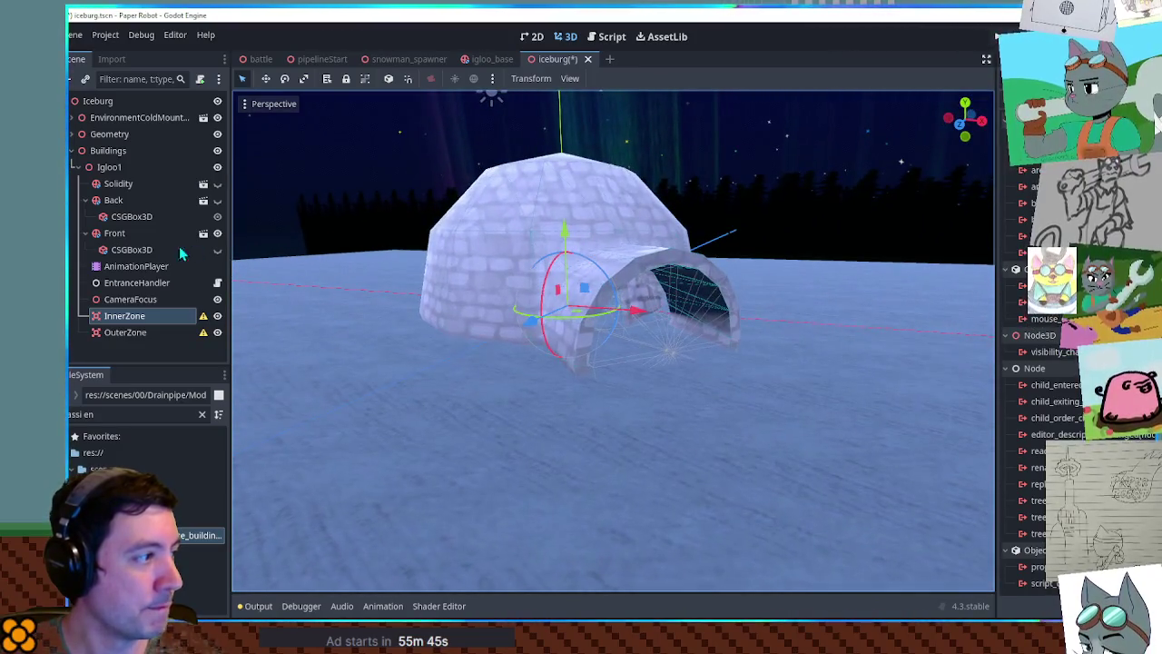
click(137, 249)
mouse_move(563, 345)
mouse_down()
mouse_move(445, 399)
mouse_move(361, 305)
mouse_move(355, 269)
mouse_move(940, 309)
mouse_up()
scroll(941, 310, up, 5)
mouse_move(765, 255)
mouse_down()
mouse_move(732, 254)
mouse_move(815, 296)
mouse_move(259, 267)
mouse_move(317, 228)
mouse_move(321, 260)
mouse_up()
- Stretch the Front cutaway box's depth to Size Z 4.6
scroll(508, 307, up, 3)
scroll(508, 307, down, 4)
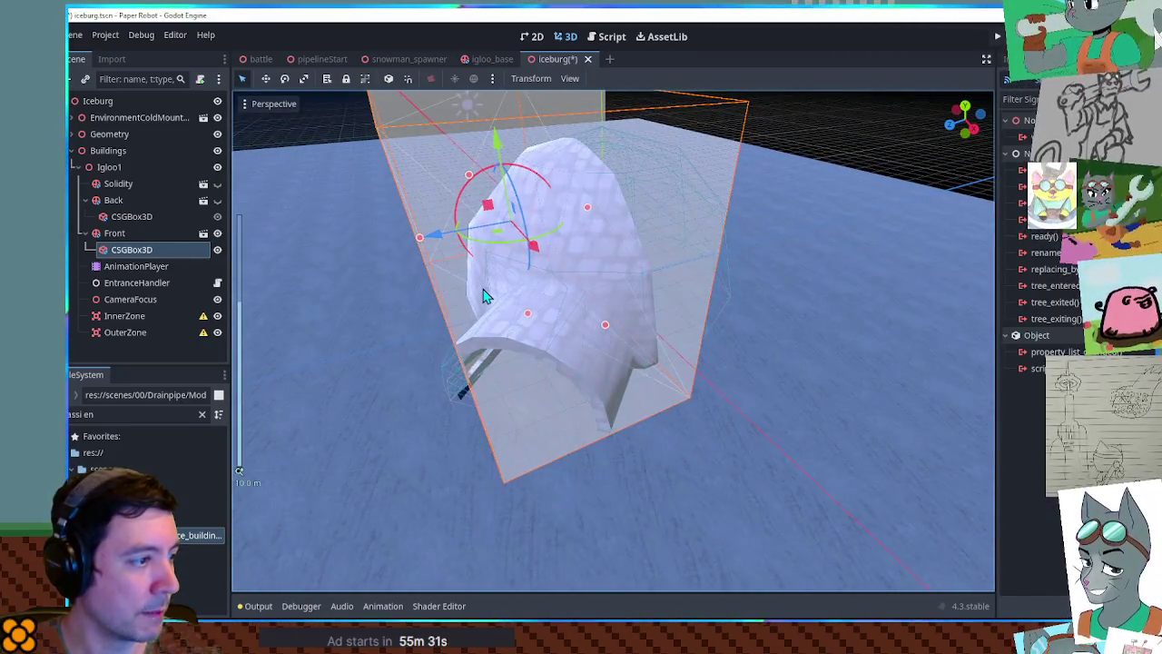
mouse_move(419, 240)
mouse_down()
mouse_move(355, 250)
mouse_move(455, 245)
mouse_move(394, 238)
mouse_up()
drag(490, 272, 497, 263)
mouse_move(420, 225)
mouse_down()
mouse_move(390, 234)
mouse_move(433, 254)
mouse_move(973, 247)
mouse_move(894, 239)
mouse_up()
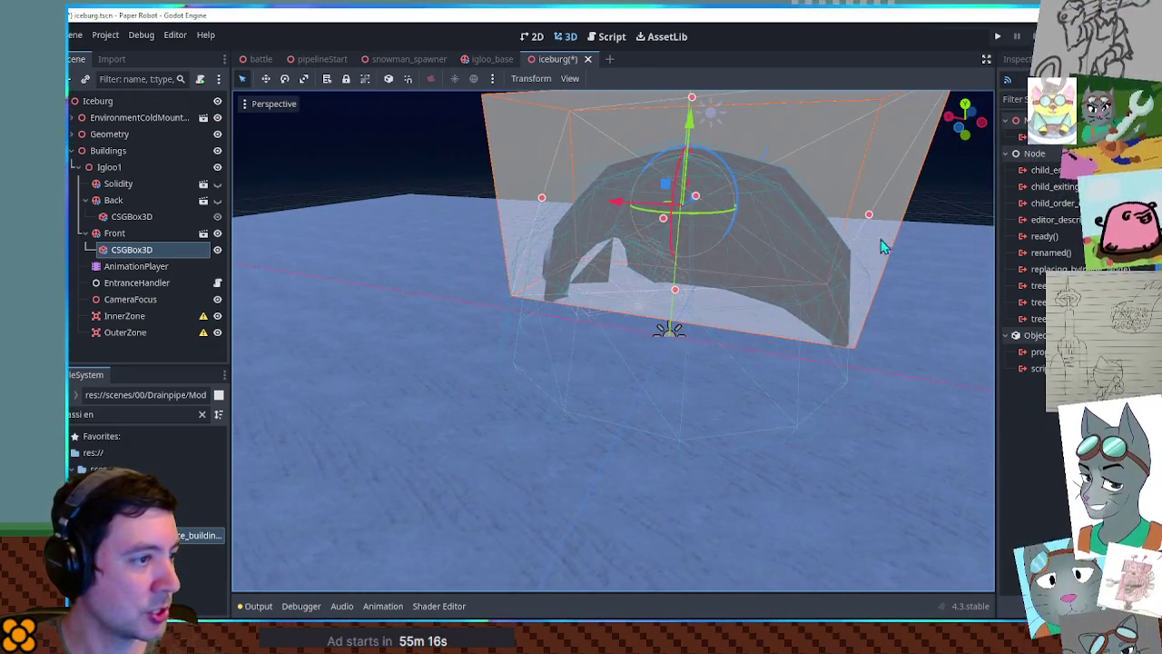
- Shift the Front cutaway box about -0.18 along X to fit the entrance
scroll(709, 236, up, 3)
mouse_move(661, 128)
mouse_down()
mouse_move(750, 252)
mouse_move(824, 221)
mouse_move(761, 193)
mouse_move(868, 208)
mouse_move(805, 163)
mouse_move(617, 269)
mouse_move(677, 287)
mouse_move(700, 318)
mouse_move(607, 224)
mouse_move(650, 247)
mouse_up()
scroll(761, 193, down, 3)
scroll(630, 251, up, 5)
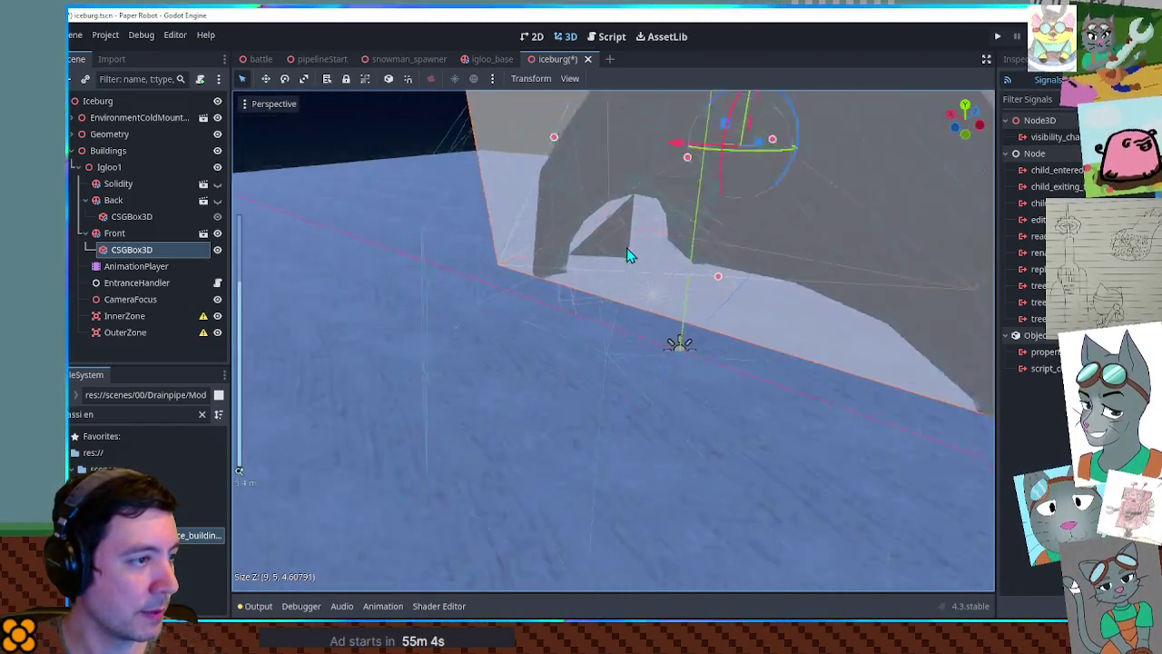
click(481, 59)
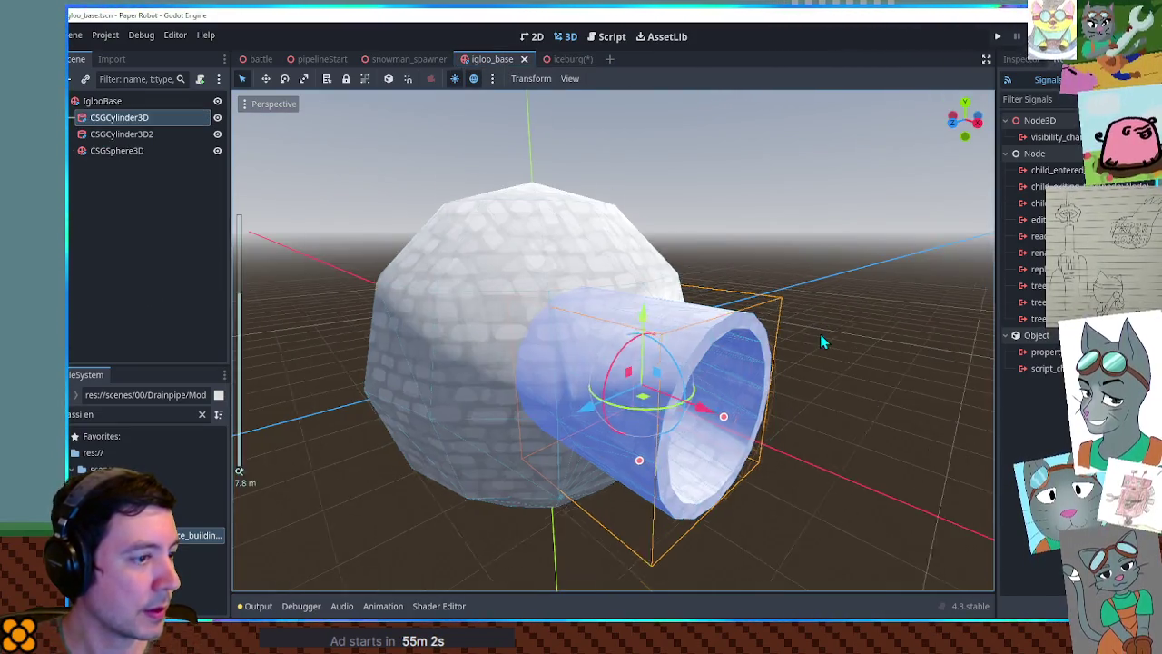
scroll(819, 333, up, 5)
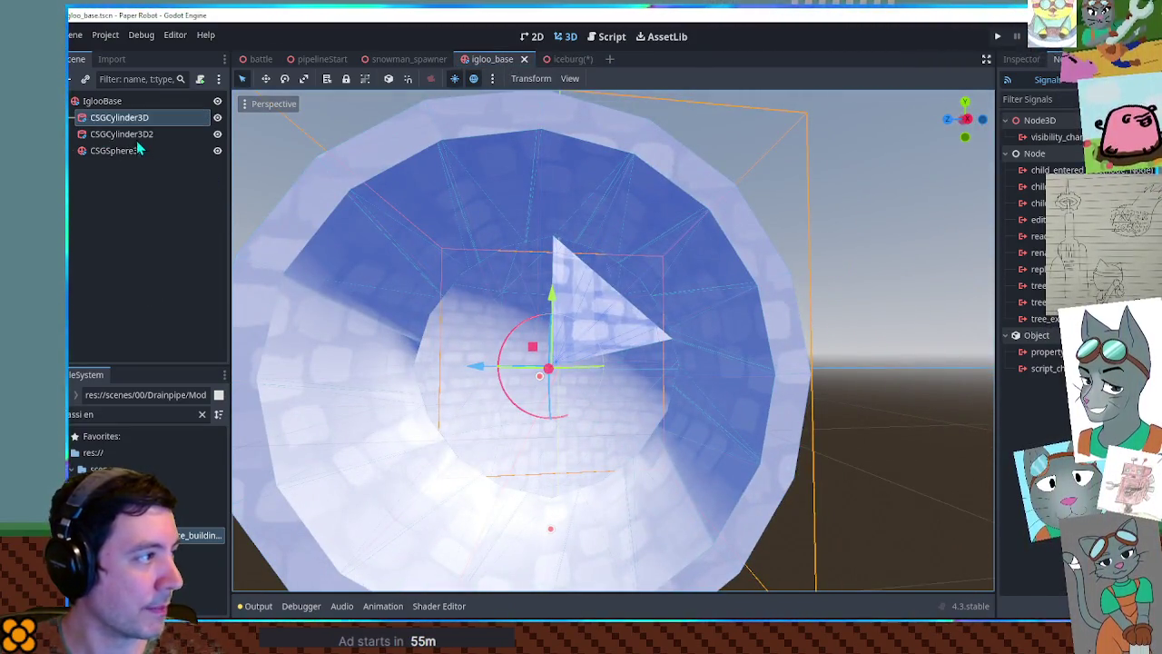
click(136, 133)
mouse_move(524, 381)
mouse_down()
mouse_move(797, 387)
mouse_move(832, 369)
mouse_up()
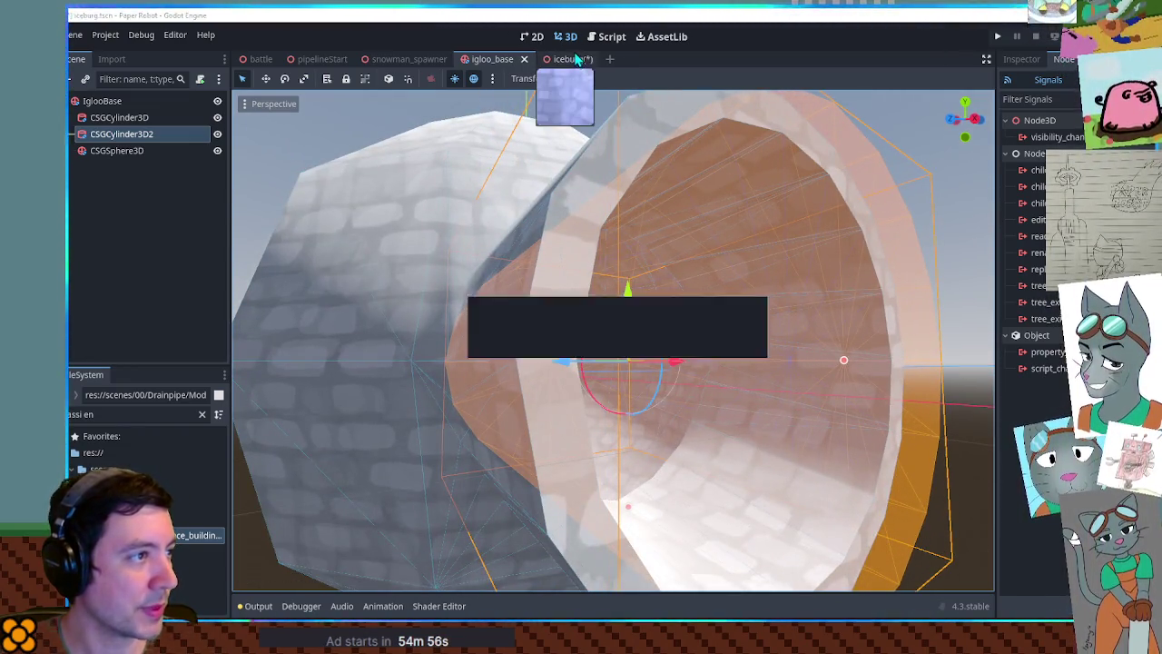
click(580, 59)
key(f)
scroll(698, 293, down, 3)
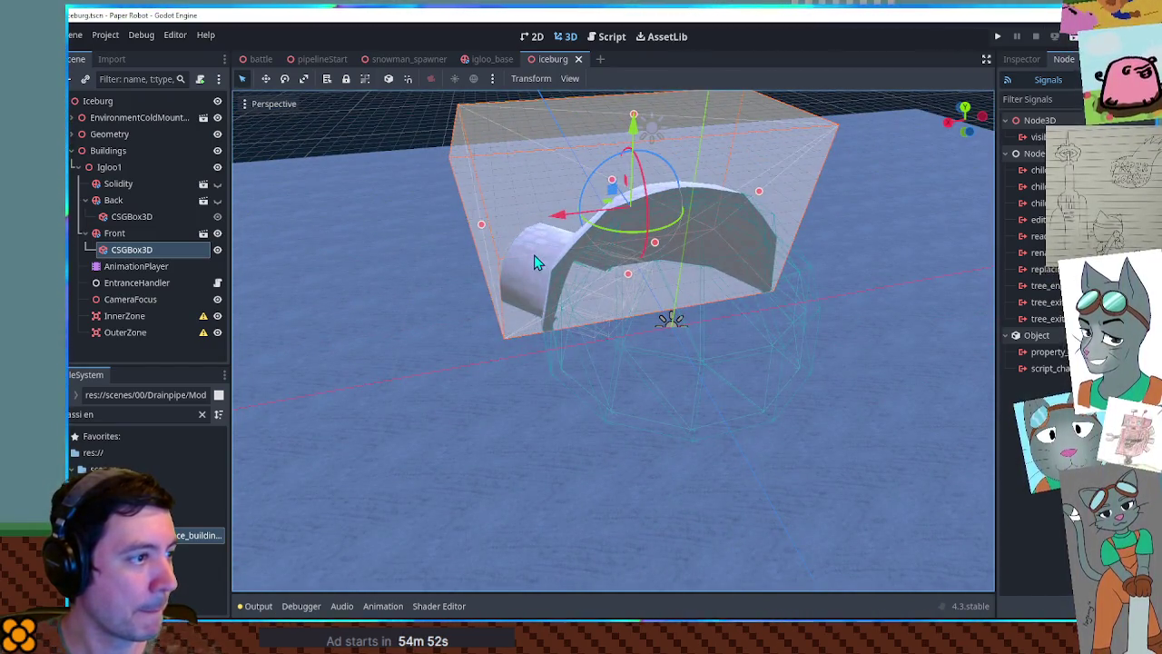
- Delete the Front group's old CSGBox3D and select the Back cutaway box
drag(536, 262, 562, 259)
click(126, 256)
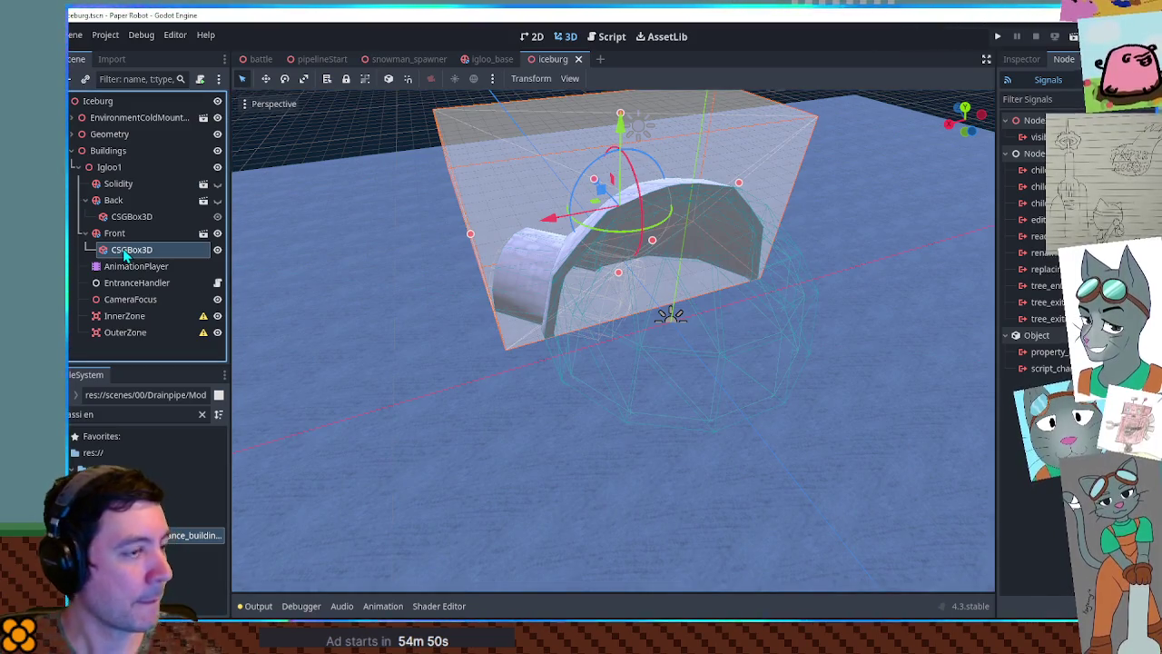
key(Delete)
click(119, 217)
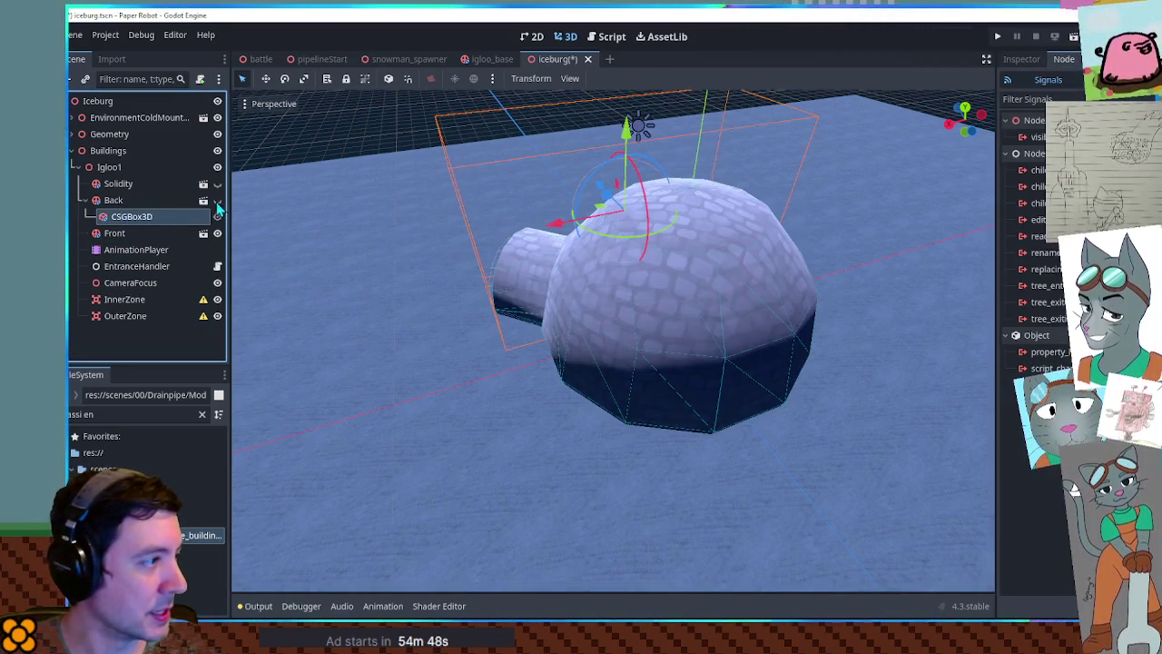
- In top view, widen the Back cutaway box to Size X 9.6
mouse_move(273, 273)
mouse_down()
mouse_move(545, 300)
mouse_move(692, 299)
mouse_move(879, 196)
mouse_move(743, 325)
mouse_move(643, 333)
mouse_move(481, 300)
mouse_move(454, 272)
mouse_up()
mouse_move(404, 222)
mouse_down()
mouse_move(415, 241)
mouse_move(590, 251)
mouse_move(820, 239)
mouse_move(788, 305)
mouse_up()
key(KP_7)
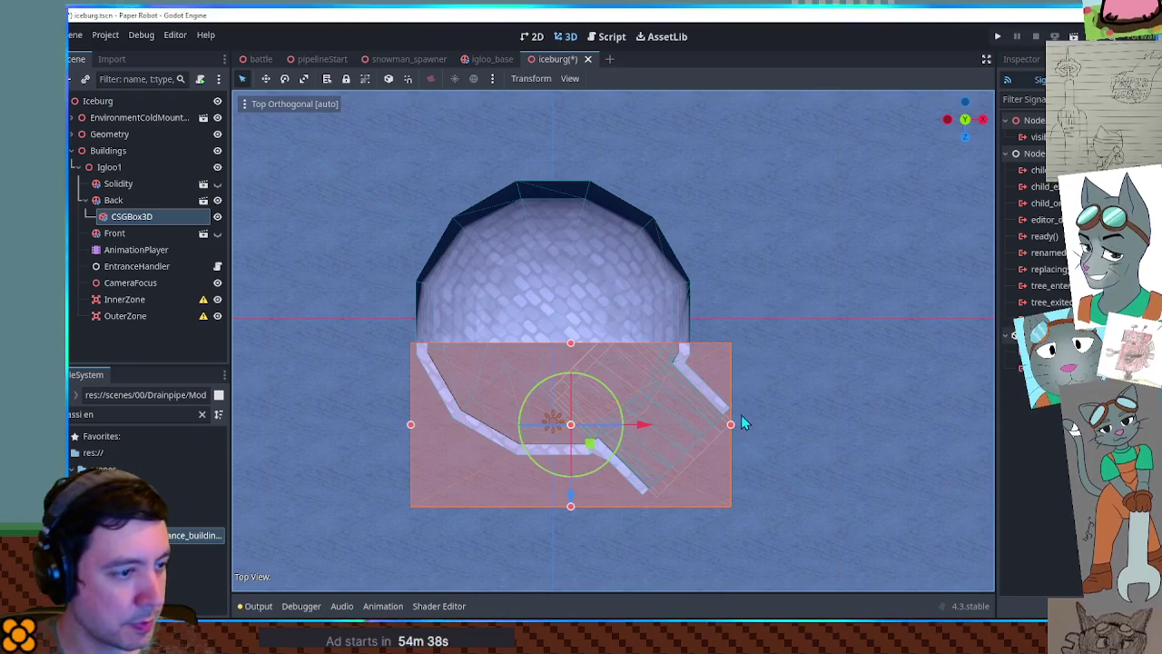
mouse_move(734, 430)
mouse_down()
mouse_move(754, 434)
mouse_move(739, 303)
mouse_move(585, 316)
mouse_up()
- Paste a copy of the box under Front, hiding the Back box and showing the Front one
click(156, 233)
key(ctrl+v)
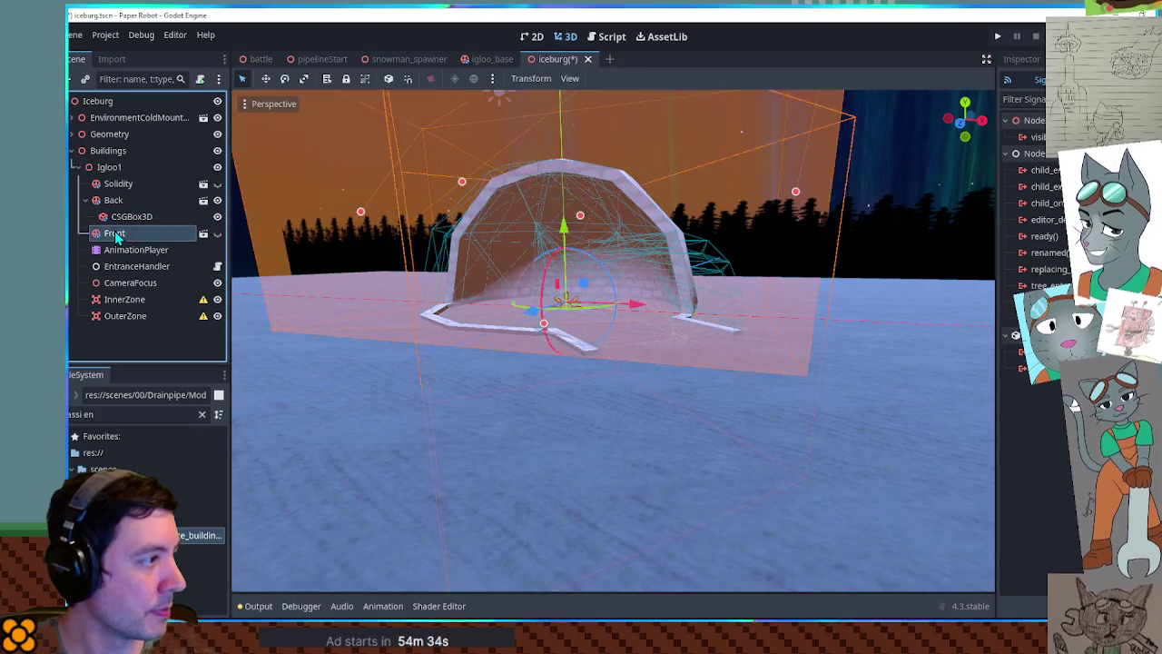
click(217, 216)
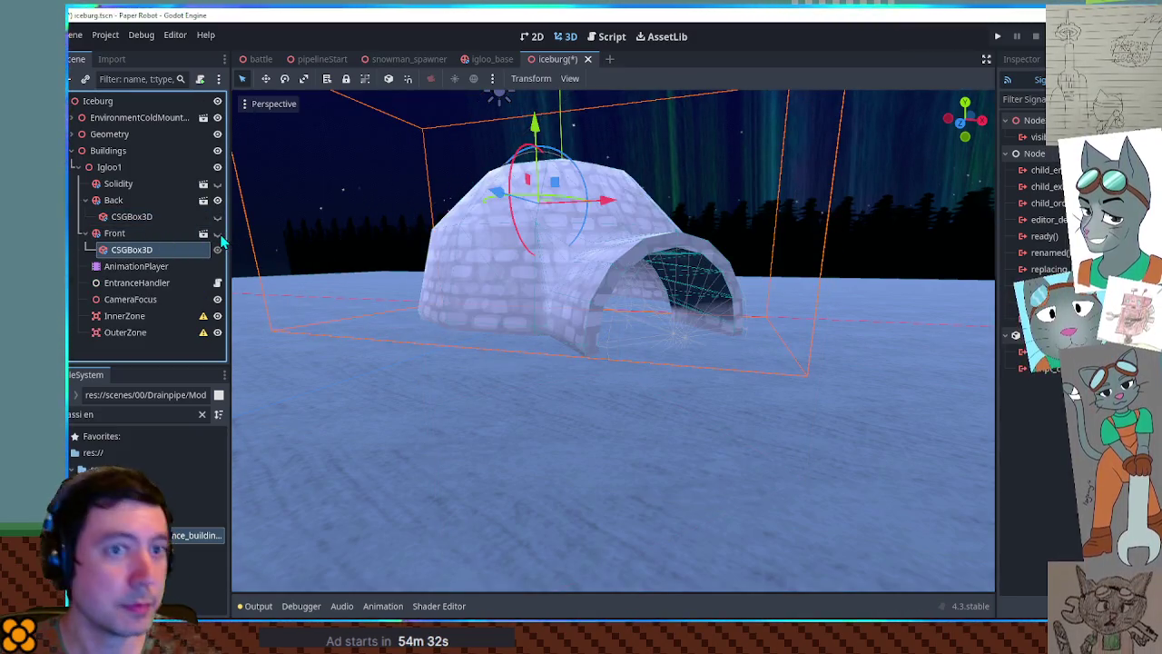
click(218, 233)
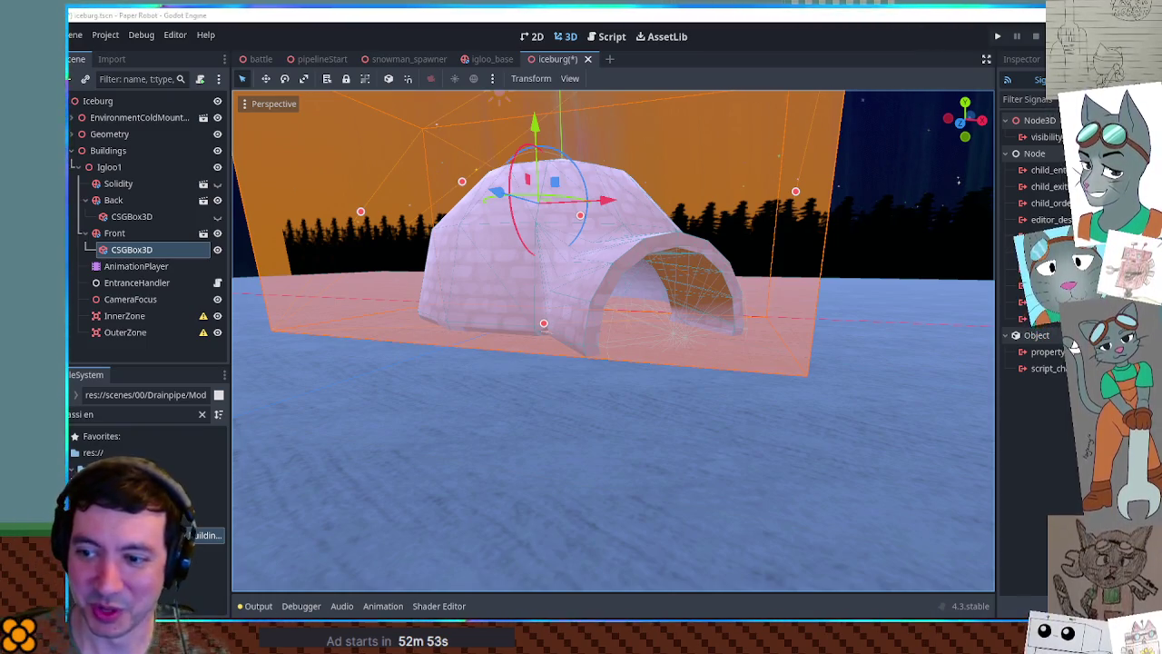
mouse_move(828, 241)
mouse_down()
mouse_move(722, 279)
mouse_move(729, 306)
mouse_move(694, 279)
mouse_move(648, 282)
mouse_move(656, 278)
mouse_up()
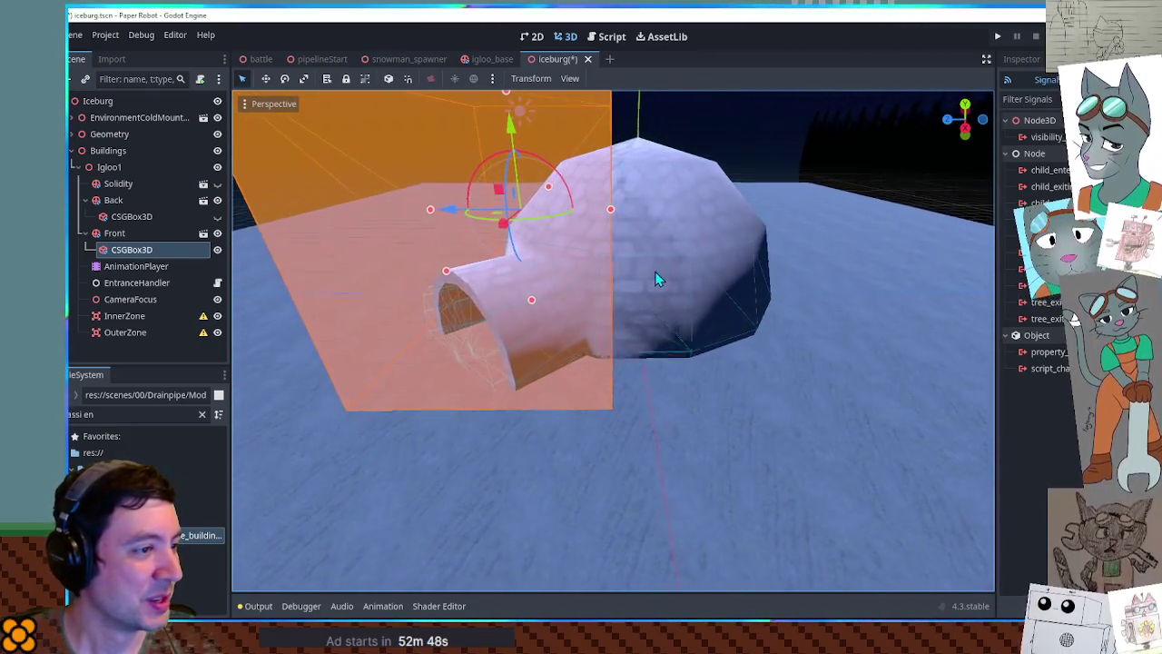
click(217, 216)
drag(235, 222, 250, 211)
click(86, 202)
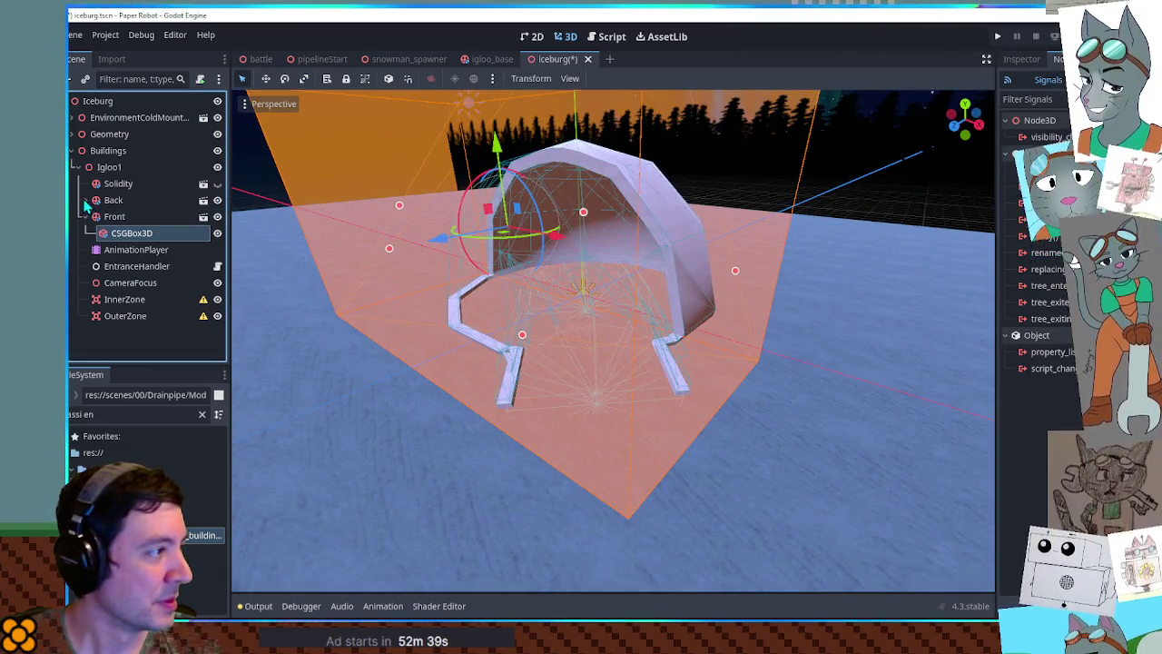
click(86, 218)
scroll(640, 270, down, 10)
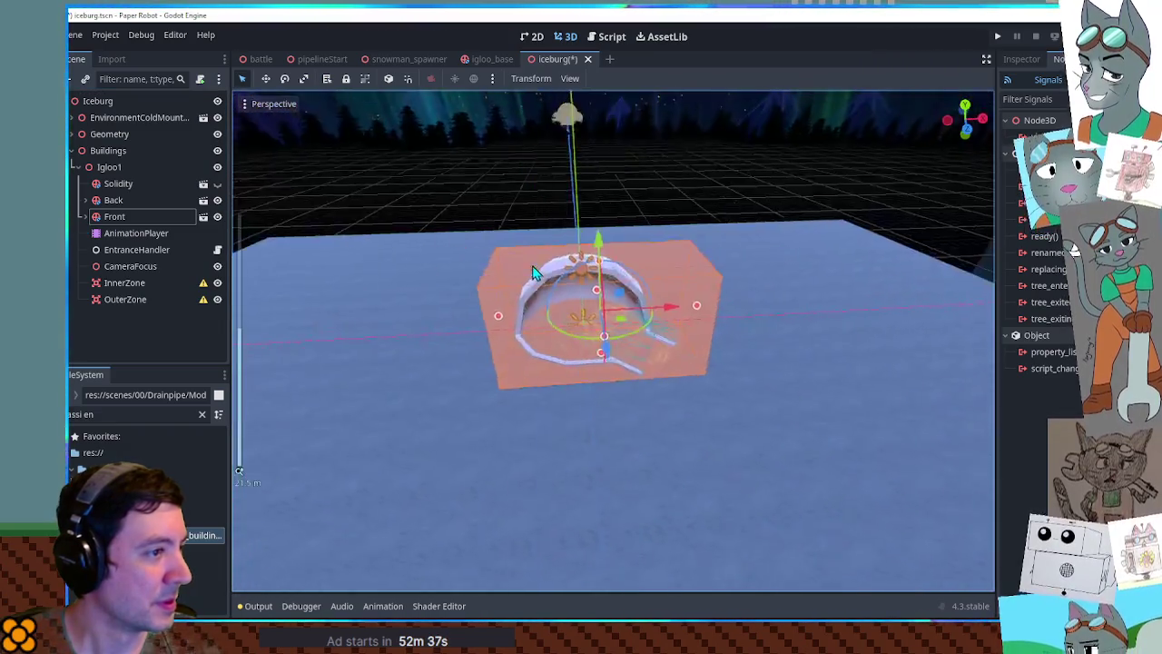
key(KP_1)
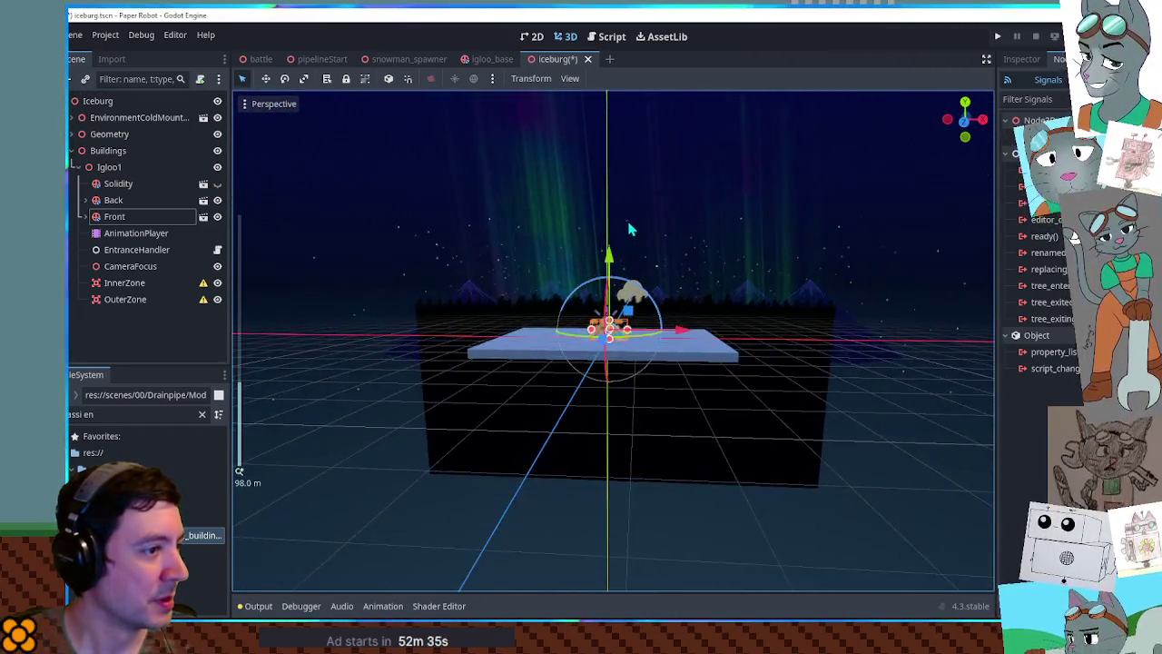
scroll(638, 238, up, 8)
key(KP_8)
key(KP_8)
key(KP_8)
key(KP_6)
key(KP_6)
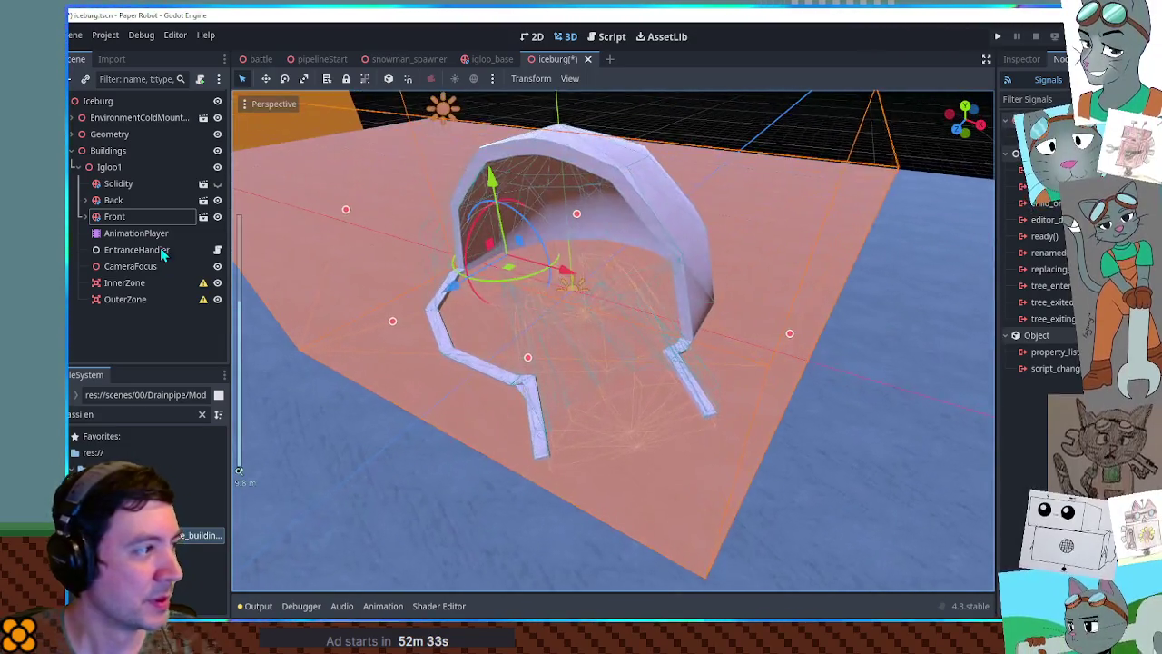
click(87, 217)
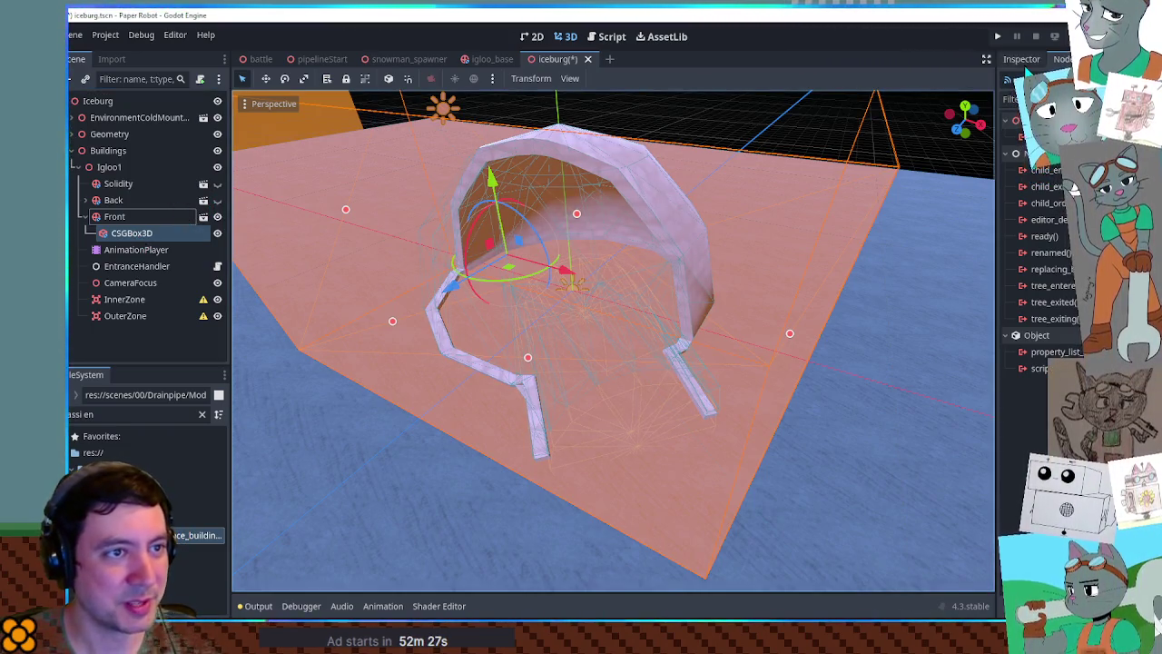
scroll(613, 335, down, 2)
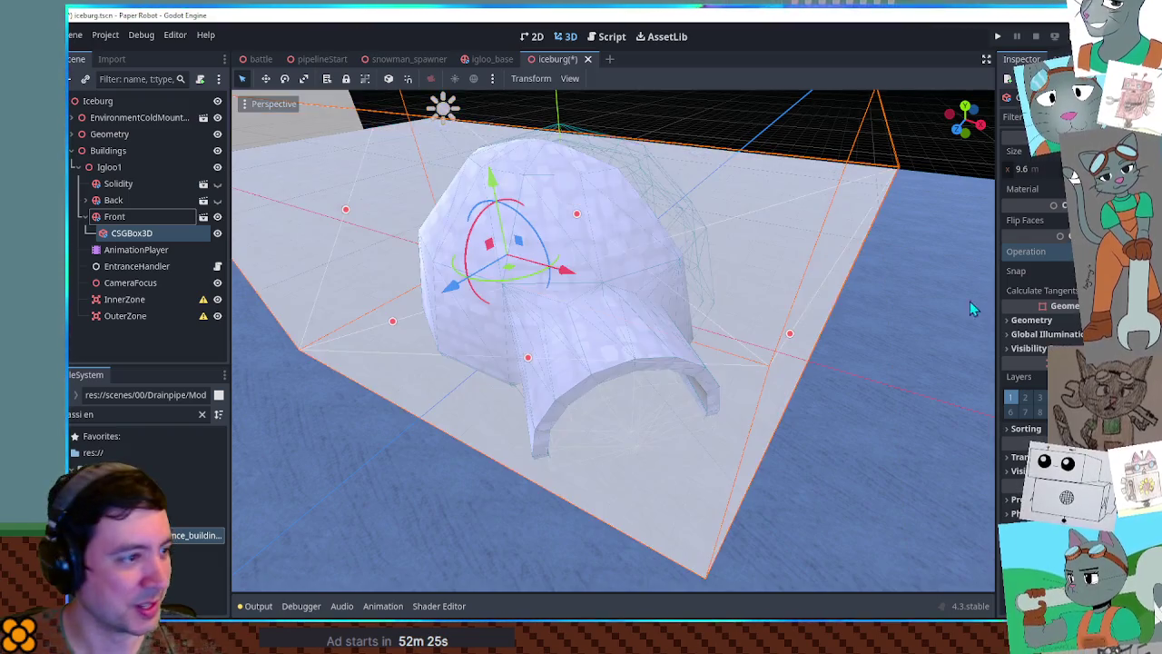
drag(768, 285, 647, 262)
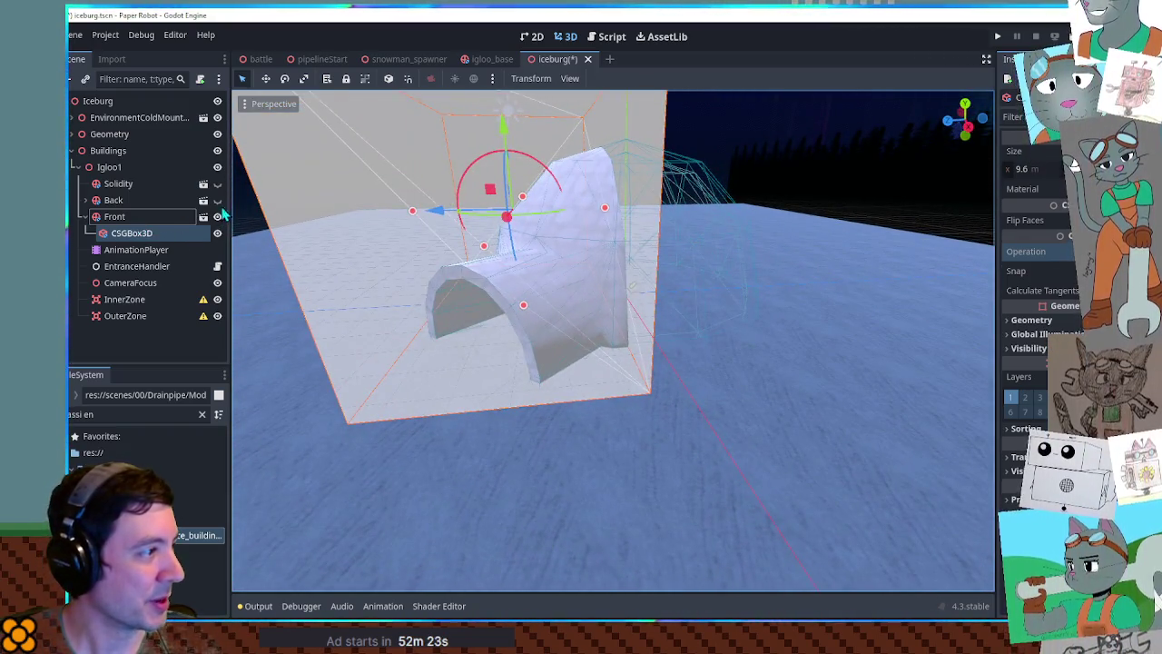
scroll(402, 241, down, 3)
click(145, 265)
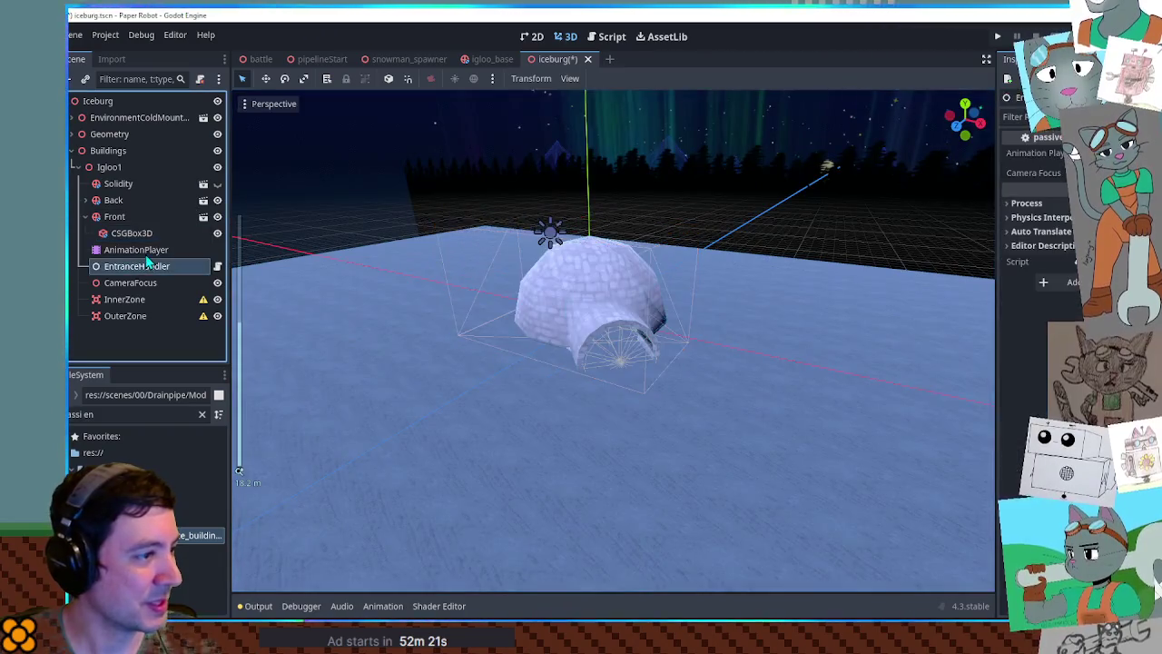
- Play new_animation on Igloo1's AnimationPlayer to watch Front slide away, then rewind to 0
click(137, 249)
scroll(272, 391, up, 2)
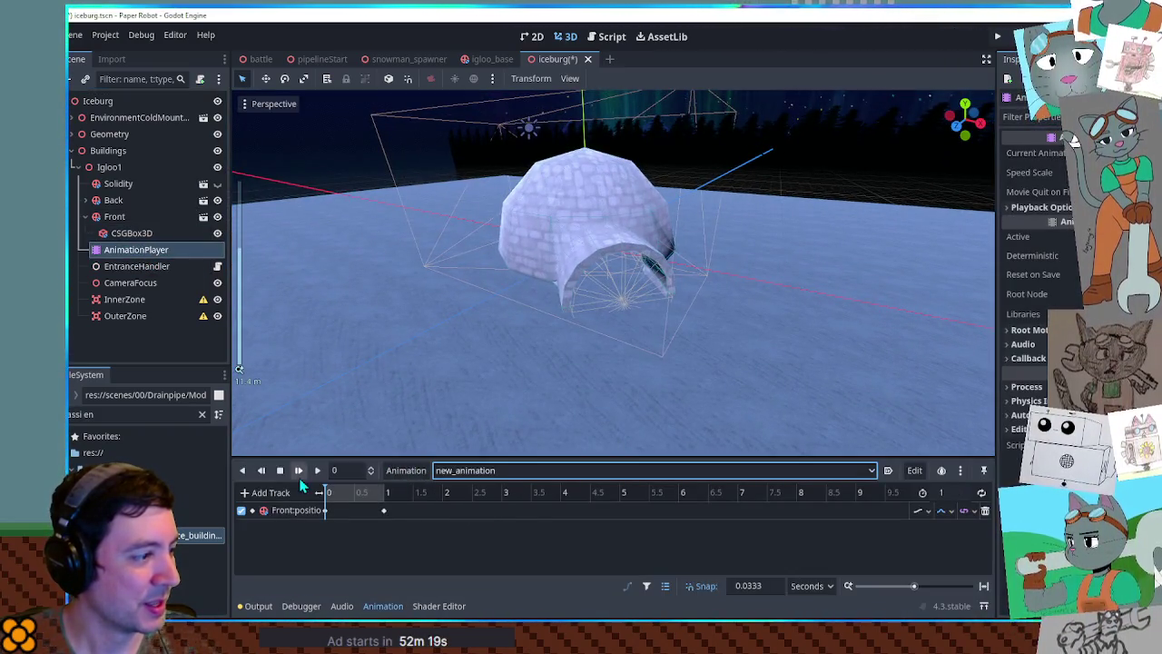
click(299, 470)
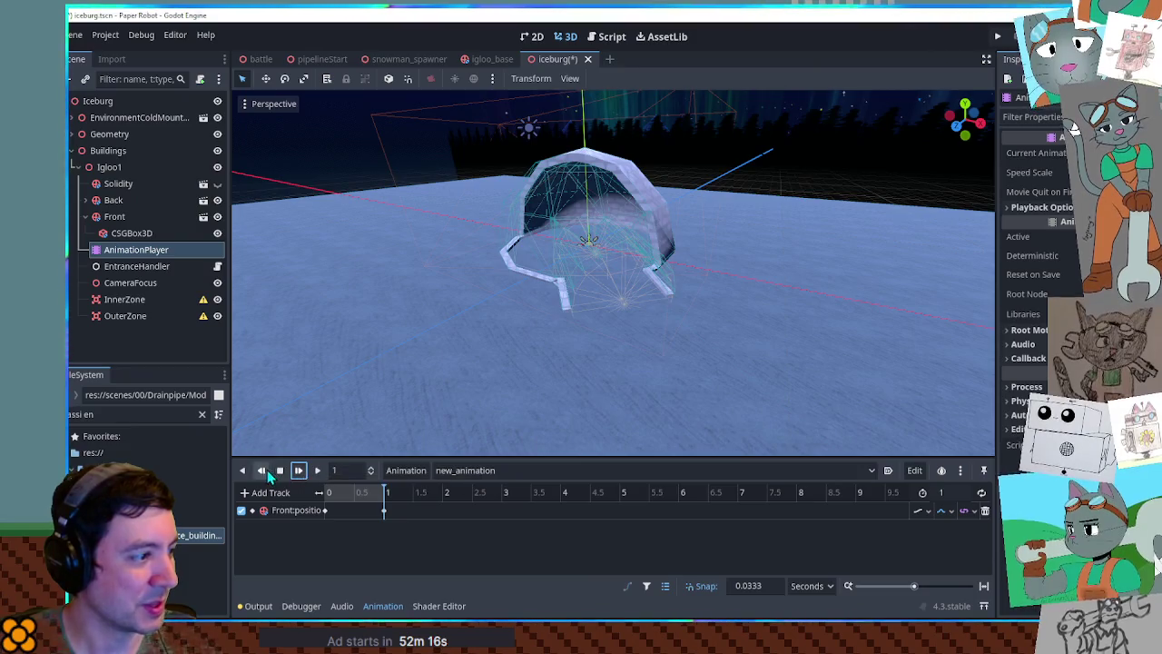
click(260, 471)
mouse_move(623, 337)
mouse_down()
mouse_move(654, 280)
mouse_move(531, 270)
mouse_move(721, 265)
mouse_move(674, 273)
mouse_up()
scroll(721, 269, up, 3)
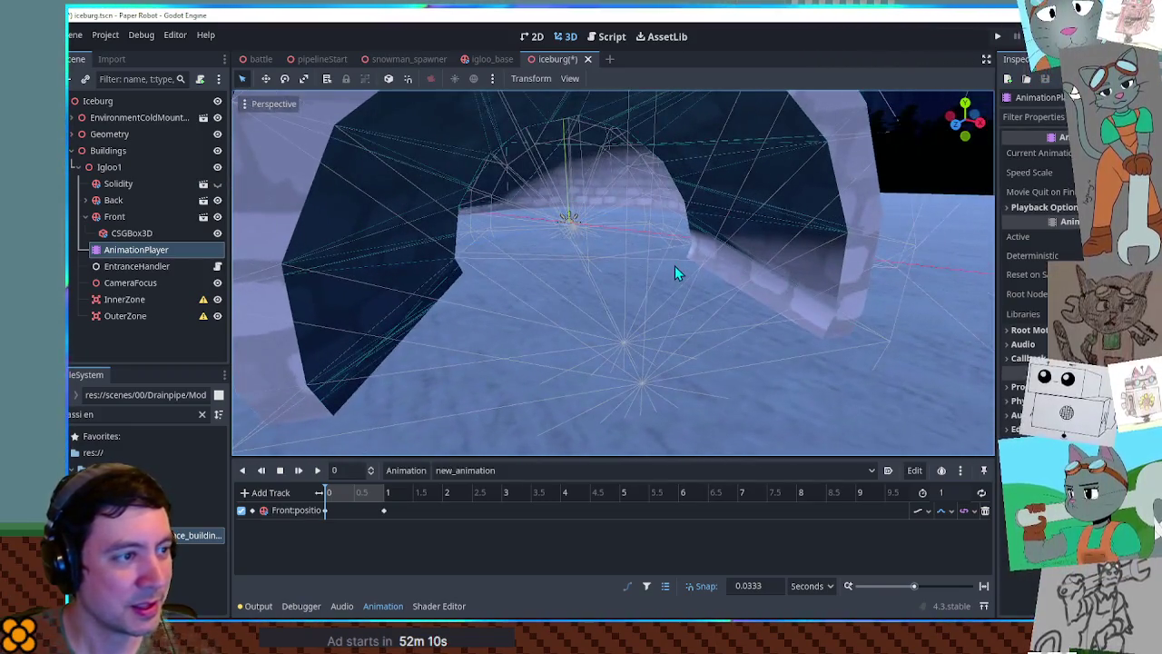
- Add a CollisionShape3D under InnerZone and give it a New CylinderShape3D
click(152, 303)
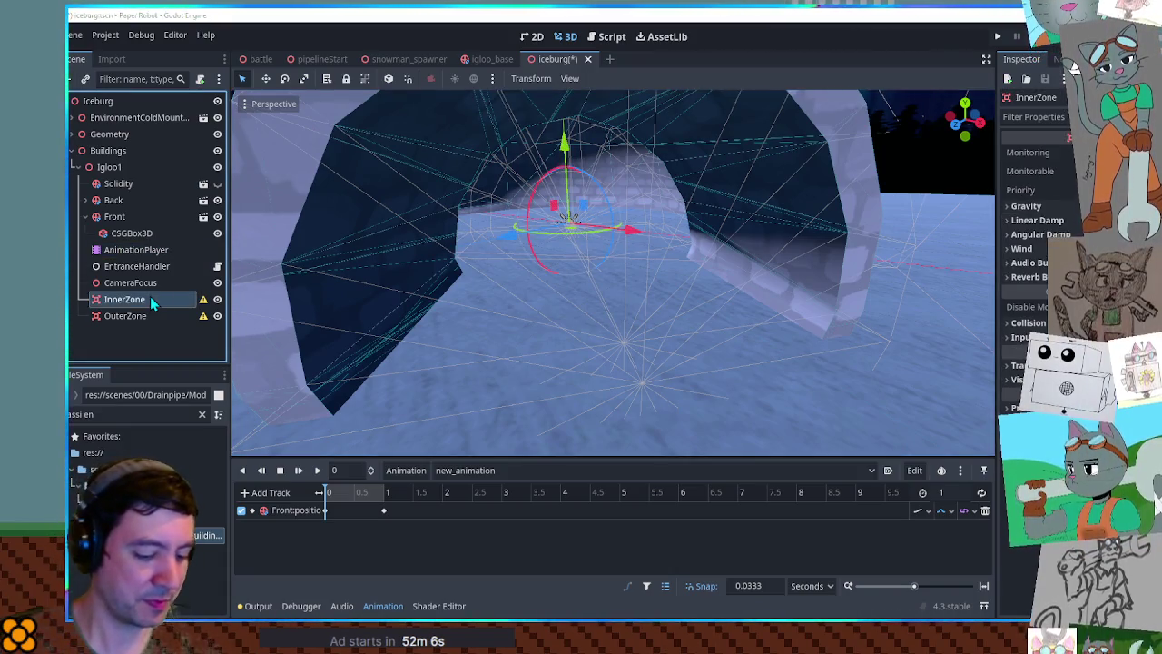
key(ctrl+v)
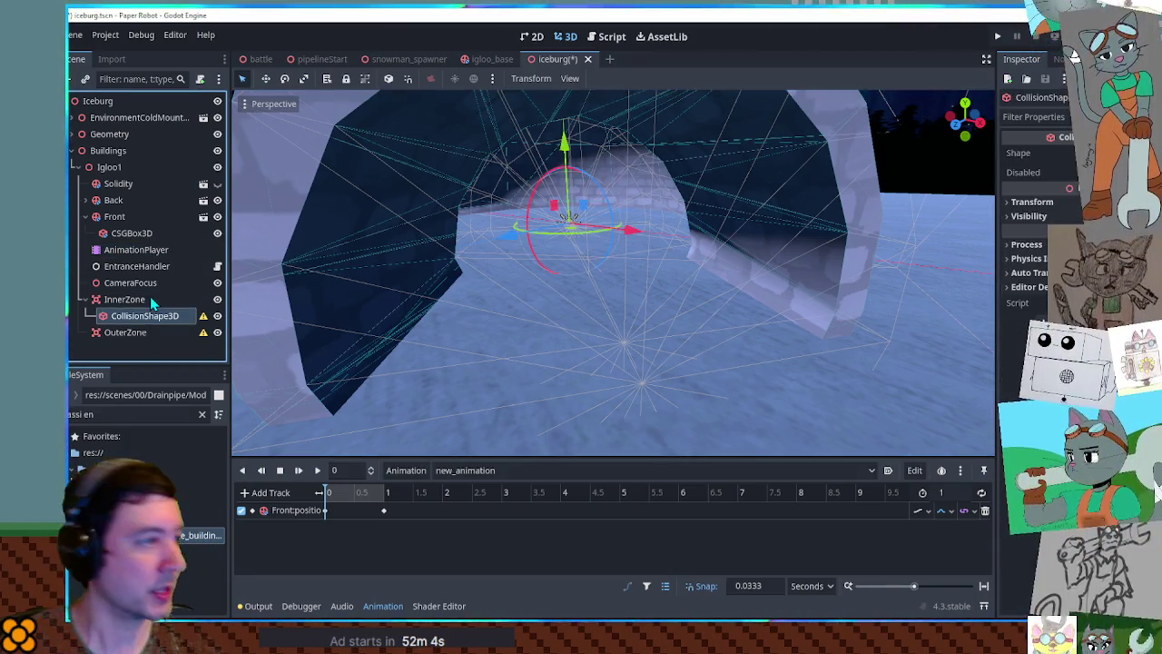
scroll(900, 227, down, 5)
mouse_move(796, 276)
mouse_down()
mouse_move(845, 342)
mouse_move(709, 289)
mouse_move(730, 280)
mouse_move(672, 218)
mouse_up()
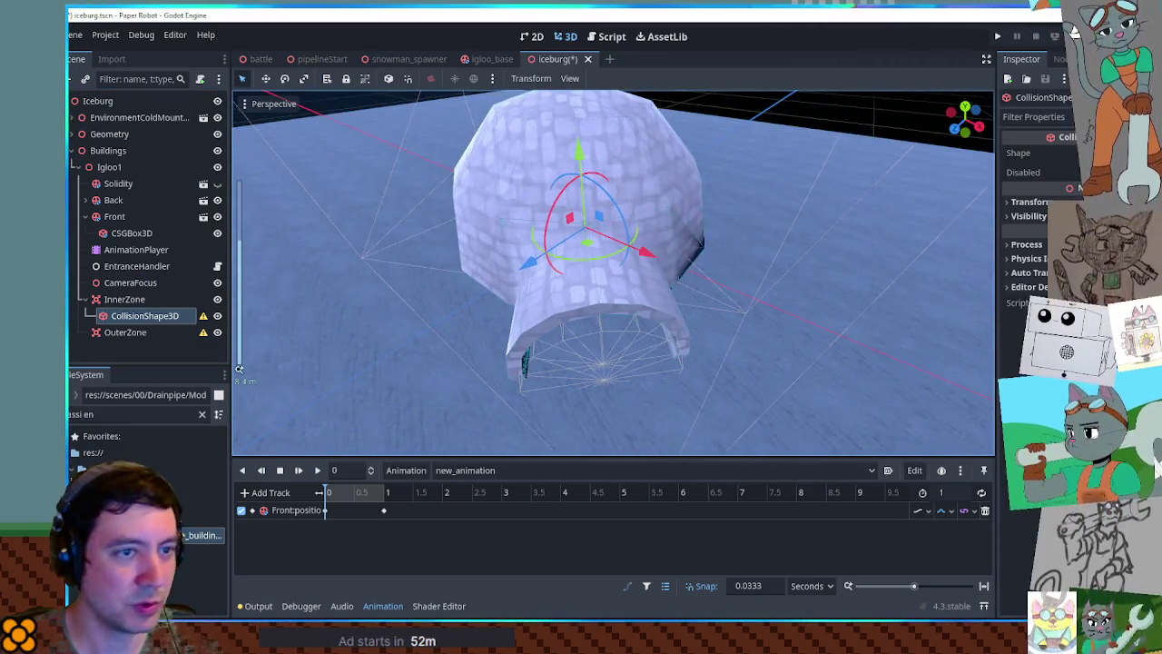
click(1090, 153)
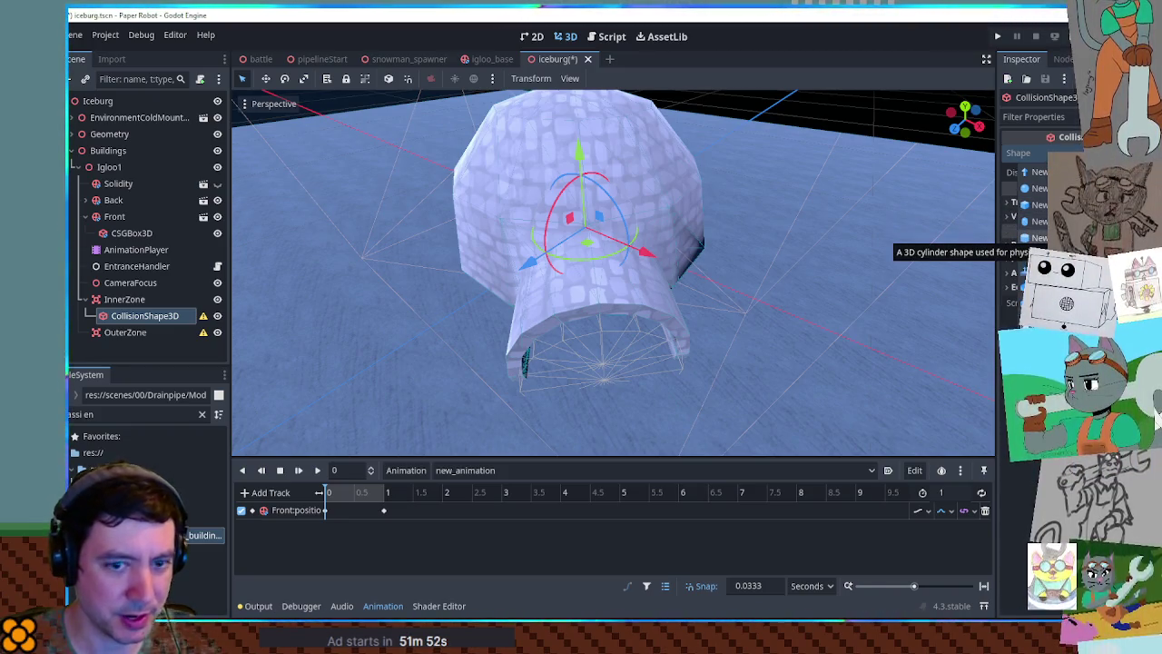
click(1039, 237)
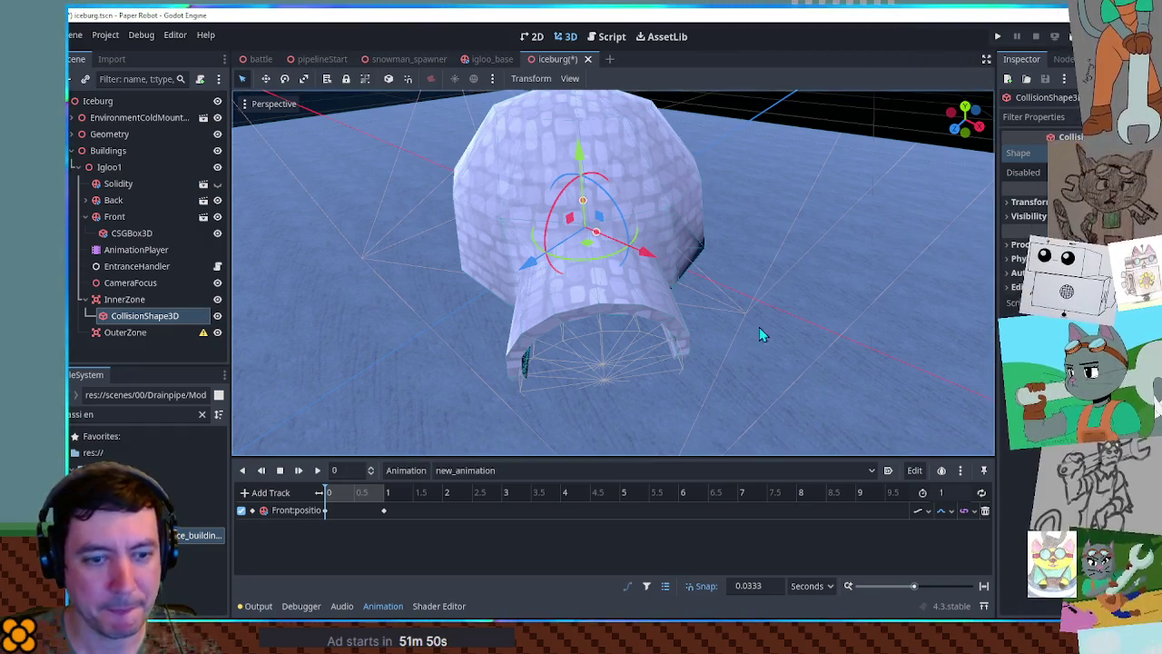
- Hide the Front igloo mesh to check the cylinder shape inside
drag(781, 329, 753, 264)
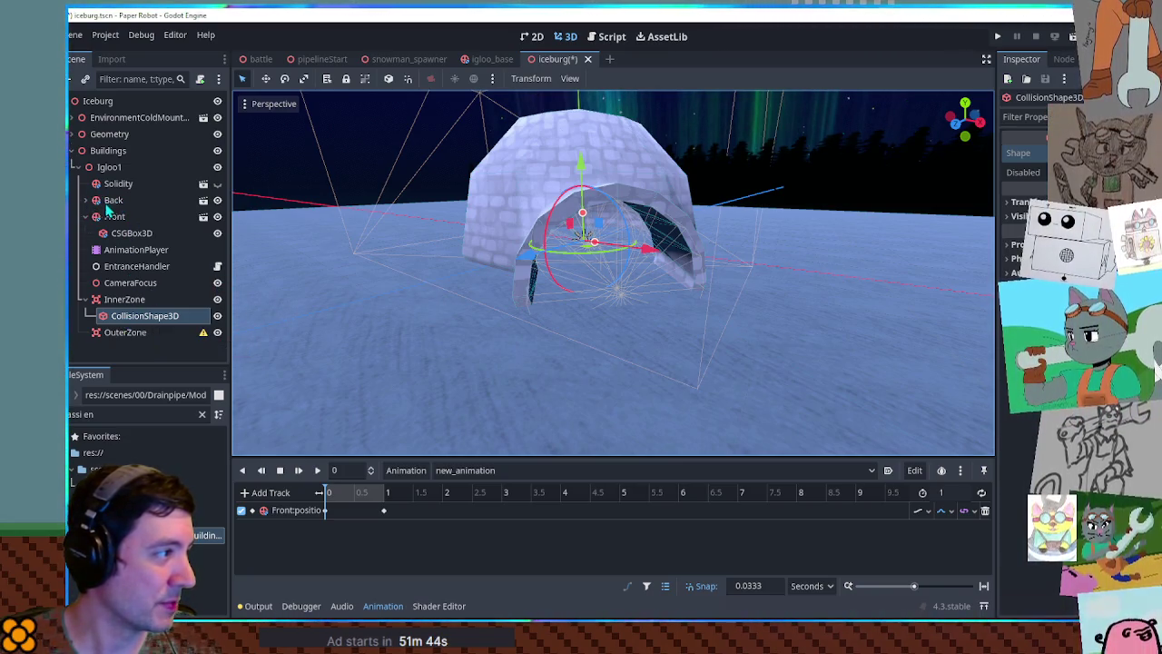
click(217, 216)
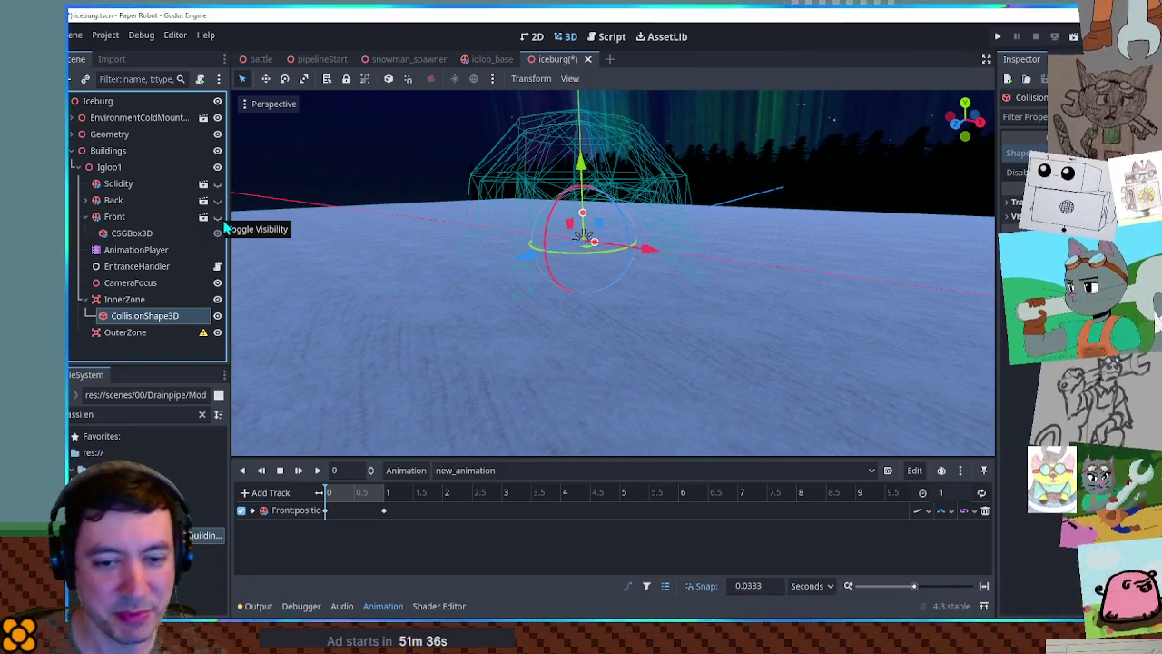
scroll(646, 300, up, 5)
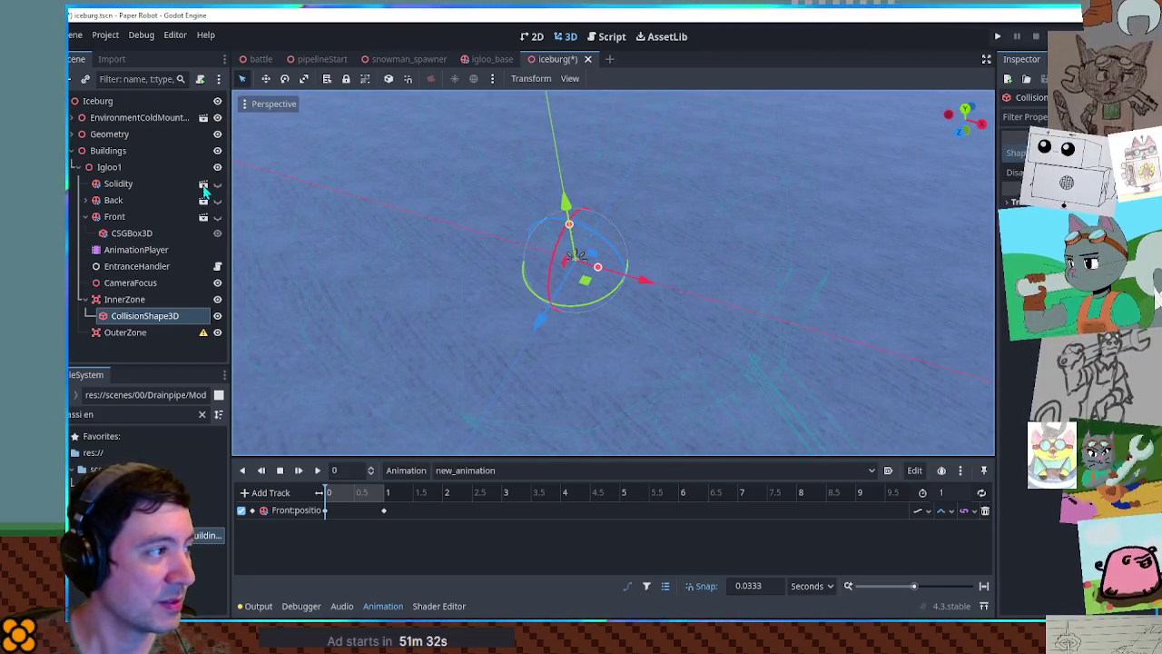
scroll(608, 272, down, 5)
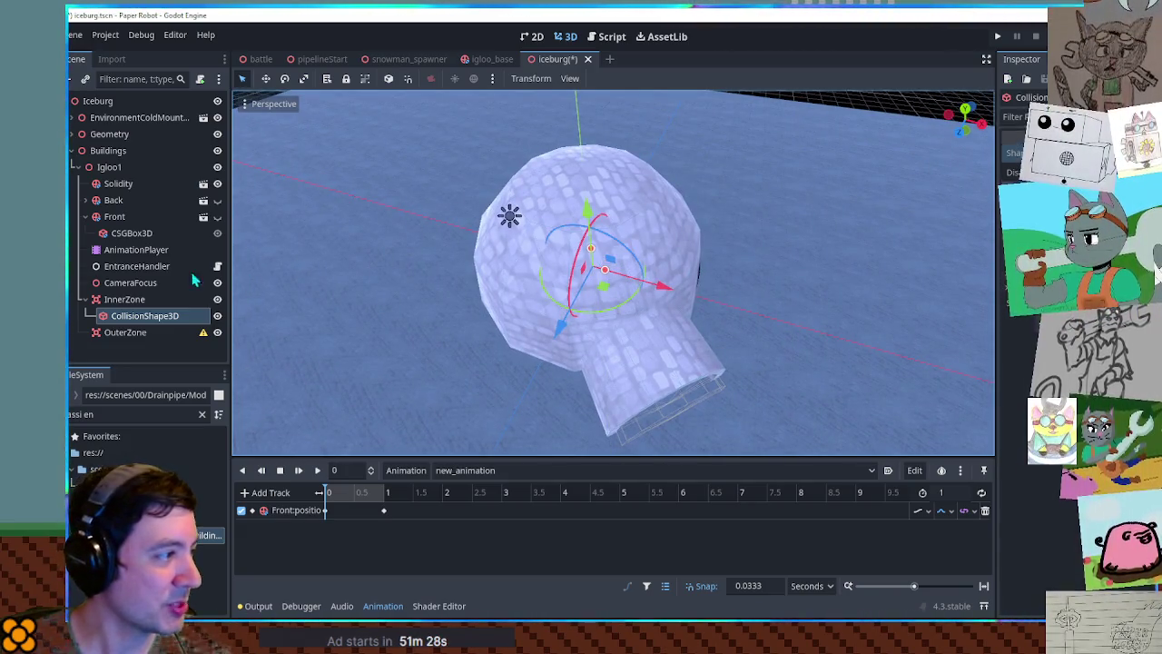
- Select the Solidity mesh and save the iceburg scene
click(120, 185)
mouse_move(598, 318)
mouse_down()
mouse_move(654, 304)
mouse_move(521, 225)
mouse_move(578, 188)
mouse_up()
key(ctrl+s)
scroll(753, 244, down, 6)
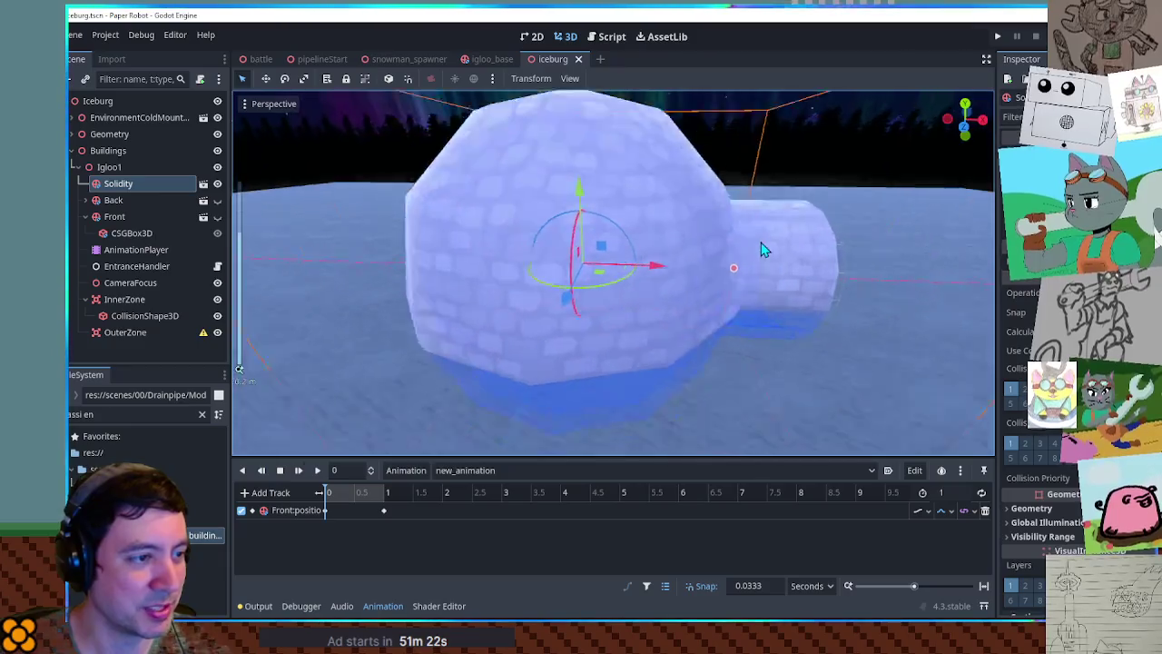
- Select InnerZone's collision shape and view it from inside the igloo facing the entrance
mouse_move(626, 313)
mouse_down()
mouse_move(768, 322)
mouse_move(671, 300)
mouse_move(567, 308)
mouse_move(558, 289)
mouse_move(630, 322)
mouse_move(929, 280)
mouse_up()
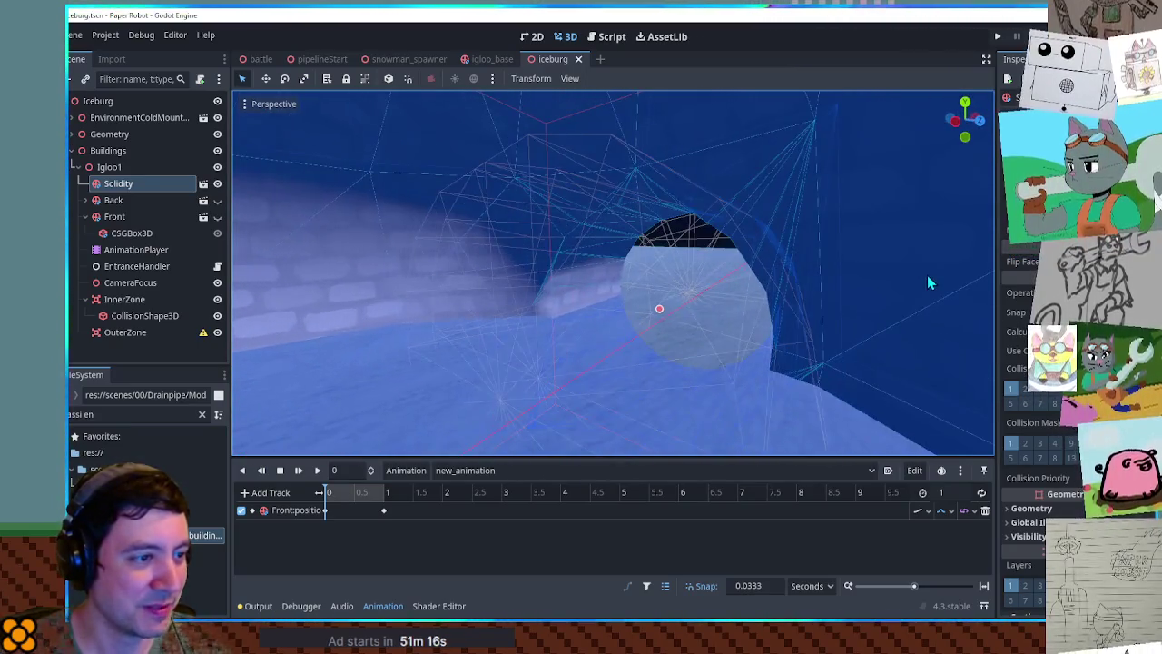
mouse_move(827, 275)
mouse_down()
mouse_move(722, 293)
mouse_move(479, 275)
mouse_up()
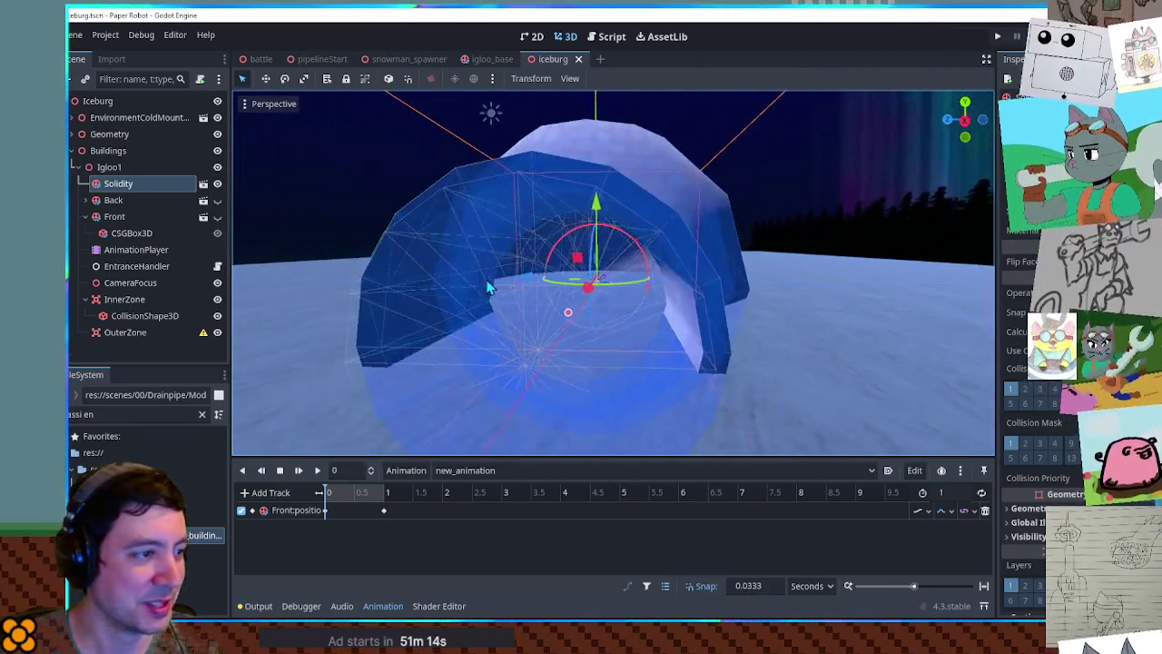
click(141, 318)
mouse_move(526, 304)
mouse_down()
mouse_move(899, 275)
mouse_move(441, 329)
mouse_move(671, 293)
mouse_move(526, 315)
mouse_move(541, 305)
mouse_move(562, 324)
mouse_move(561, 351)
mouse_move(635, 340)
mouse_up()
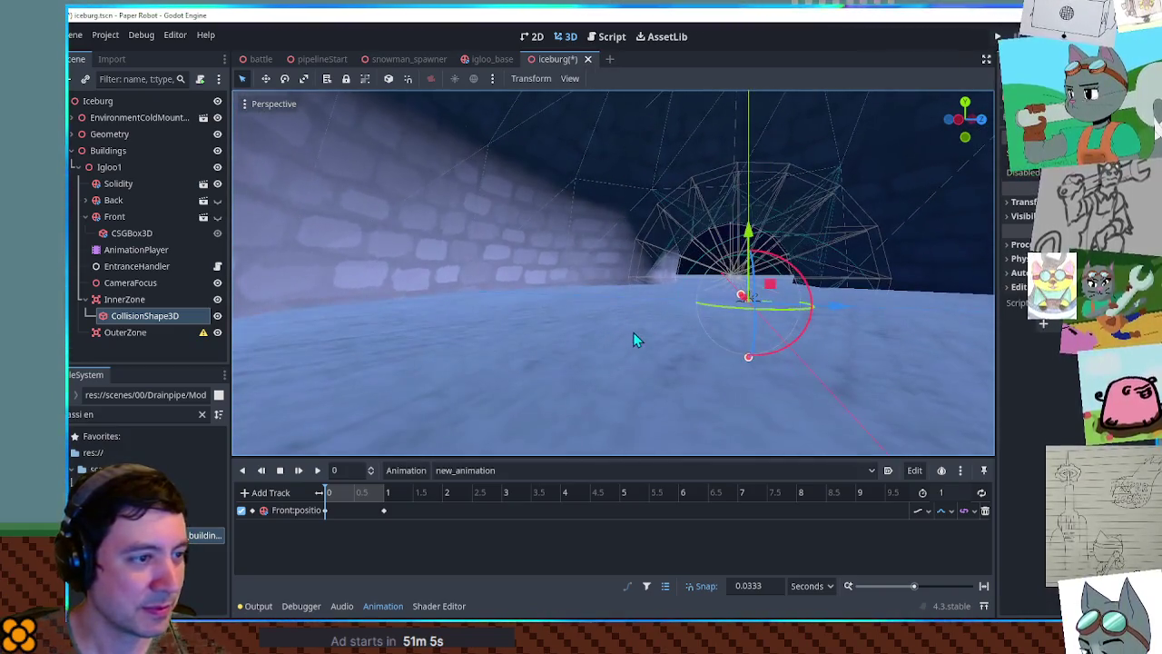
- In Right Orthogonal view, shrink InnerZone's collision shape to radius about 1.48 and reposition it
key(KP_3)
scroll(635, 337, up, 3)
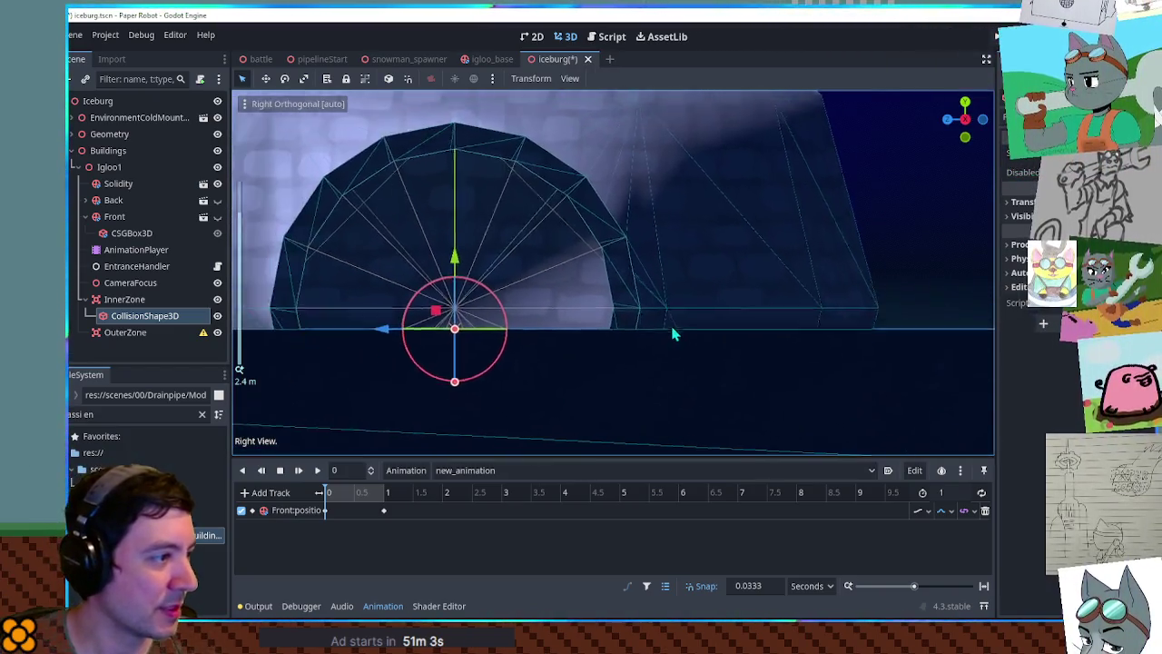
mouse_move(529, 392)
mouse_down()
mouse_move(527, 436)
mouse_move(565, 525)
mouse_move(563, 513)
mouse_up()
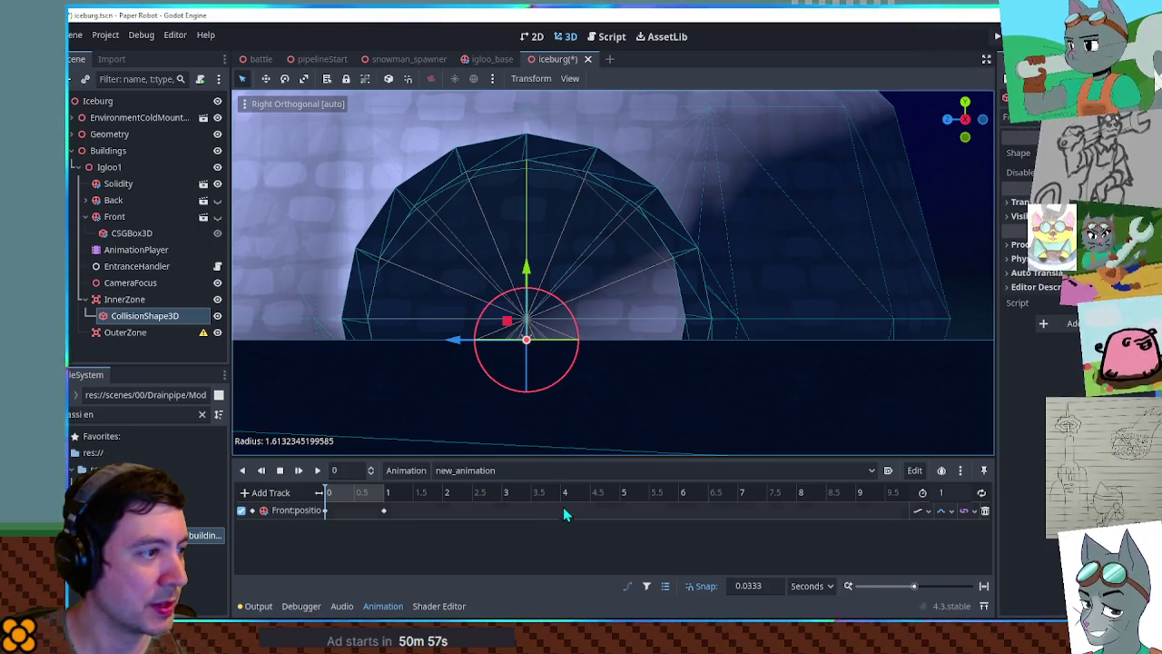
drag(530, 272, 532, 253)
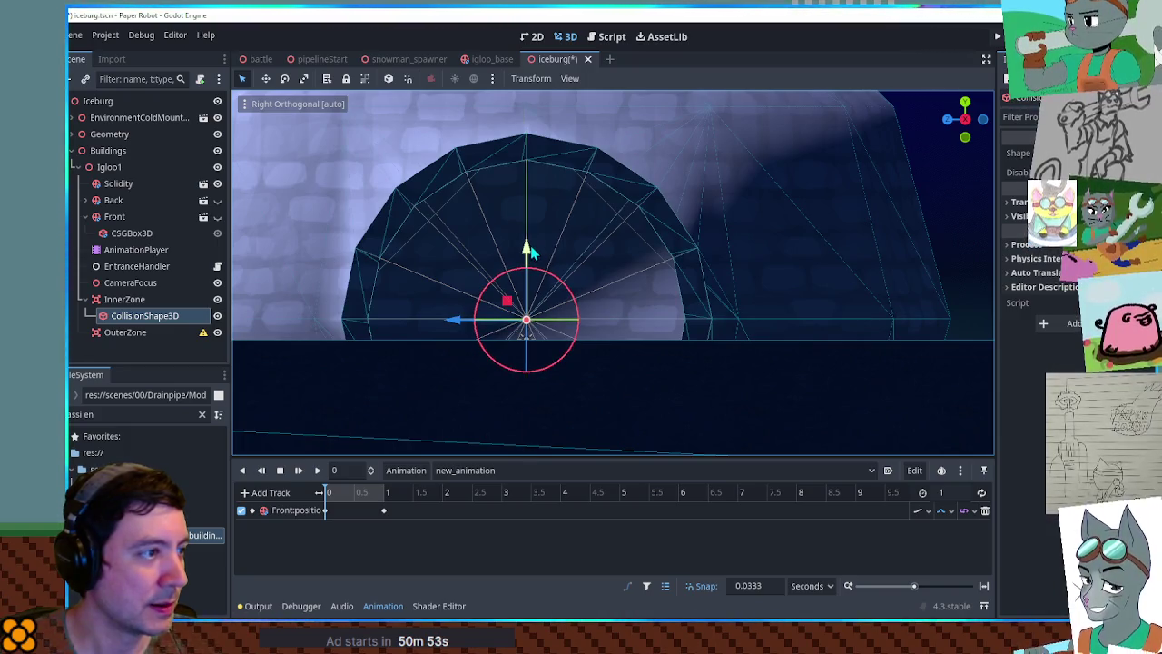
scroll(526, 257, down, 2)
mouse_move(558, 415)
mouse_down()
mouse_move(659, 312)
mouse_move(800, 308)
mouse_up()
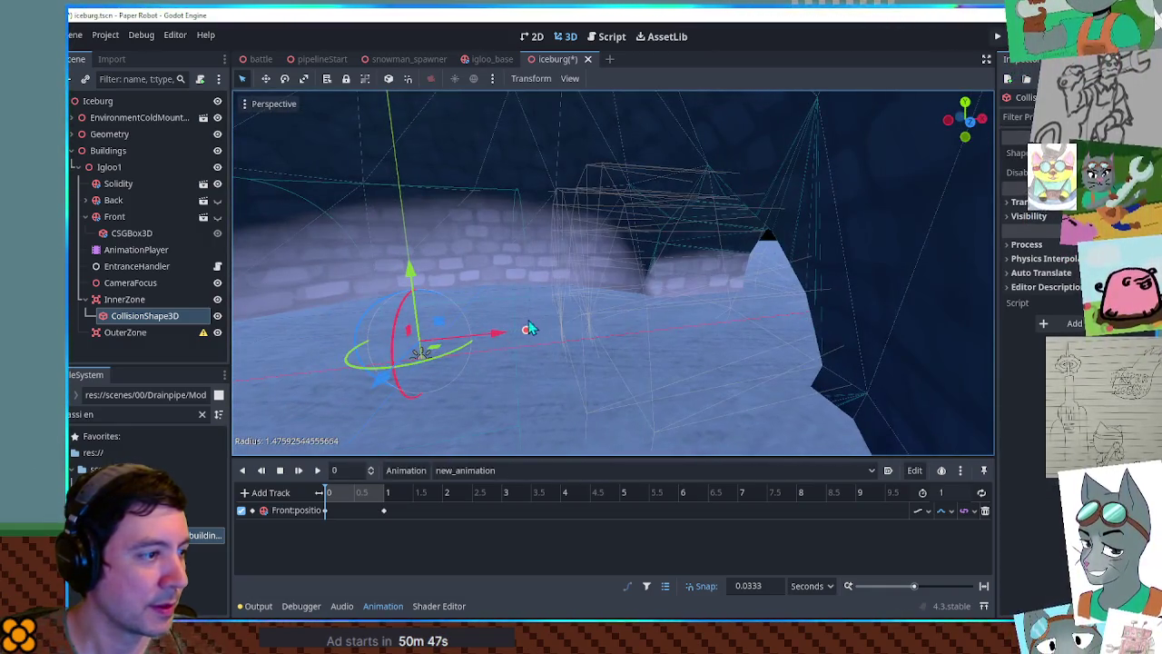
mouse_move(586, 320)
mouse_down()
mouse_move(788, 311)
mouse_move(629, 321)
mouse_up()
mouse_move(711, 309)
mouse_down()
mouse_move(671, 297)
mouse_move(653, 318)
mouse_move(761, 330)
mouse_move(689, 320)
mouse_move(776, 348)
mouse_move(834, 347)
mouse_up()
- Paste a copy of the collision shape under OuterZone
key(f)
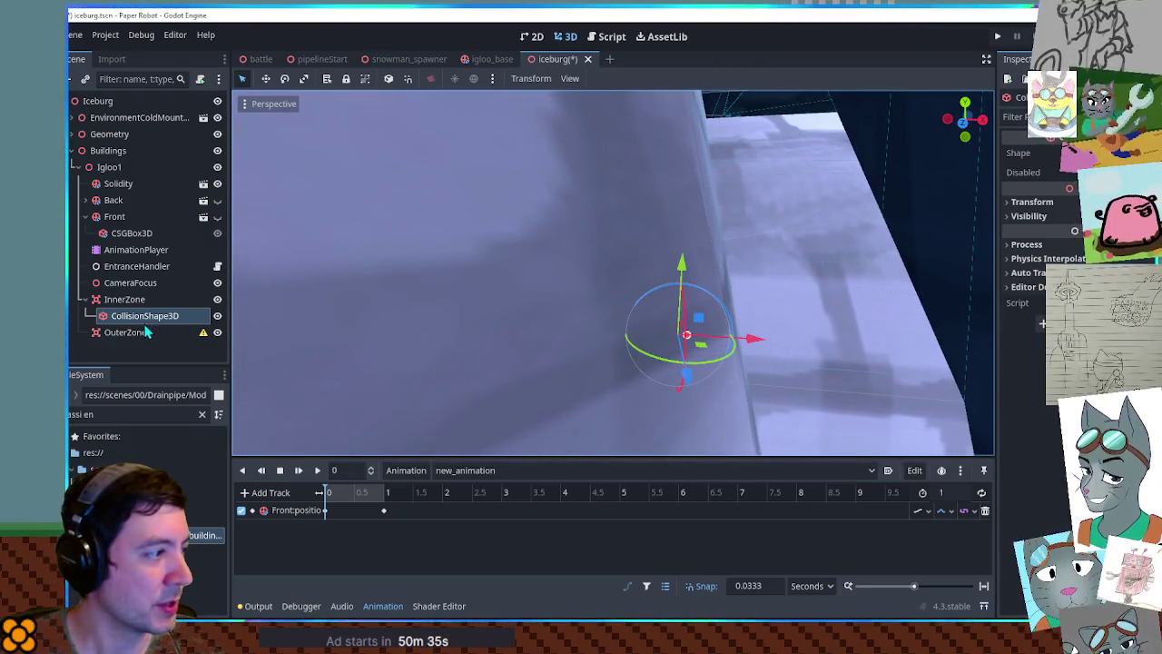
click(146, 332)
key(ctrl+v)
mouse_move(533, 311)
mouse_down()
mouse_move(584, 294)
mouse_move(682, 298)
mouse_move(563, 315)
mouse_move(772, 336)
mouse_move(752, 324)
mouse_move(769, 307)
mouse_move(714, 331)
mouse_move(767, 336)
mouse_up()
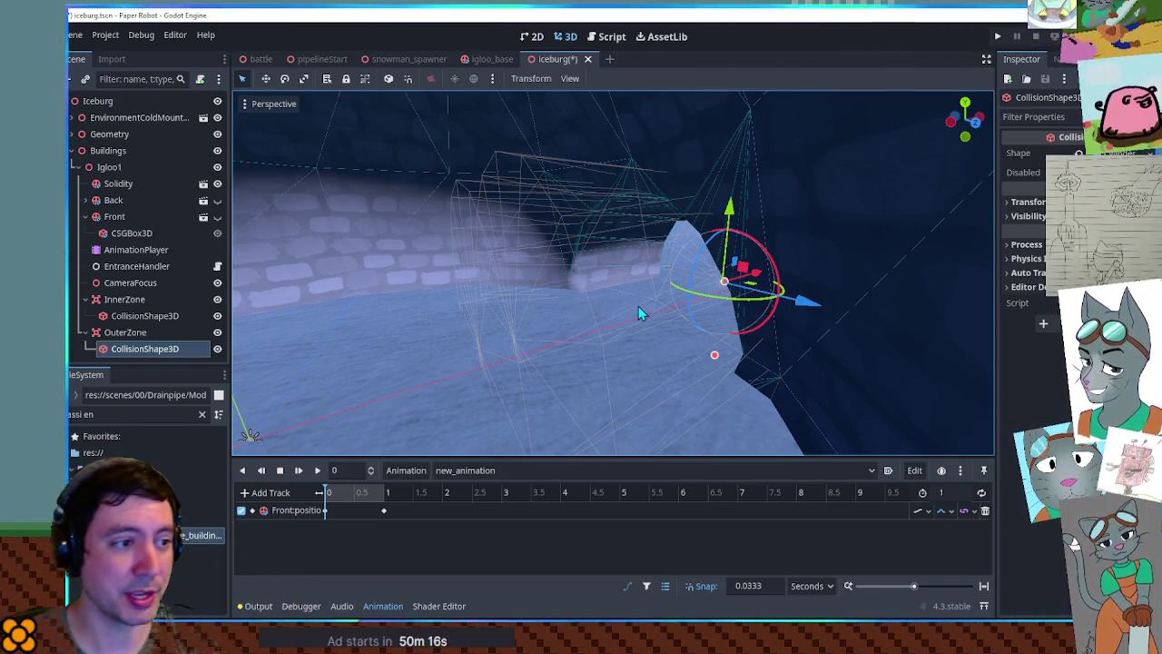
- Select InnerZone, show its signals in the Node tab, save iceburg, and select the FileSystem filter text
scroll(594, 292, down, 3)
drag(582, 331, 689, 307)
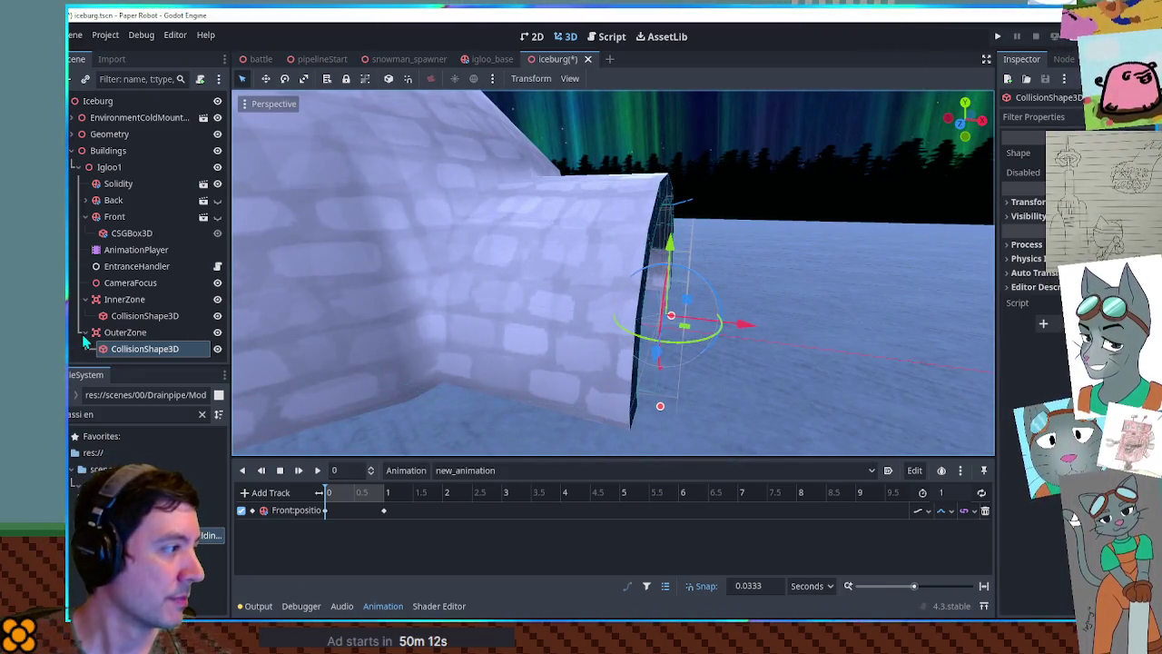
click(125, 300)
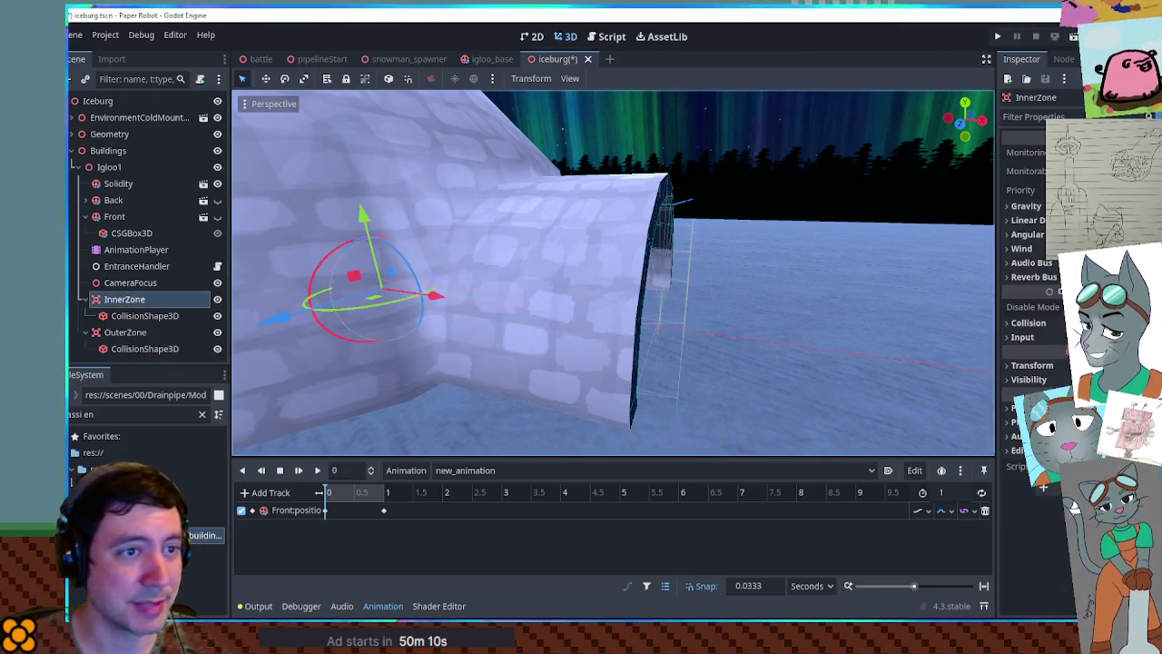
click(1064, 59)
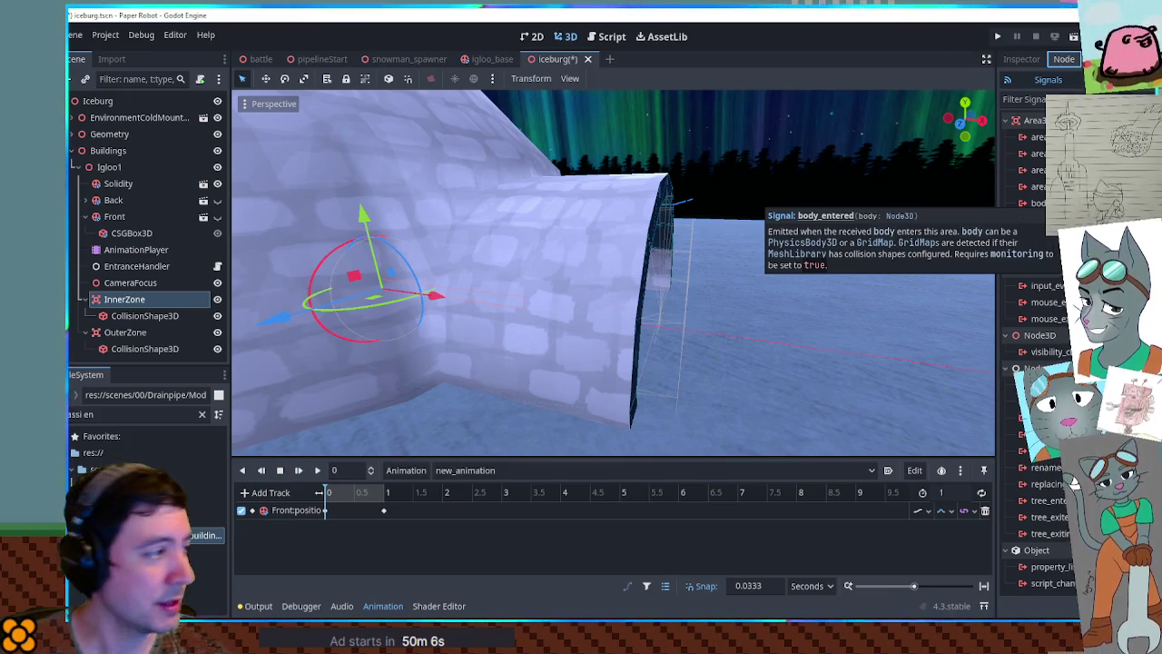
key(ctrl+s)
triple_click(152, 410)
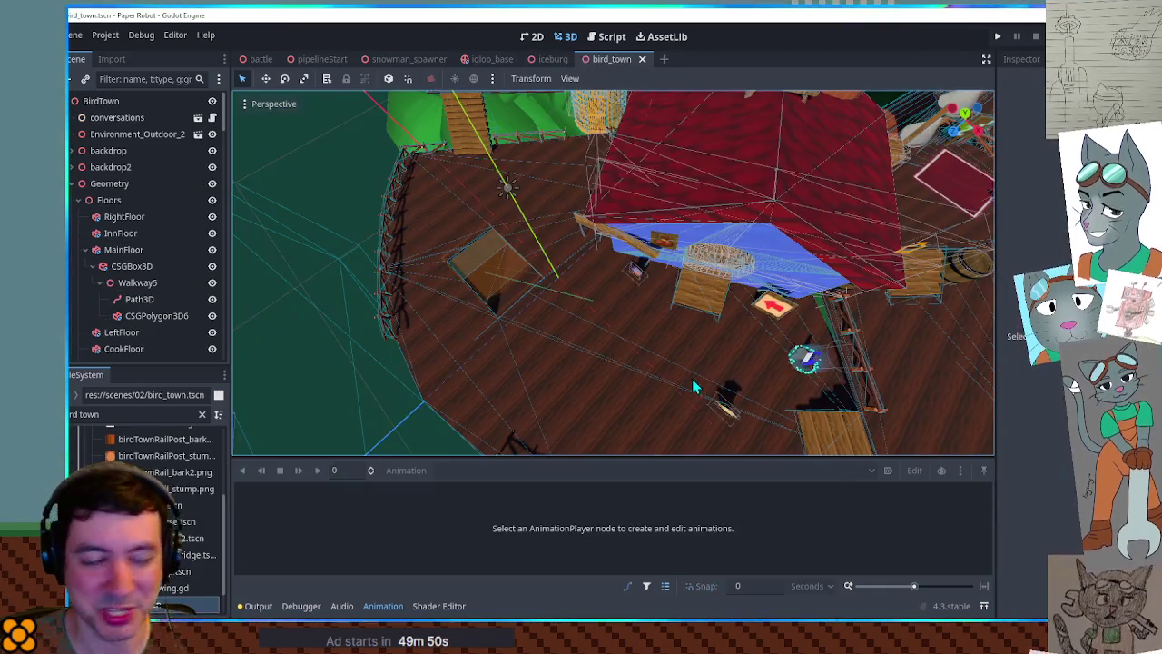
click(780, 220)
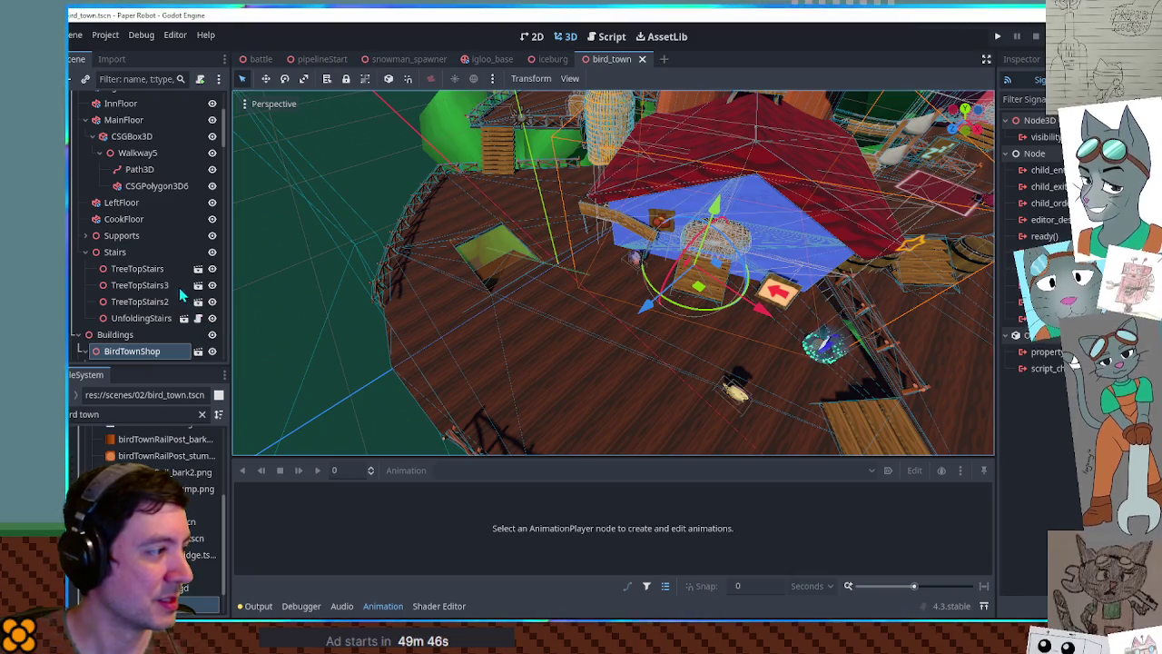
scroll(173, 295, down, 5)
scroll(136, 286, down, 5)
scroll(195, 184, up, 10)
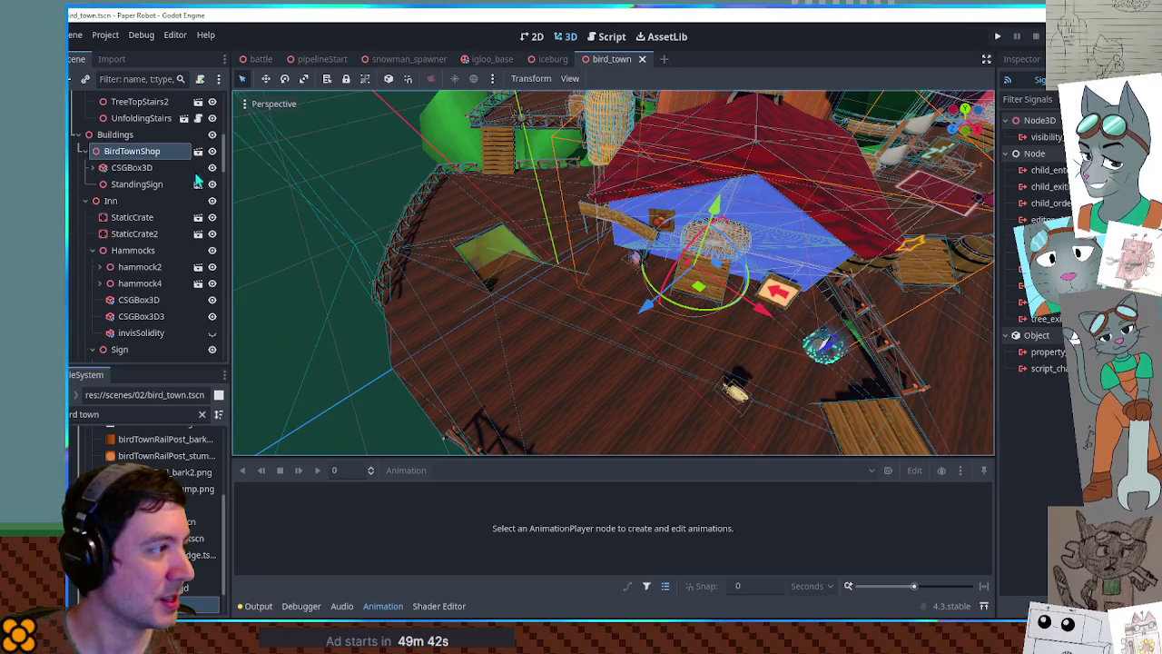
click(199, 151)
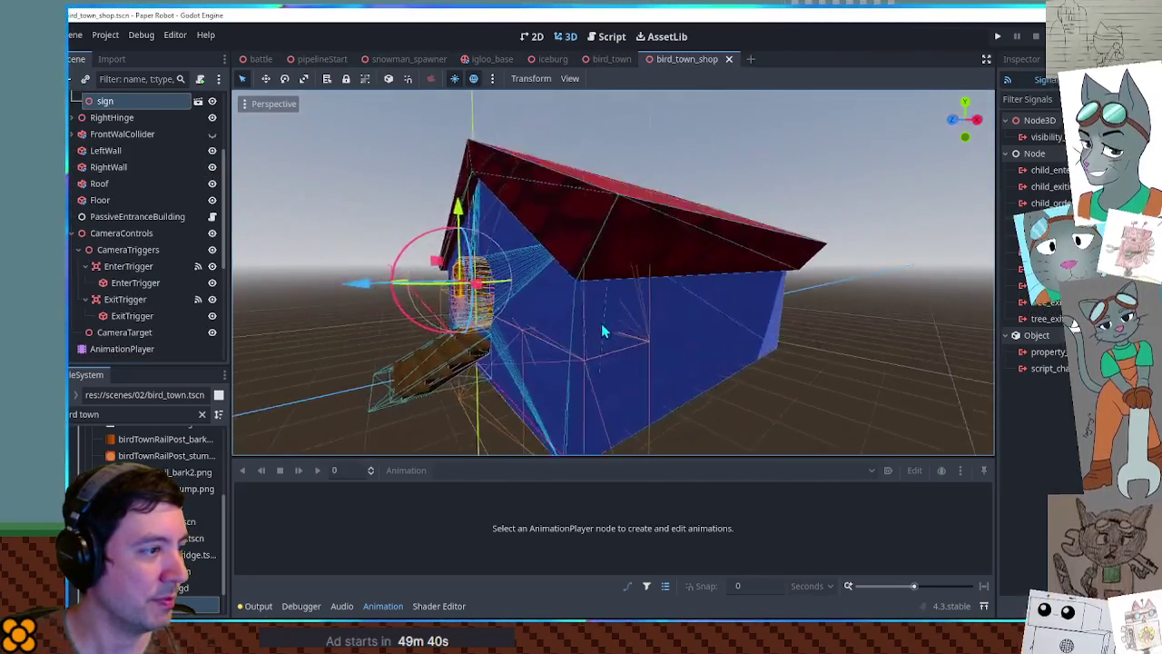
click(621, 333)
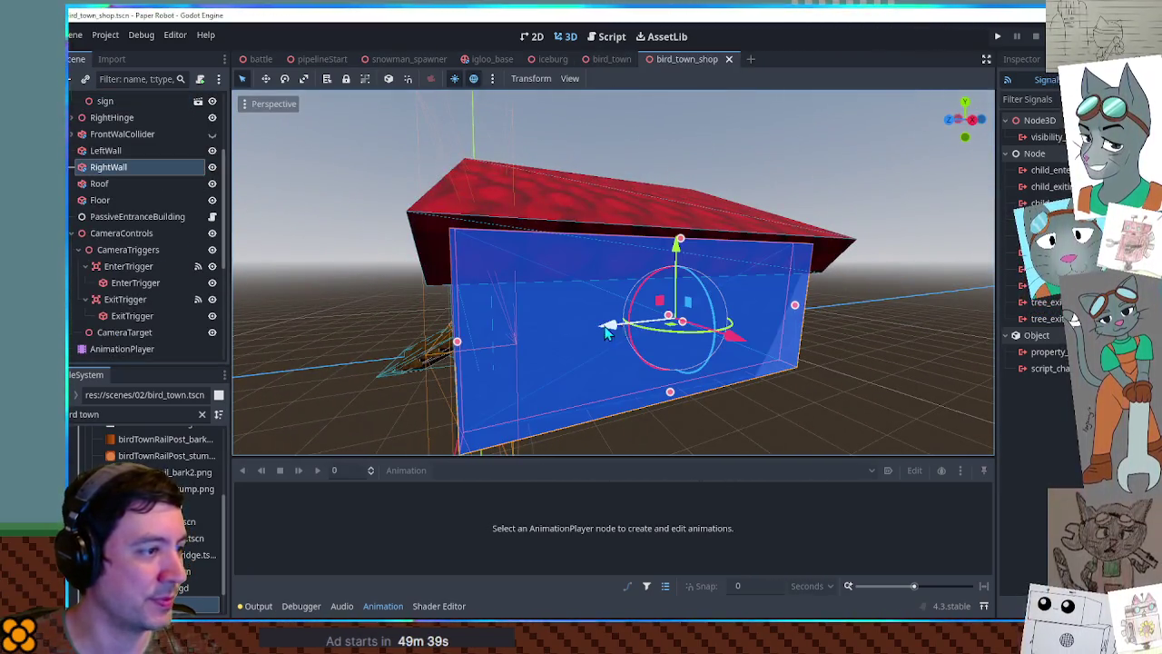
click(116, 220)
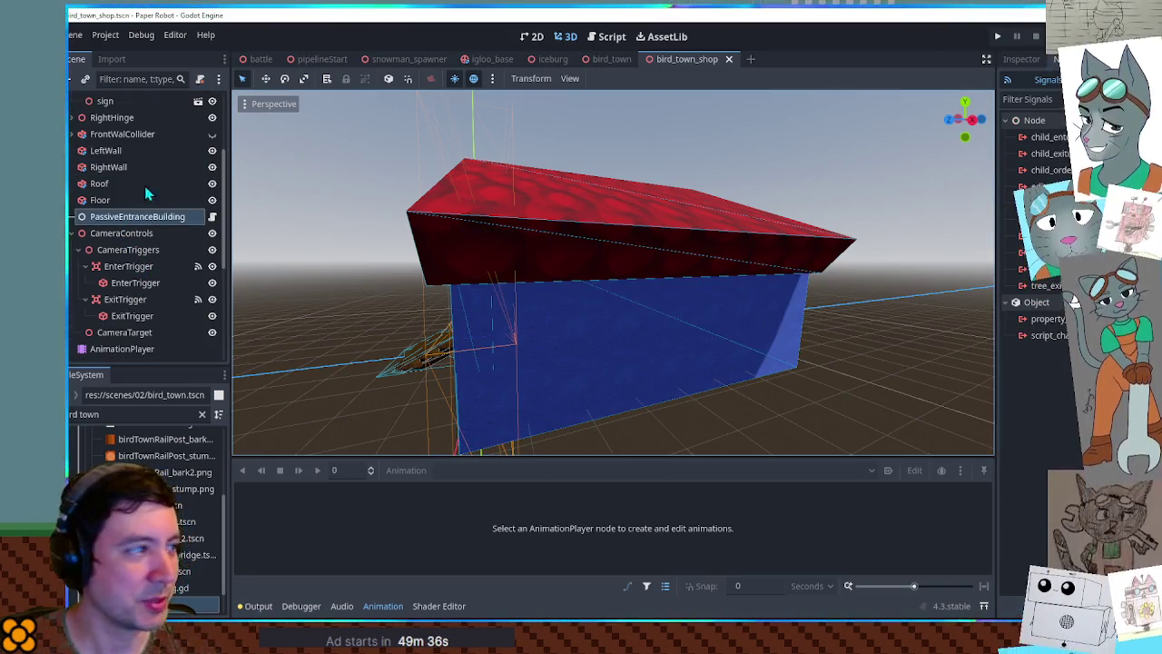
scroll(112, 305, up, 4)
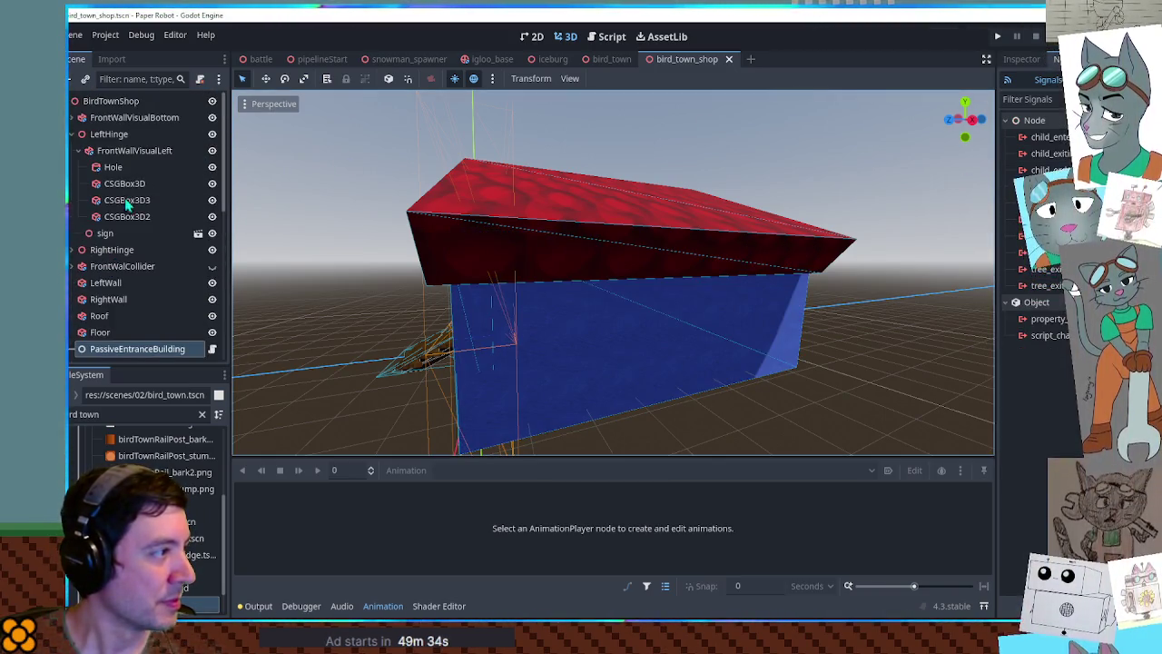
click(79, 152)
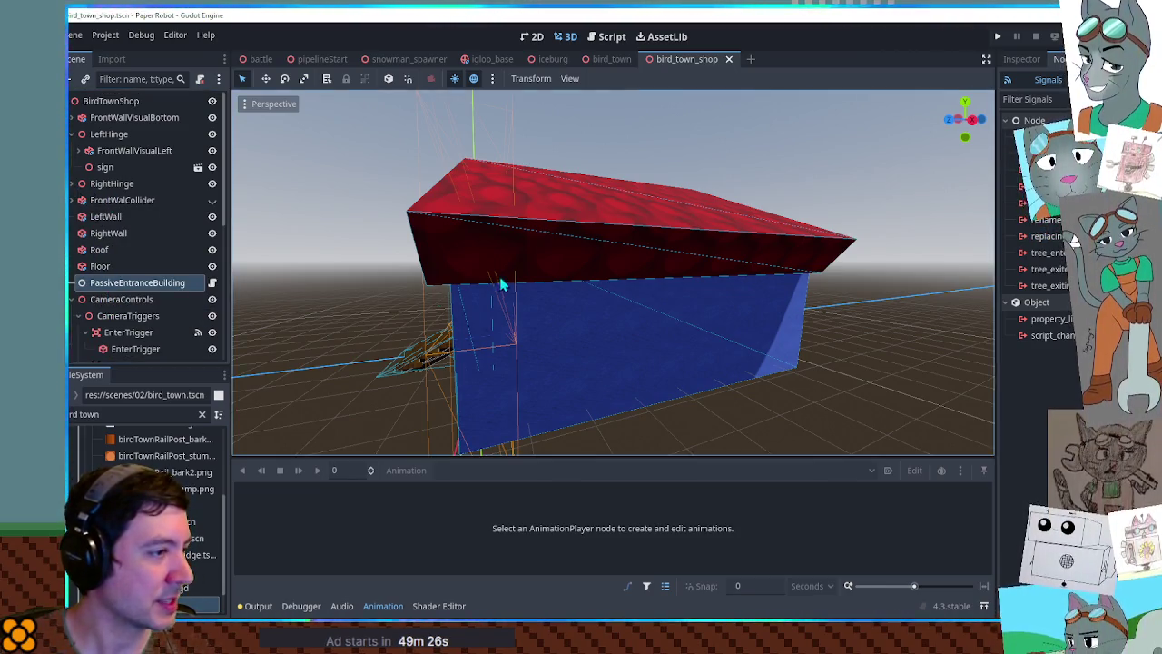
scroll(638, 277, up, 5)
mouse_move(639, 278)
mouse_down()
mouse_move(781, 270)
mouse_move(364, 268)
mouse_up()
scroll(133, 281, down, 2)
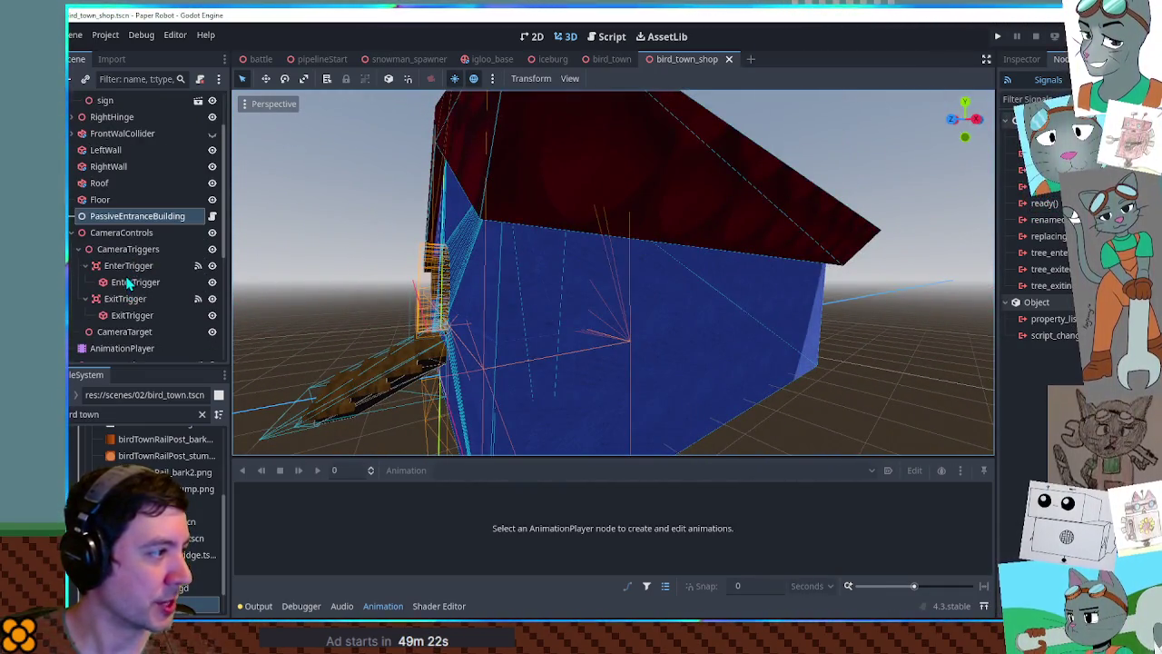
click(127, 265)
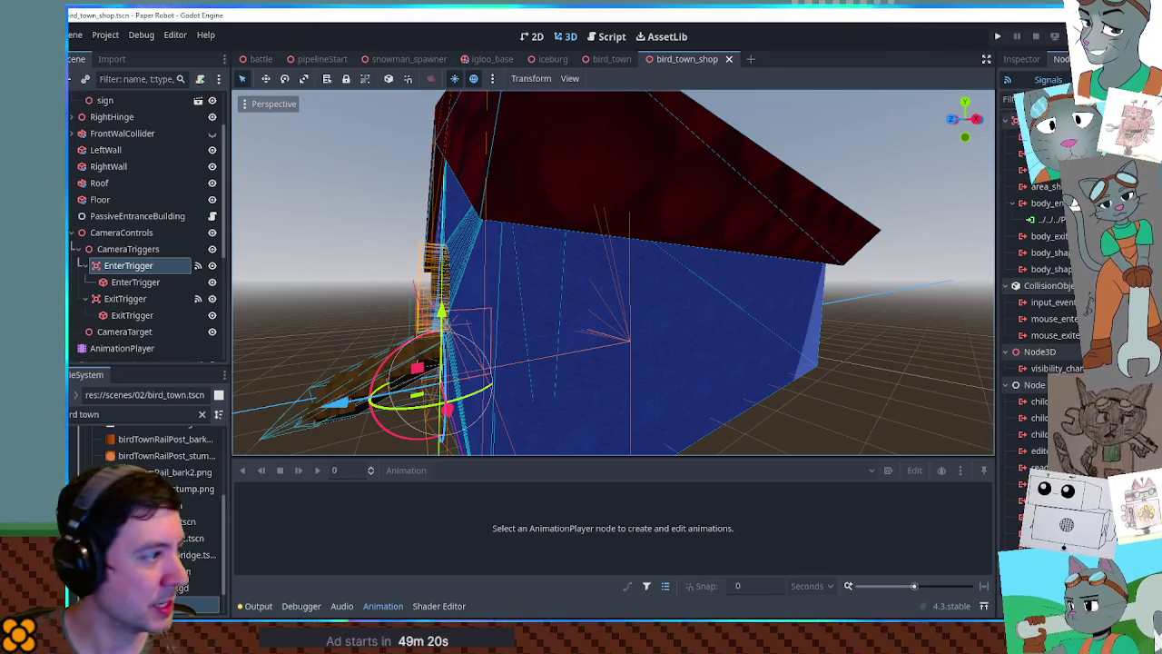
click(132, 299)
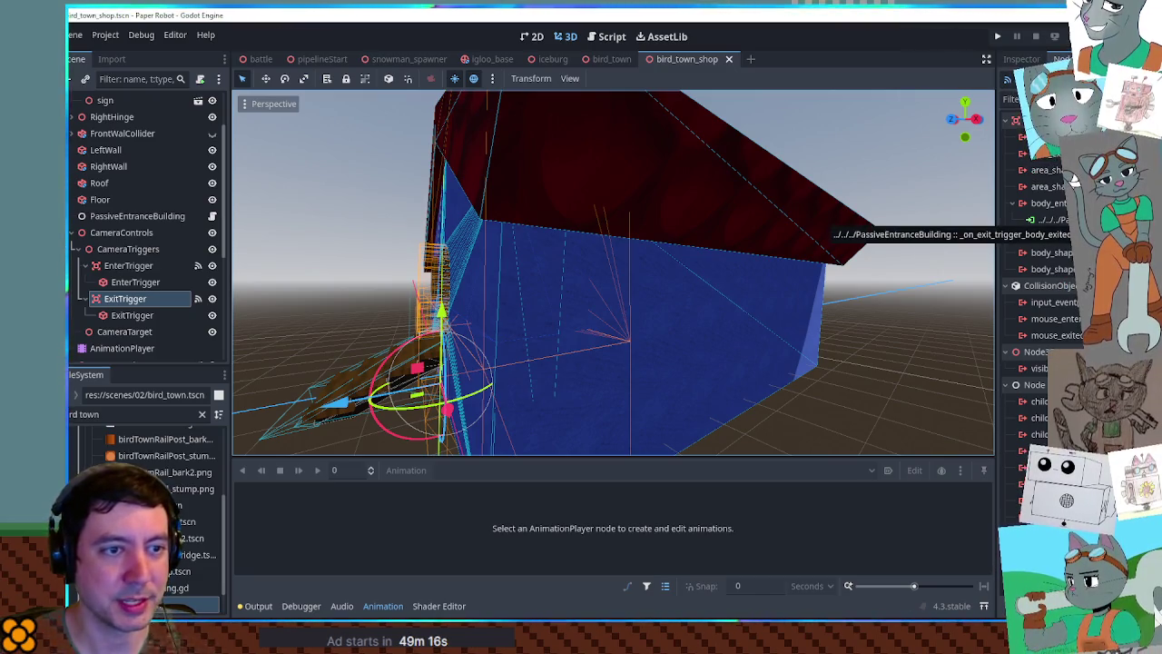
middle_click(673, 63)
middle_click(623, 61)
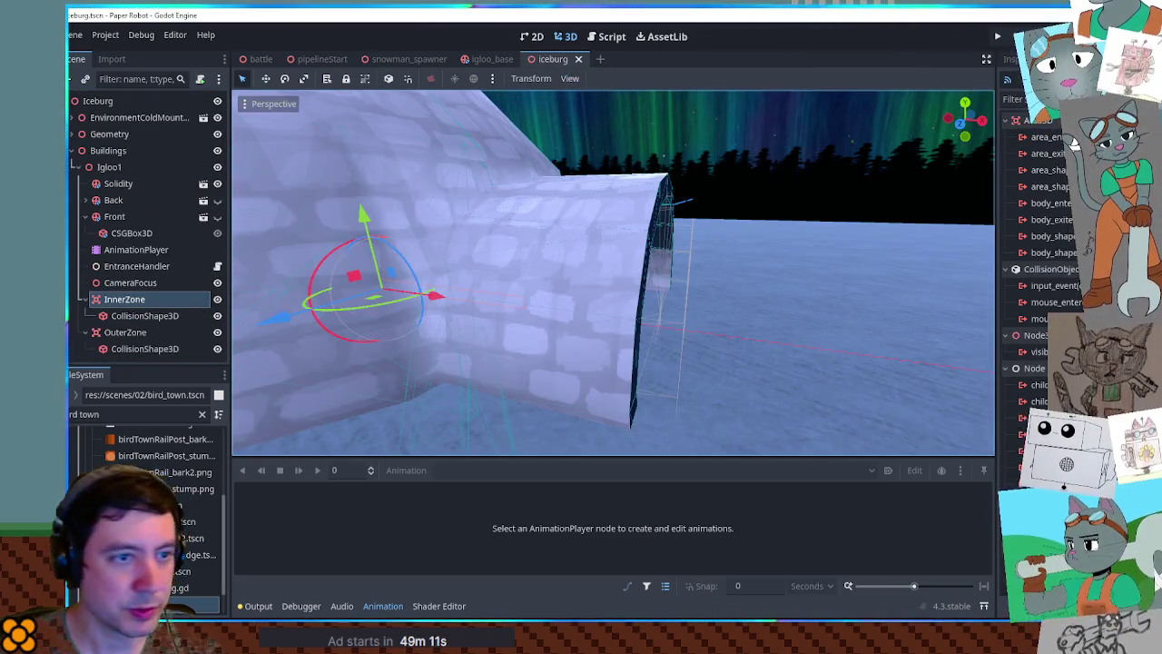
- Connect InnerZone's body_entered signal to _on_enter_trigger_body_entered
double_click(1050, 202)
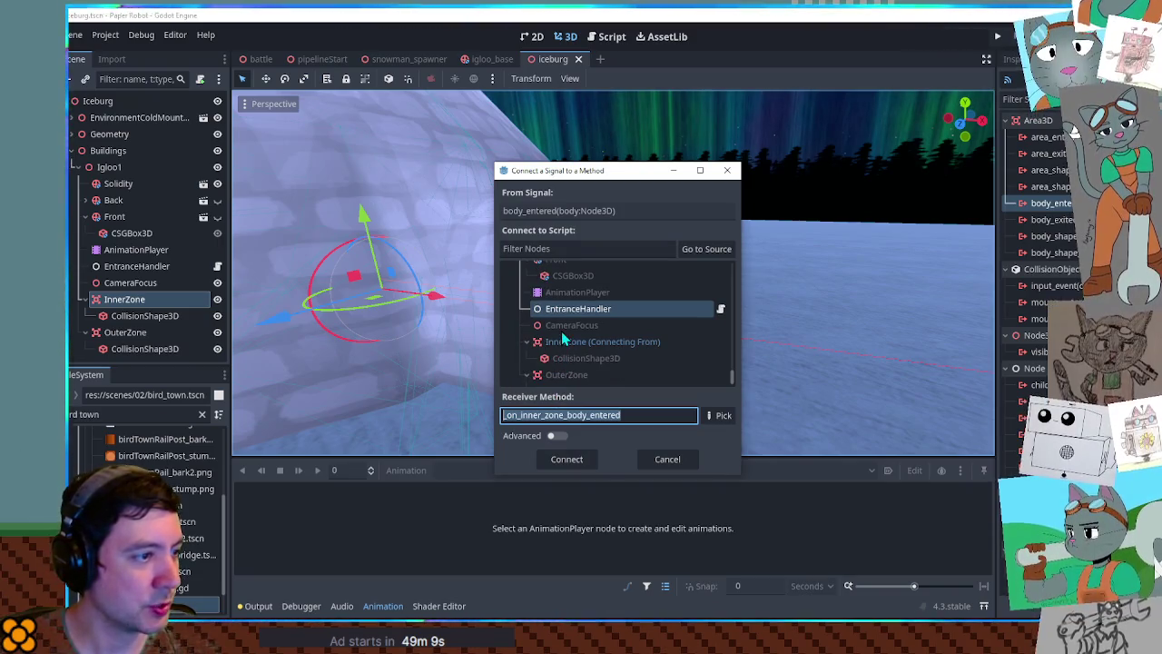
click(723, 415)
double_click(563, 202)
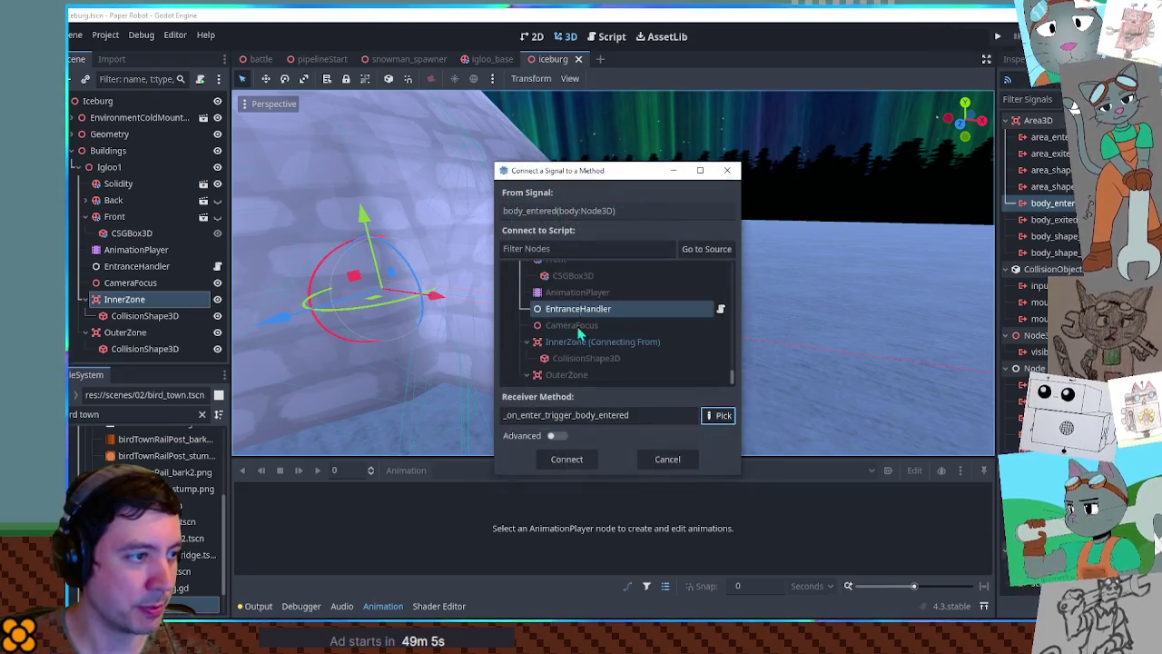
click(566, 458)
- Connect OuterZone's body signal to _on_exit_trigger_body_exited and save the scene
click(124, 332)
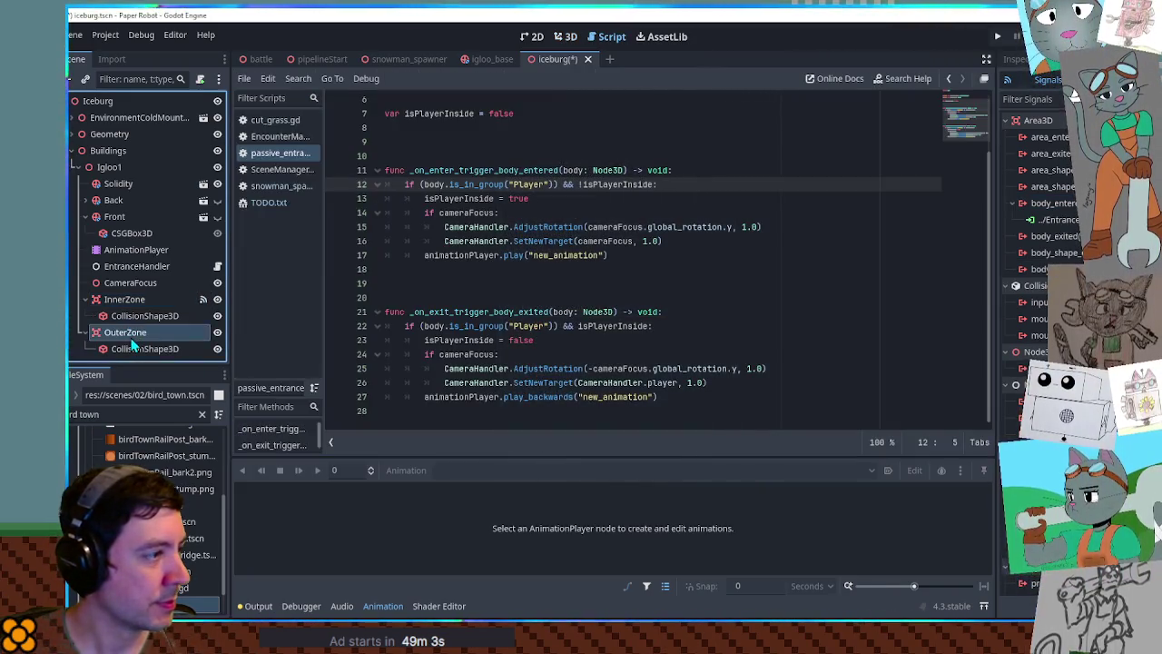
double_click(1062, 203)
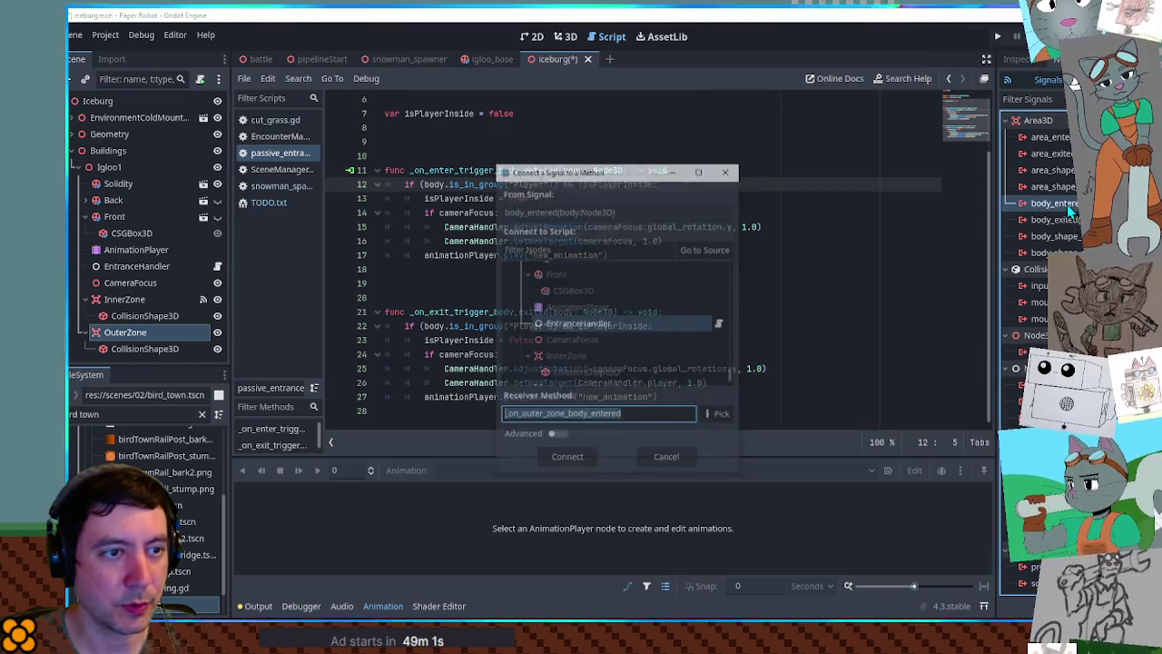
click(718, 416)
double_click(577, 220)
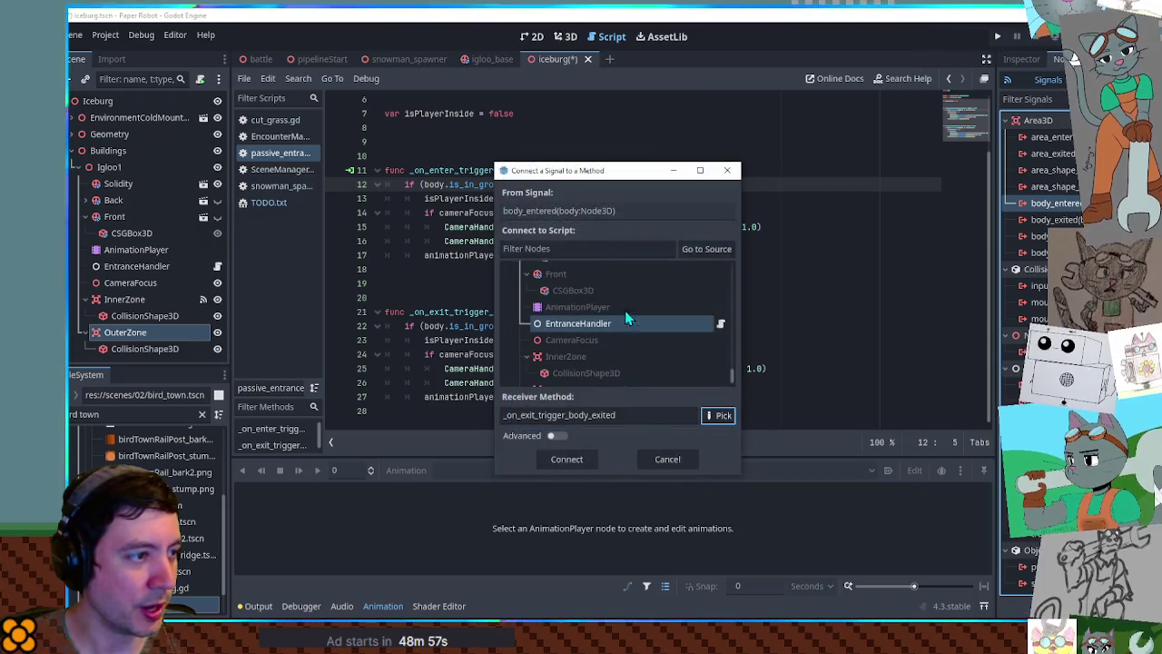
click(565, 460)
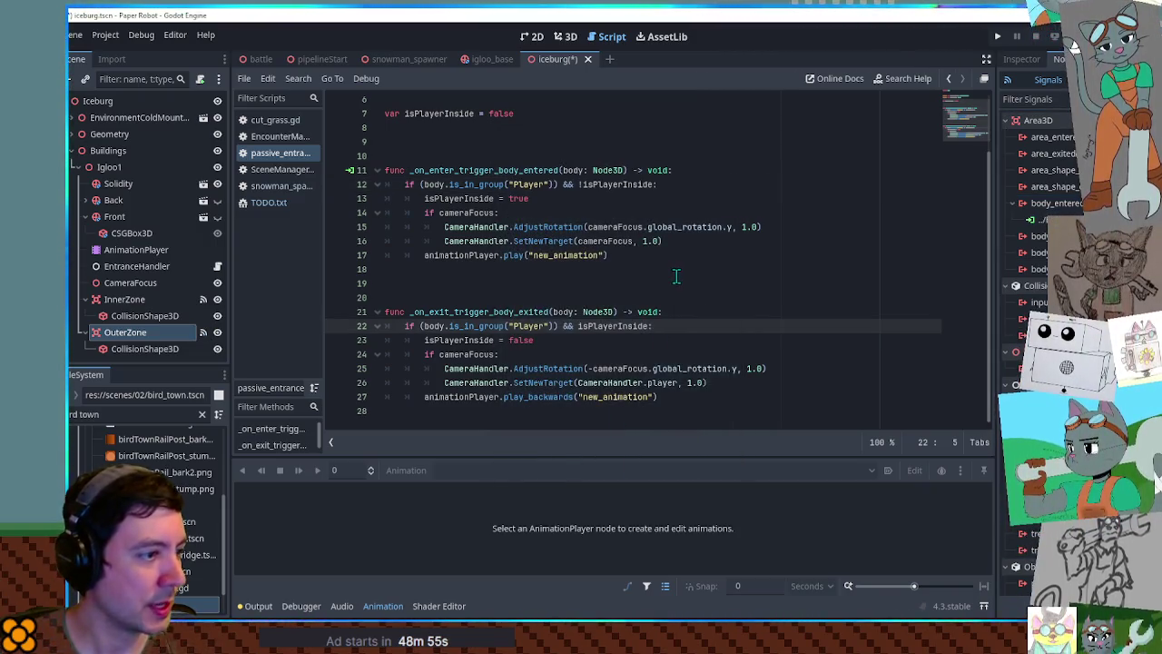
key(ctrl+s)
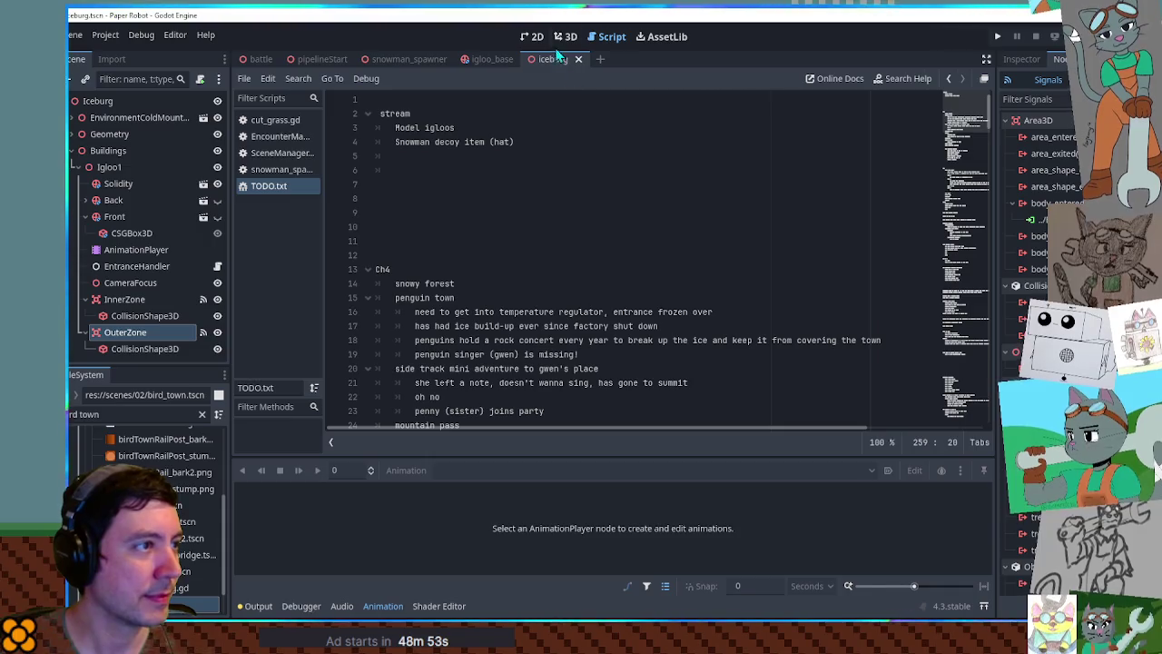
- In the 3D view, select InnerZone, OuterZone and Solidity and rotate them -60 degrees together
key(ctrl+F2)
scroll(643, 215, down, 5)
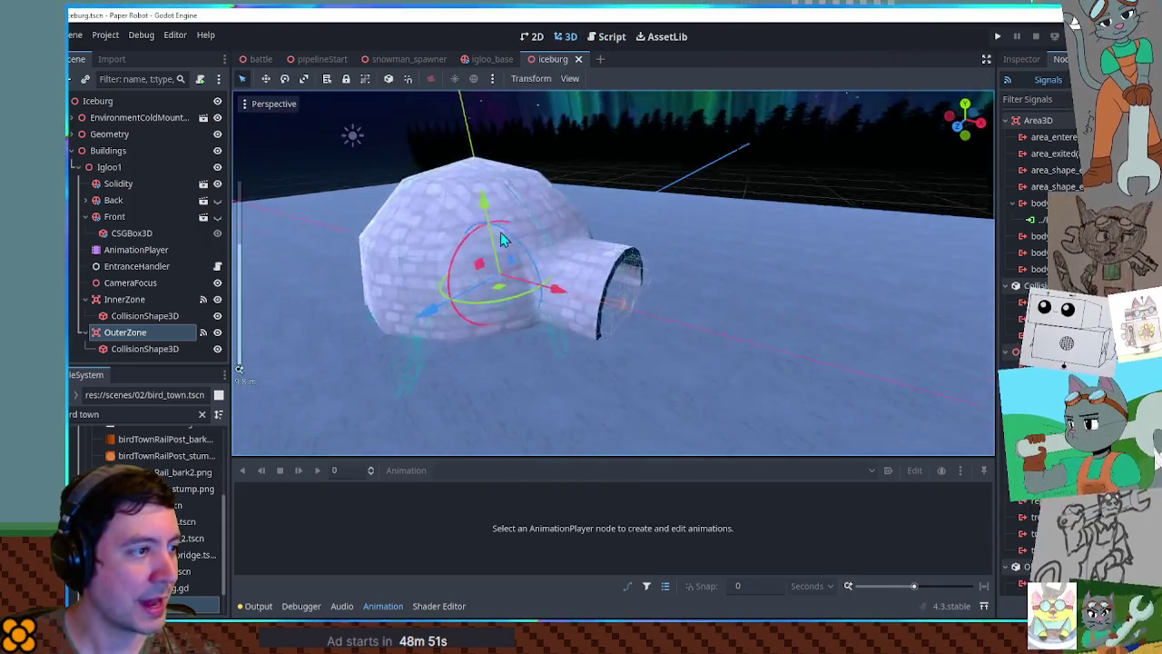
mouse_move(491, 258)
mouse_down()
mouse_move(539, 293)
mouse_move(567, 345)
mouse_up()
click(85, 299)
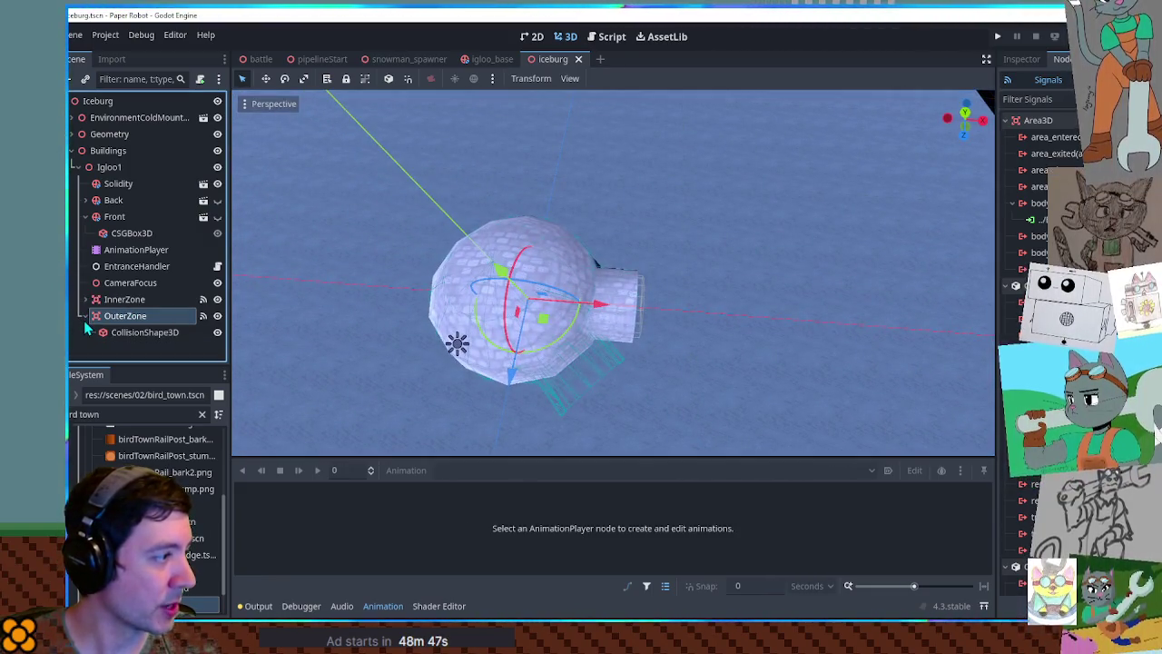
shift+click(125, 300)
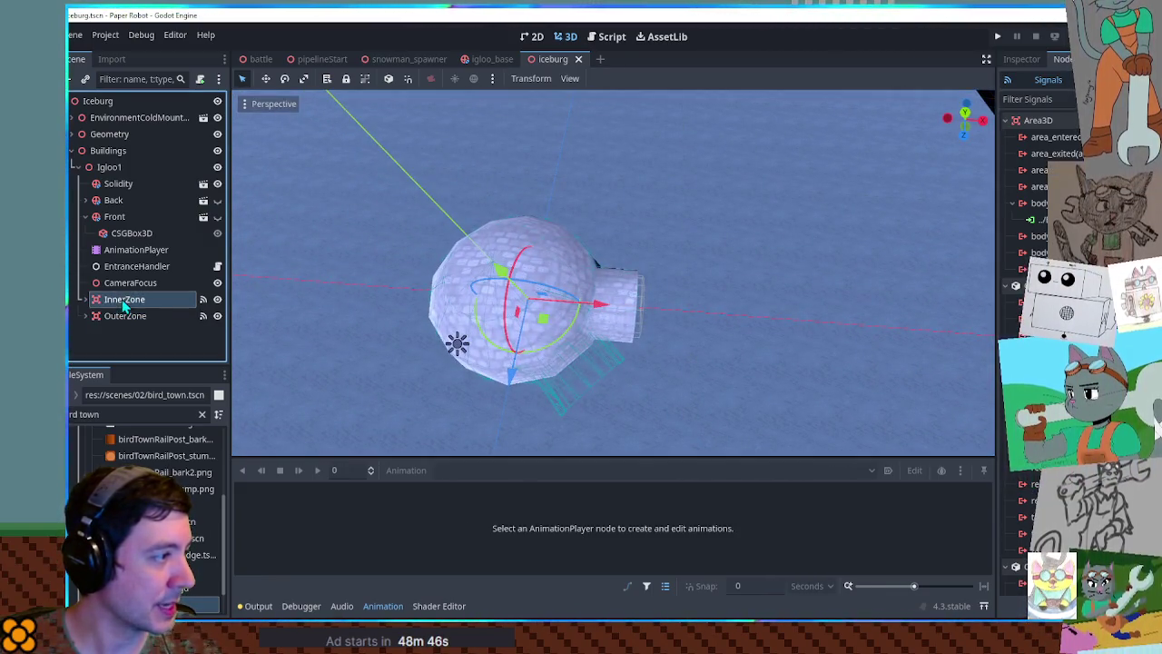
ctrl+click(118, 183)
drag(575, 324, 538, 354)
- Check the rotated igloo from above and run the game with F5
mouse_move(635, 409)
mouse_down()
mouse_move(646, 378)
mouse_move(635, 308)
mouse_move(683, 296)
mouse_move(611, 331)
mouse_up()
mouse_move(540, 210)
mouse_down()
mouse_move(662, 300)
mouse_move(659, 363)
mouse_move(629, 313)
mouse_up()
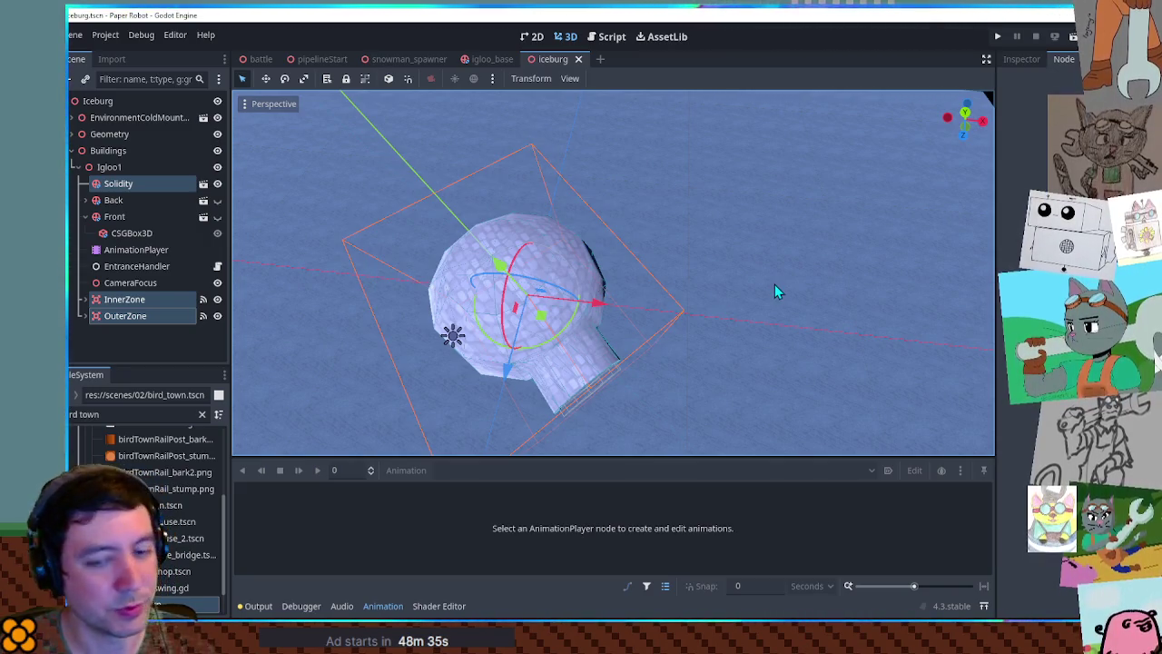
key(F5)
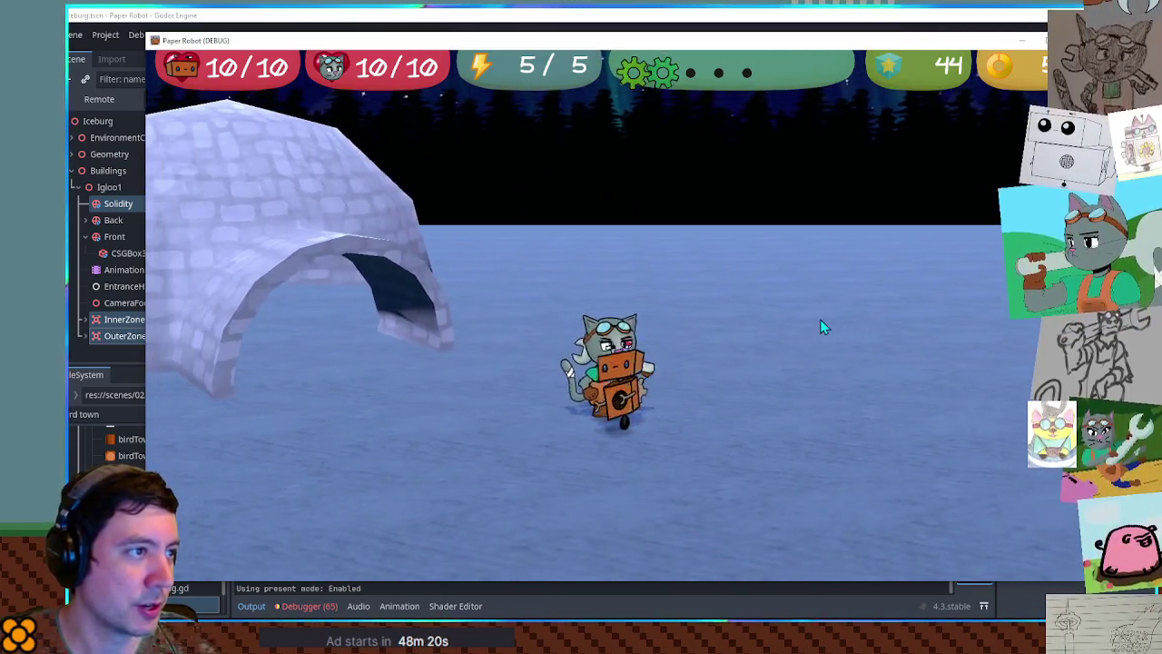
- Bring the running Paper Robot game window in front of the editor and focus it
key(alt+Tab)
key(super+Down)
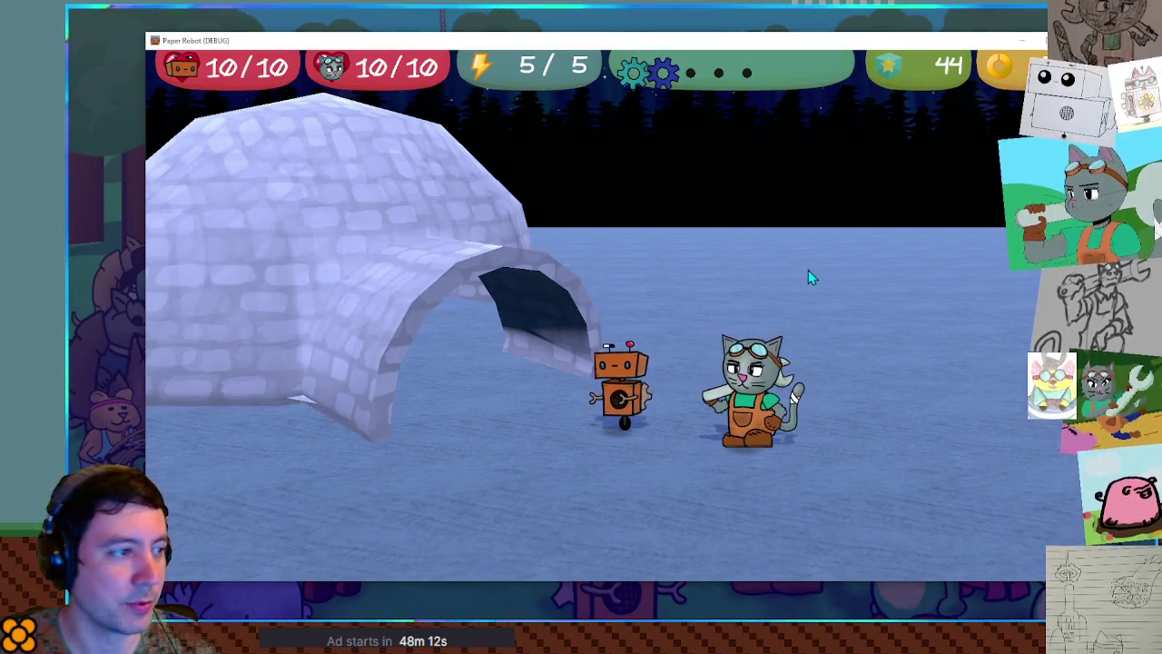
click(808, 270)
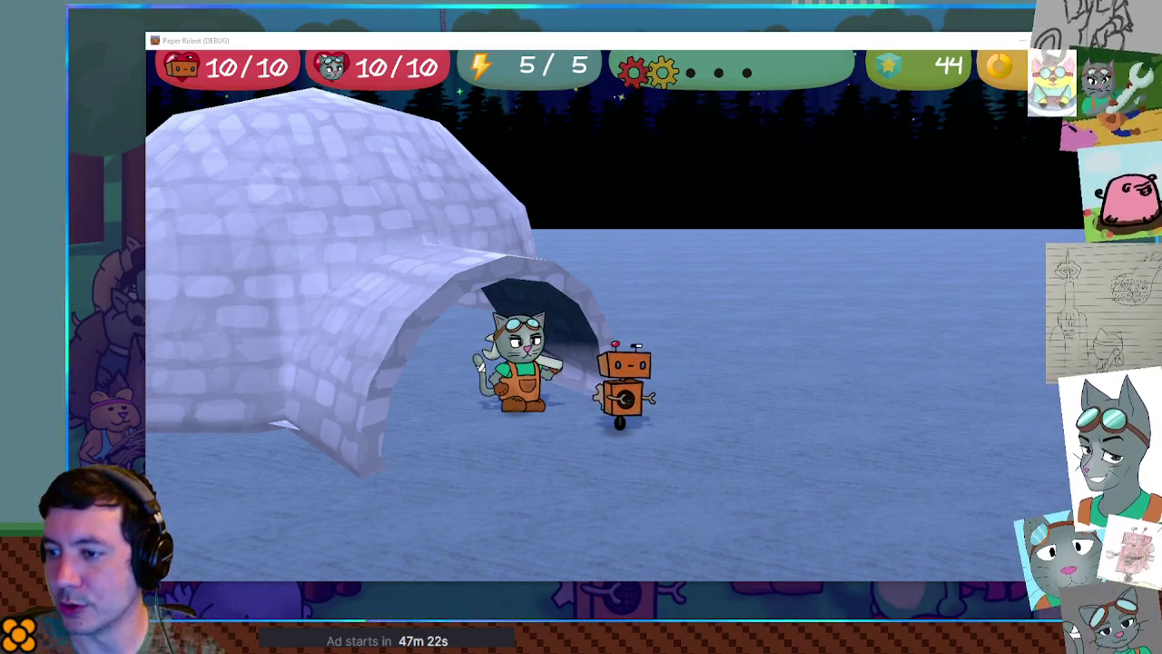
- Walk the cat through the tunnel and around inside the igloo
key(w)
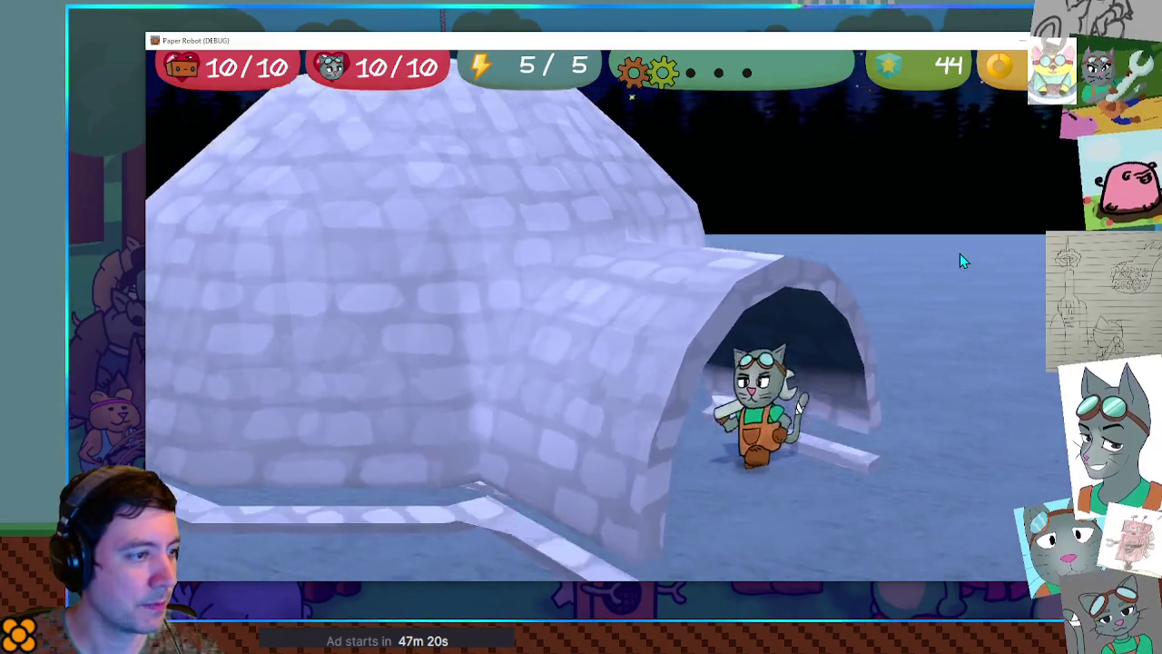
key(a)
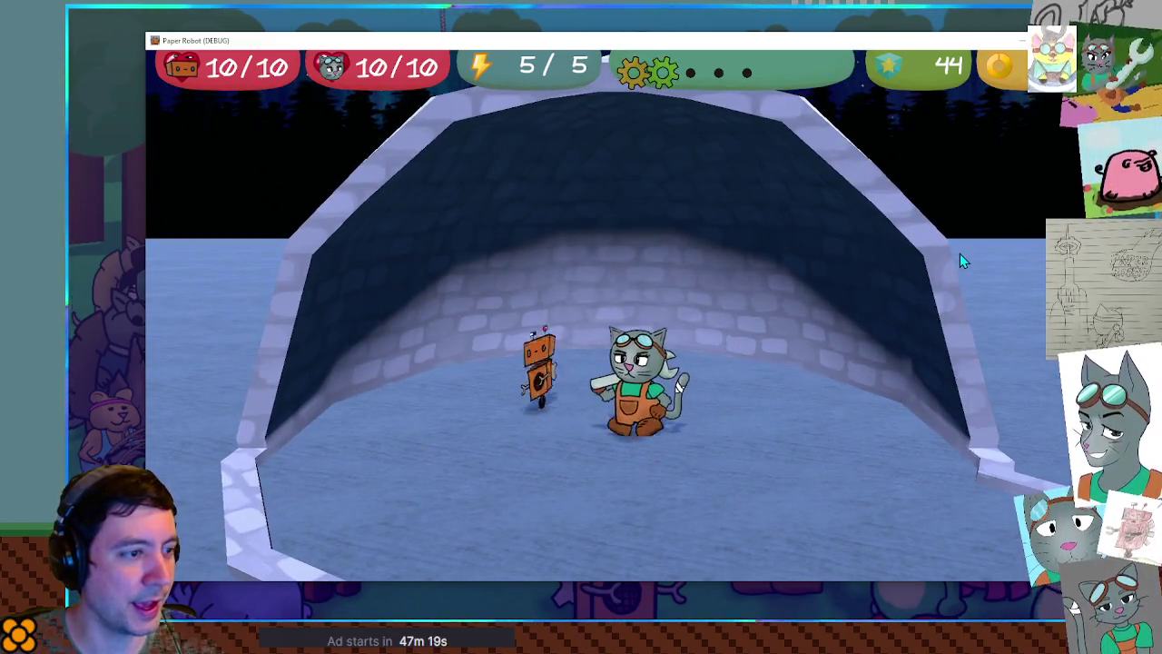
key(d)
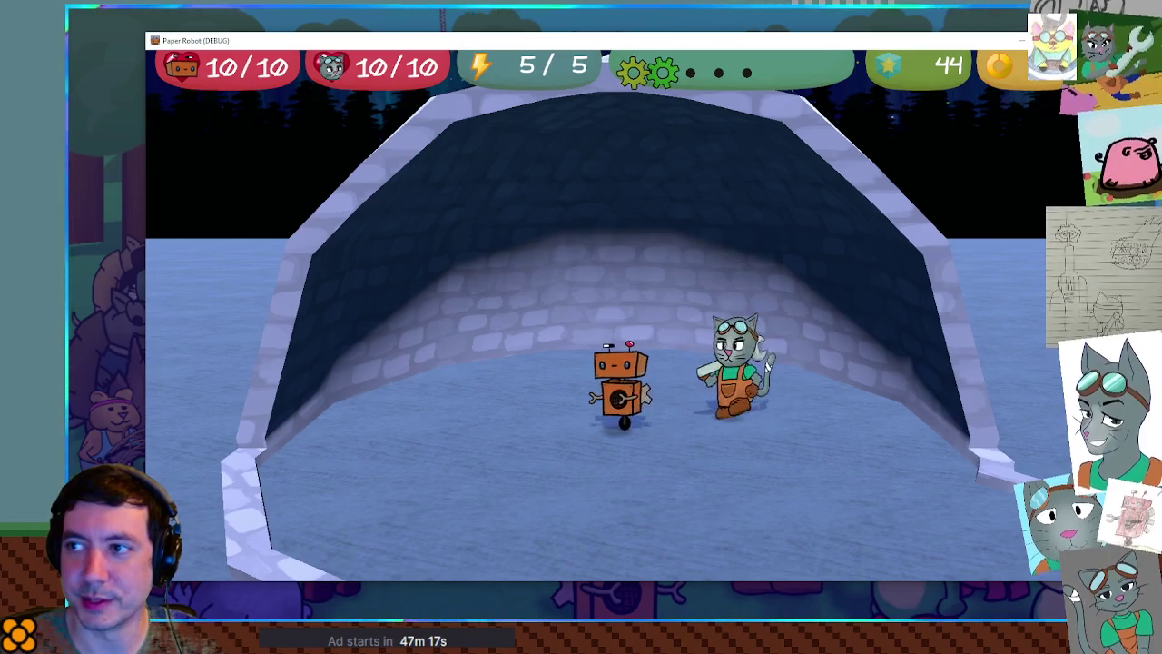
key(s)
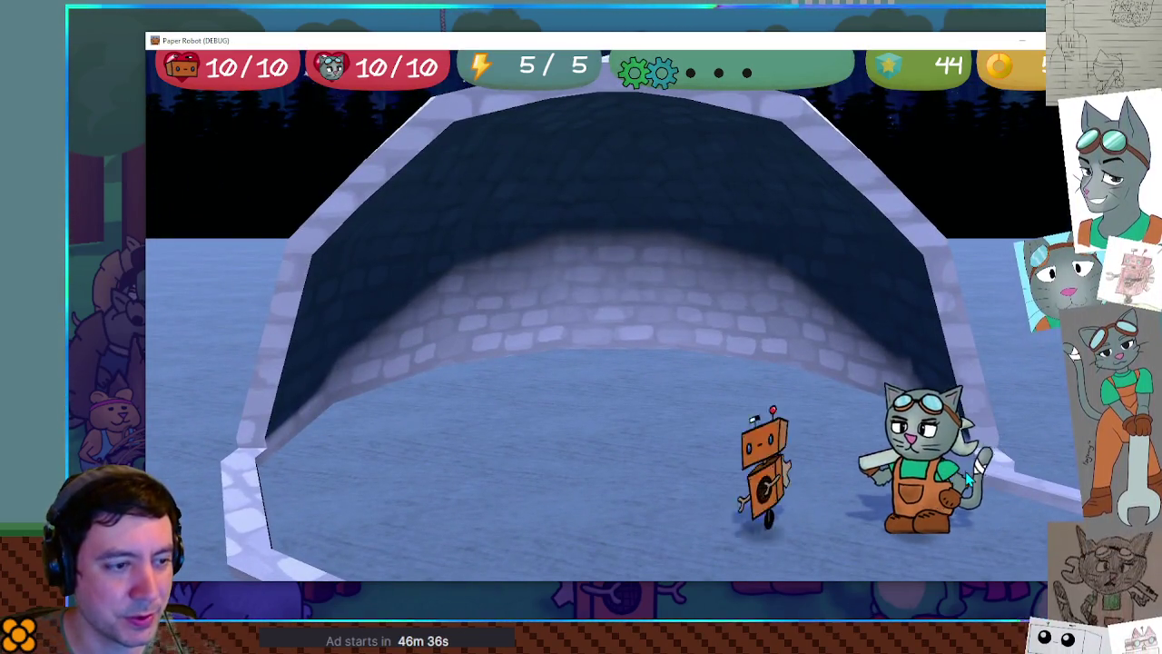
key(Left)
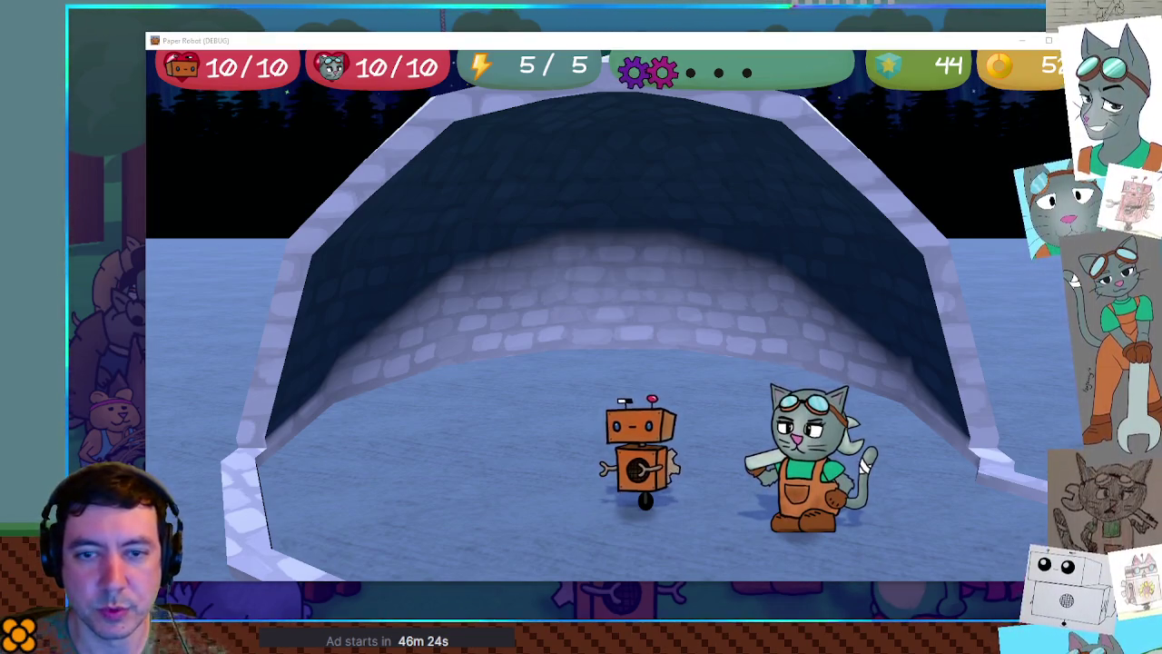
- Walk the robot out of the igloo and back in repeatedly to test the interior camera switch
key(Up)
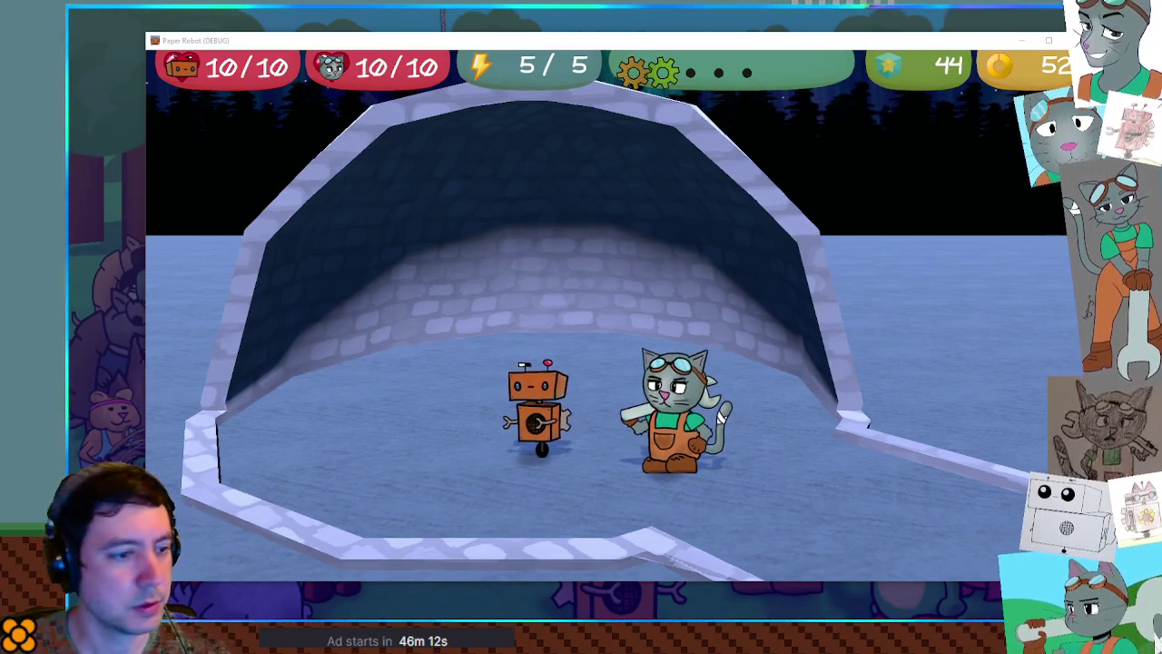
key(Right)
key(Down)
key(Up)
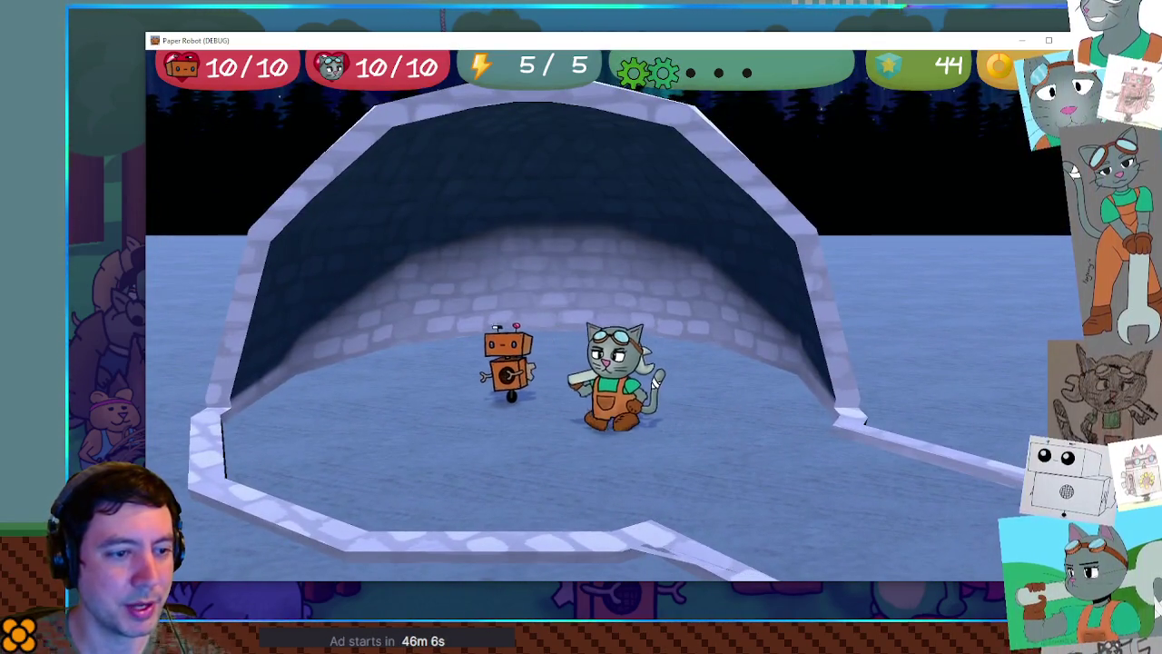
key(Right)
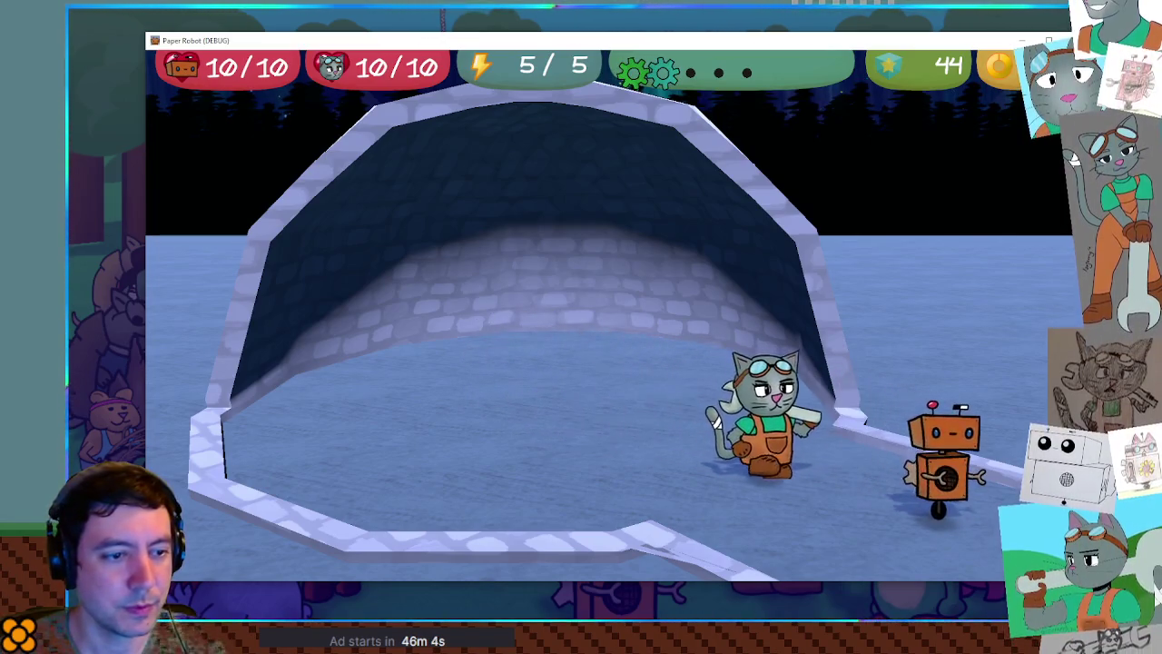
key(Left)
key(Up)
key(Right)
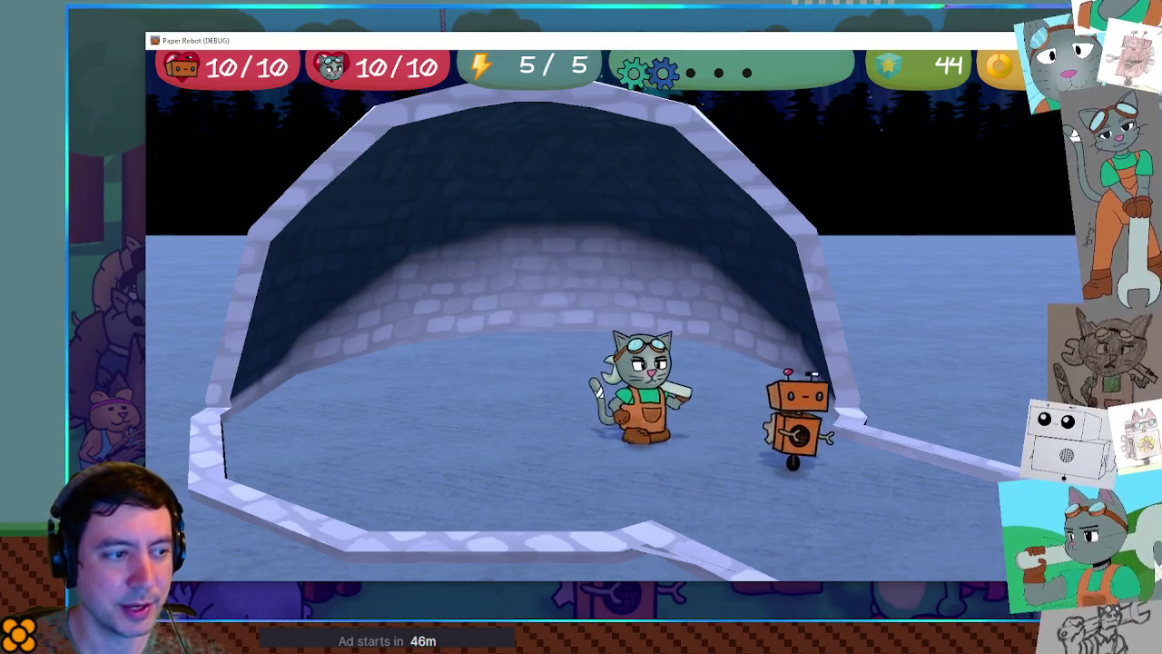
key(Left)
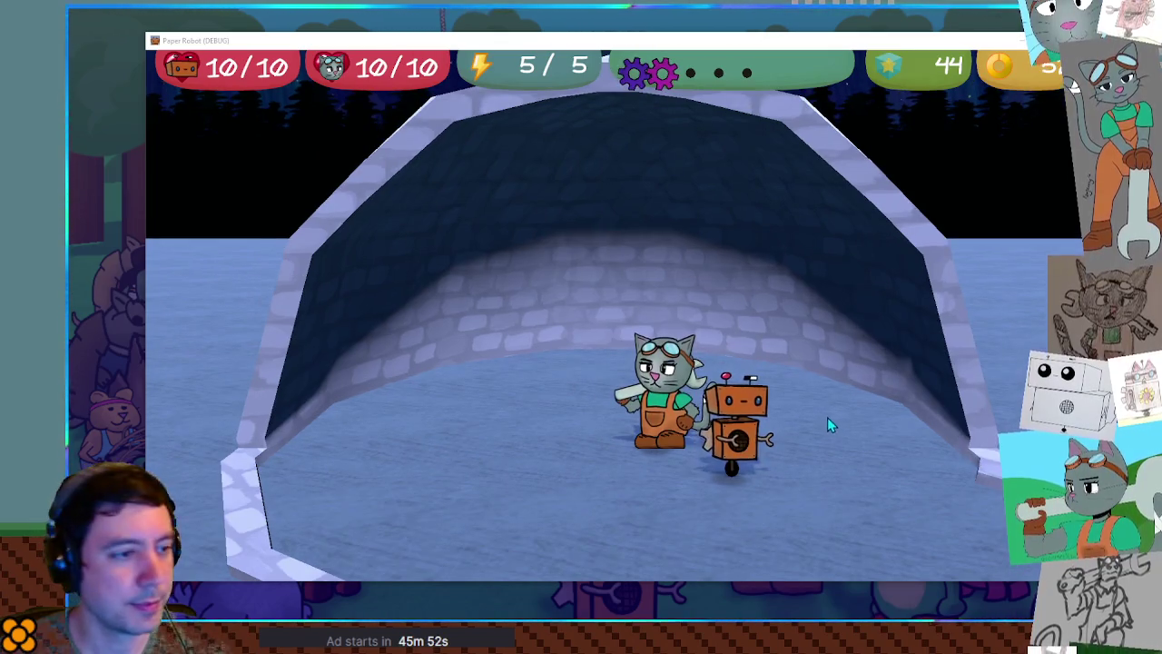
- Walk the robot around the igloo interior toward the back-left wall and down toward the camera
key(Right)
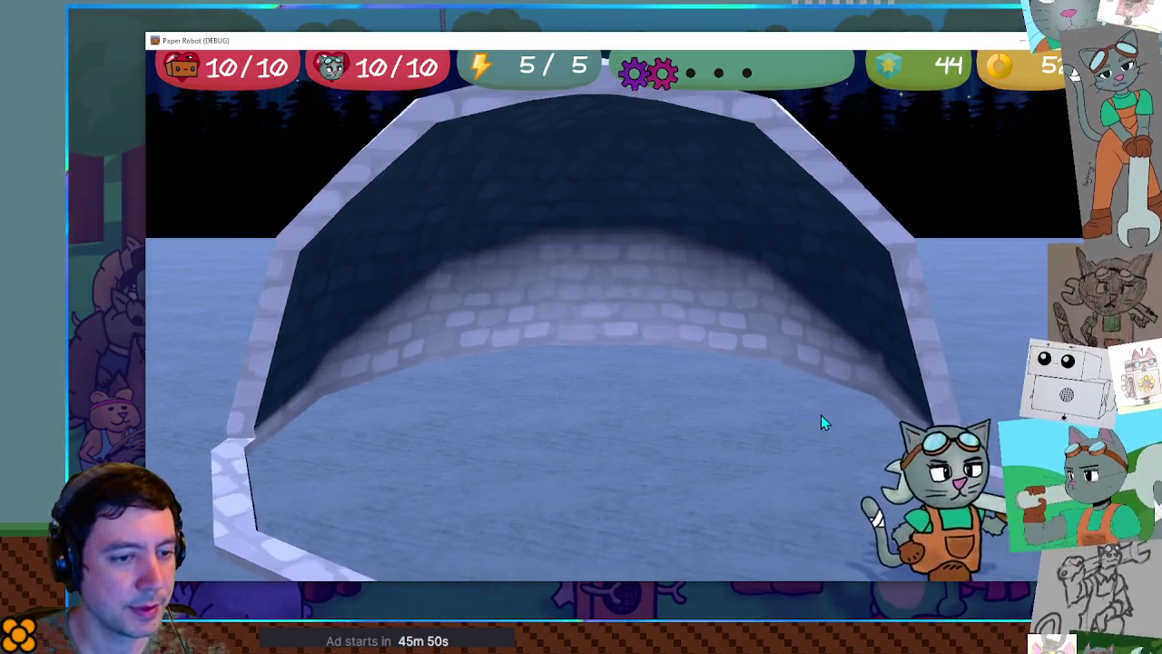
key(Left)
key(Down)
key(Right)
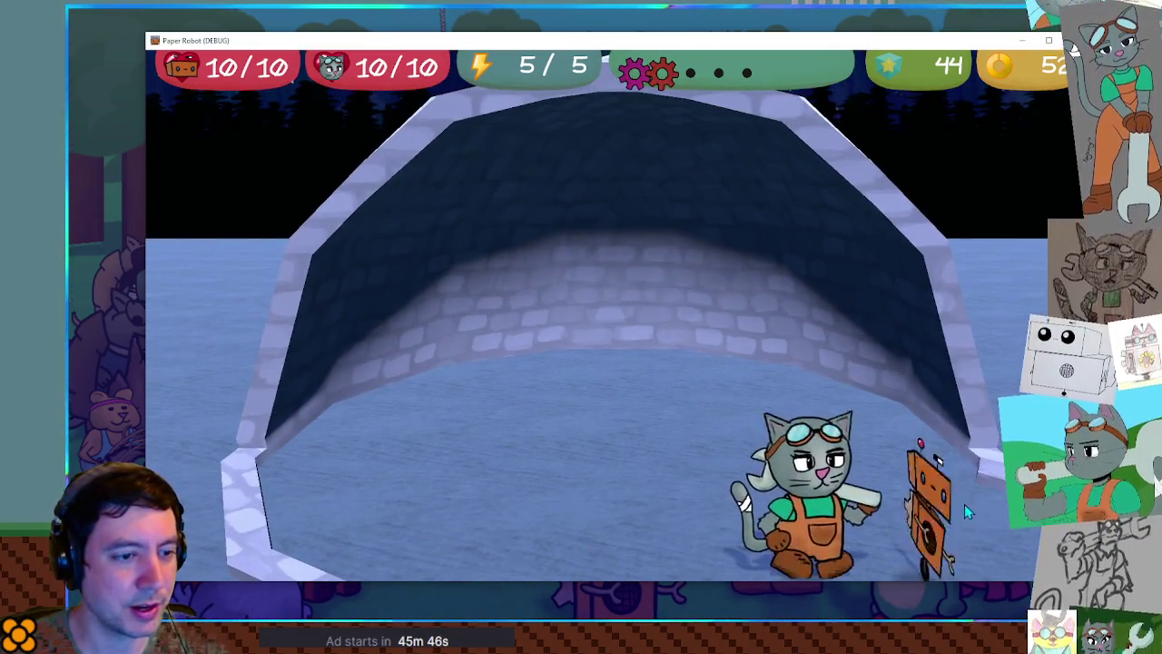
key(Left)
key(Up)
key(Right)
key(Down)
key(Left)
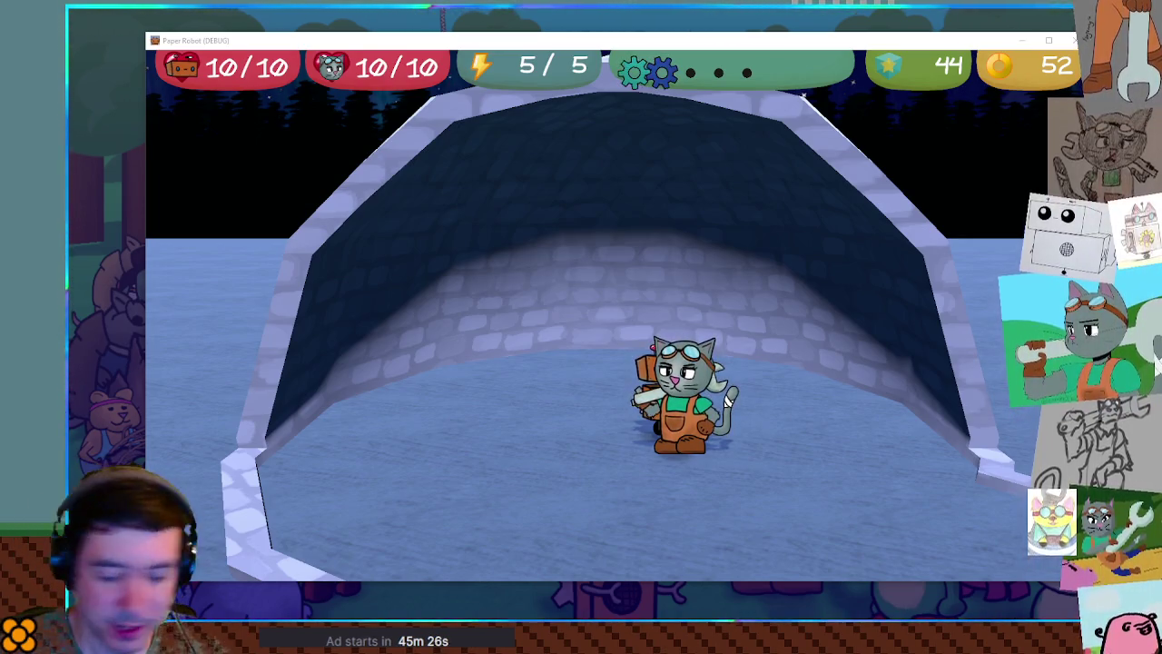
- Put the robot down, walk through the tunnel, then pick the robot up and set it down again
key(Left)
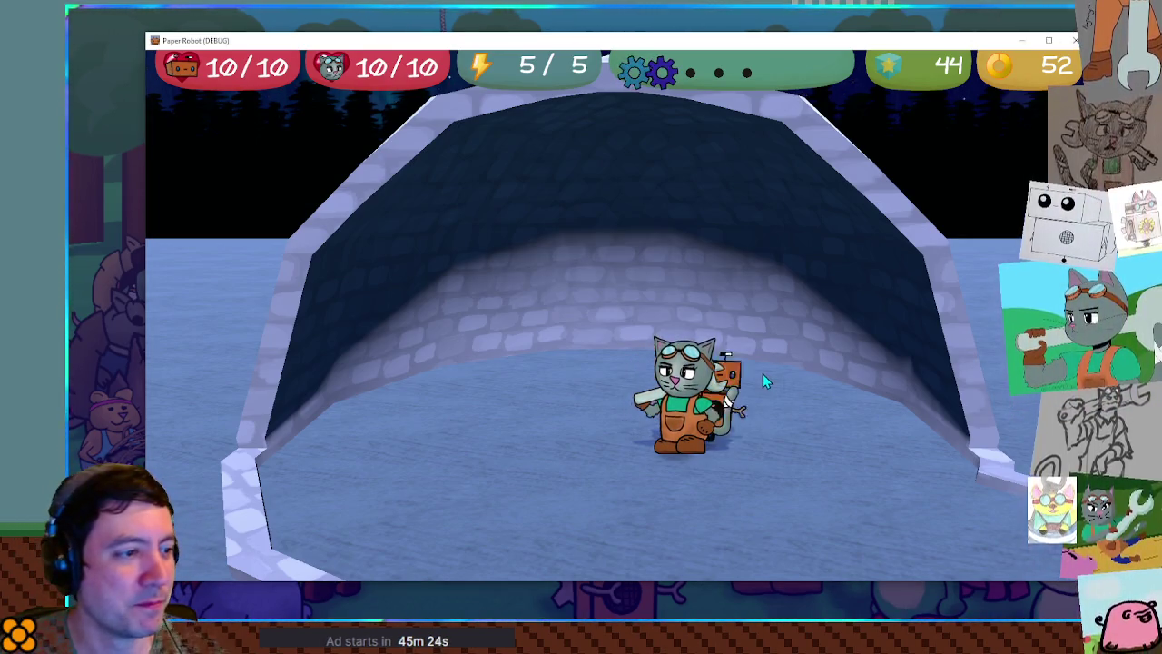
key(Up)
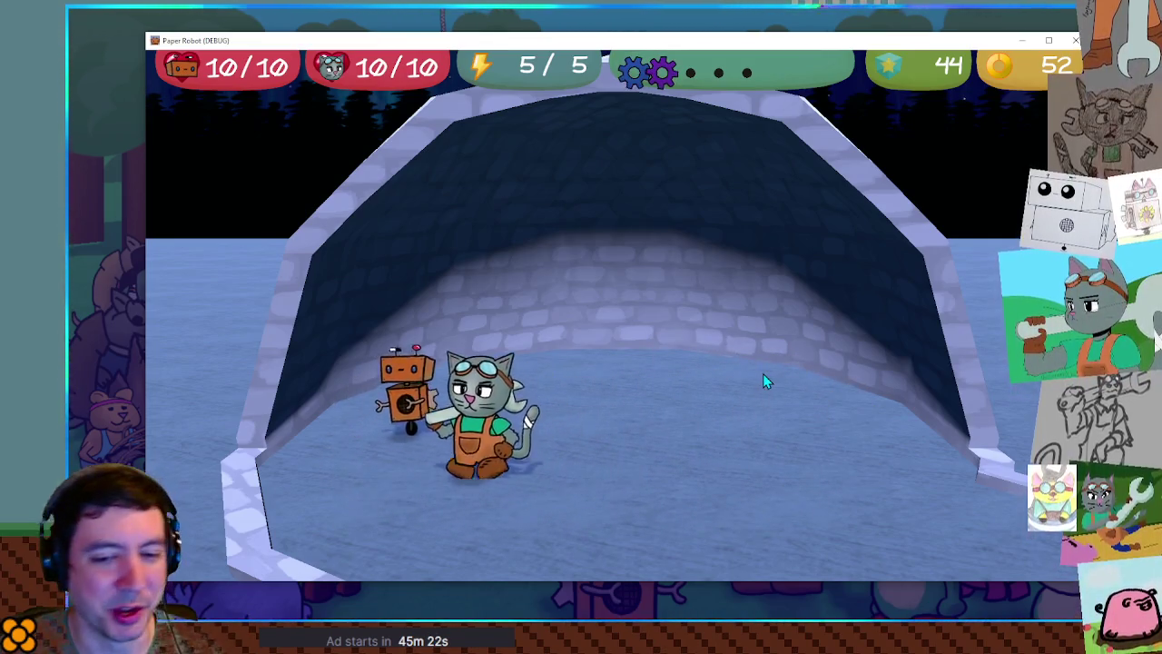
key(Right)
key(Down)
key(Left)
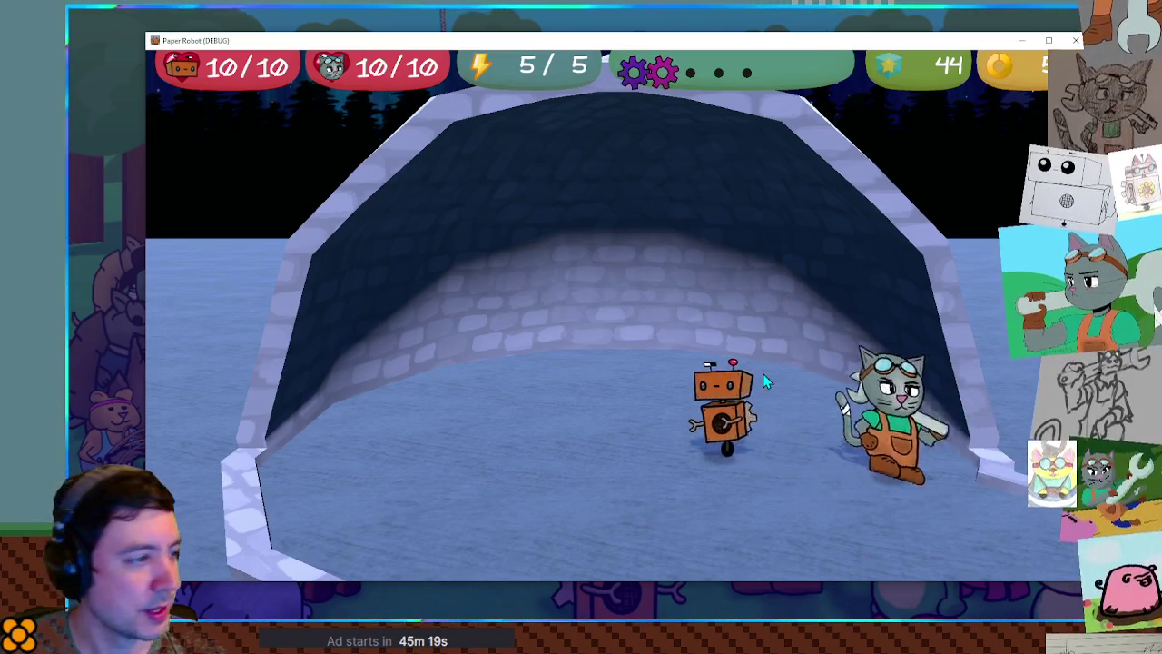
key(Up)
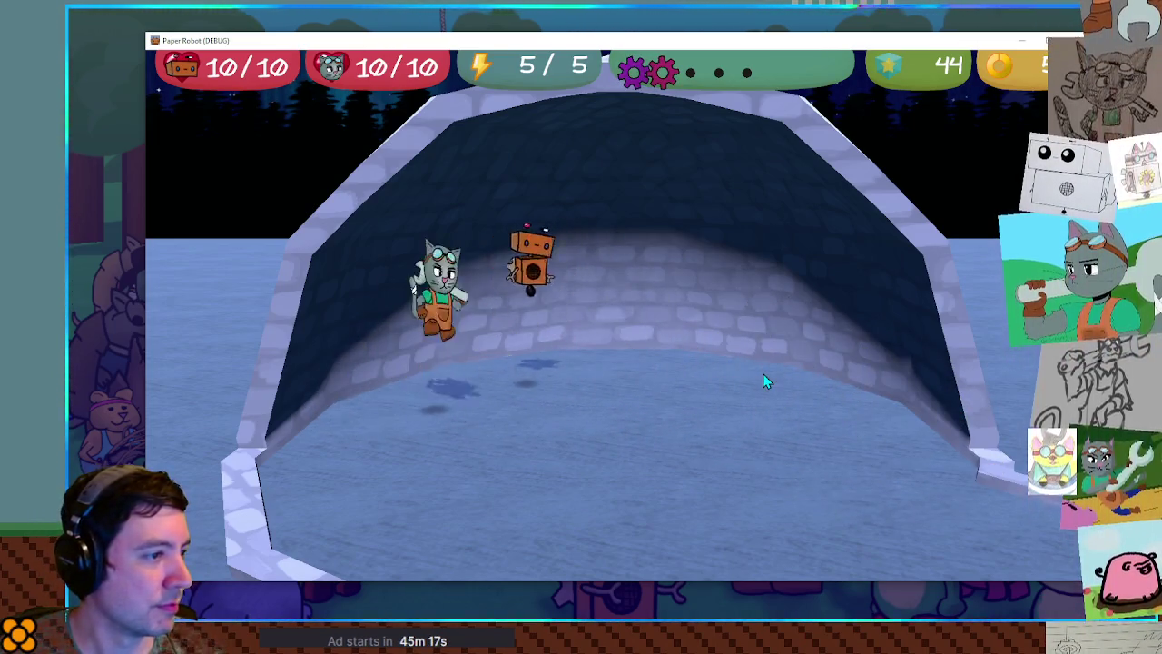
key(Right)
key(Down)
key(Left)
key(Up)
key(Right)
key(Left)
key(Down)
key(Right)
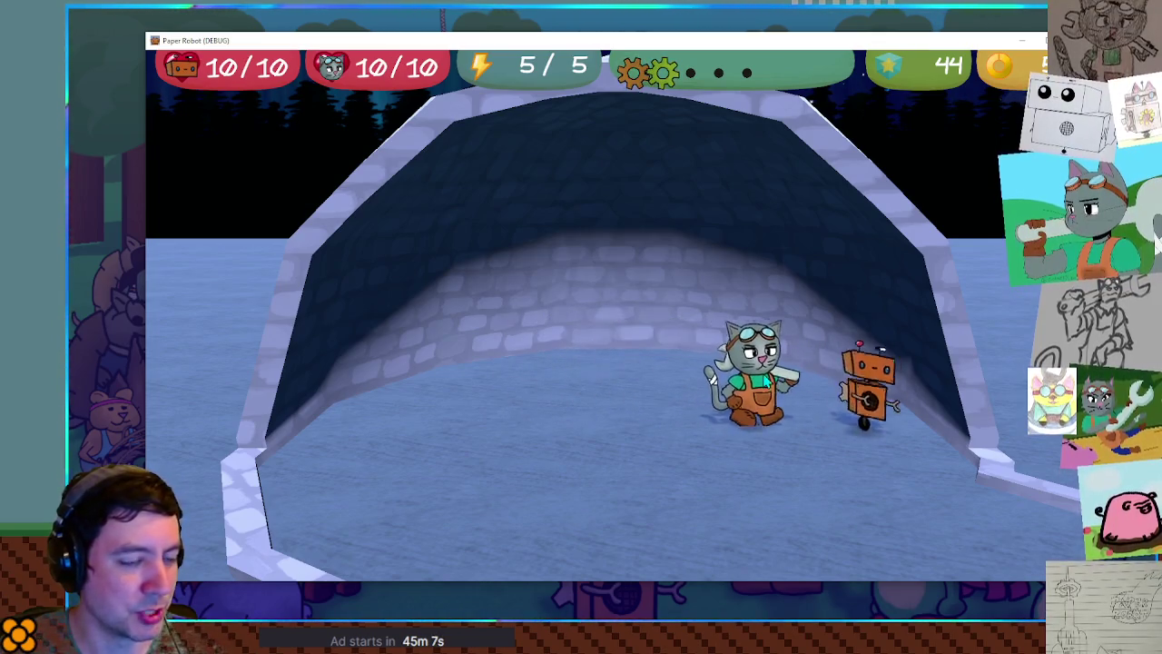
- Walk the cat back and forth across the tunnel floor and past the robot inside the igloo
key(Down)
key(Left)
key(Up)
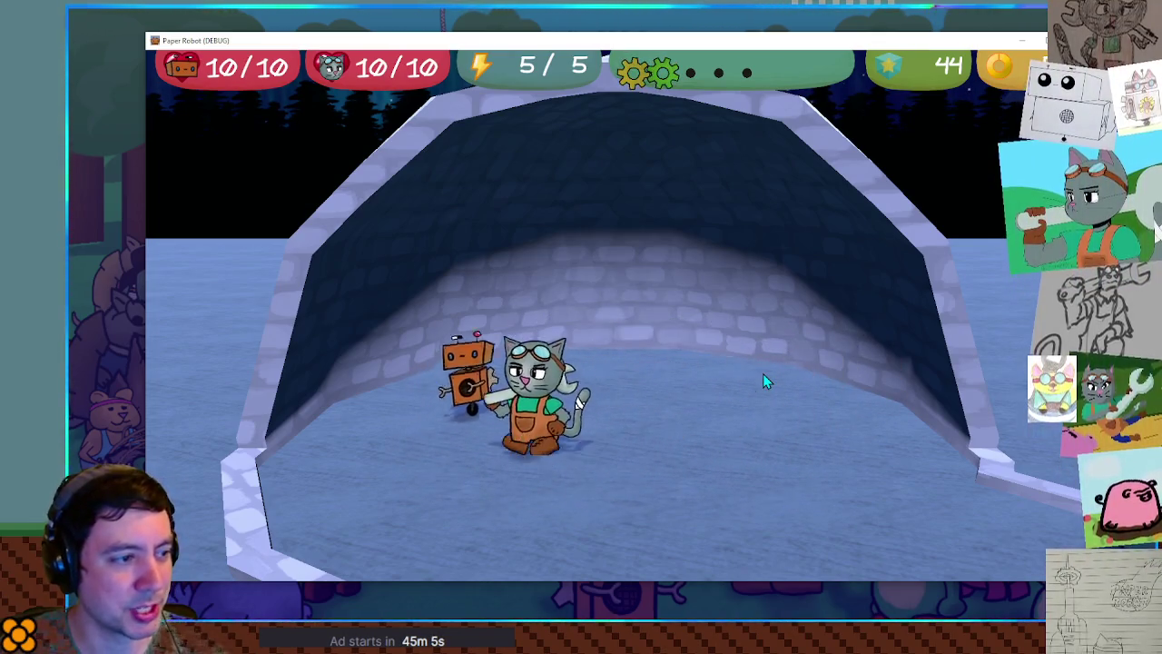
key(Right)
key(Down)
key(Left)
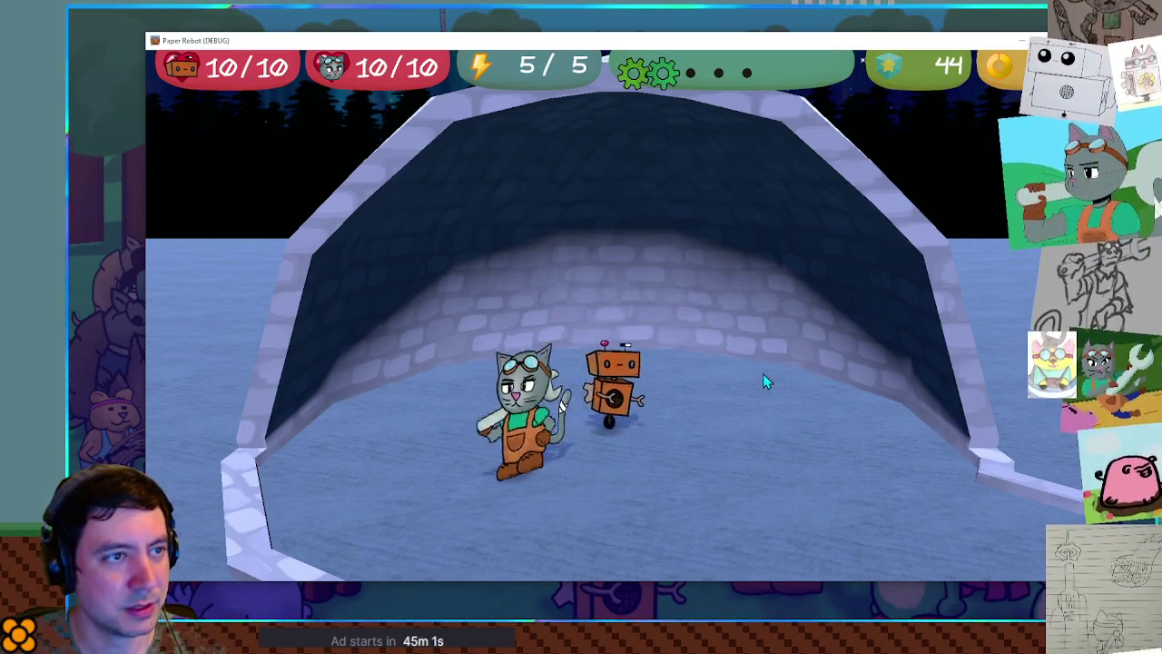
key(Up)
key(Right)
key(Right)
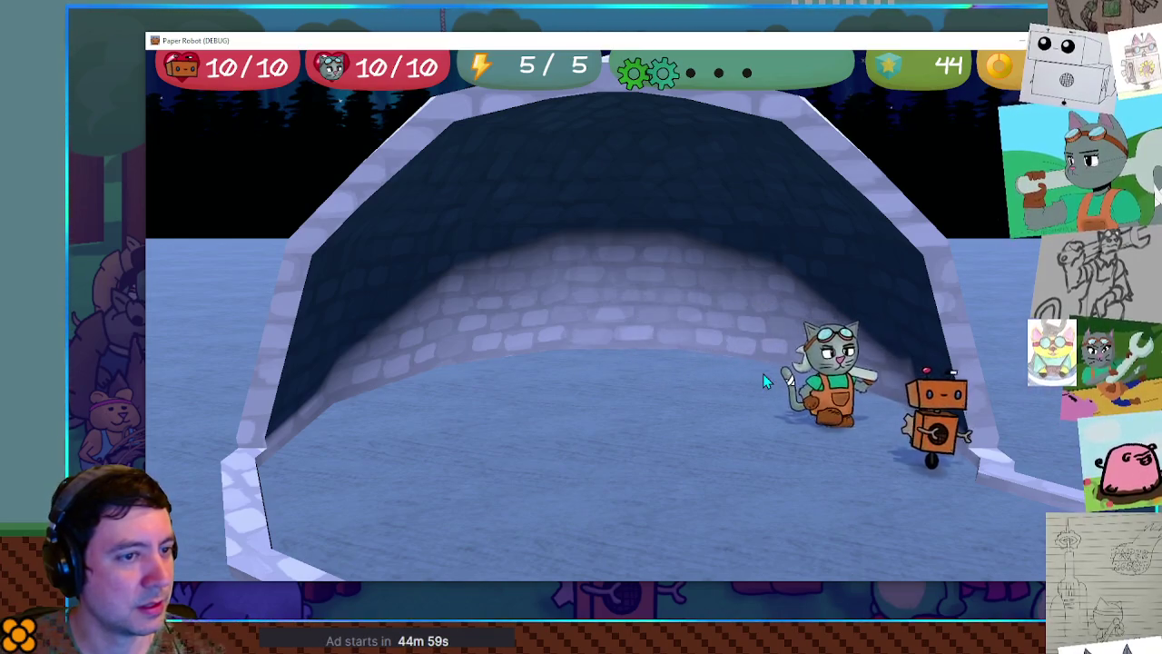
key(Left)
key(Left)
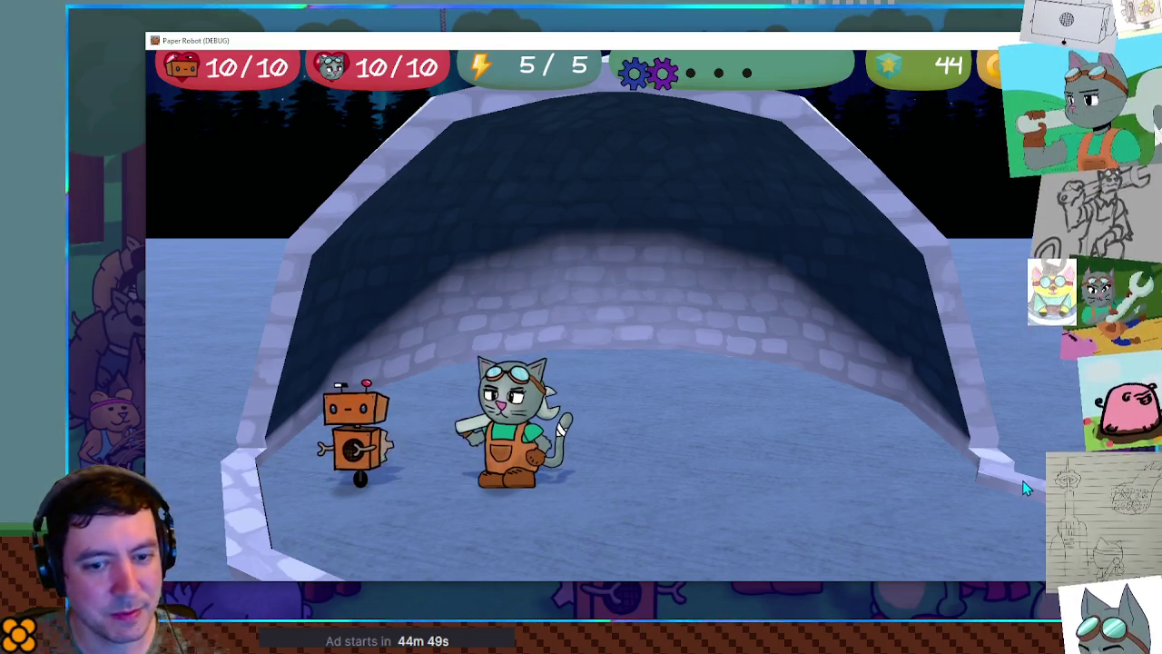
key(Left)
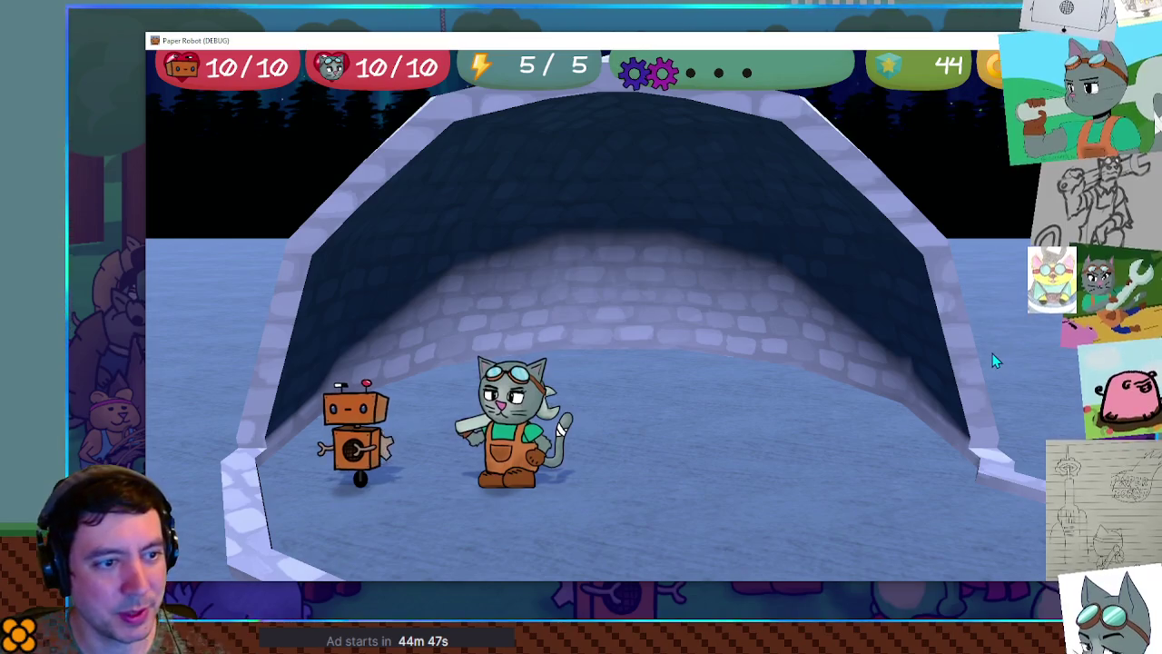
key(Up)
key(Right)
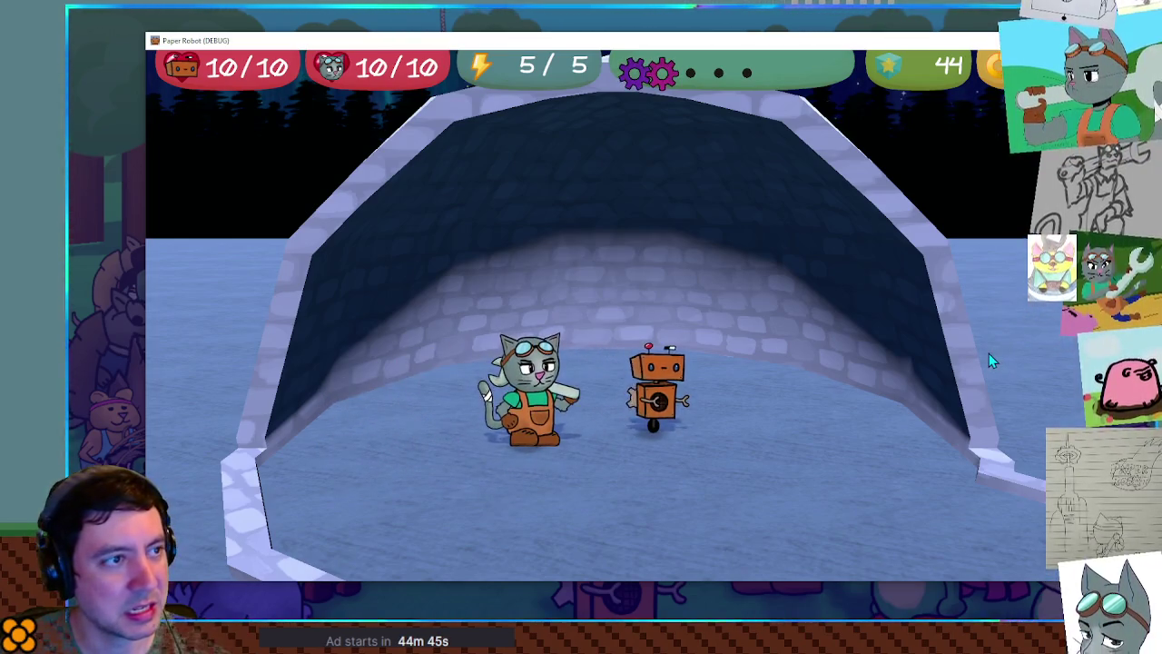
key(Right)
key(Left)
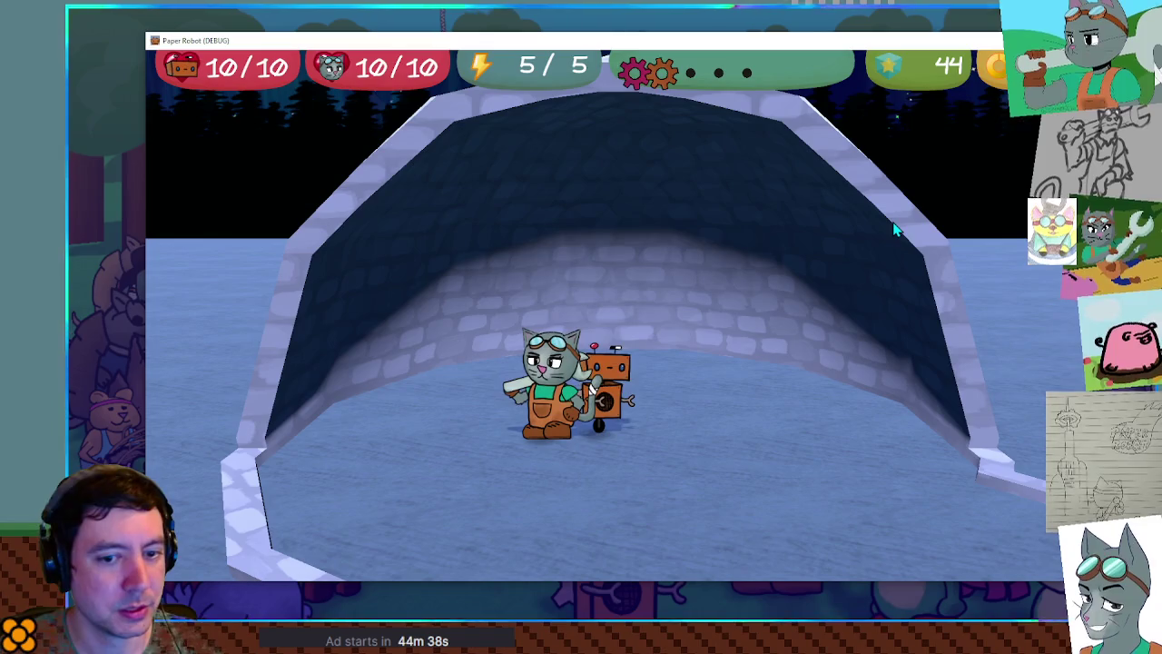
key(Right)
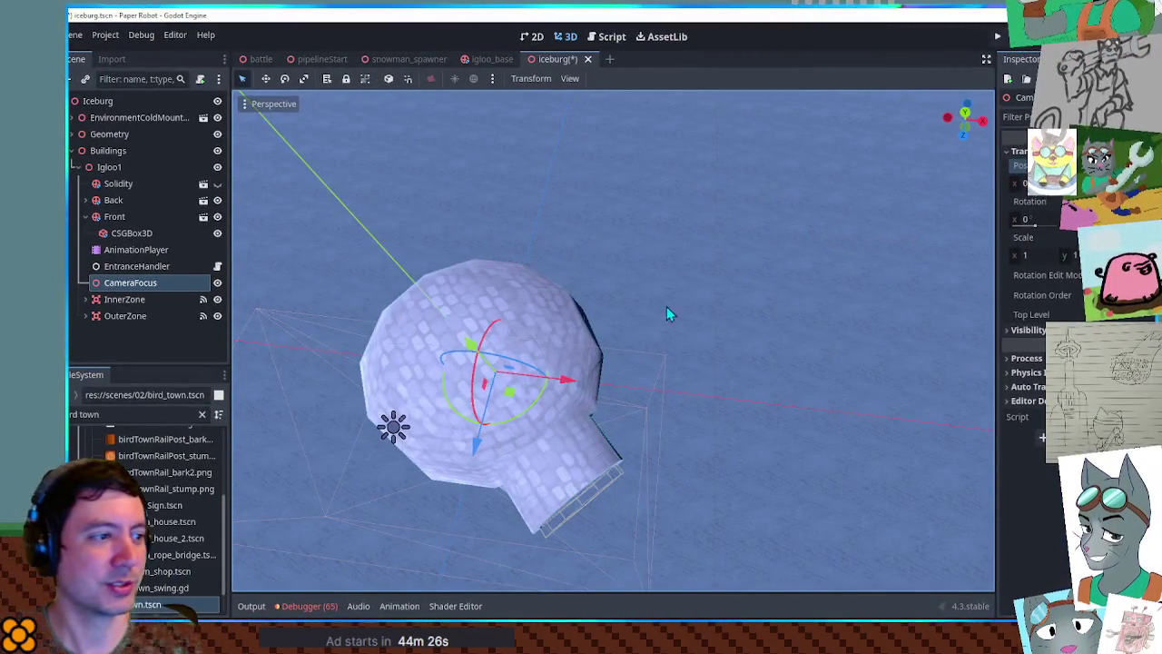
- Add a new CSGPolygon3D under Igloo1 and rename it Darkness
drag(667, 313, 636, 293)
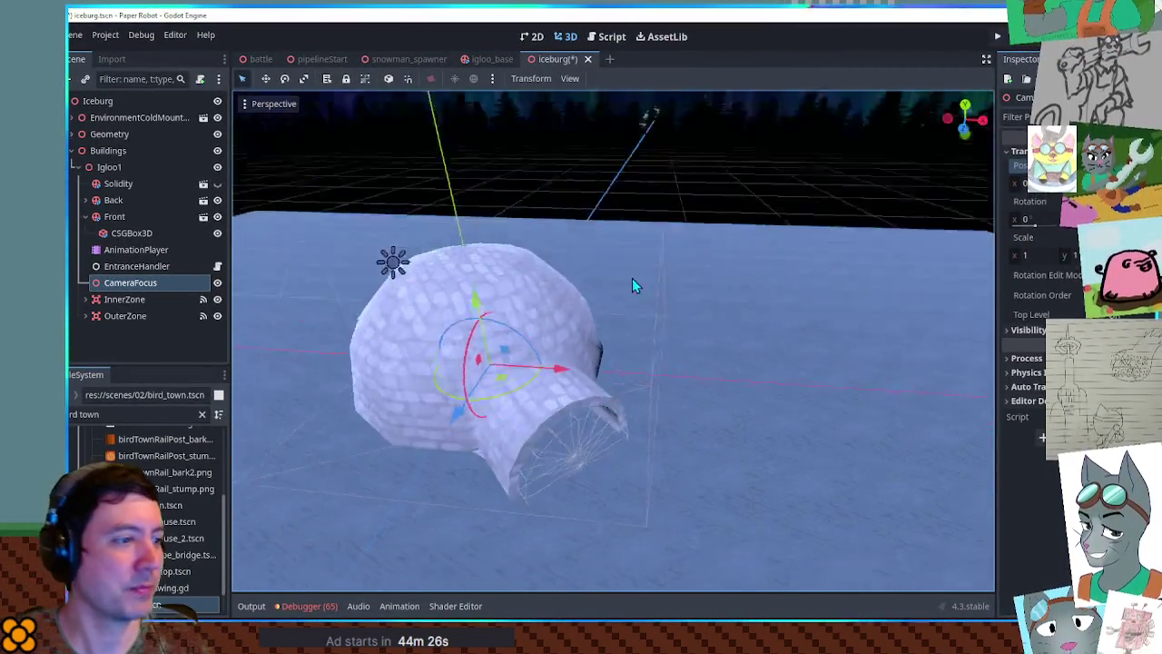
click(86, 217)
mouse_move(581, 300)
mouse_down()
mouse_move(604, 293)
mouse_move(597, 285)
mouse_move(602, 296)
mouse_up()
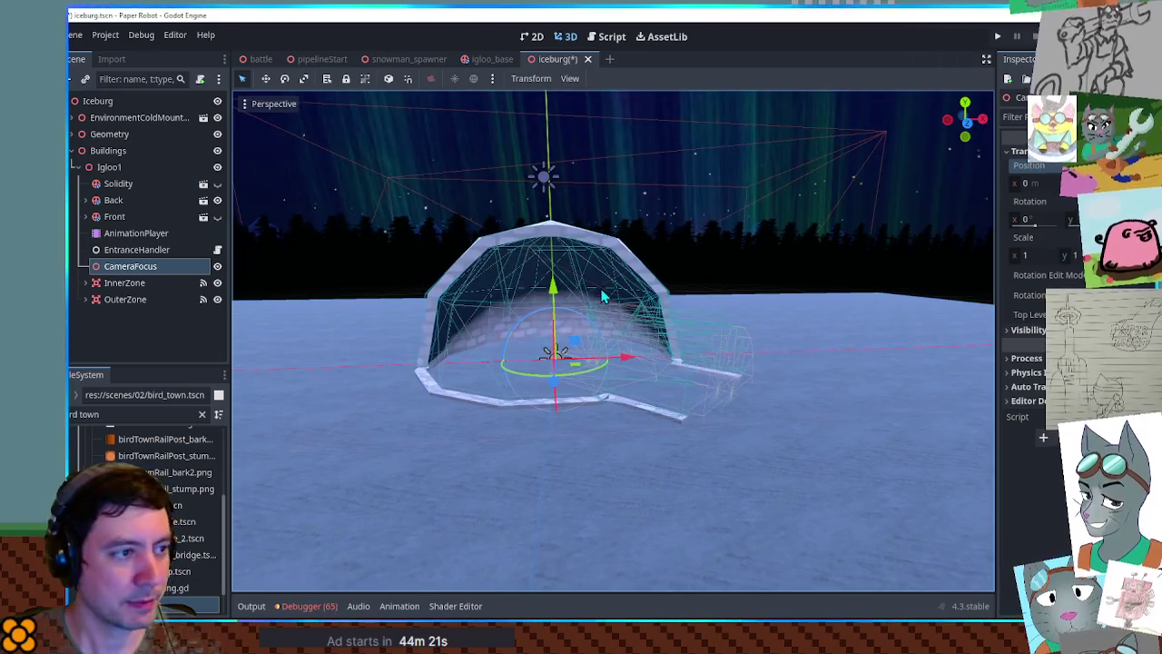
click(138, 176)
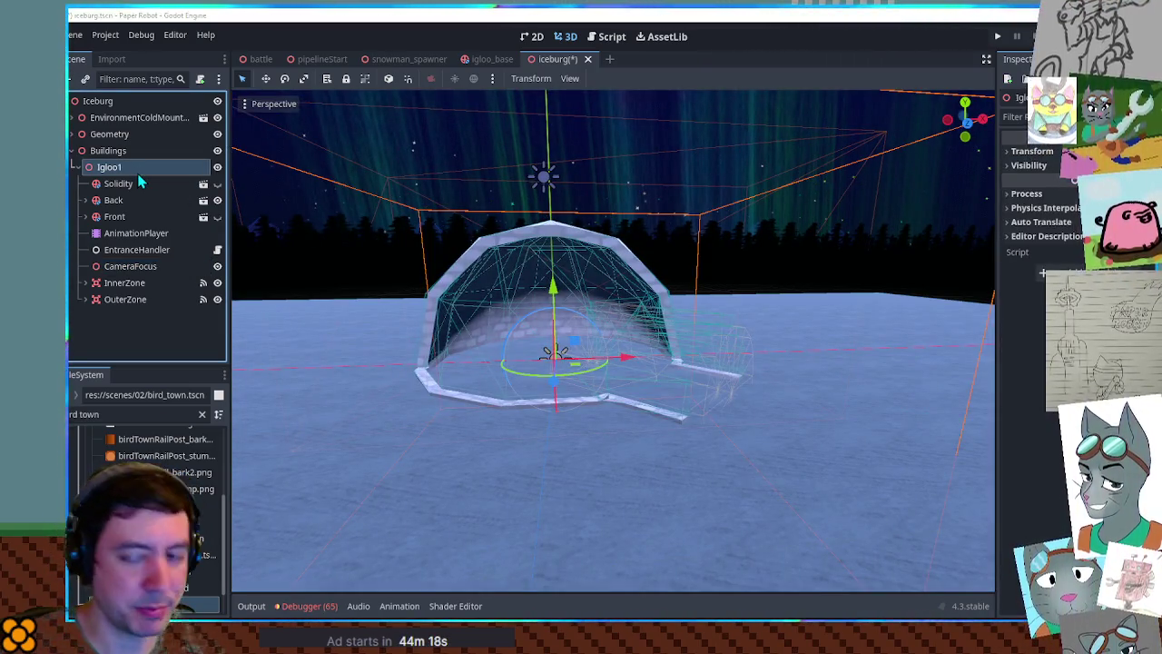
key(ctrl+v)
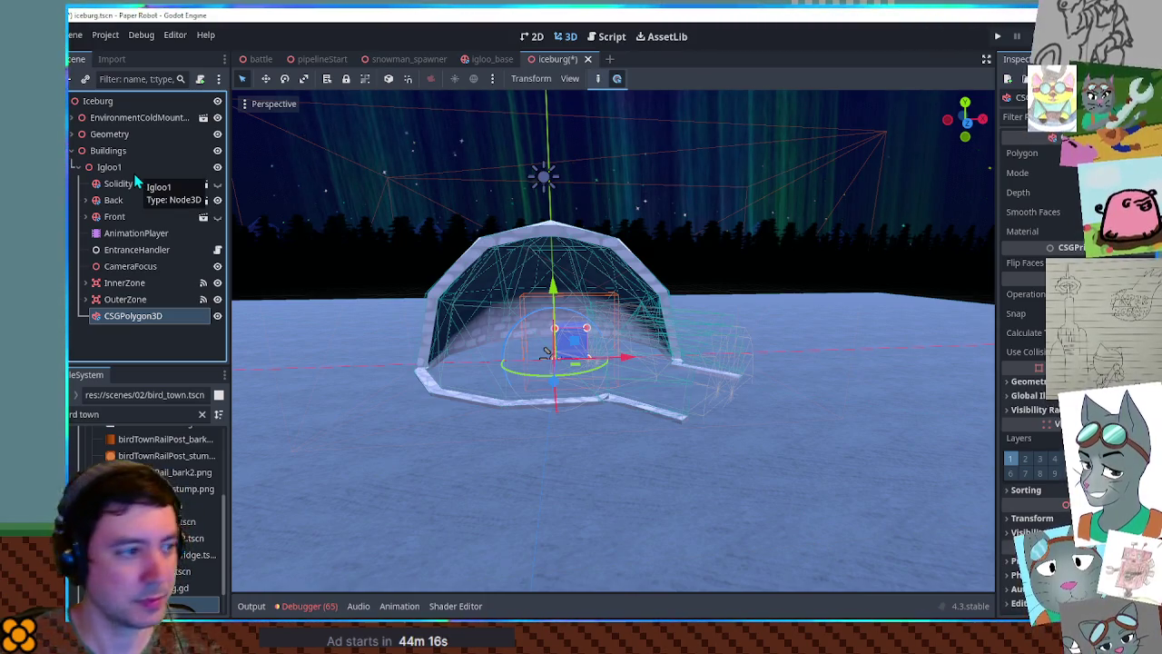
drag(590, 290, 610, 274)
double_click(133, 311)
text(Darkness)
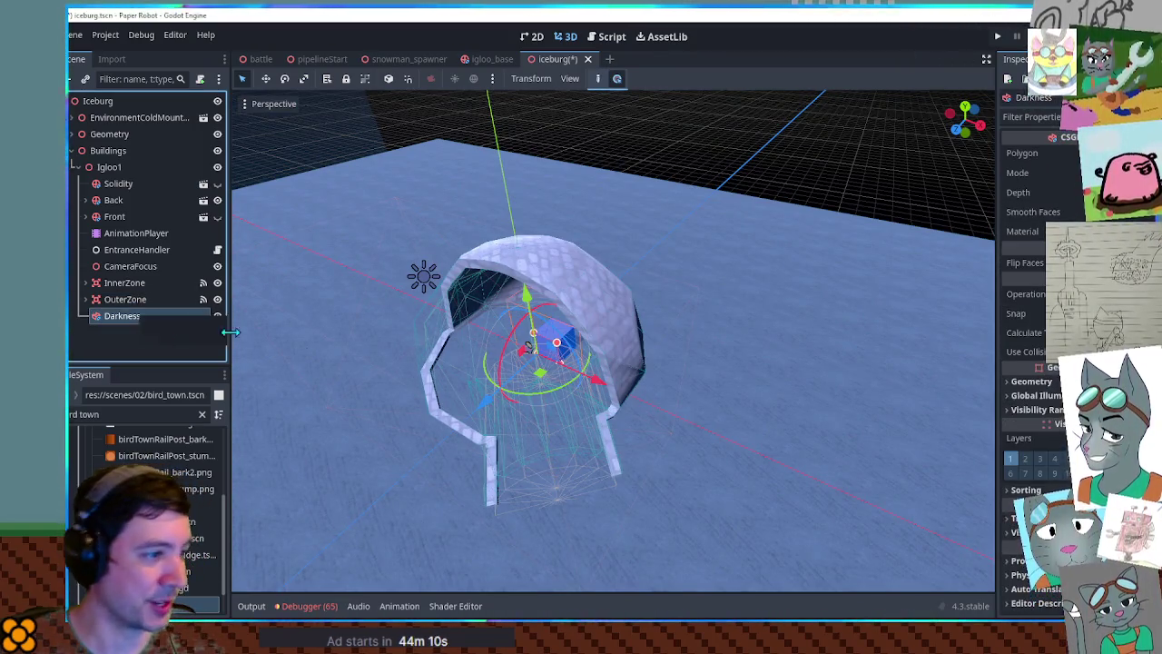
- Switch to the Front Orthogonal view, drop the accidental tree sprite selection, and reselect Darkness
click(738, 113)
key(KP_1)
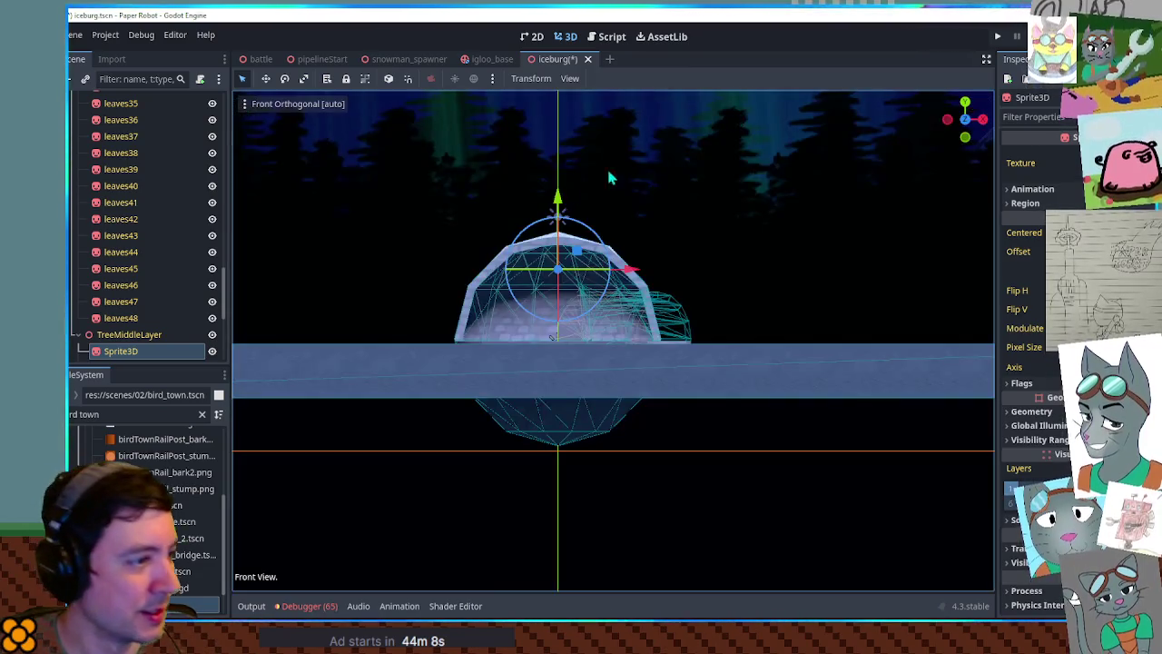
scroll(500, 250, up, 5)
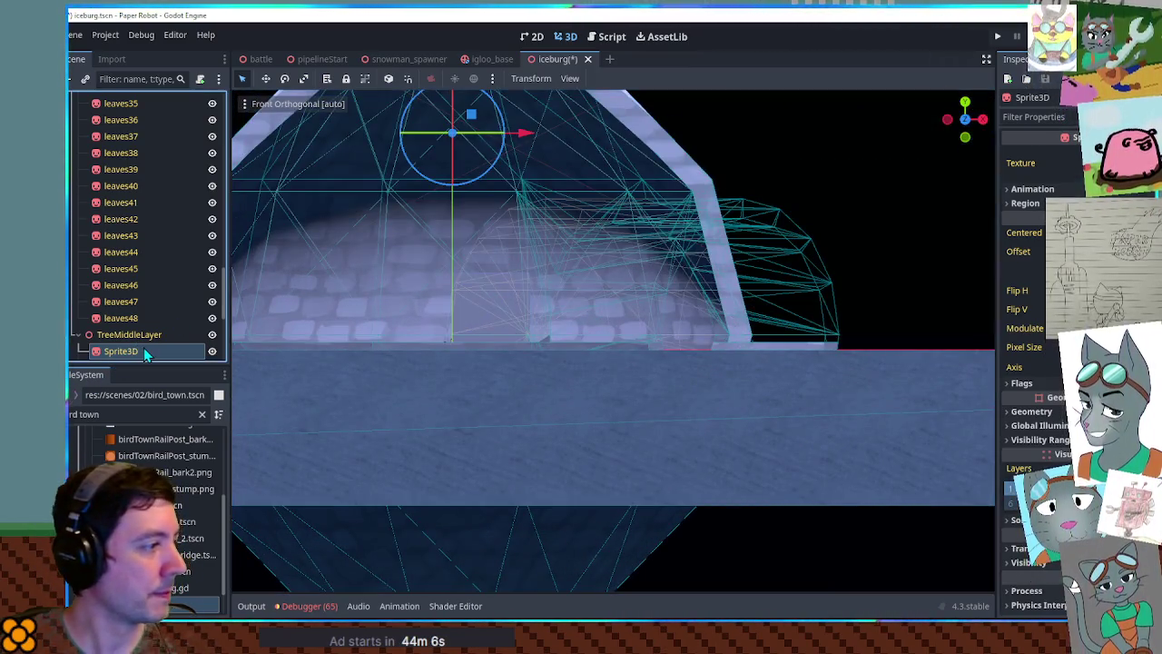
key(Delete)
click(136, 318)
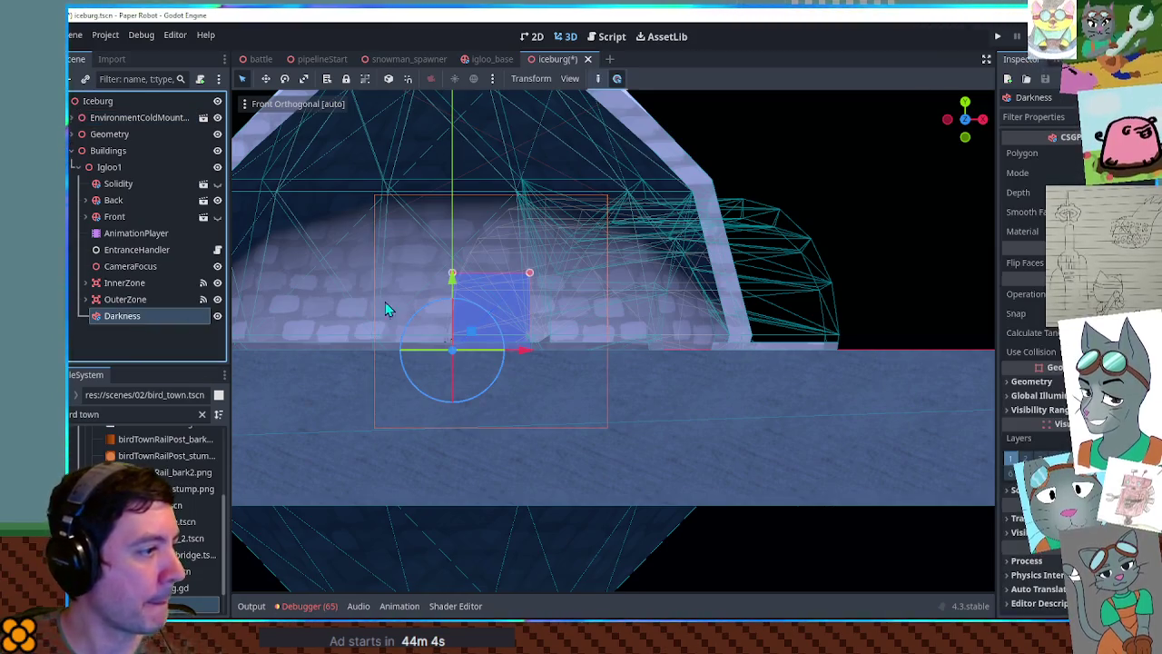
scroll(625, 335, down, 3)
scroll(657, 363, down, 2)
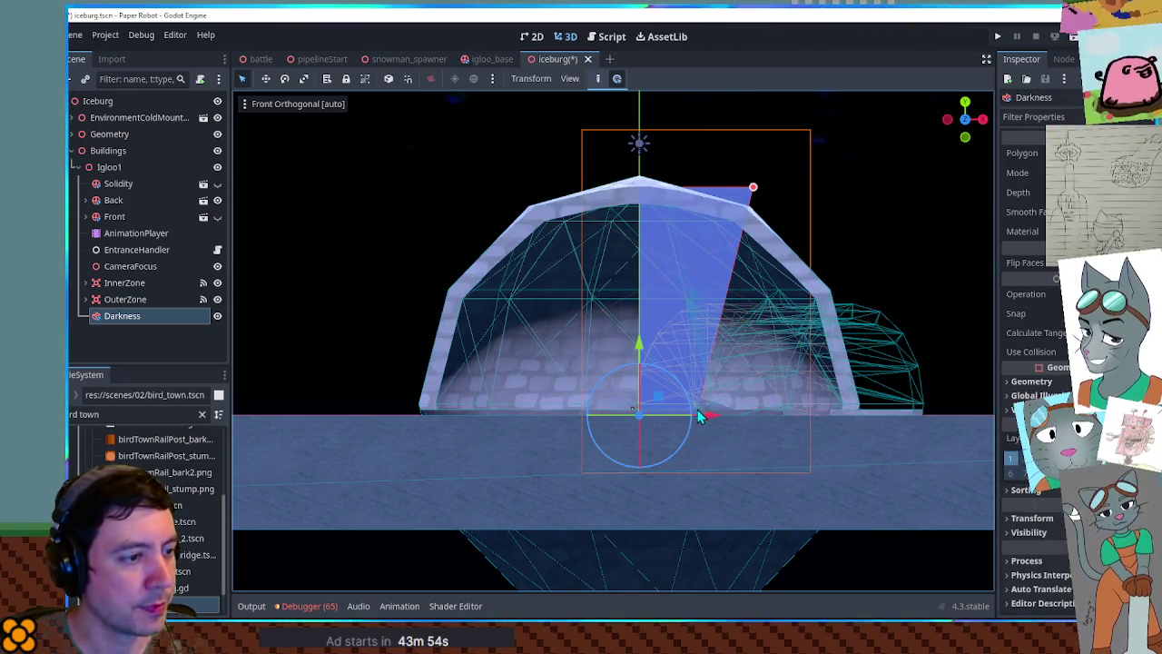
click(770, 286)
click(710, 266)
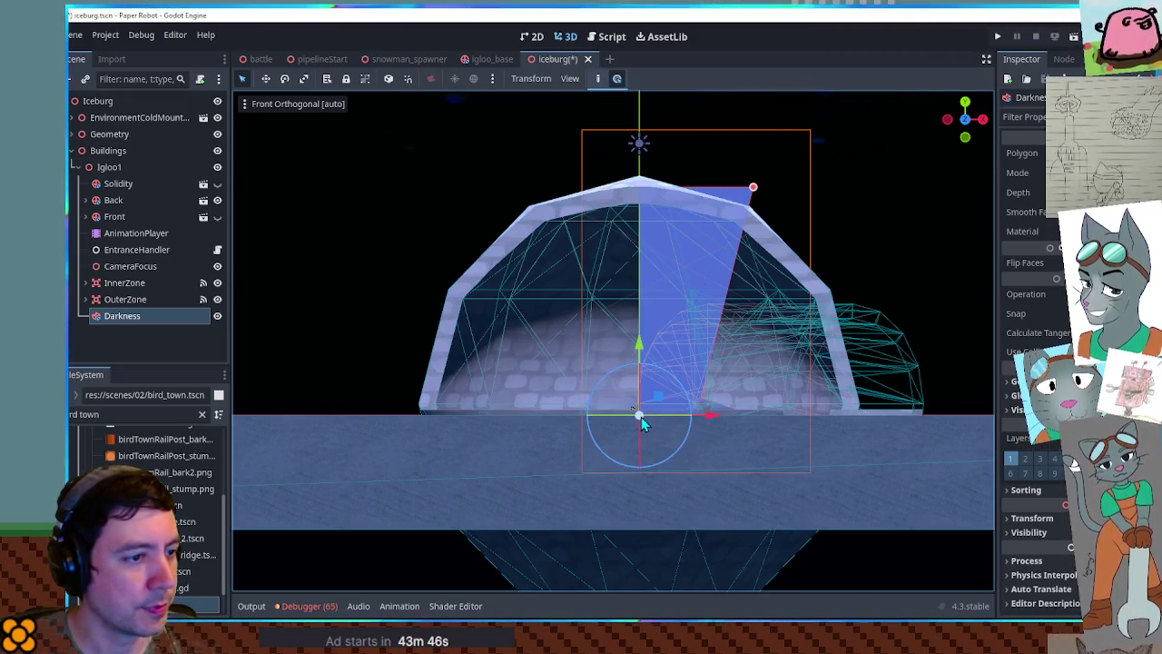
- Drag the Darkness vertices up and outward into a wide trapezoid above the dome
drag(642, 349, 641, 277)
mouse_move(641, 361)
mouse_down()
mouse_move(554, 309)
mouse_move(515, 238)
mouse_move(525, 187)
mouse_up()
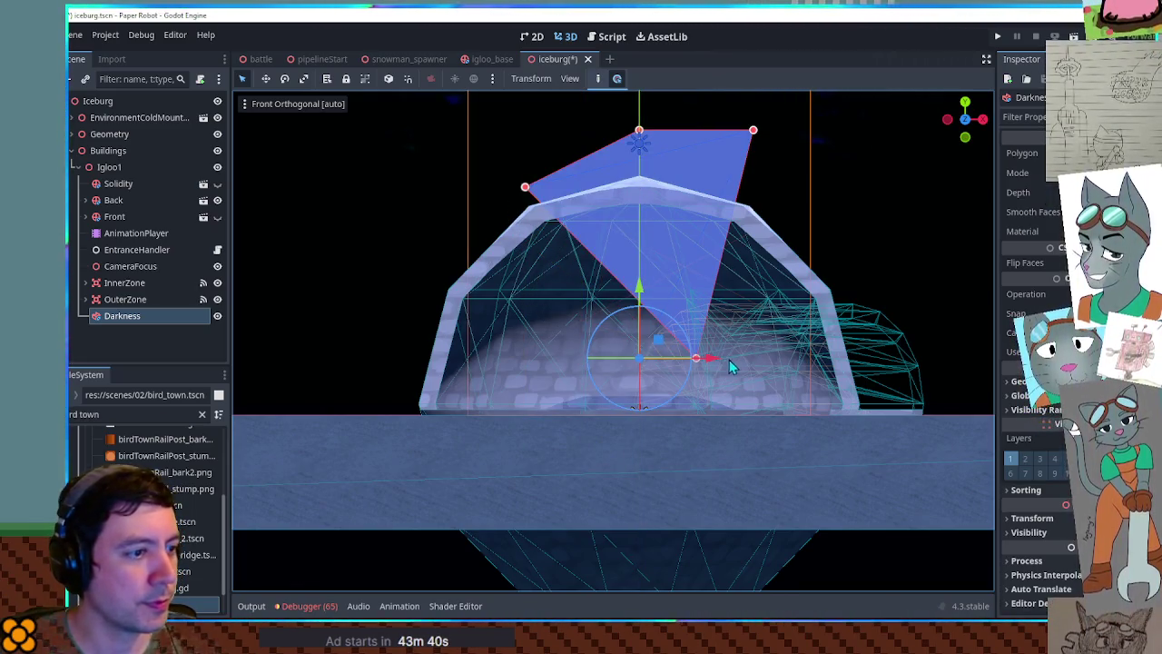
drag(695, 359, 809, 187)
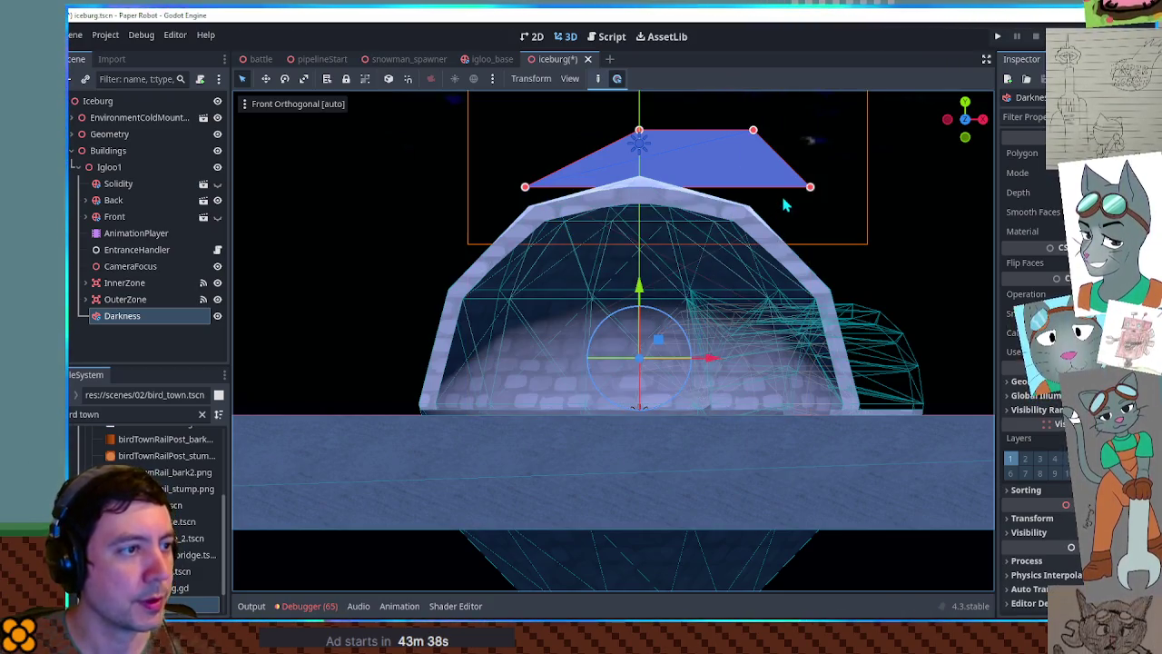
drag(641, 132, 369, 103)
mouse_move(754, 128)
mouse_down()
mouse_move(809, 130)
mouse_move(908, 72)
mouse_move(955, 65)
mouse_up()
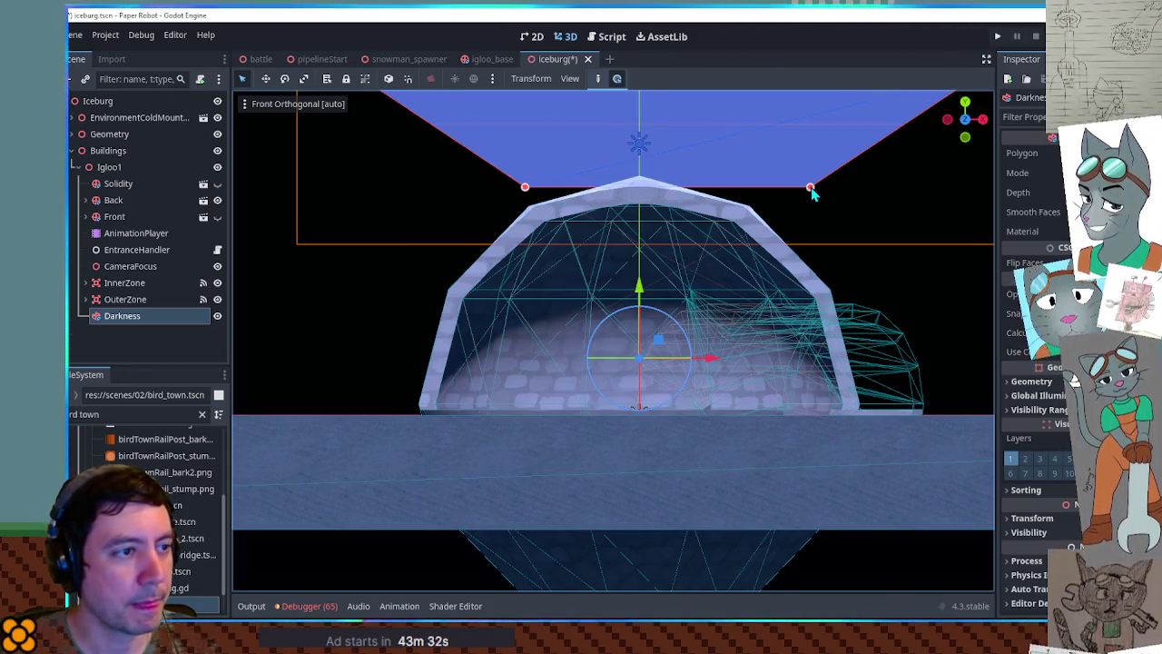
mouse_move(638, 191)
mouse_down()
mouse_move(640, 201)
mouse_move(750, 218)
mouse_move(792, 210)
mouse_move(825, 305)
mouse_move(816, 348)
mouse_up()
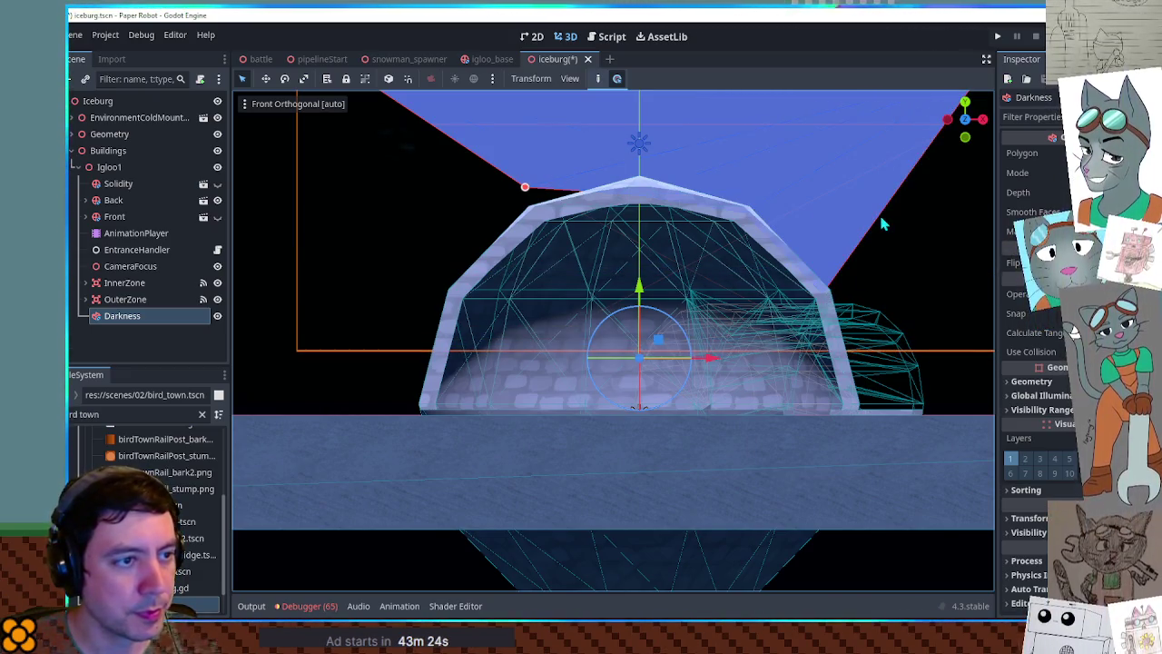
drag(885, 341, 859, 434)
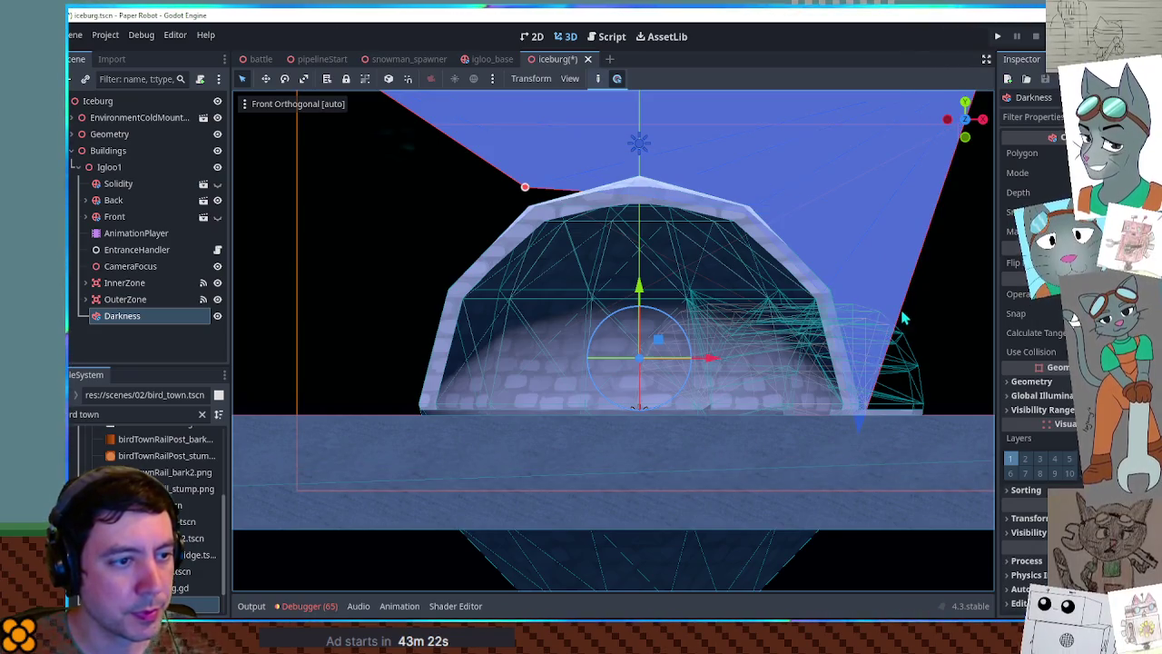
- Enable layer 1 for Darkness and refine its left and top corners around the dome
click(1010, 458)
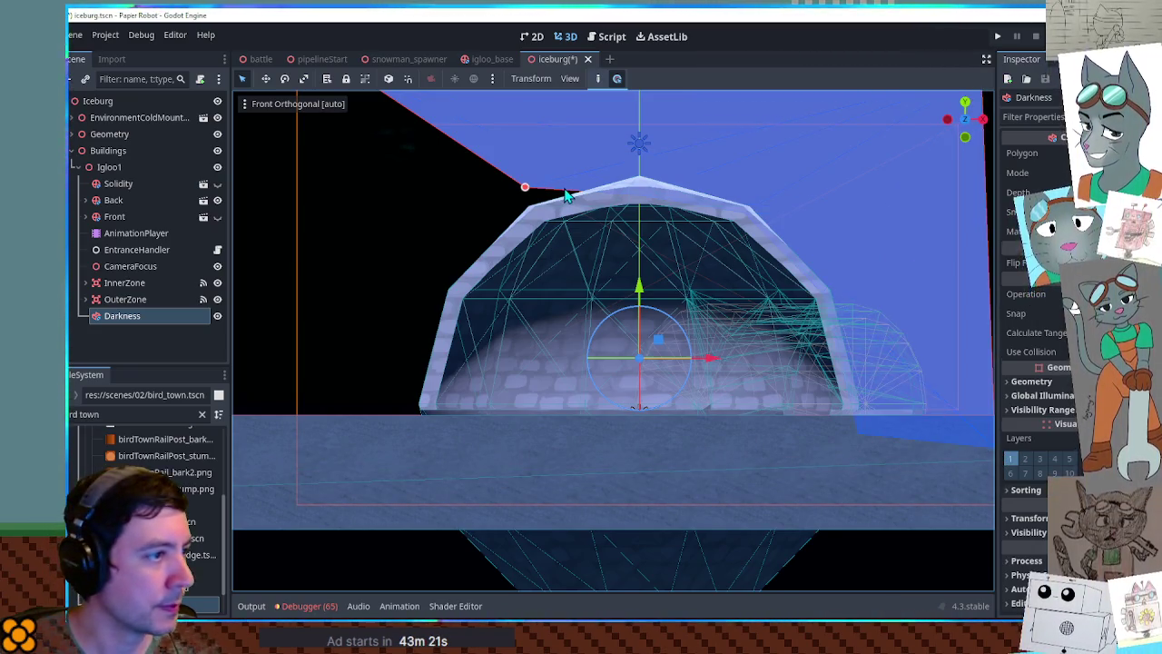
drag(526, 188, 457, 311)
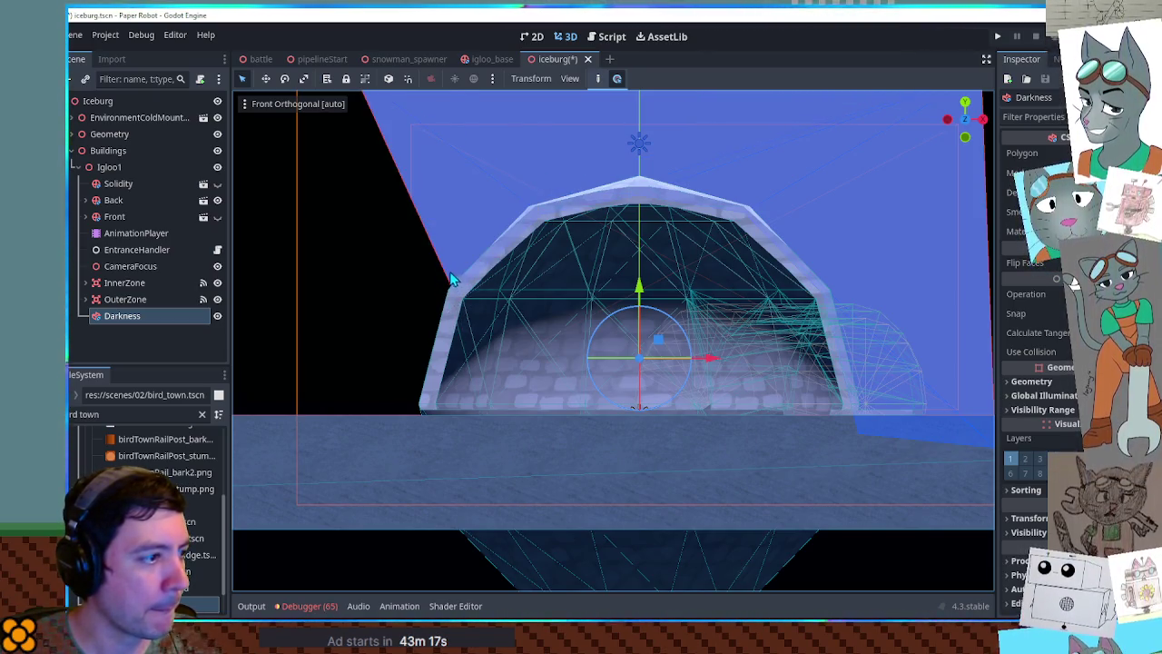
drag(391, 278, 369, 282)
scroll(459, 271, down, 3)
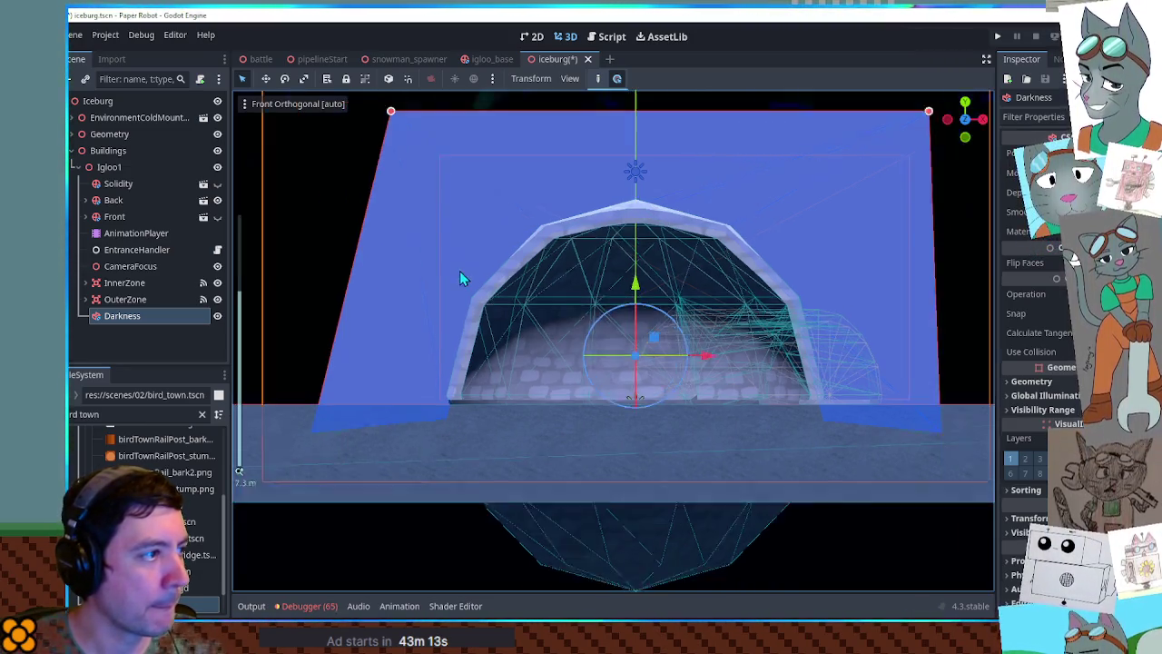
drag(419, 145, 338, 119)
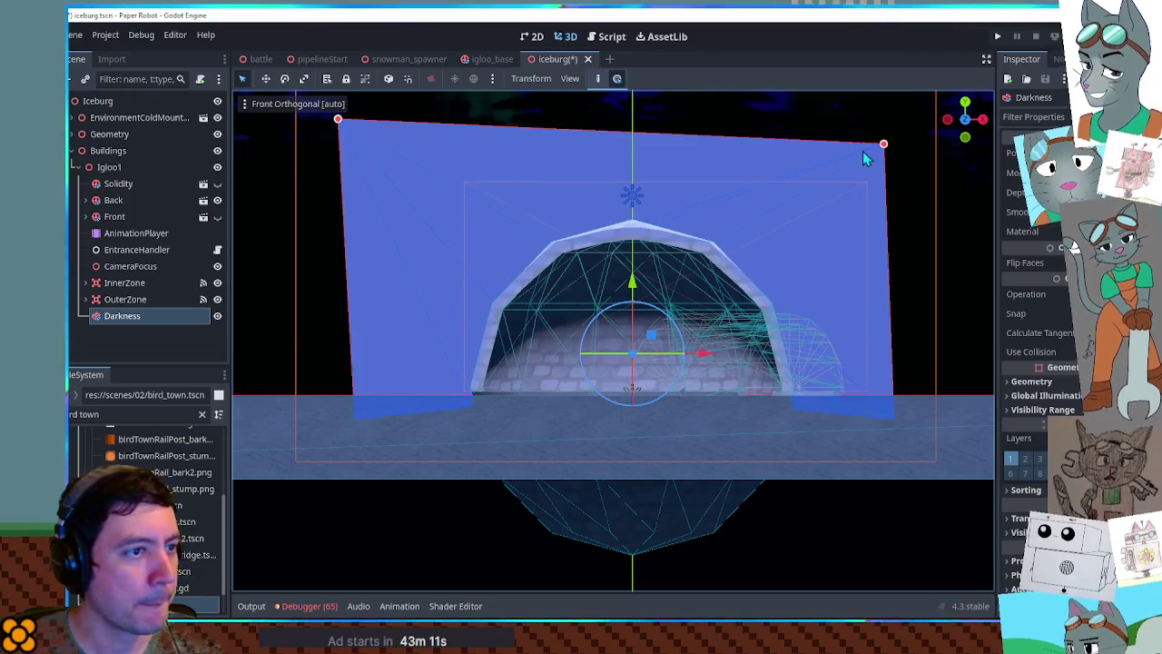
mouse_move(885, 150)
mouse_down()
mouse_move(994, 98)
mouse_move(835, 199)
mouse_move(685, 237)
mouse_move(728, 205)
mouse_move(798, 191)
mouse_move(706, 222)
mouse_up()
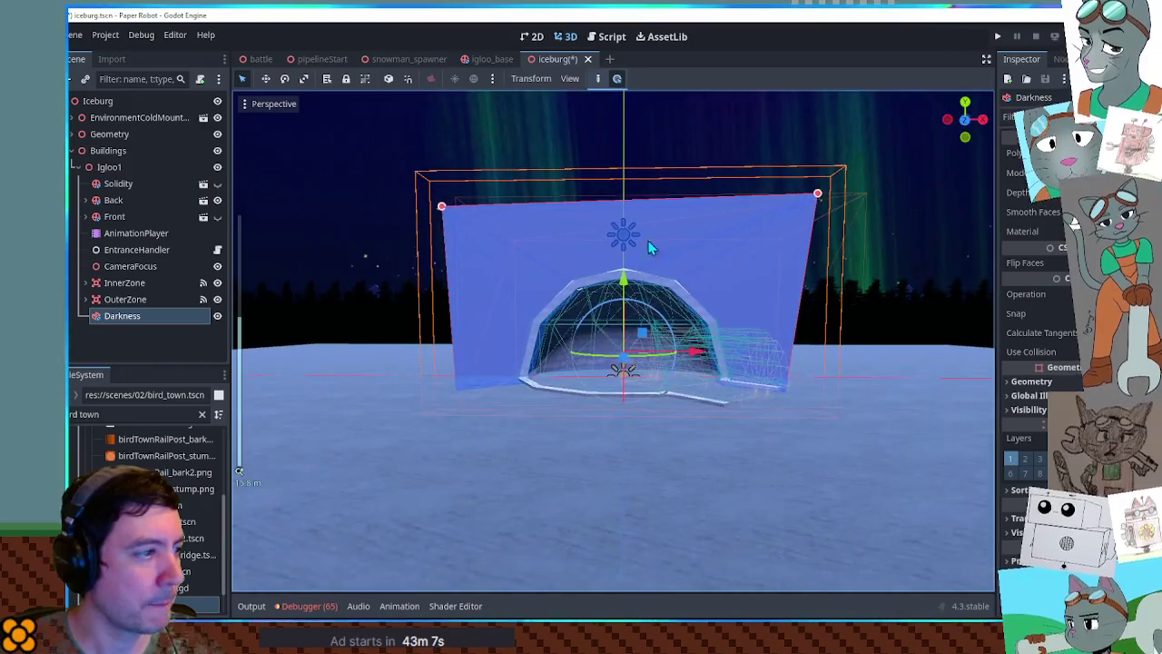
- Filter the files for black.tres and apply it as the Darkness mesh material
click(109, 413)
key(ctrl+a)
text(black t)
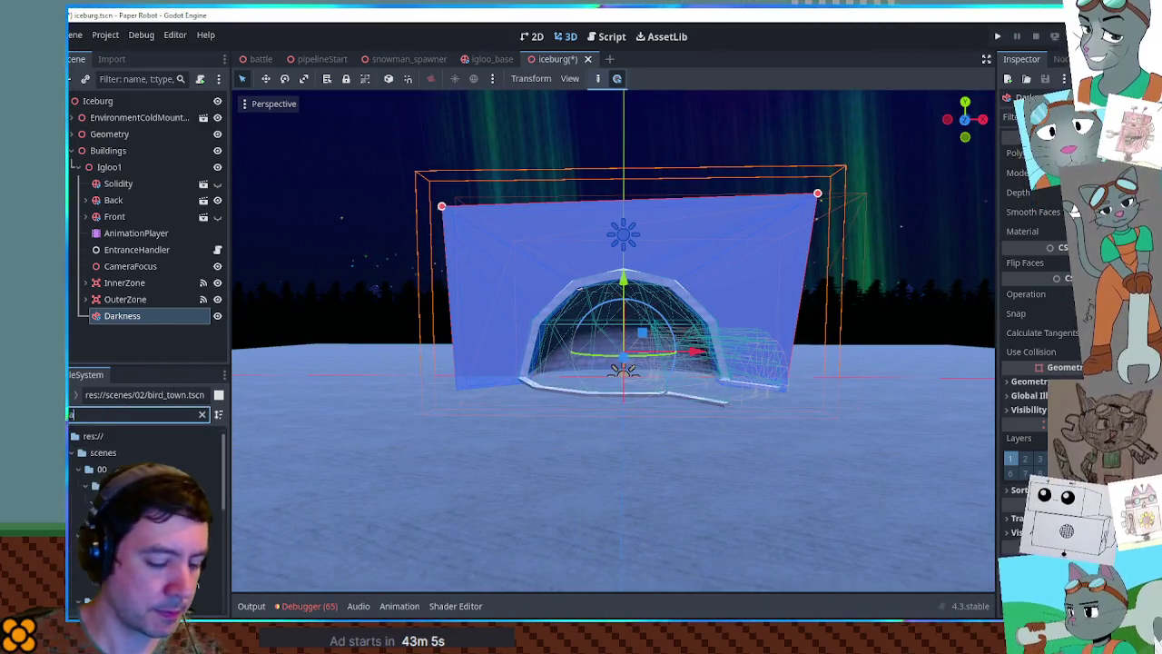
text(res)
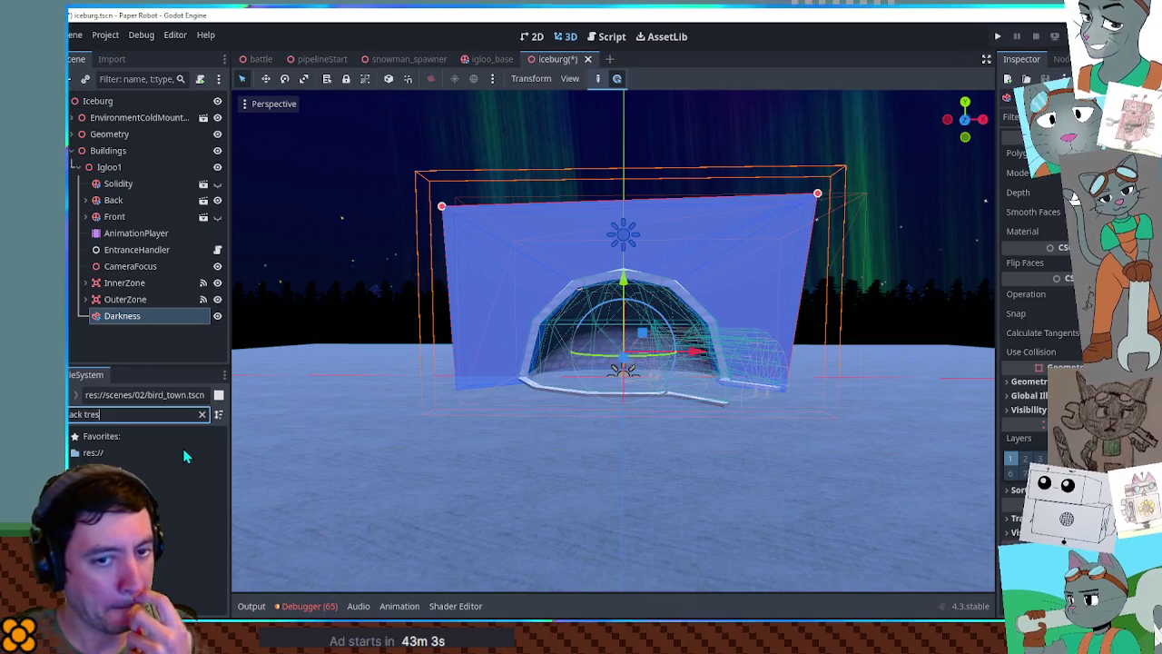
drag(191, 502, 500, 267)
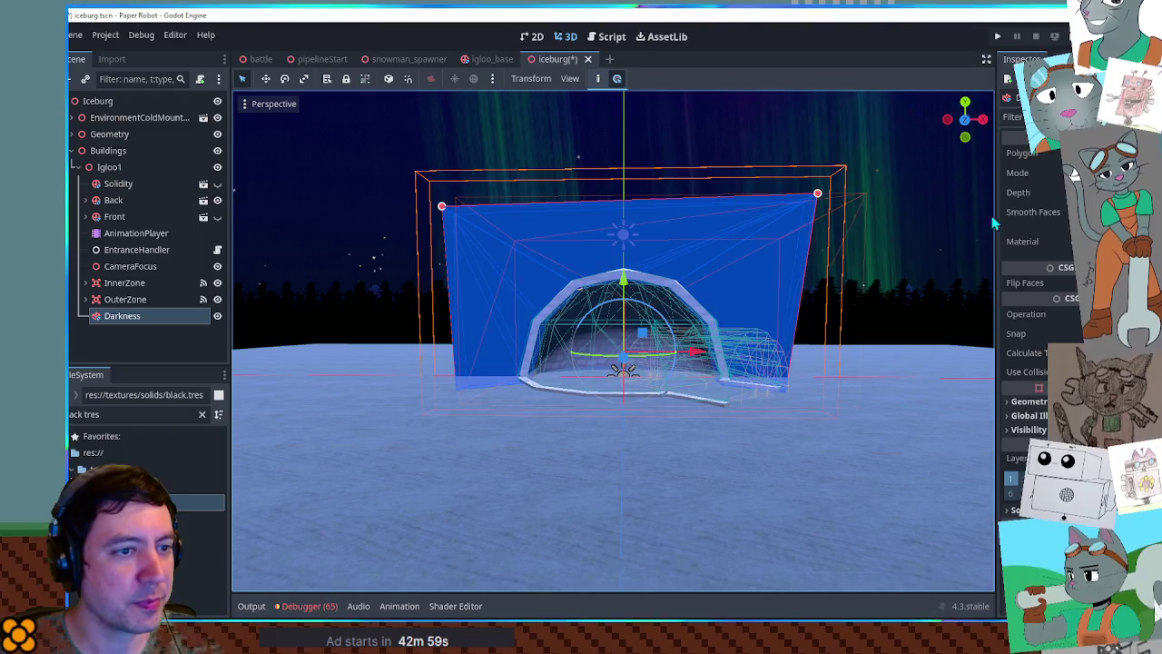
click(864, 184)
scroll(822, 228, up, 3)
scroll(821, 228, down, 3)
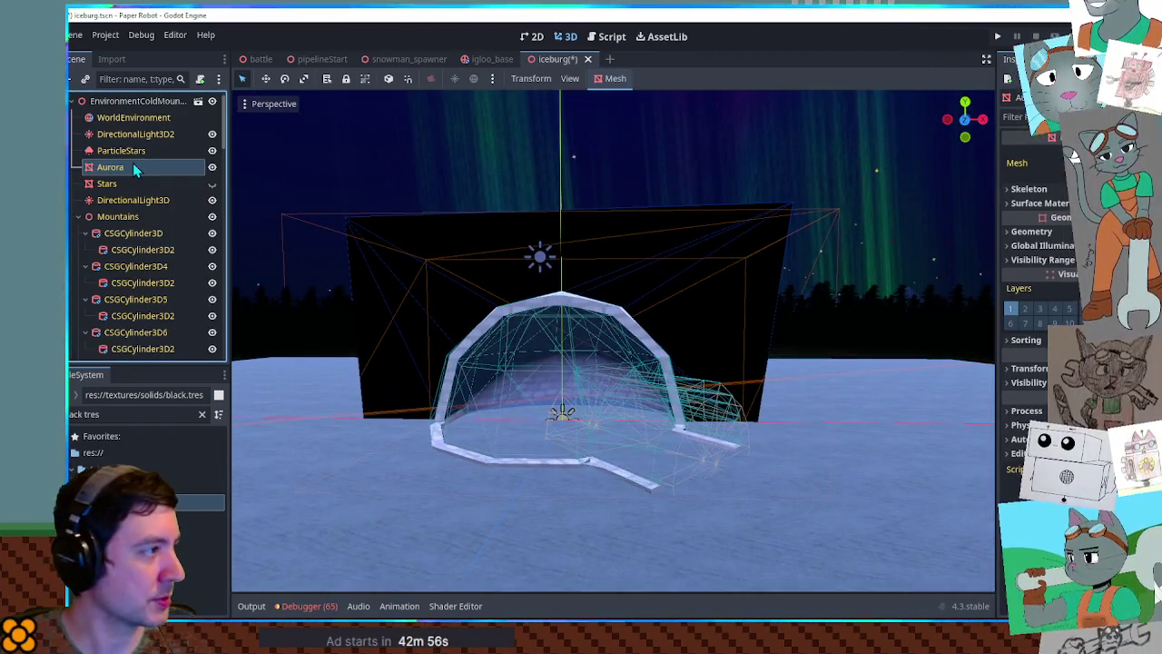
- Open Igloo1's animation timeline, then select the Darkness box and hide it in the editor
click(136, 101)
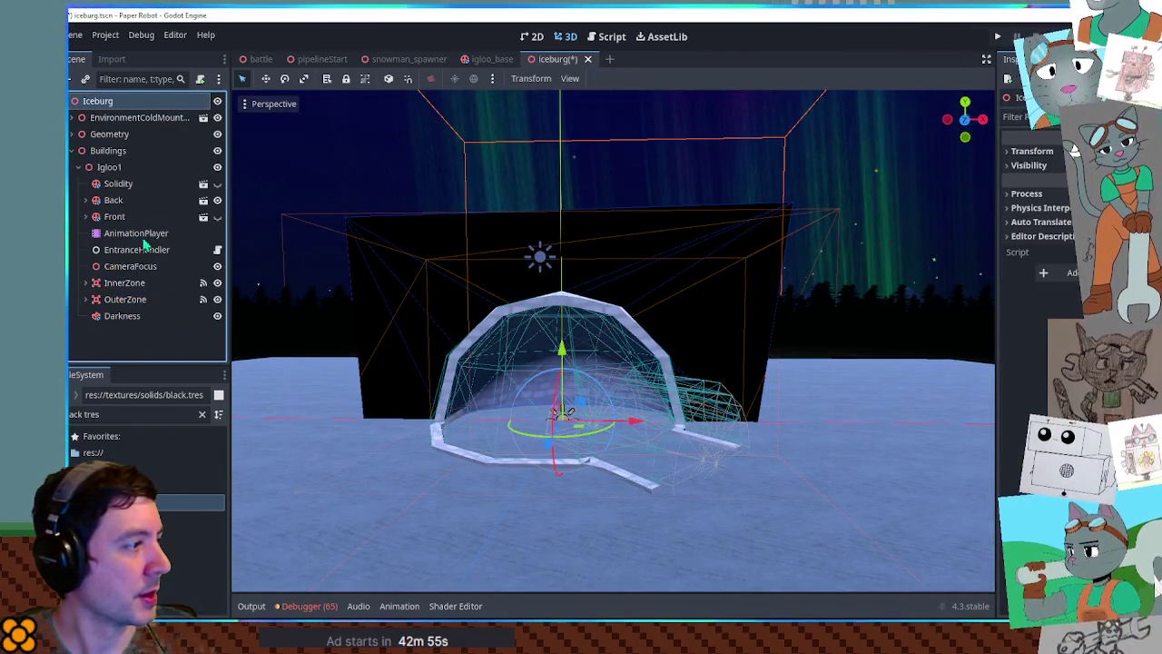
click(132, 233)
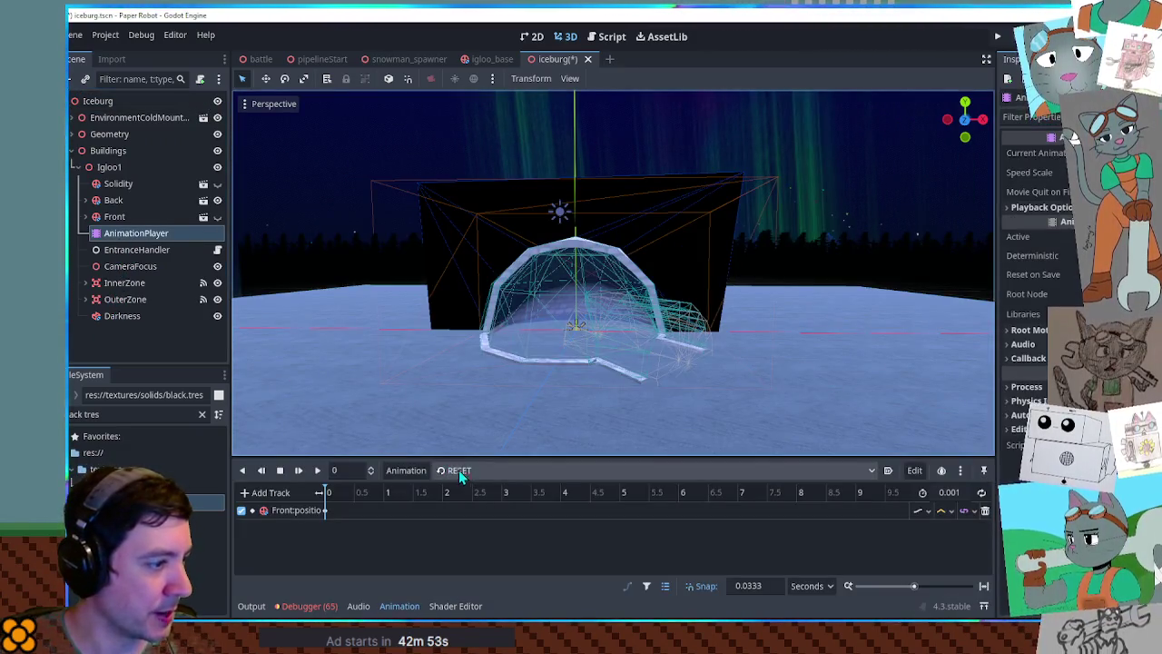
click(721, 207)
click(732, 178)
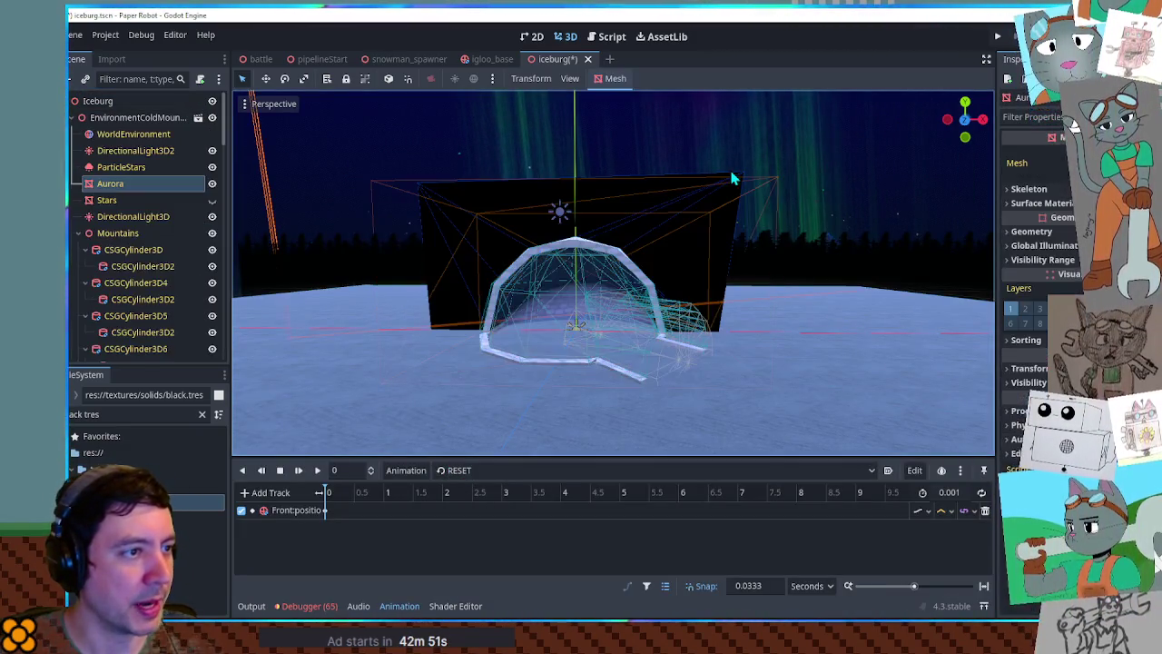
click(736, 181)
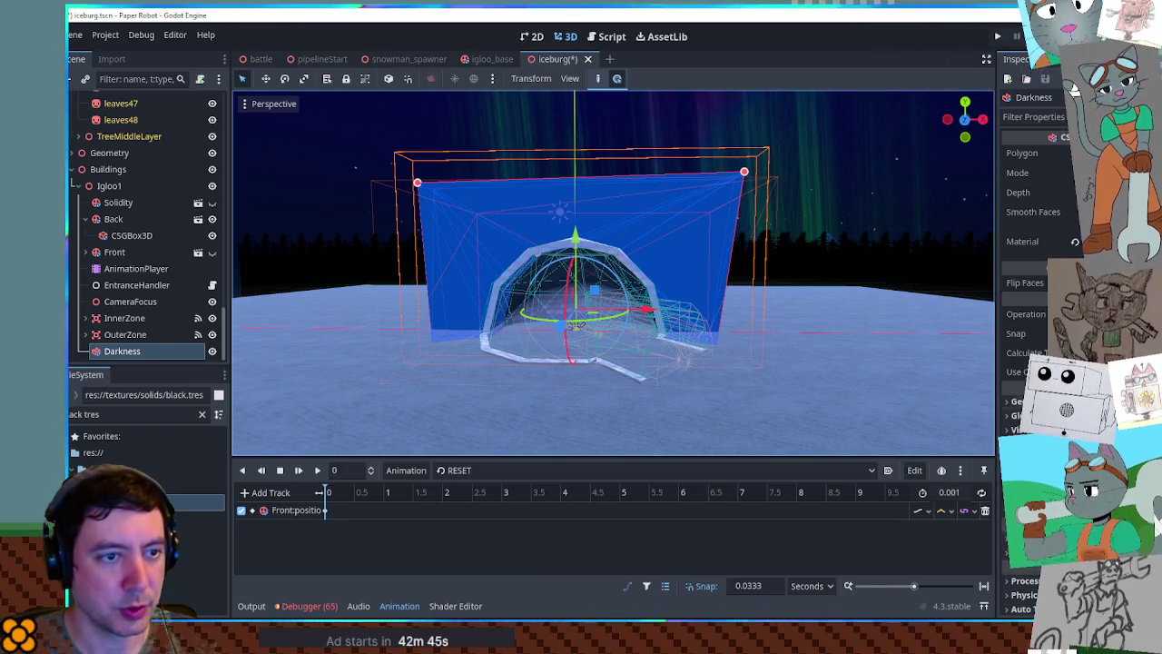
scroll(1035, 318, down, 2)
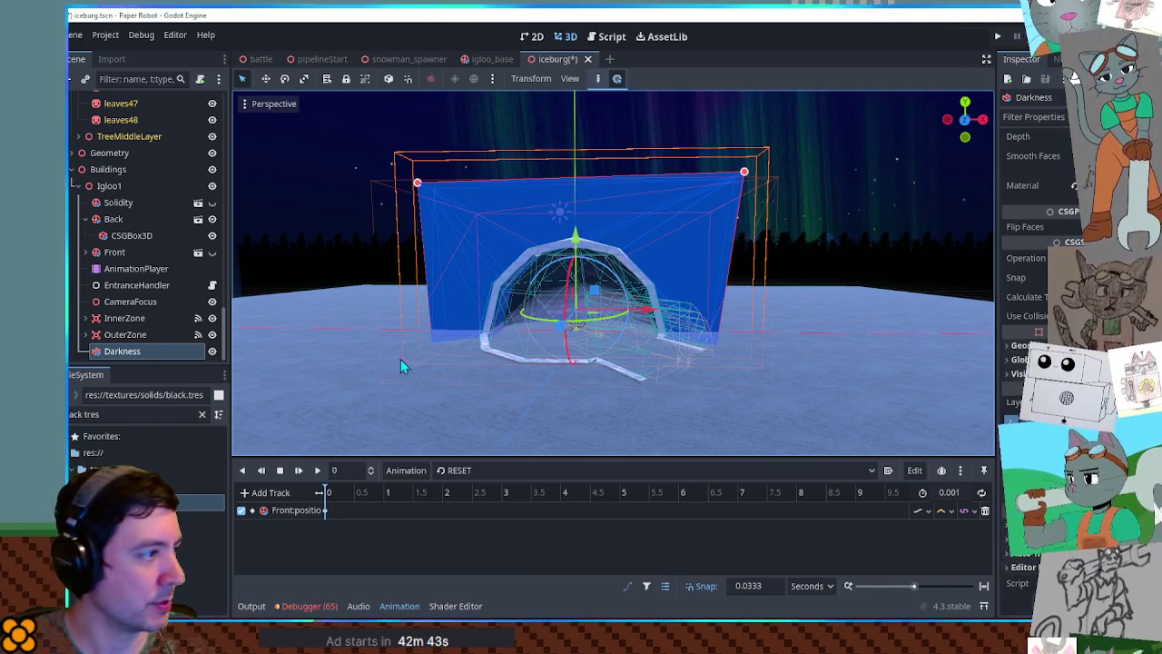
click(211, 350)
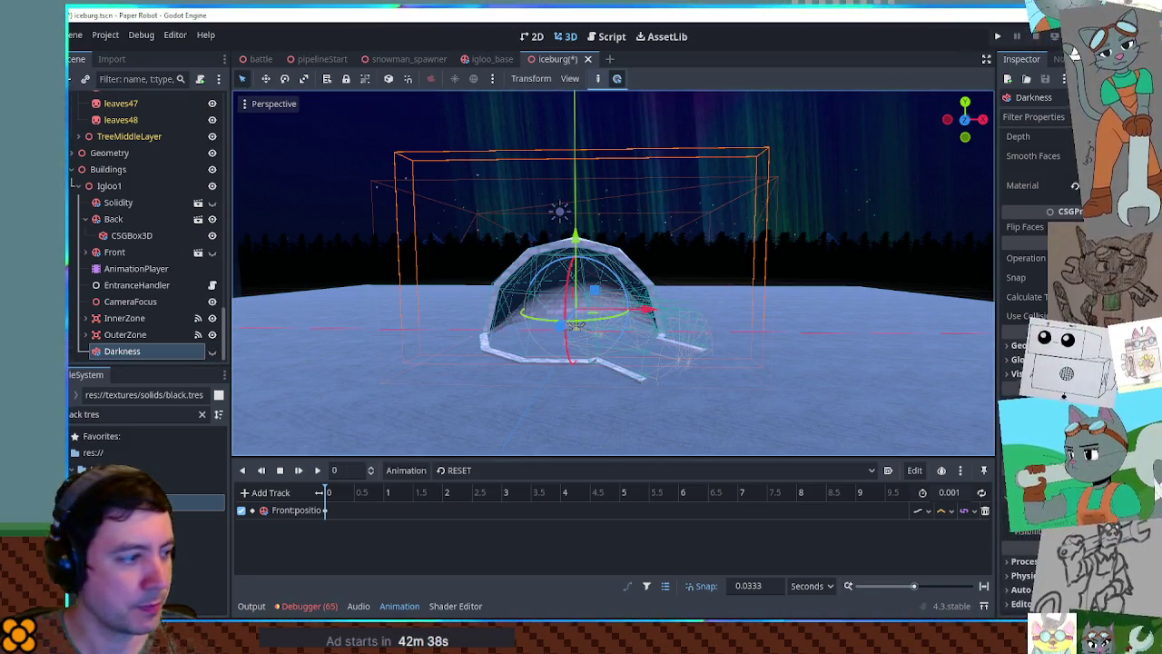
- Switch to new_animation, key Darkness's visibility on the timeline, and preview it with the Front shown
click(757, 469)
click(458, 511)
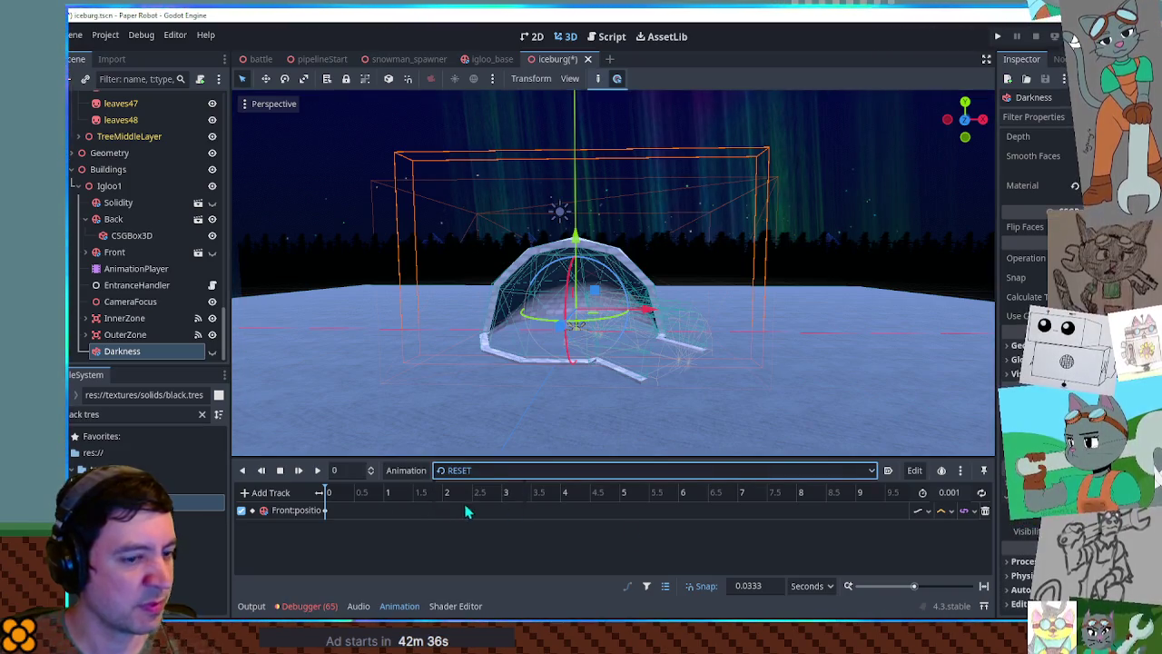
click(1146, 511)
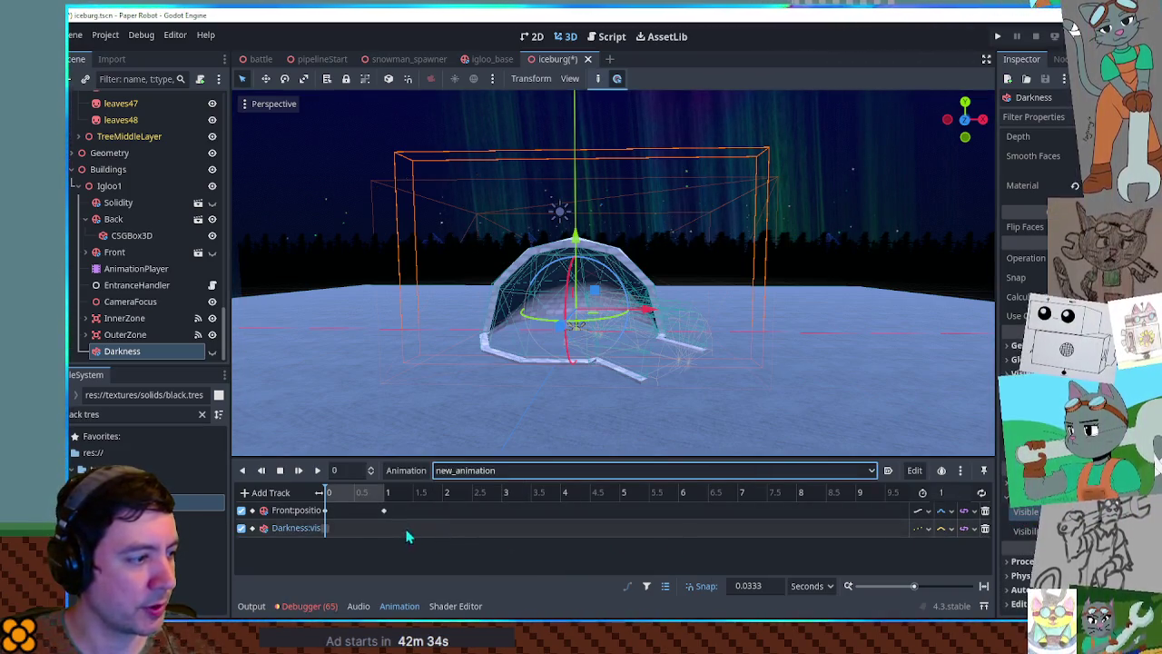
click(373, 527)
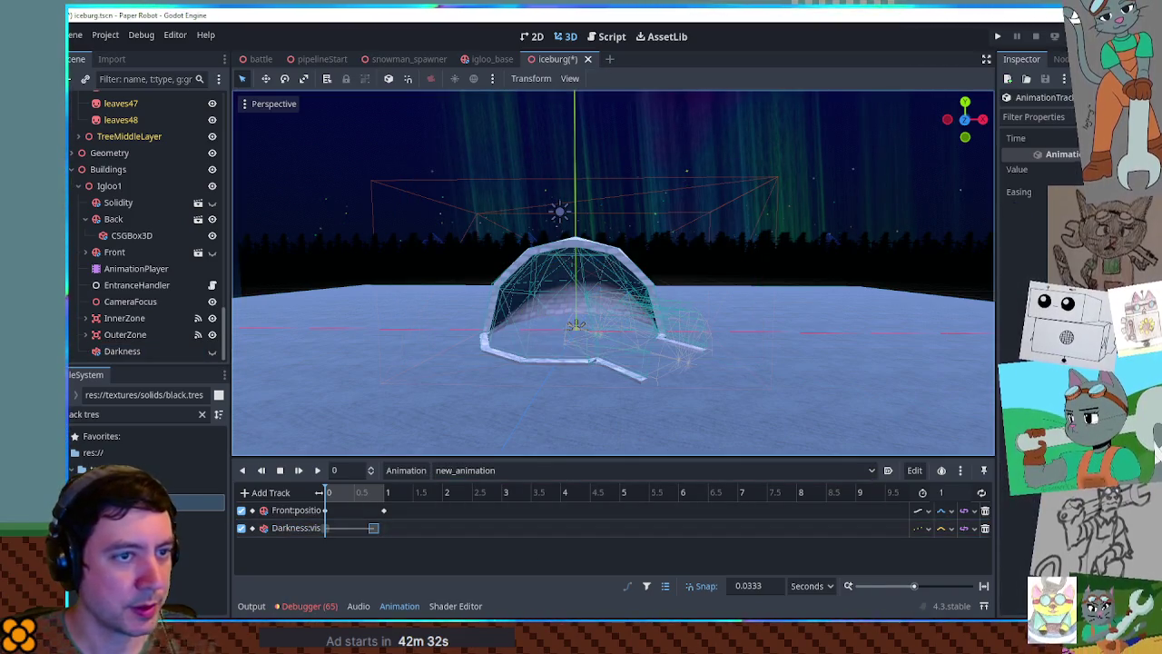
mouse_move(354, 500)
mouse_down()
mouse_move(389, 496)
mouse_move(318, 492)
mouse_up()
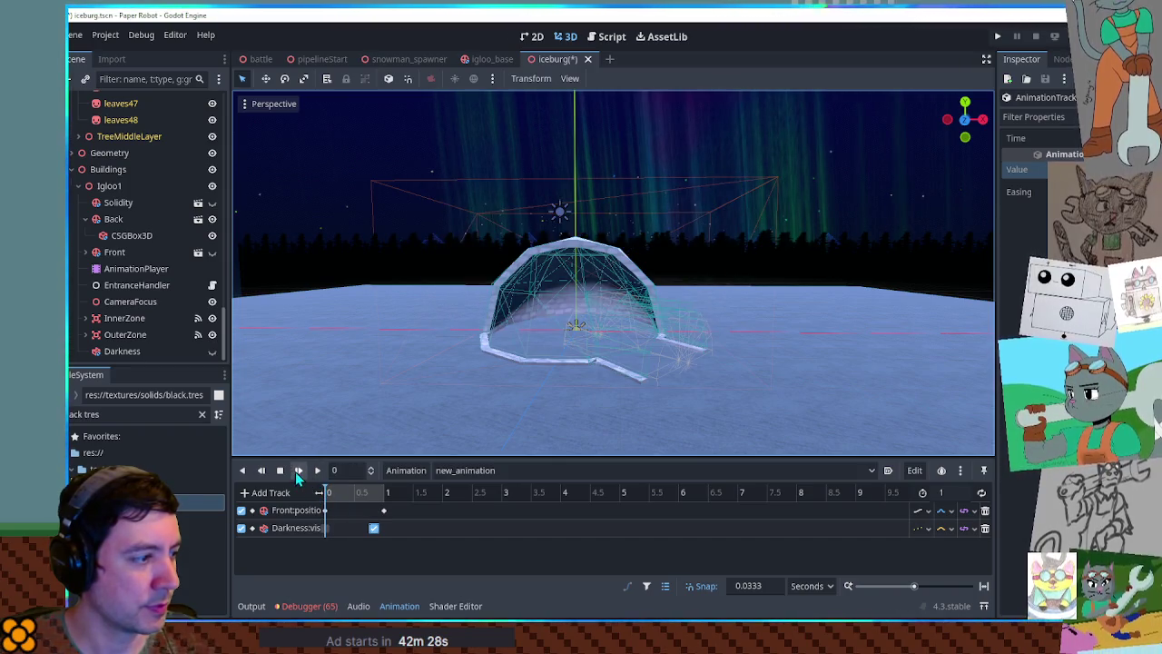
click(211, 253)
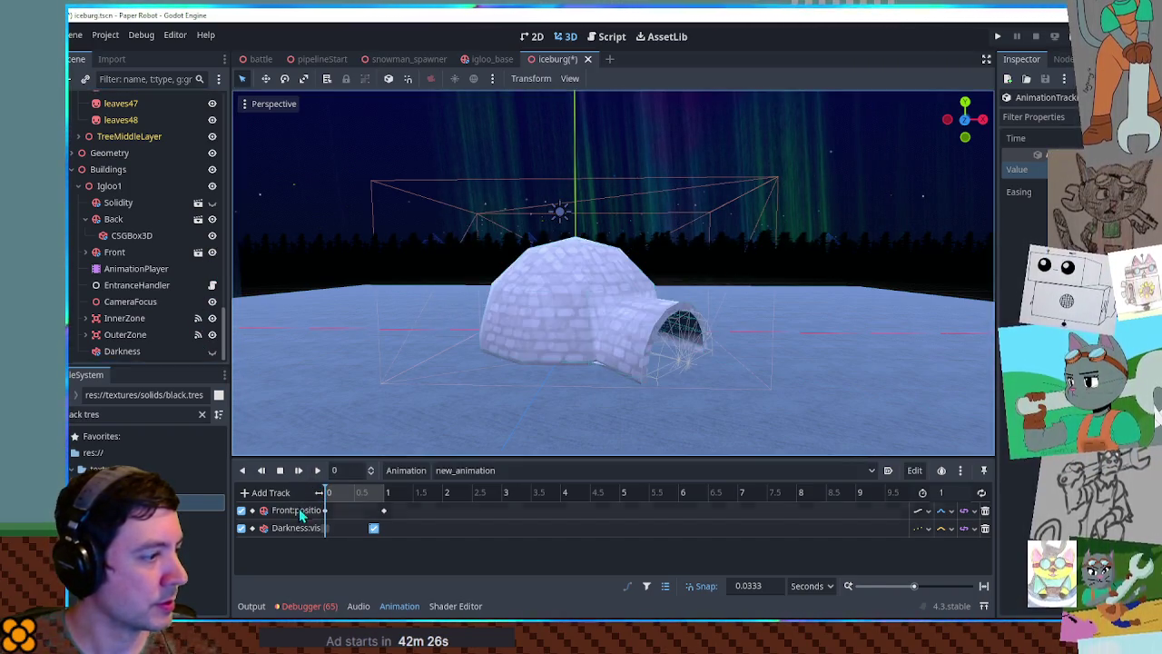
click(297, 472)
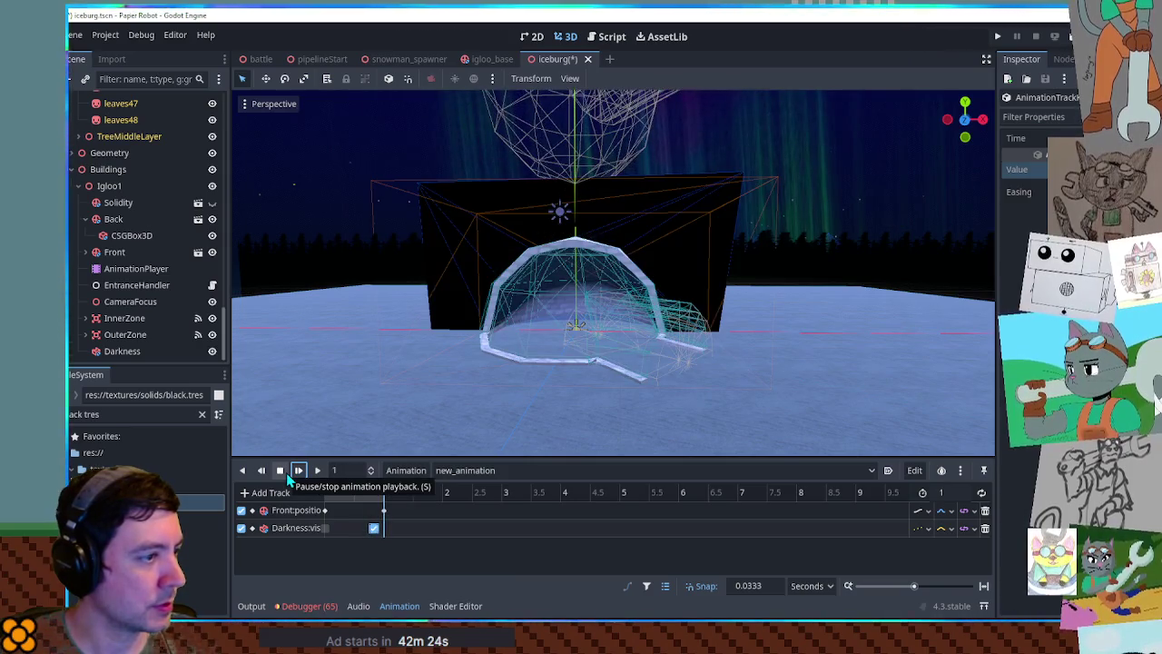
mouse_move(355, 496)
mouse_down()
mouse_move(329, 499)
mouse_move(390, 508)
mouse_move(318, 512)
mouse_up()
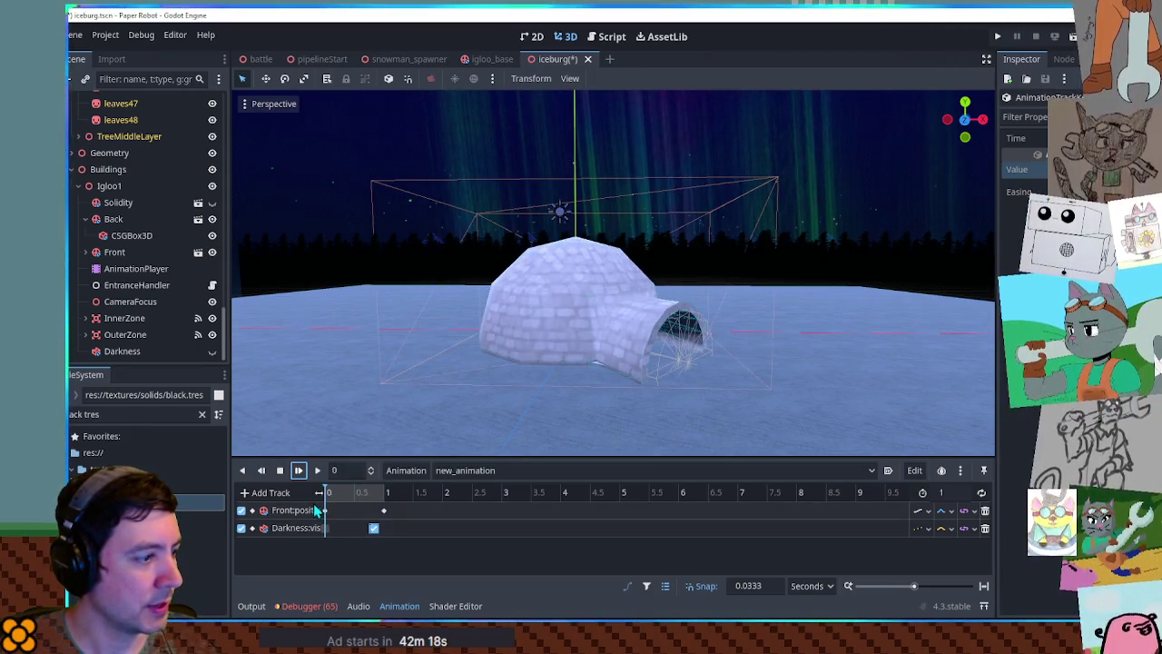
- Add a Darkness transparency track with start and end keys, shifting the second key slightly later
click(127, 351)
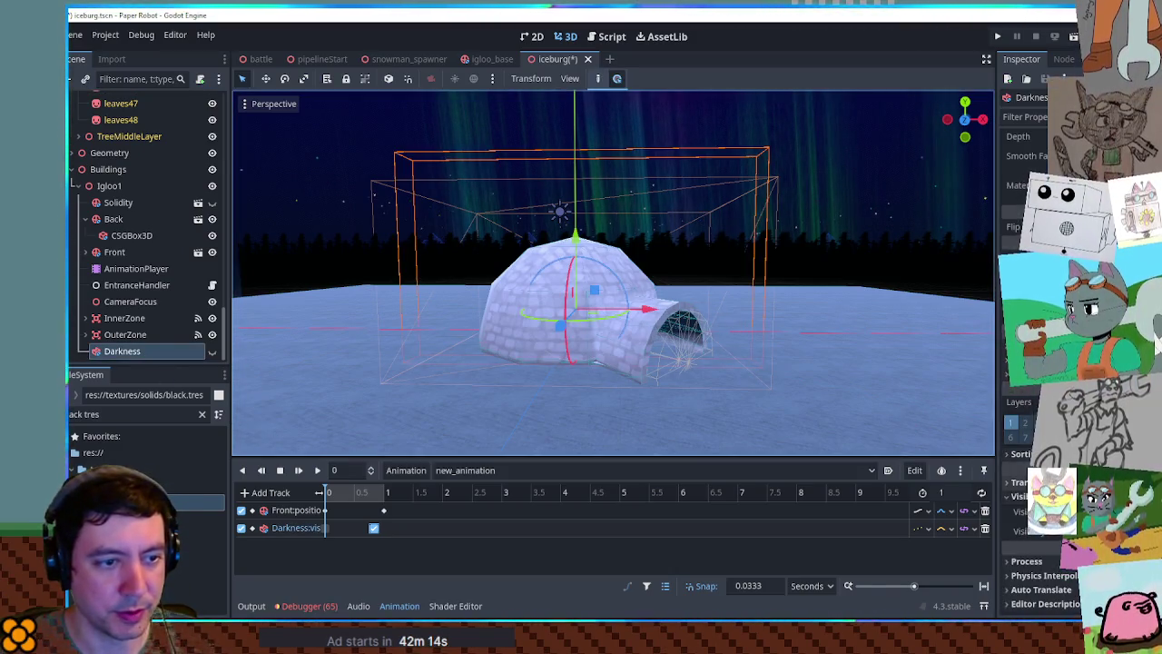
click(1066, 400)
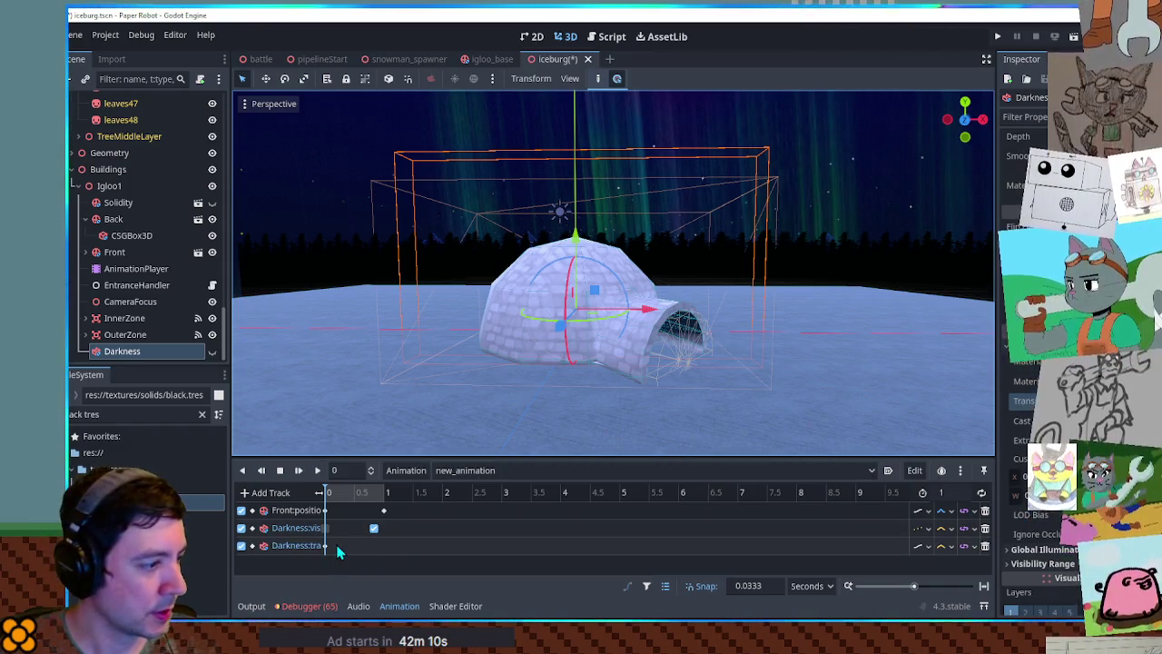
double_click(381, 544)
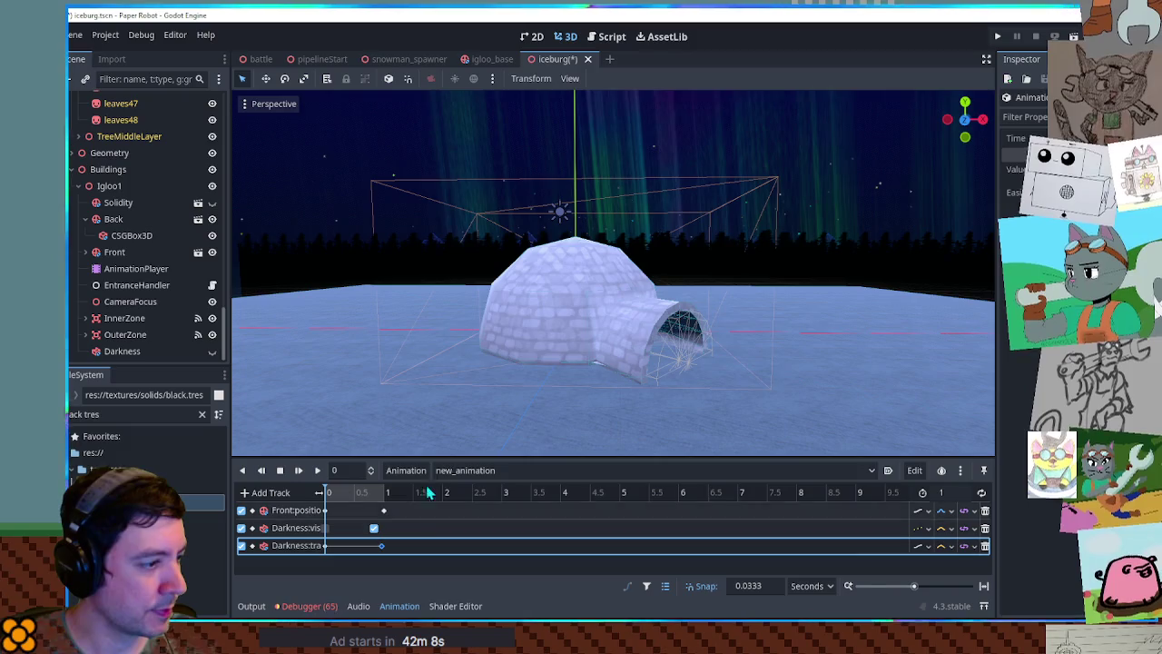
click(324, 544)
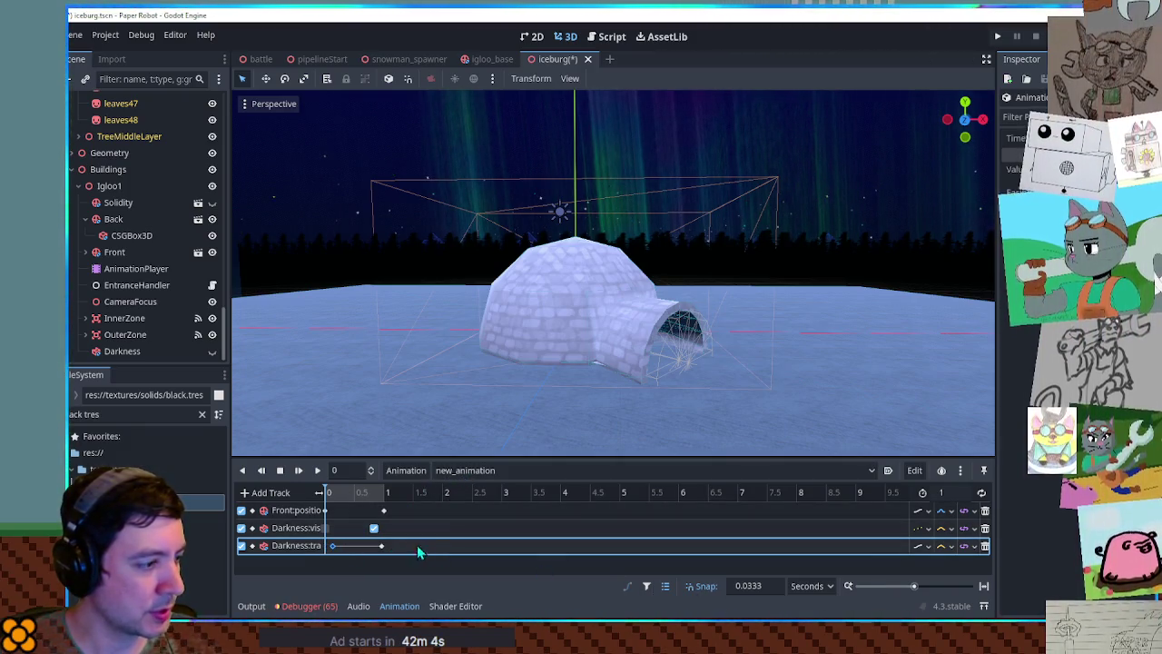
drag(343, 548, 350, 548)
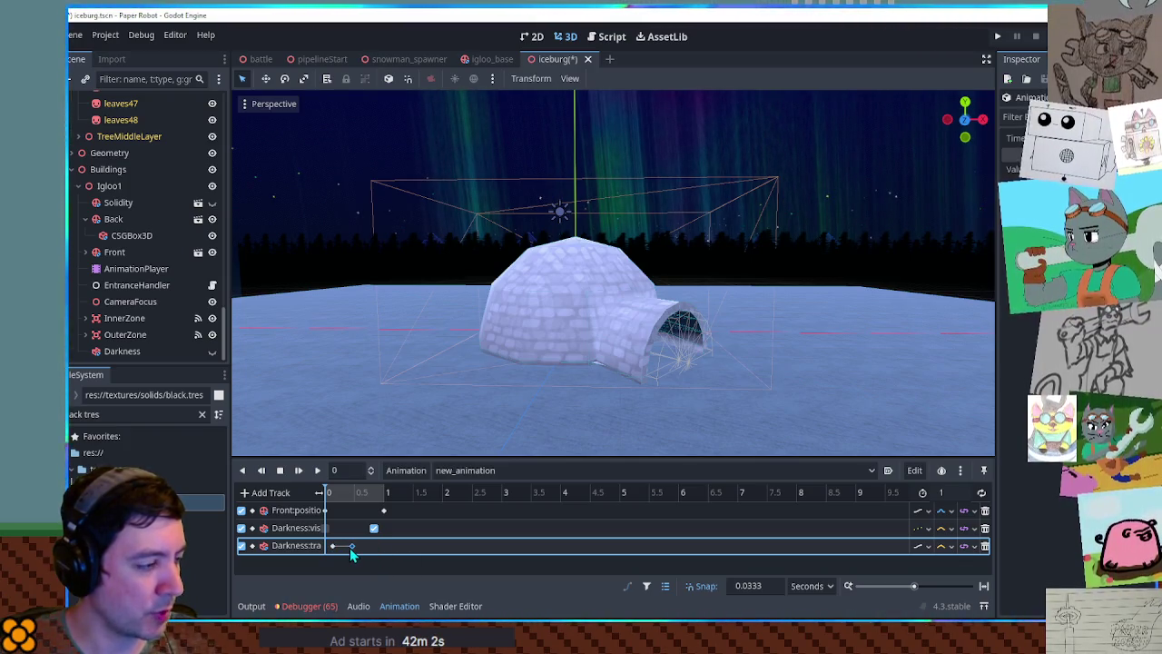
click(299, 470)
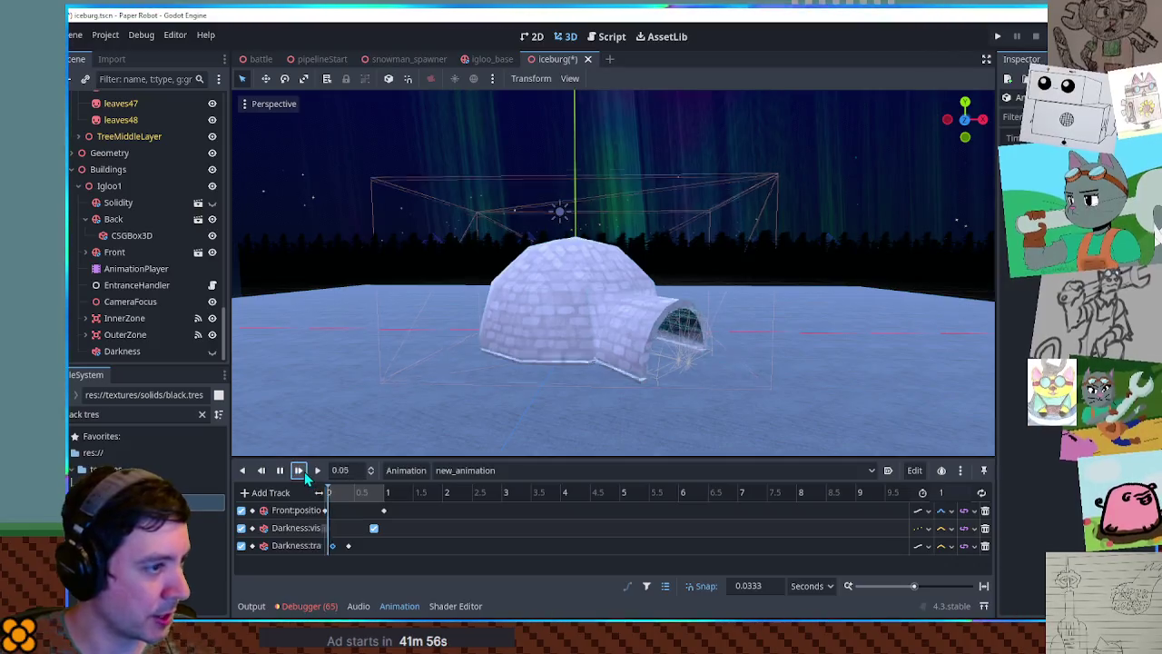
- Move the Darkness visibility key earlier, then nudge it slightly later while previewing forward and reverse
drag(374, 528, 337, 531)
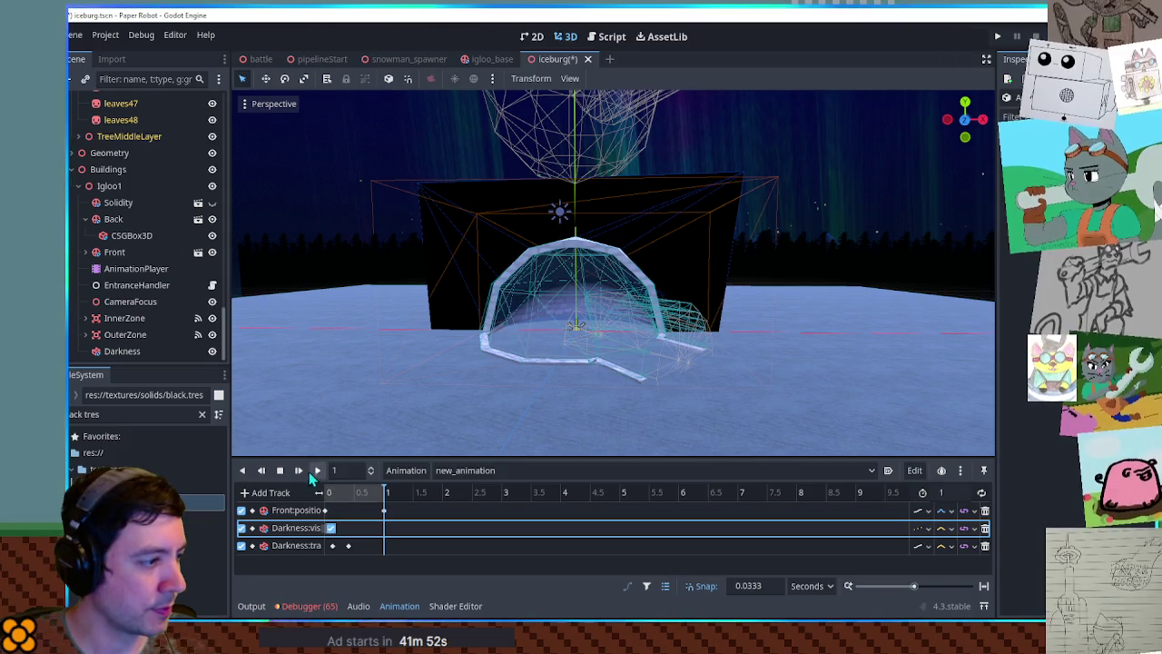
click(301, 471)
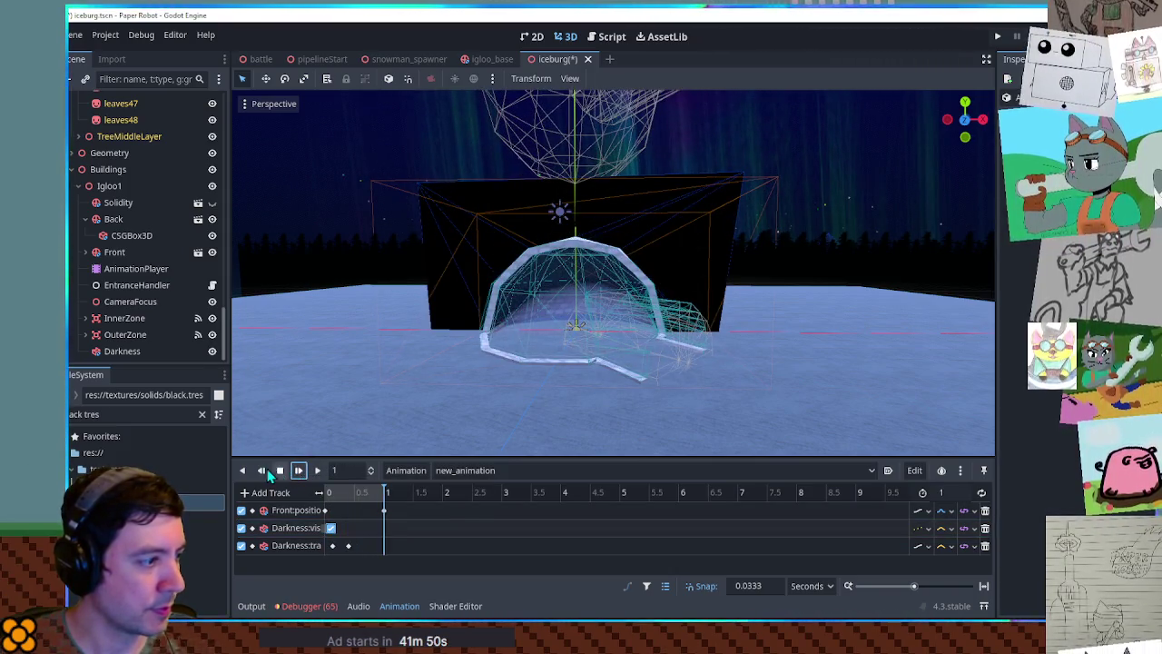
click(262, 471)
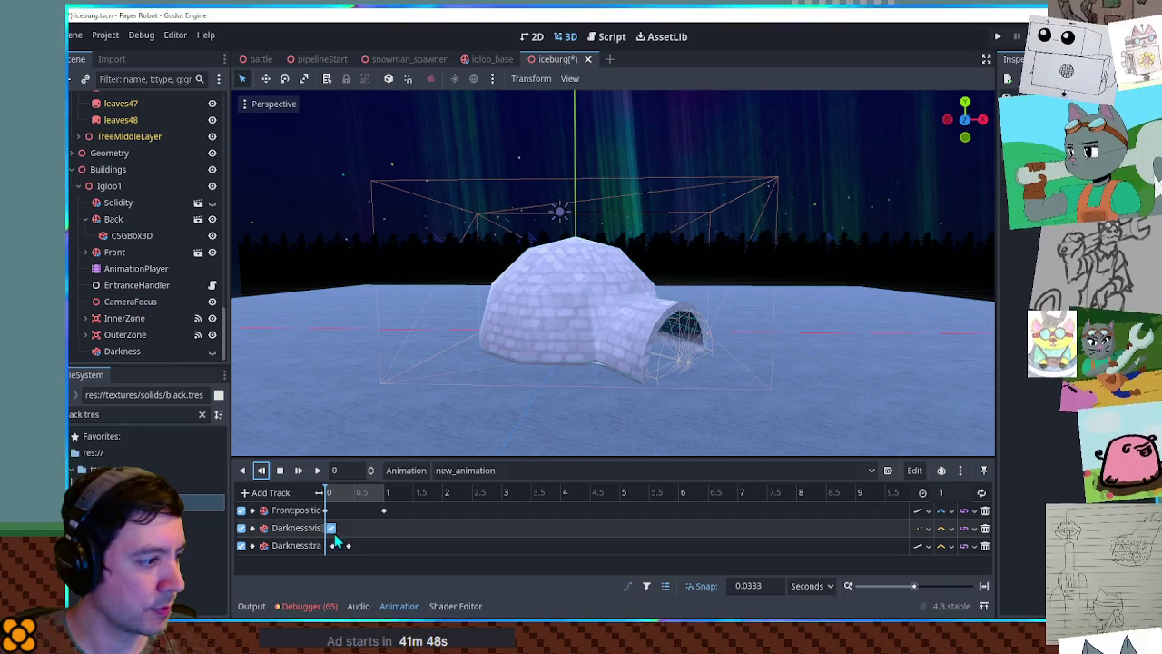
drag(334, 534, 344, 538)
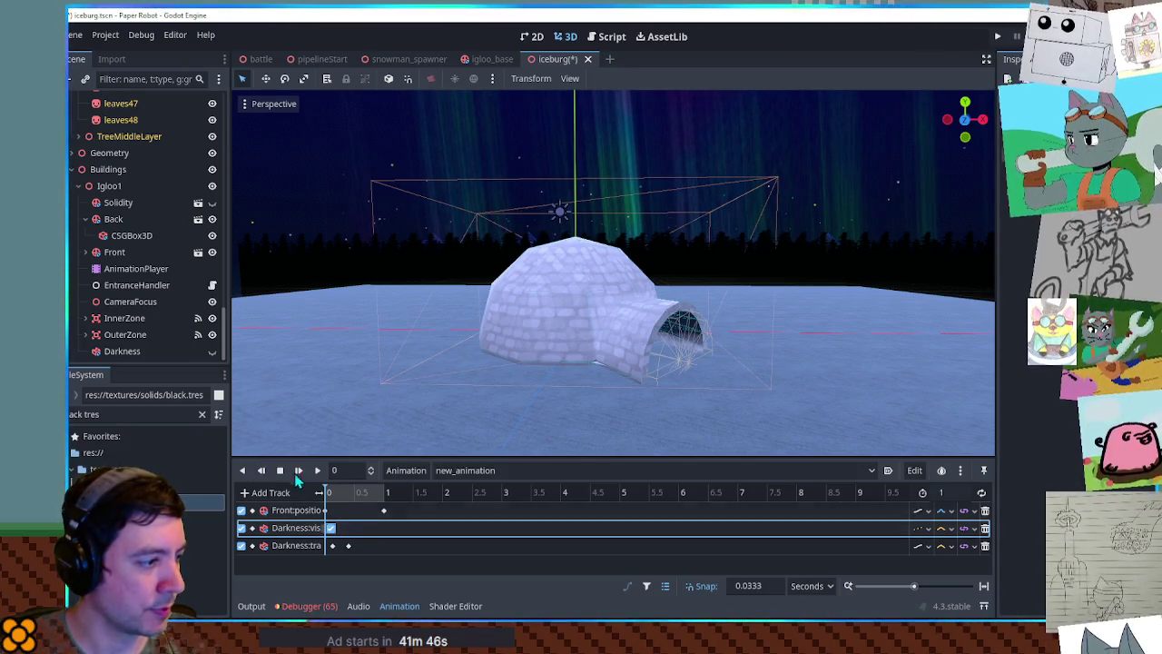
click(374, 492)
drag(372, 497, 328, 497)
- Check the visibility keys at 0 and 1 seconds, preview forward and backward, and save the scene
click(465, 470)
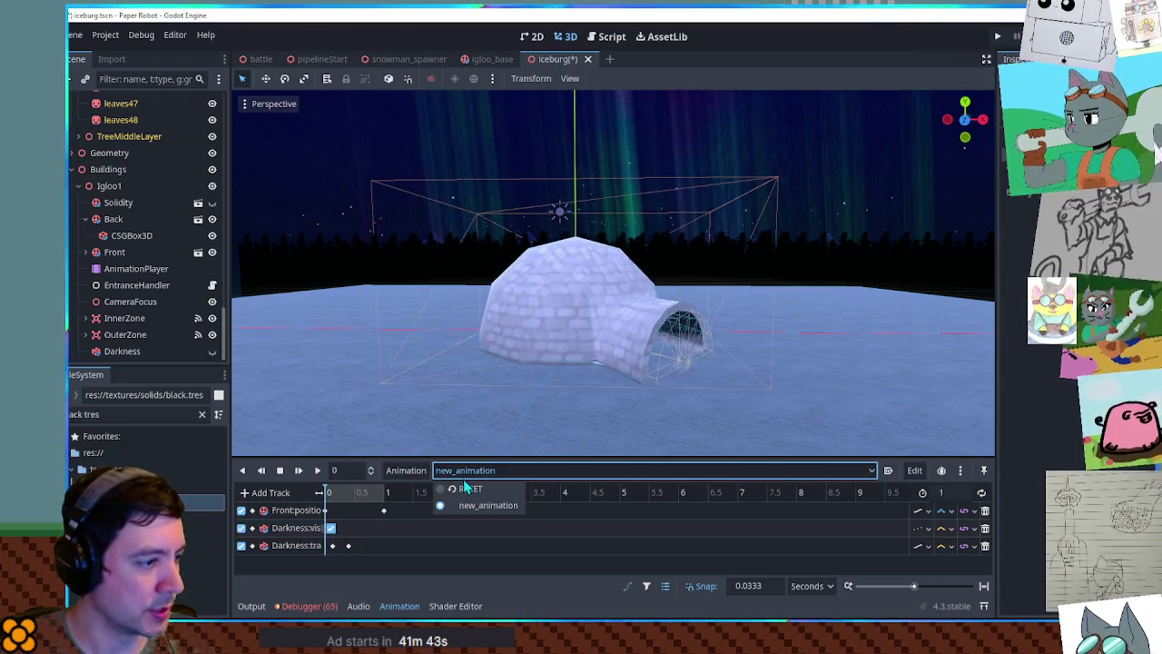
click(350, 529)
click(386, 491)
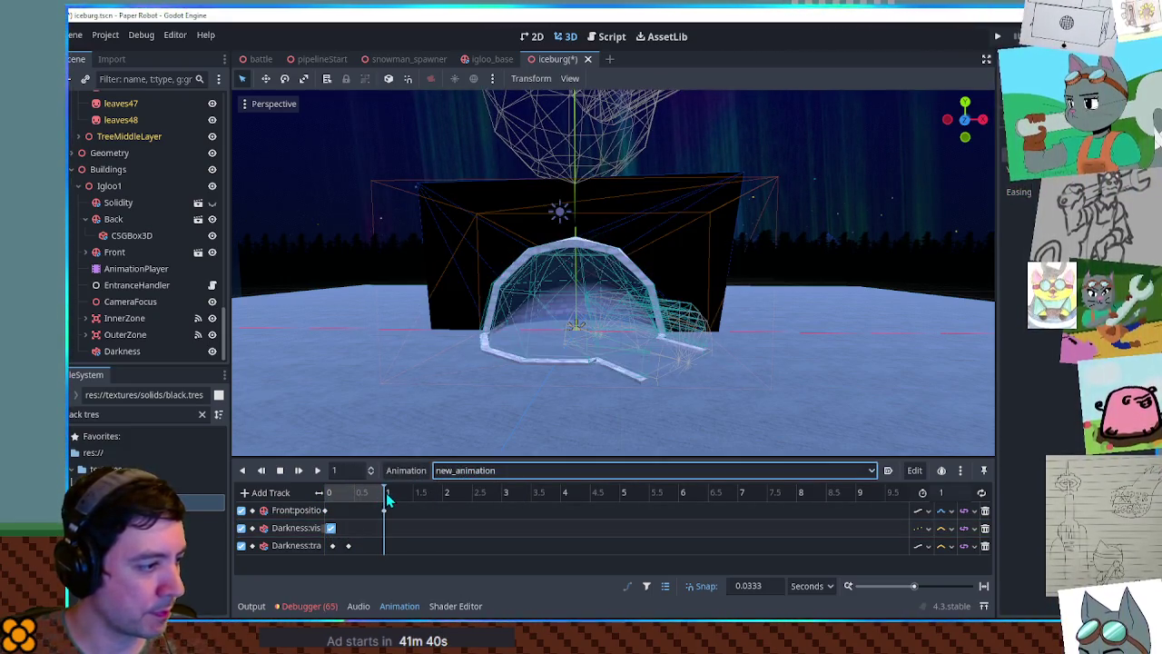
click(330, 529)
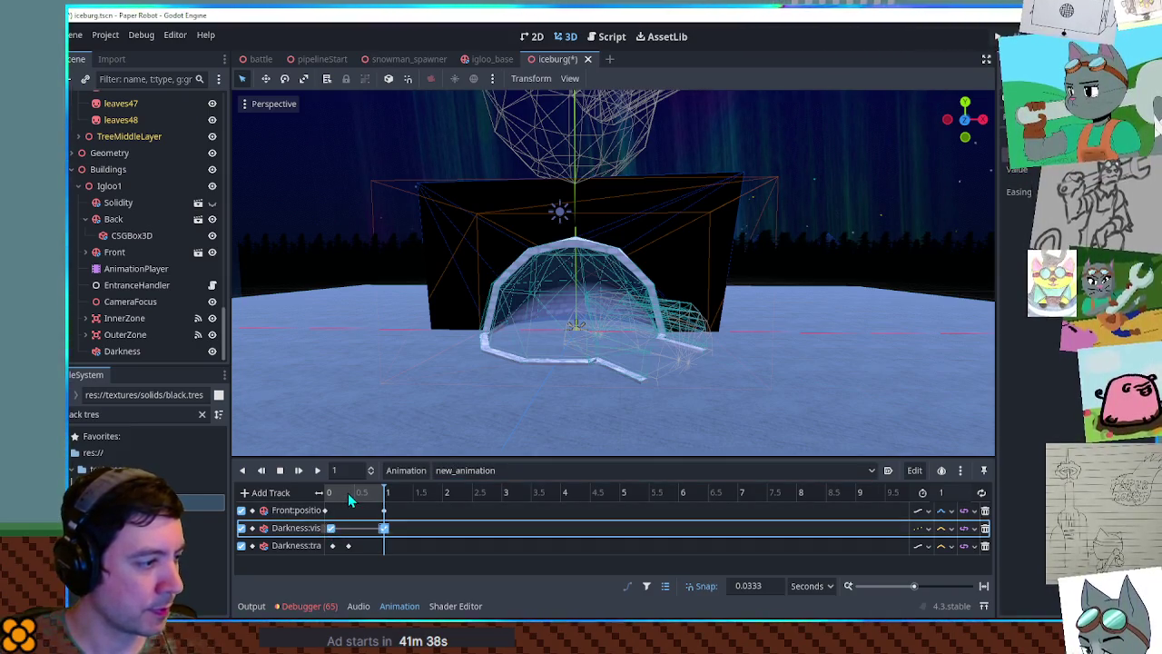
click(348, 493)
click(298, 470)
click(260, 470)
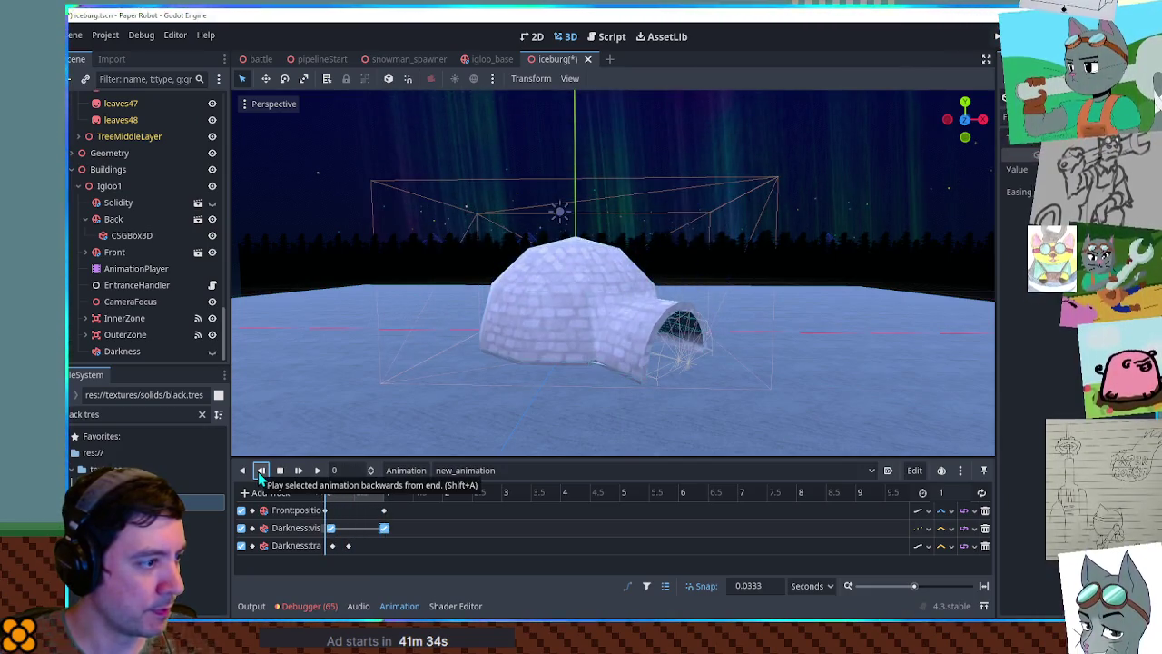
key(ctrl+s)
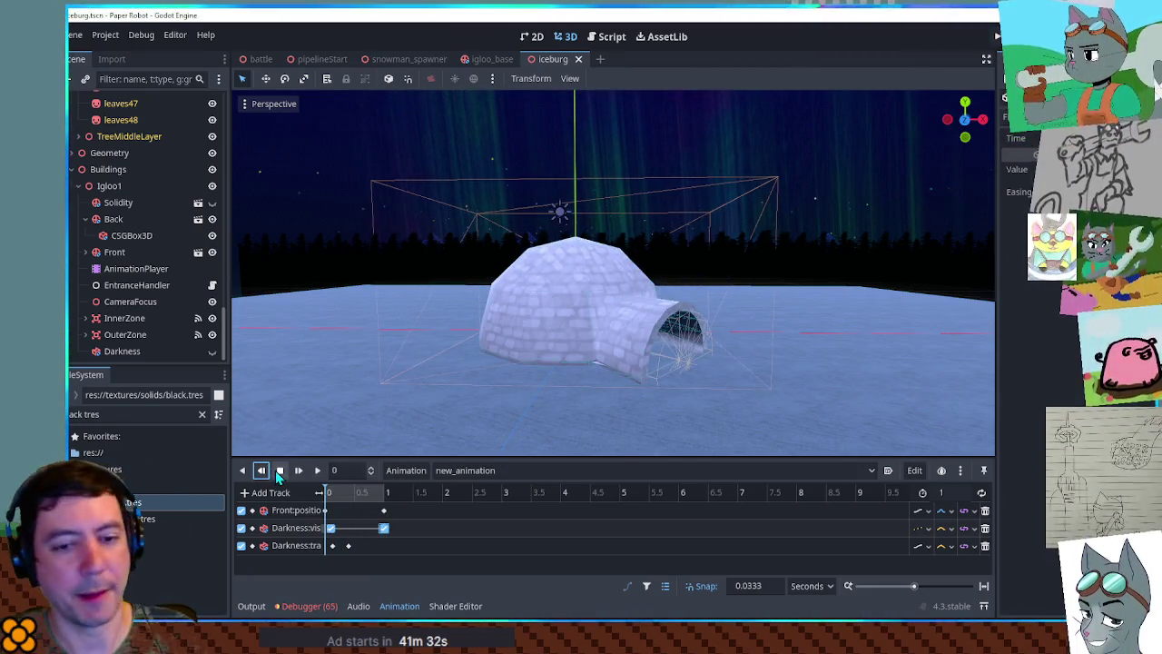
- Playtest the game, then open Igloo1's animation, scrub to the darkened state, and pick the transparency key
key(F5)
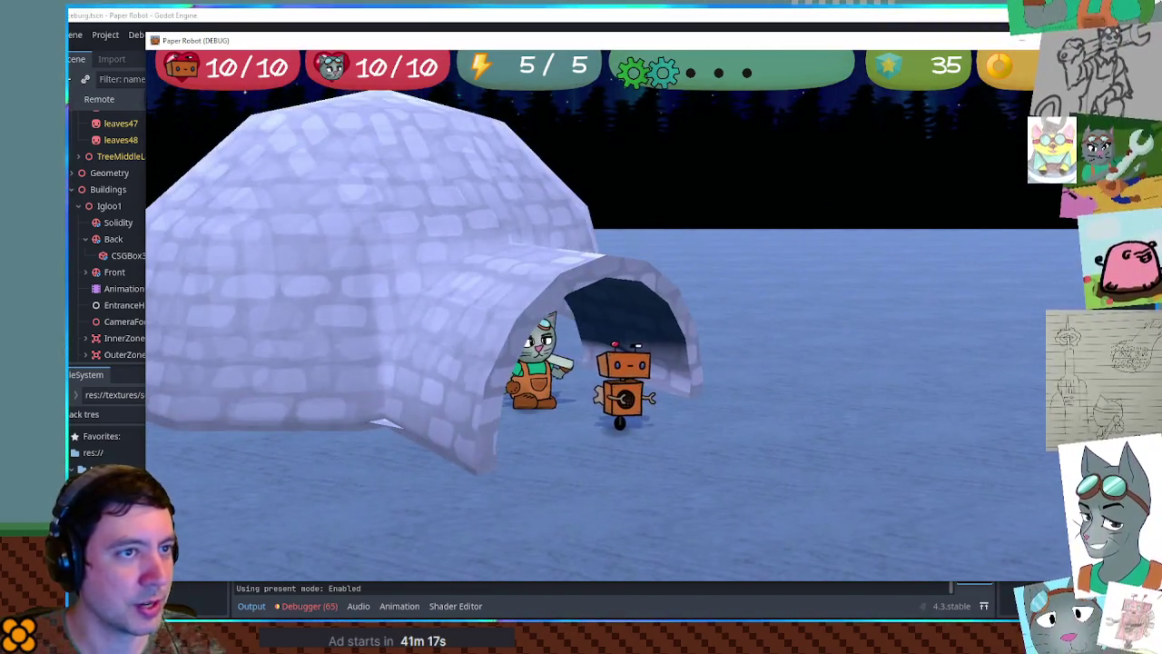
key(alt+F4)
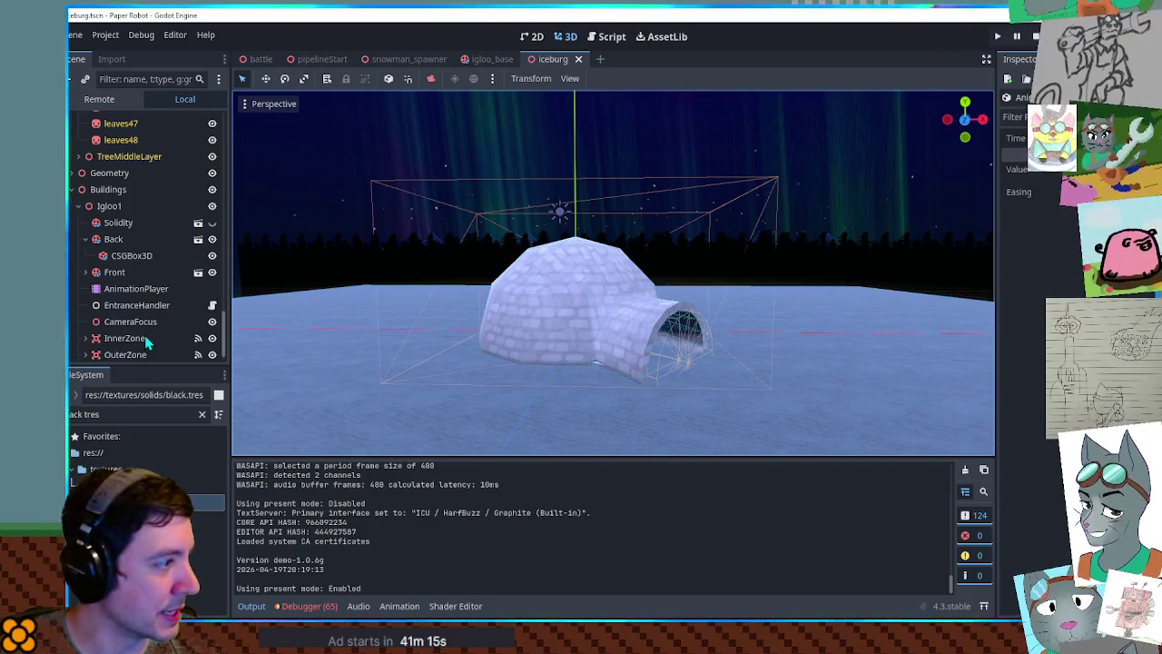
scroll(145, 342, down, 1)
click(136, 269)
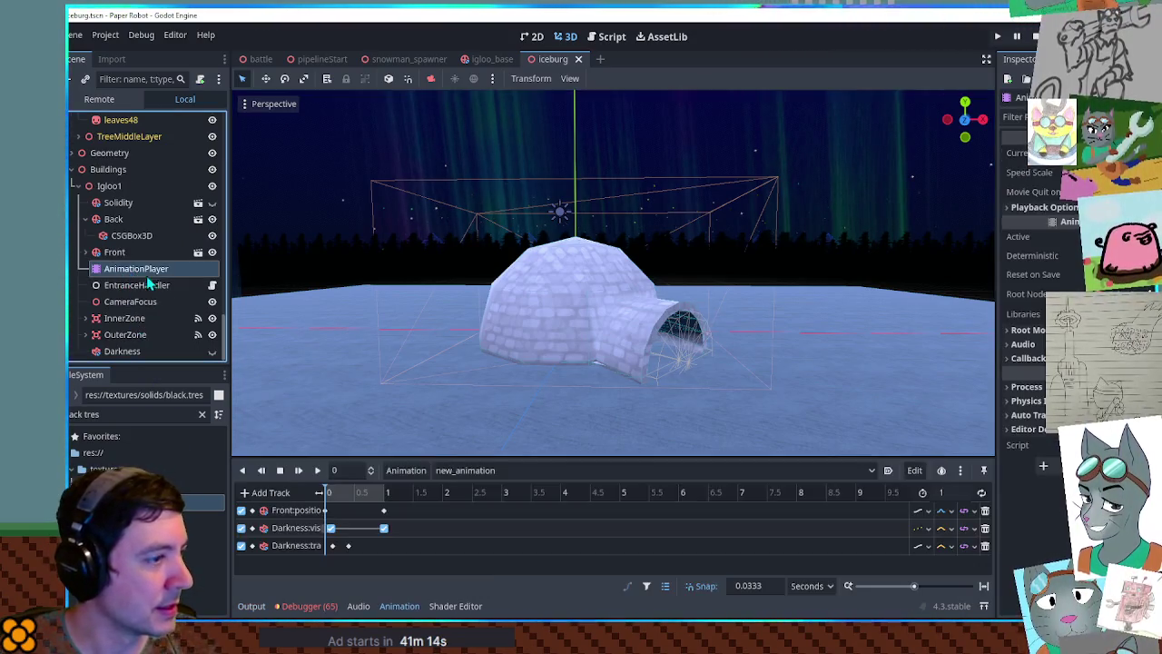
mouse_move(370, 493)
mouse_down()
mouse_move(385, 499)
mouse_move(365, 497)
mouse_move(374, 494)
mouse_up()
click(349, 546)
- Move the Darkness transparency key to about 0.85 s, preview the fade both ways, and save
drag(352, 546, 380, 551)
scroll(380, 500, up, 3)
scroll(379, 500, up, 3)
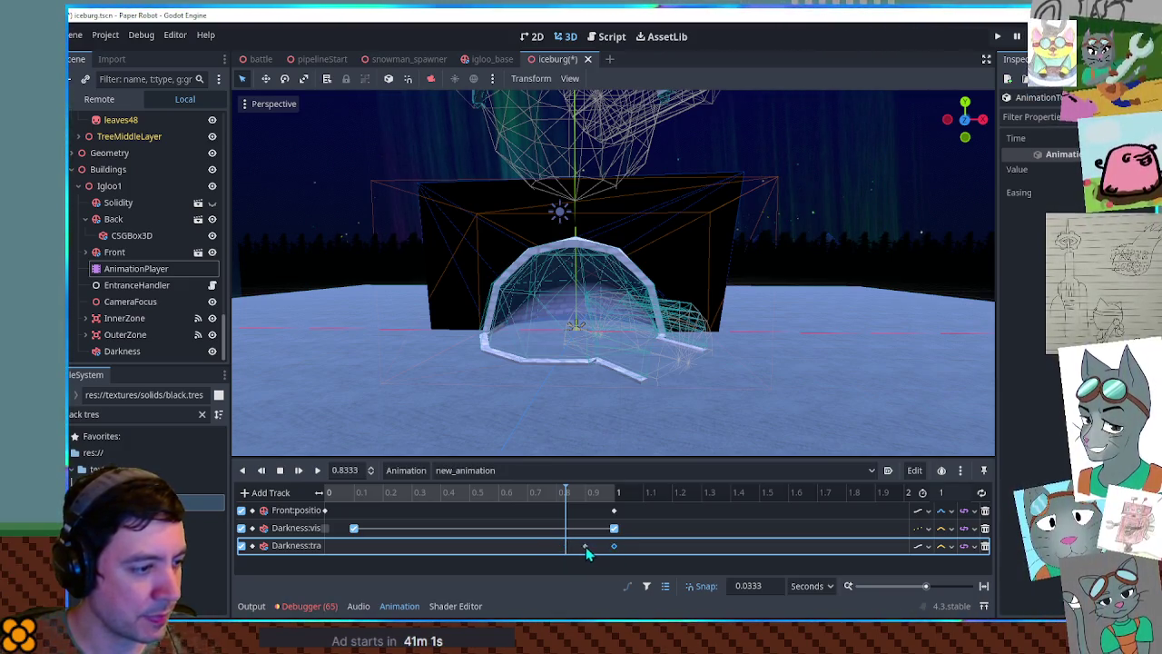
mouse_move(609, 493)
mouse_down()
mouse_move(325, 493)
mouse_move(652, 497)
mouse_move(335, 493)
mouse_move(545, 494)
mouse_move(382, 495)
mouse_move(432, 498)
mouse_up()
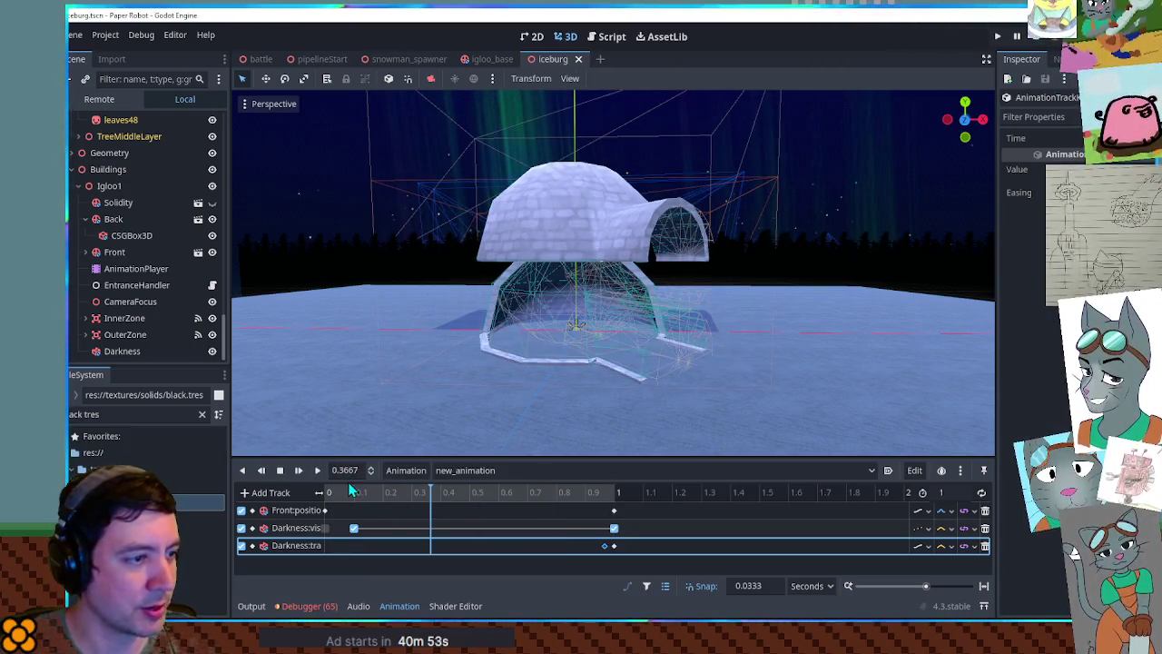
click(298, 472)
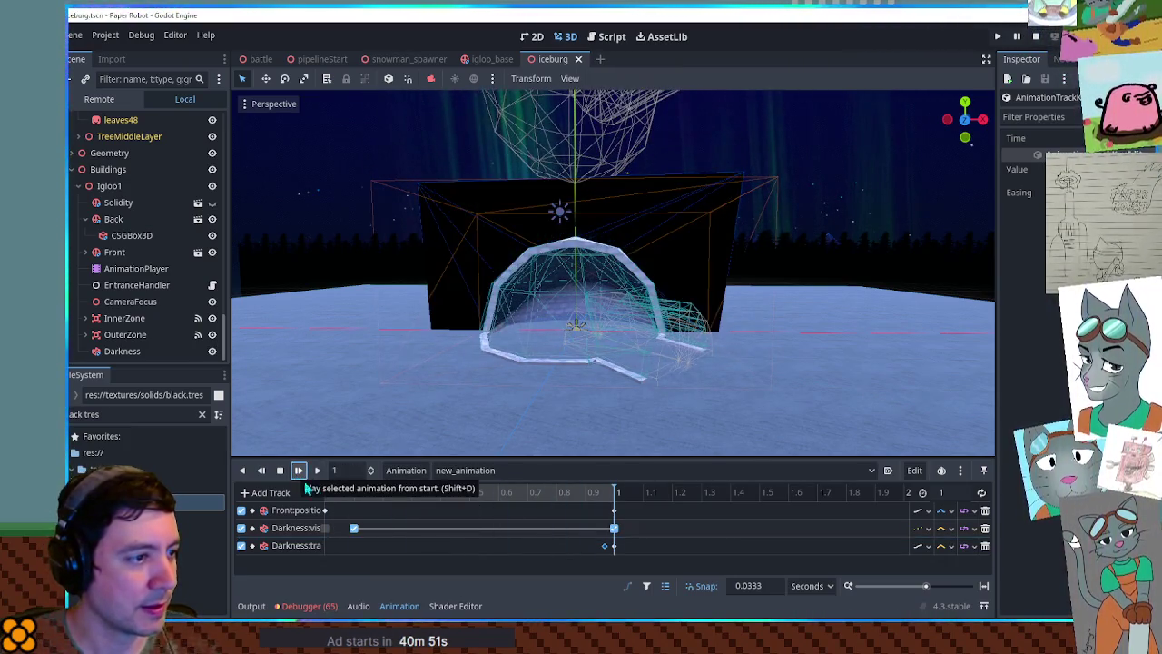
drag(605, 546, 575, 545)
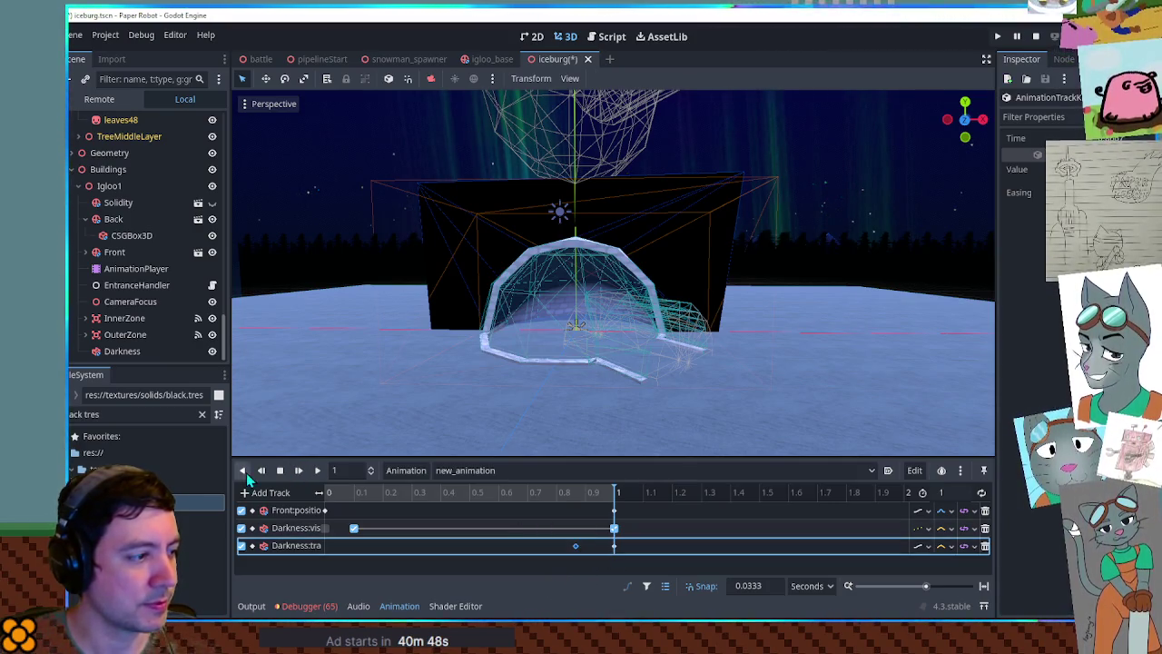
click(262, 472)
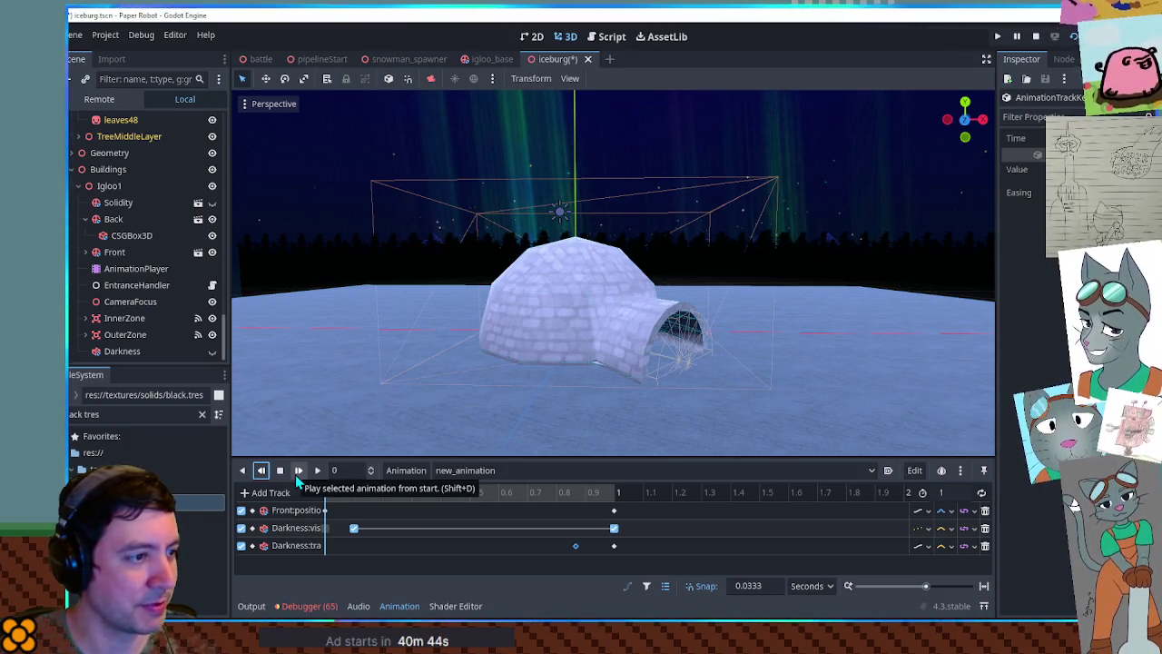
click(296, 479)
key(ctrl+s)
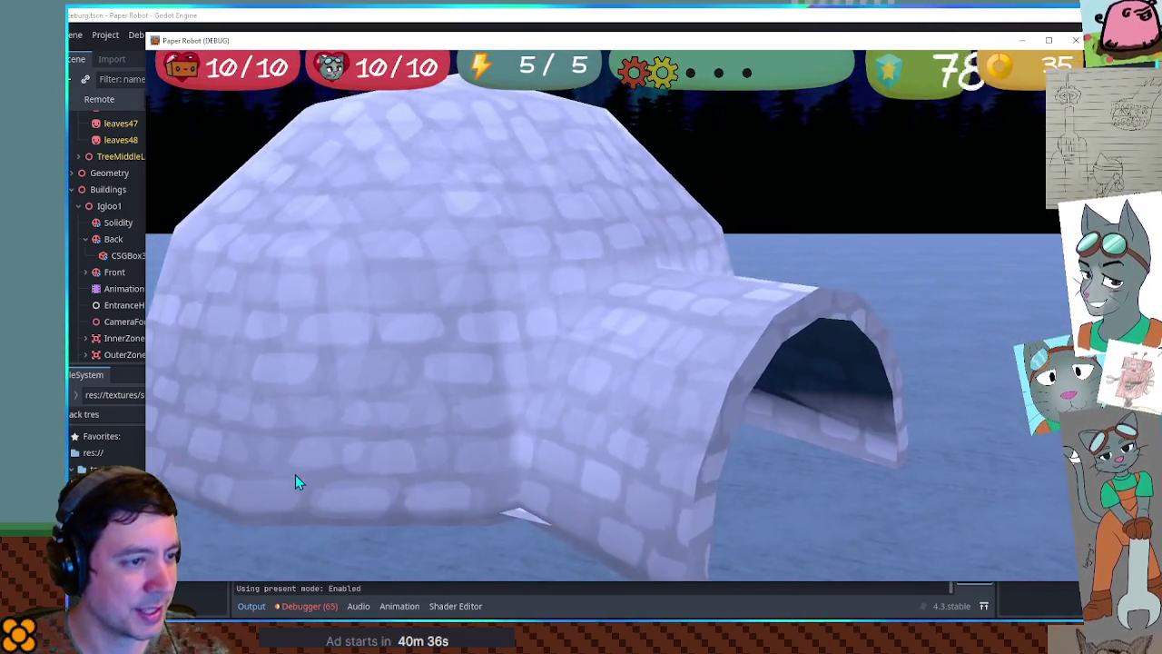
- Walk the cat right and down out of the igloo, then close the game
key(Right)
key(Right)
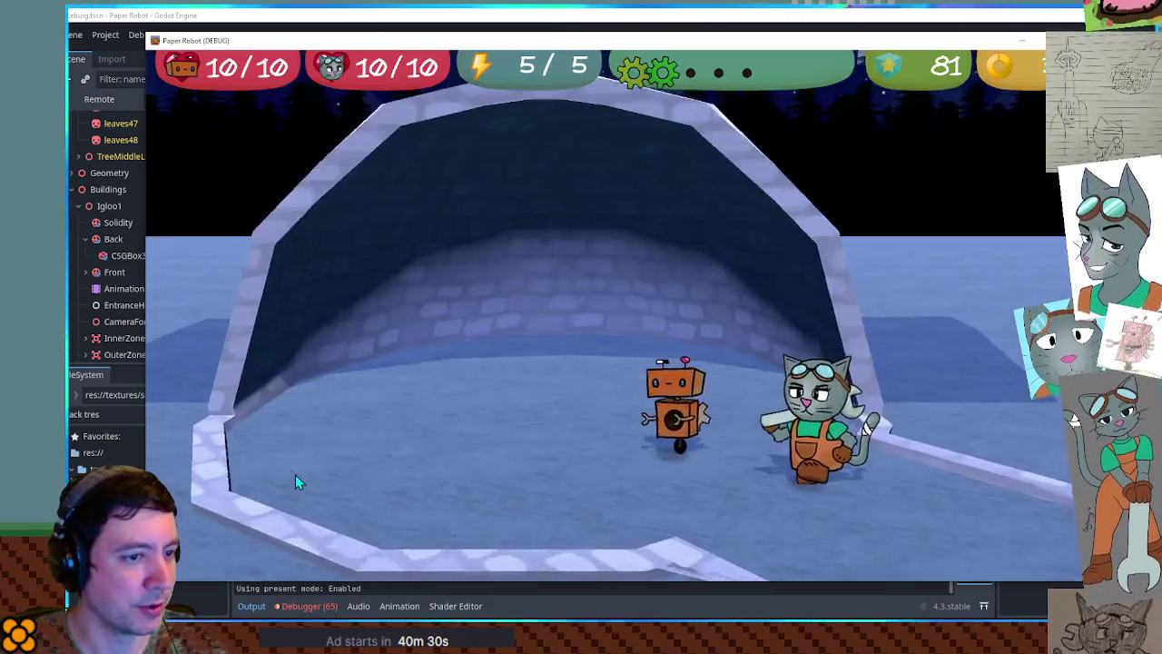
key(Right)
key(Down)
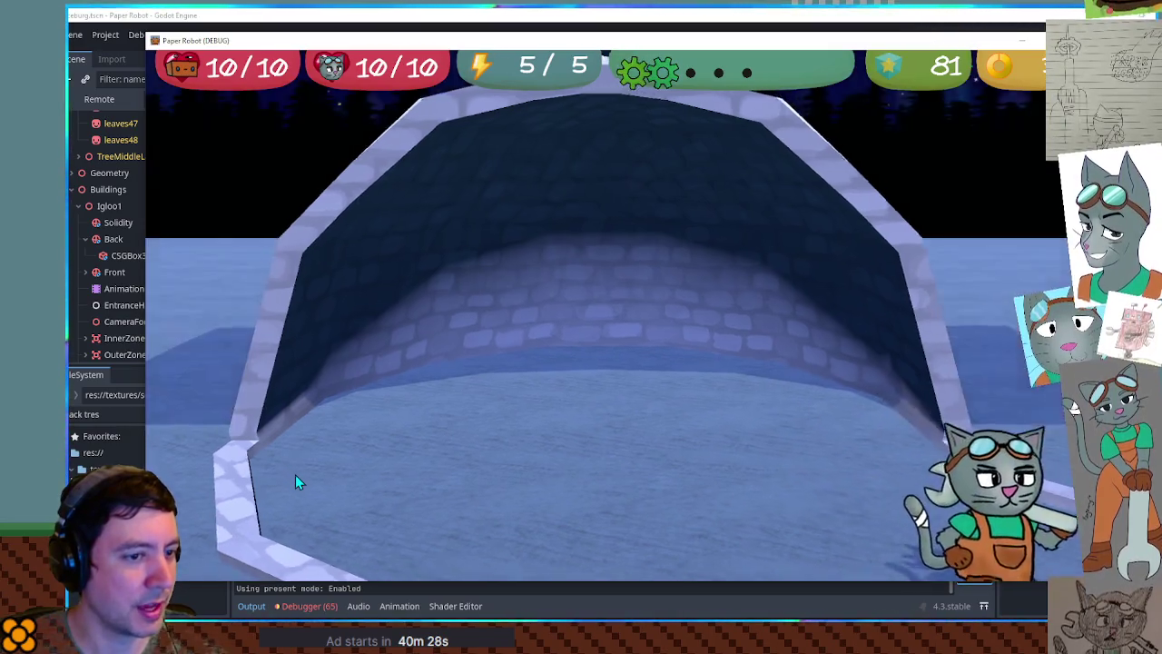
key(alt+F4)
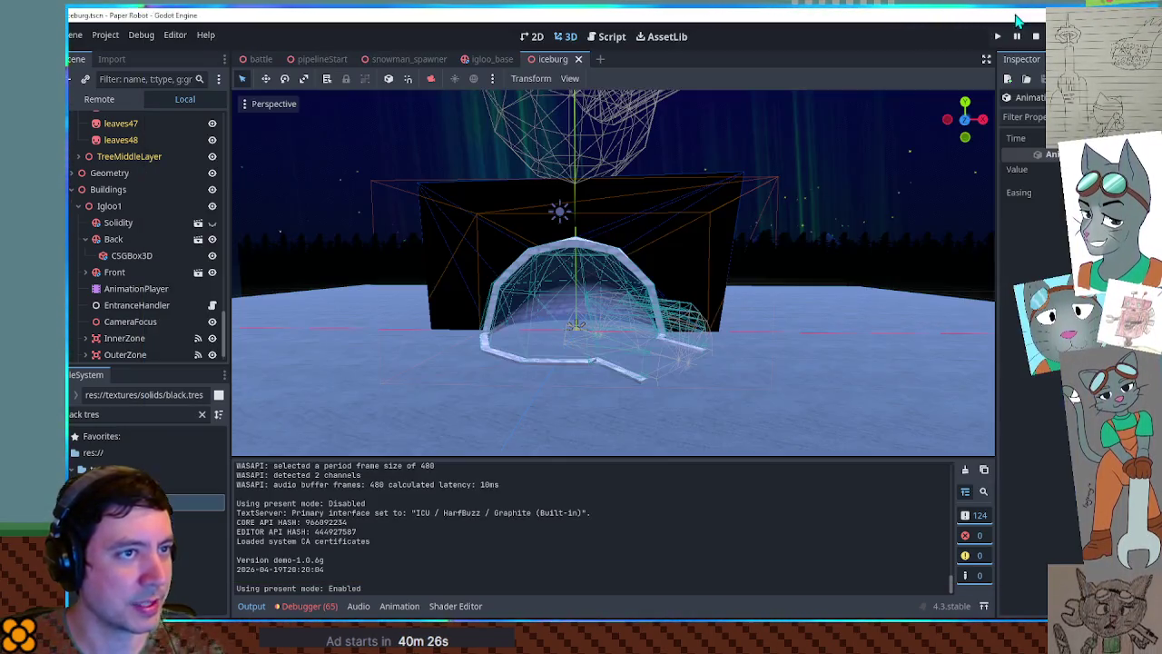
- Drag the Darkness visibility key much later on its track in Igloo1's animation
click(129, 288)
drag(354, 529, 528, 530)
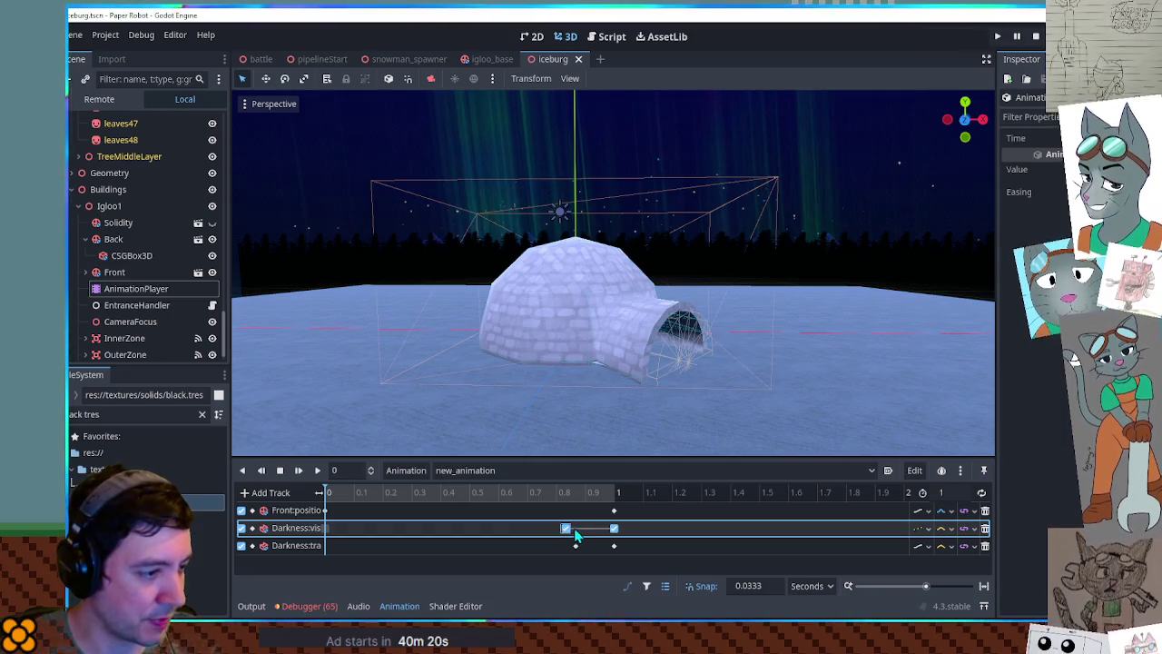
click(568, 532)
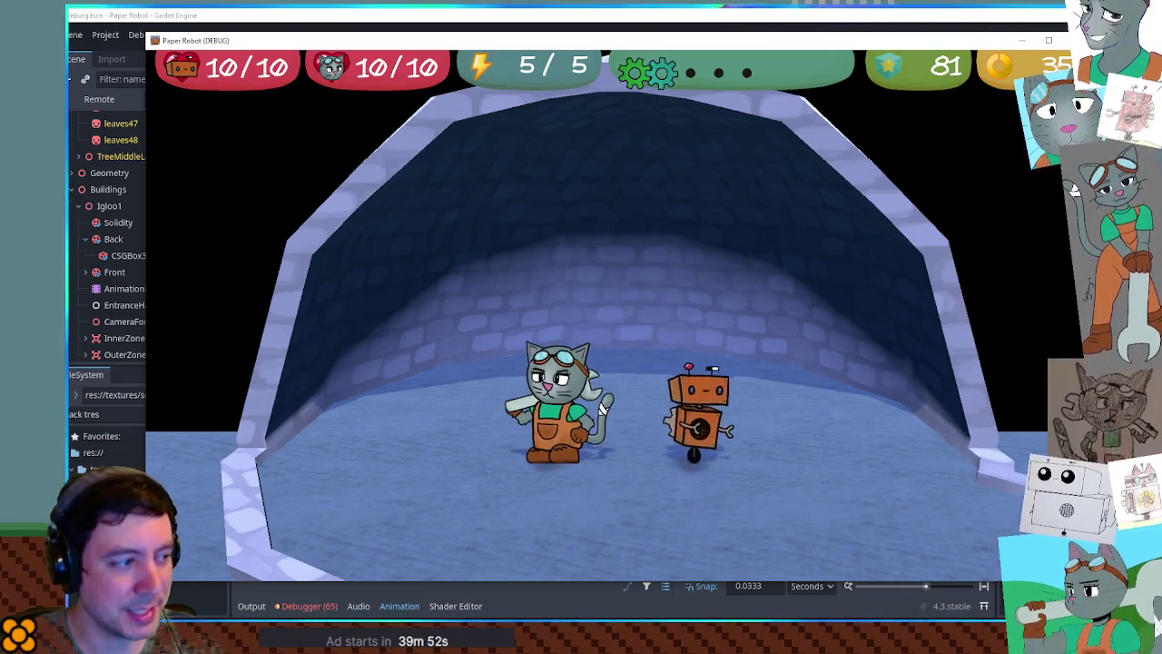
- Switch to the editor and back, then walk the cat left and right across the tunnel floor
key(alt+Tab)
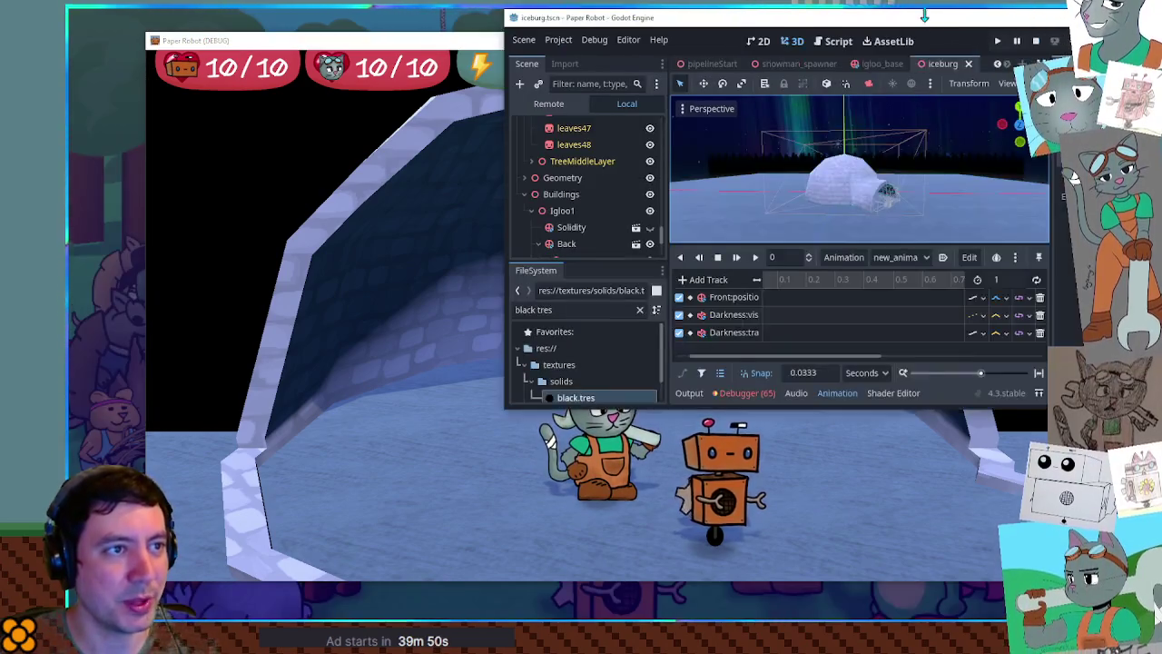
key(alt+Tab)
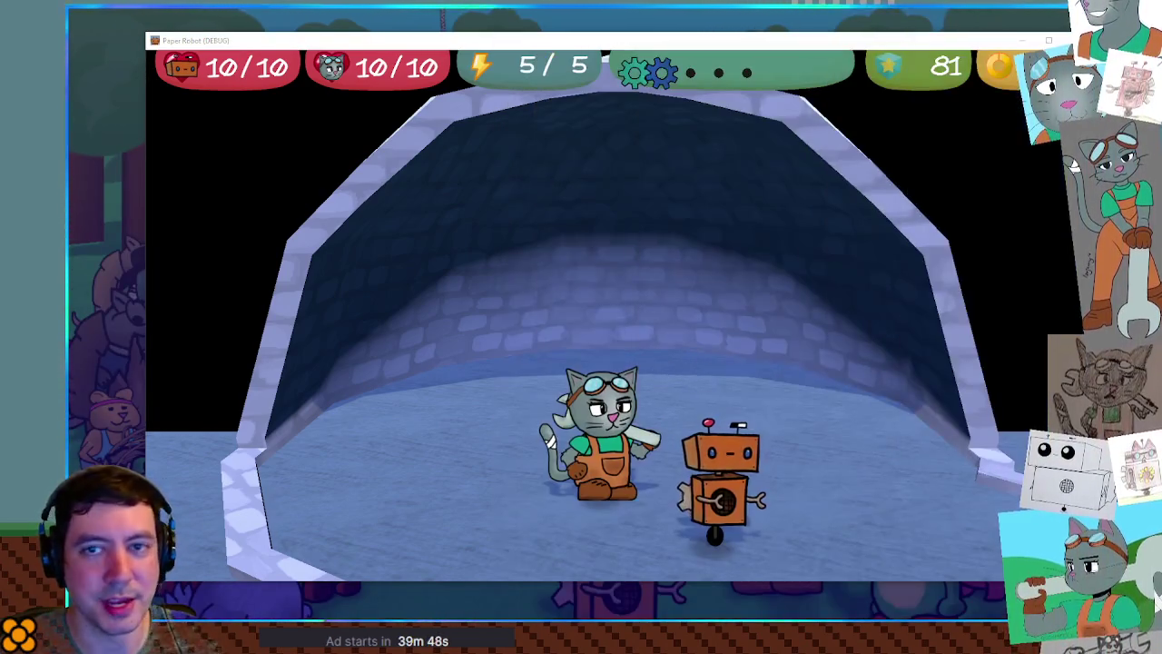
key(Left)
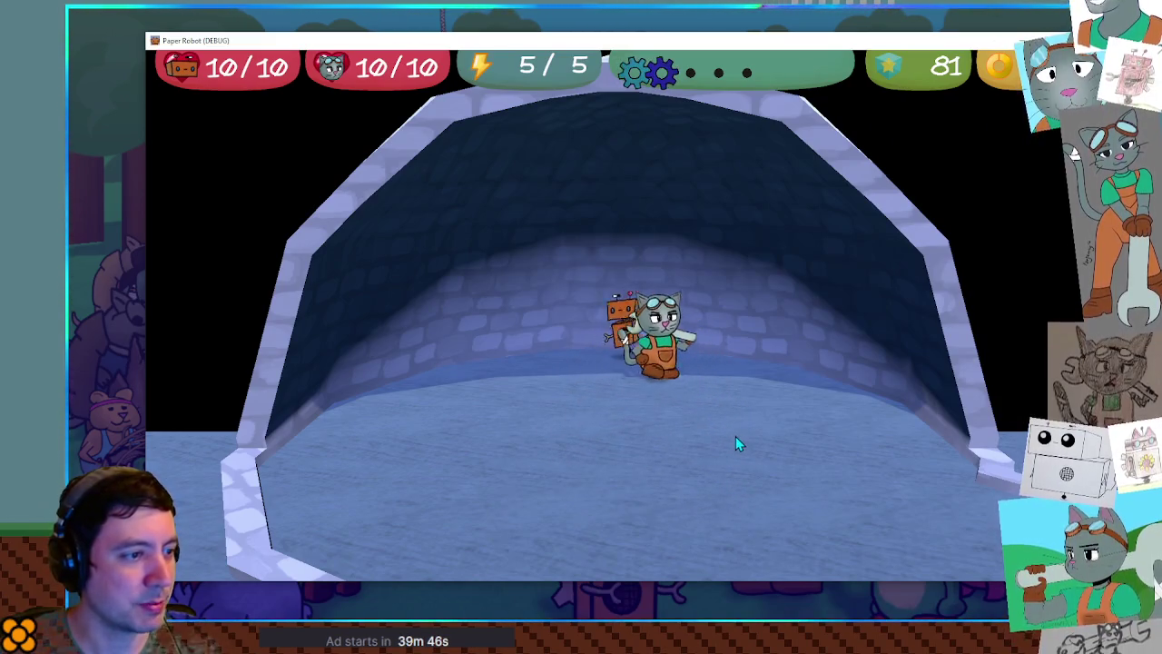
key(Right)
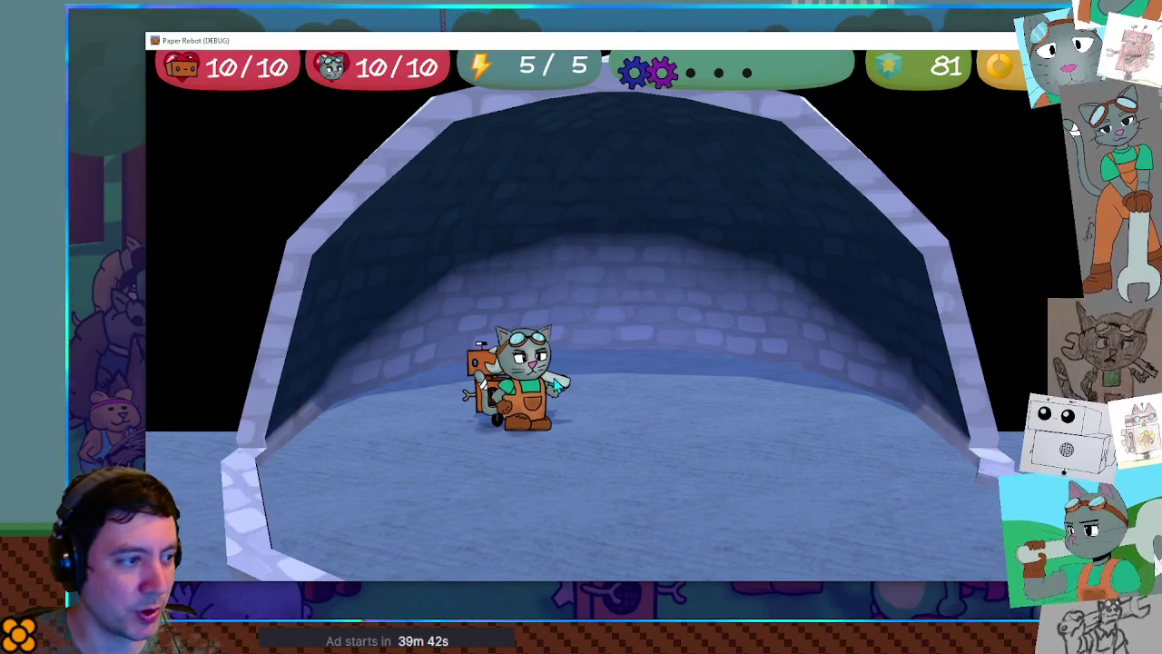
key(Right)
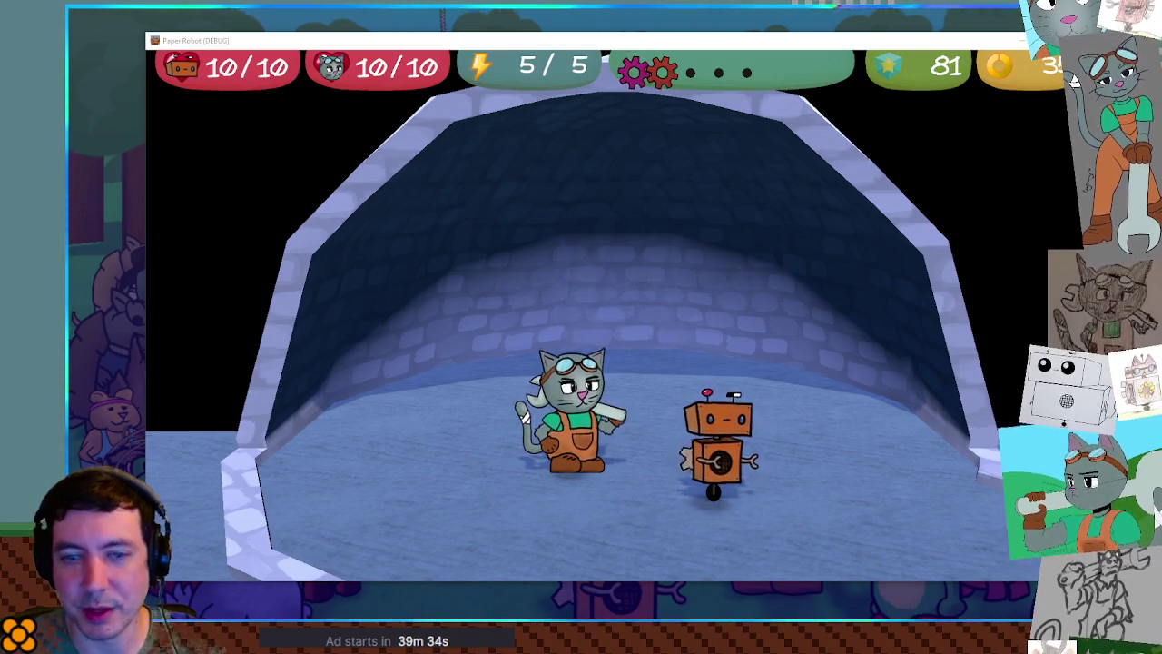
click(947, 423)
- Walk the cat back and forth beside the robot inside the cut-away igloo
key(Left)
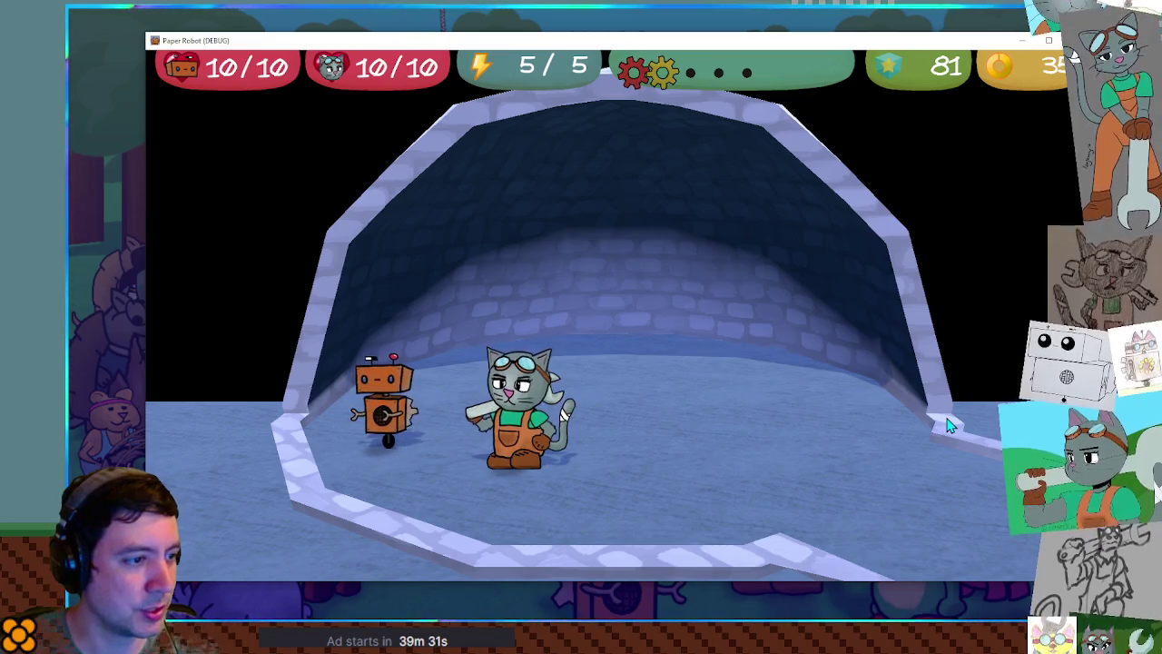
key(Right)
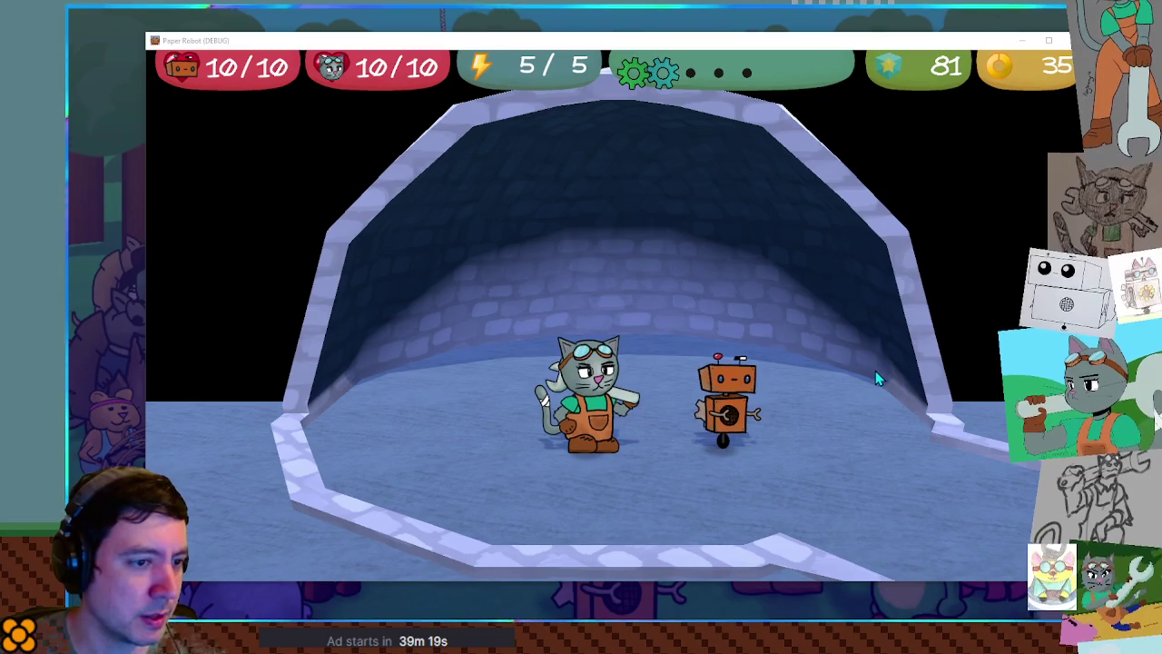
key(Right)
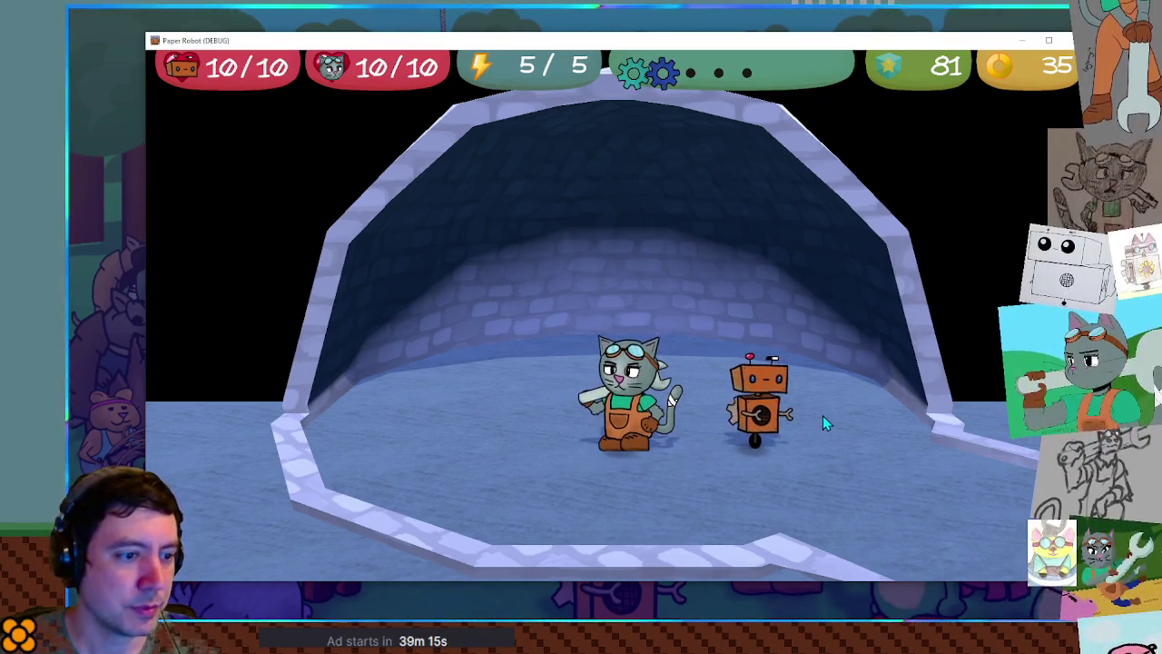
key(Right)
key(Left)
key(Right)
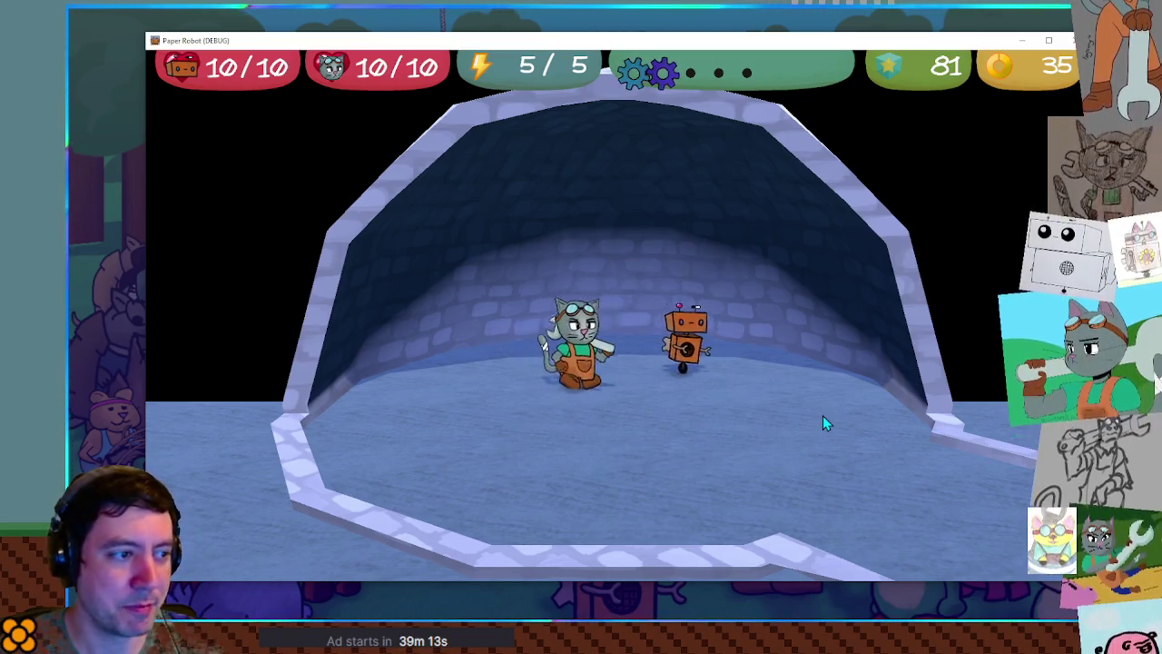
key(Right)
key(Left)
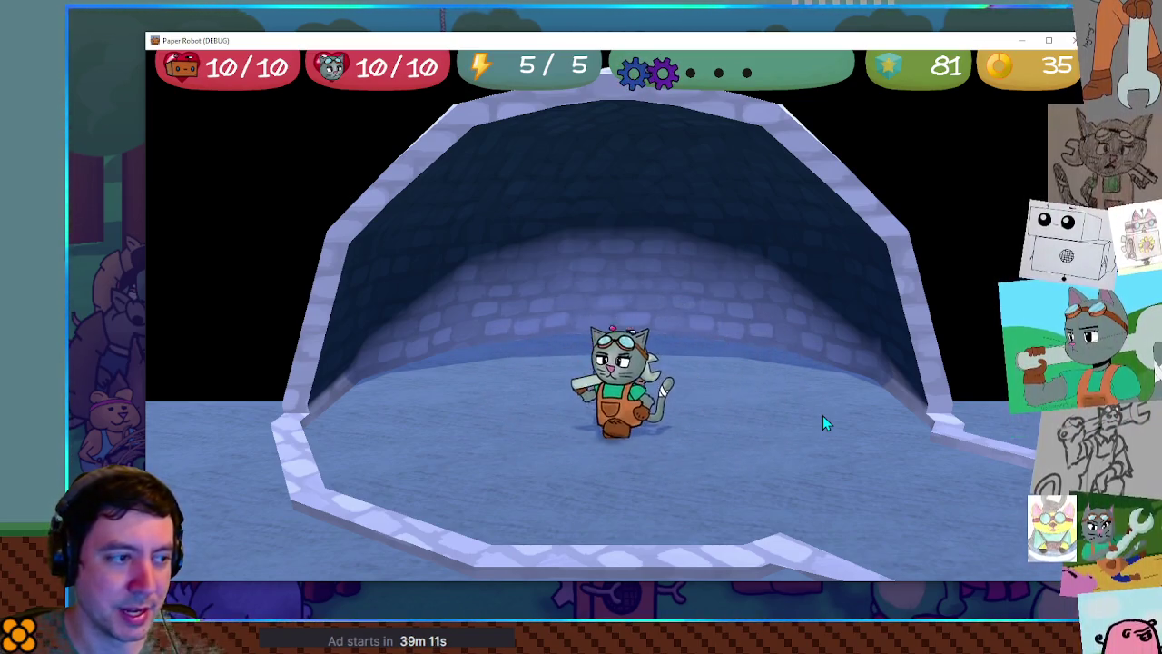
key(Right)
key(Left)
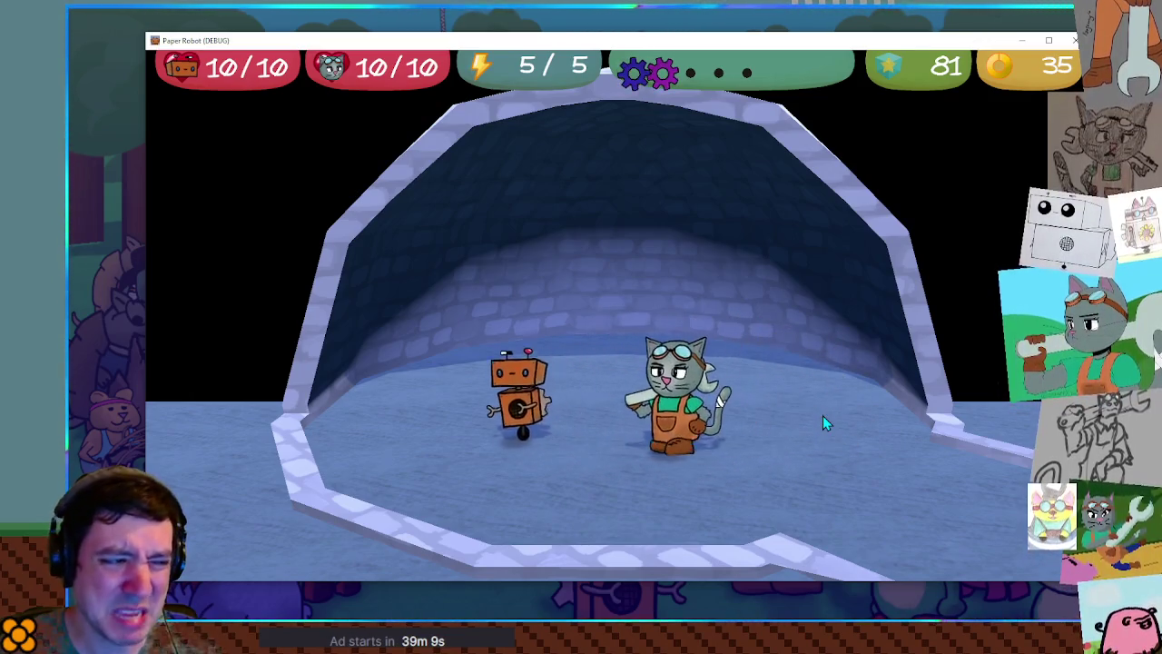
key(Right)
key(Left)
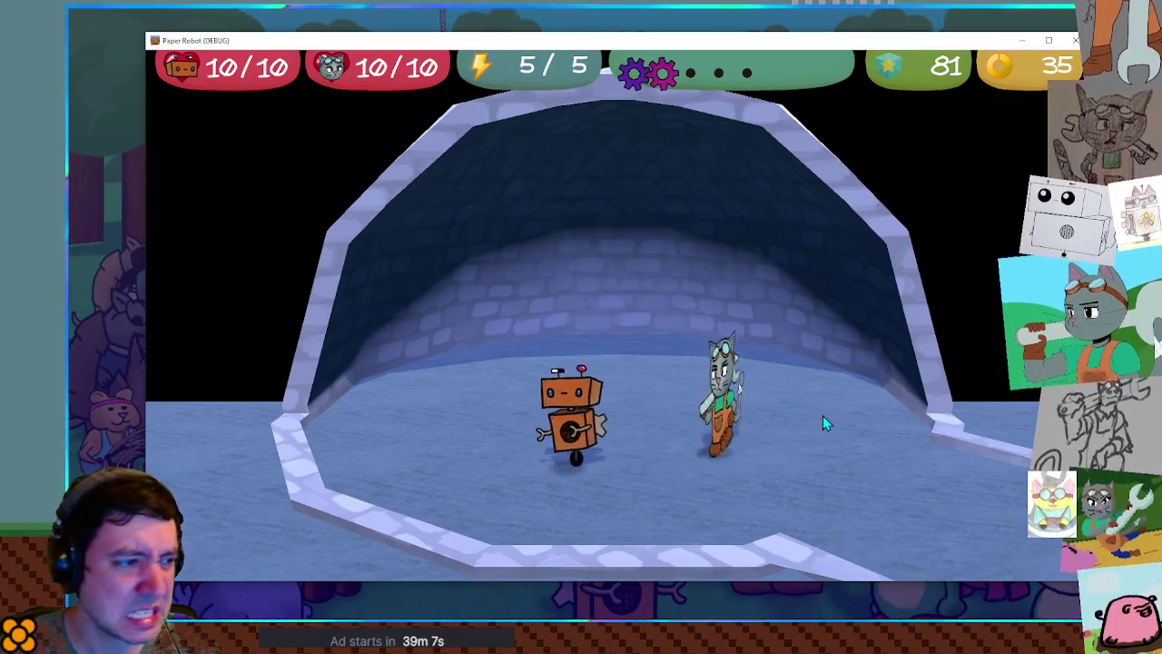
key(Right)
key(Left)
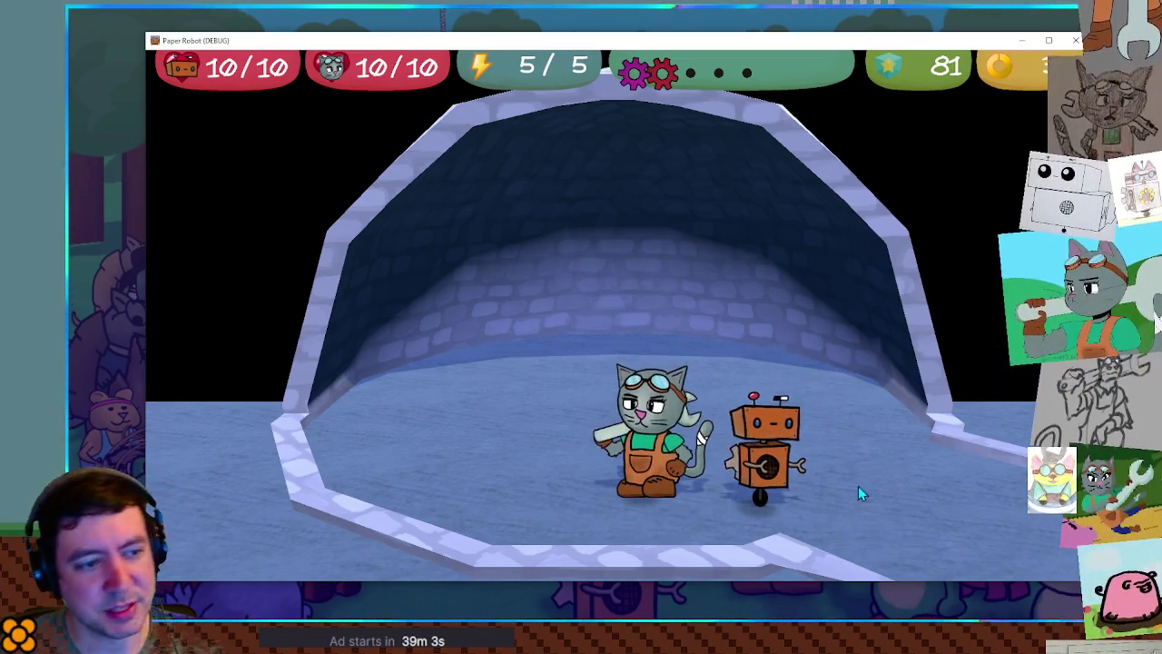
key(Right)
key(Right)
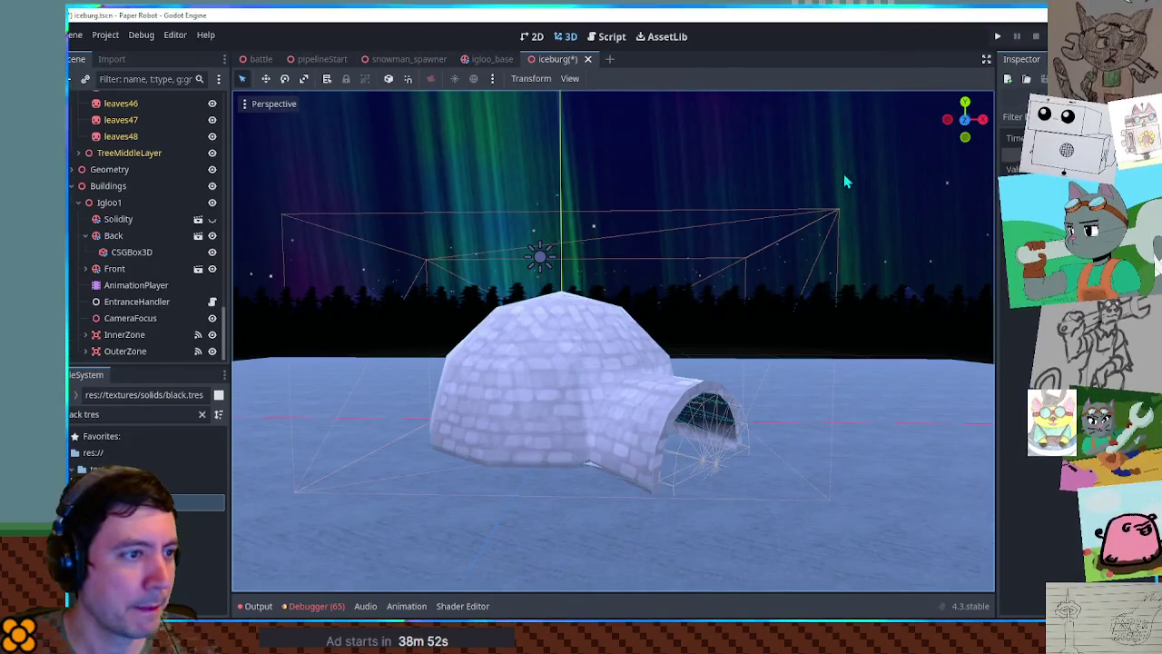
- Save the iceburg scene and run it again with F6
click(844, 181)
key(ctrl+s)
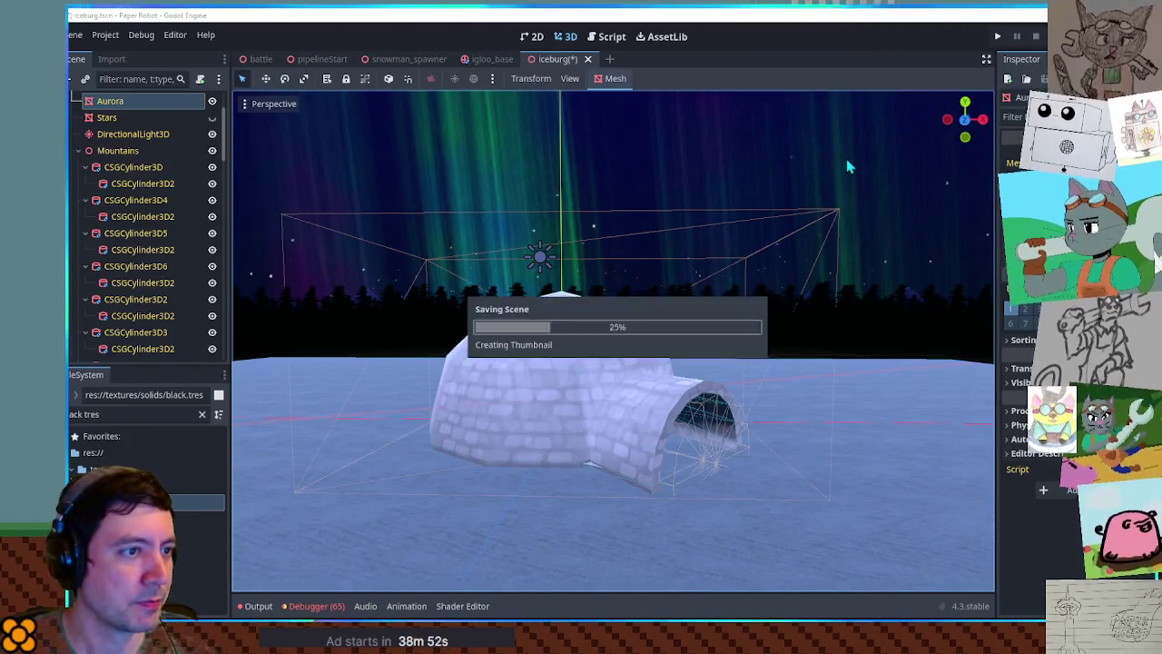
scroll(648, 384, up, 5)
scroll(699, 410, down, 8)
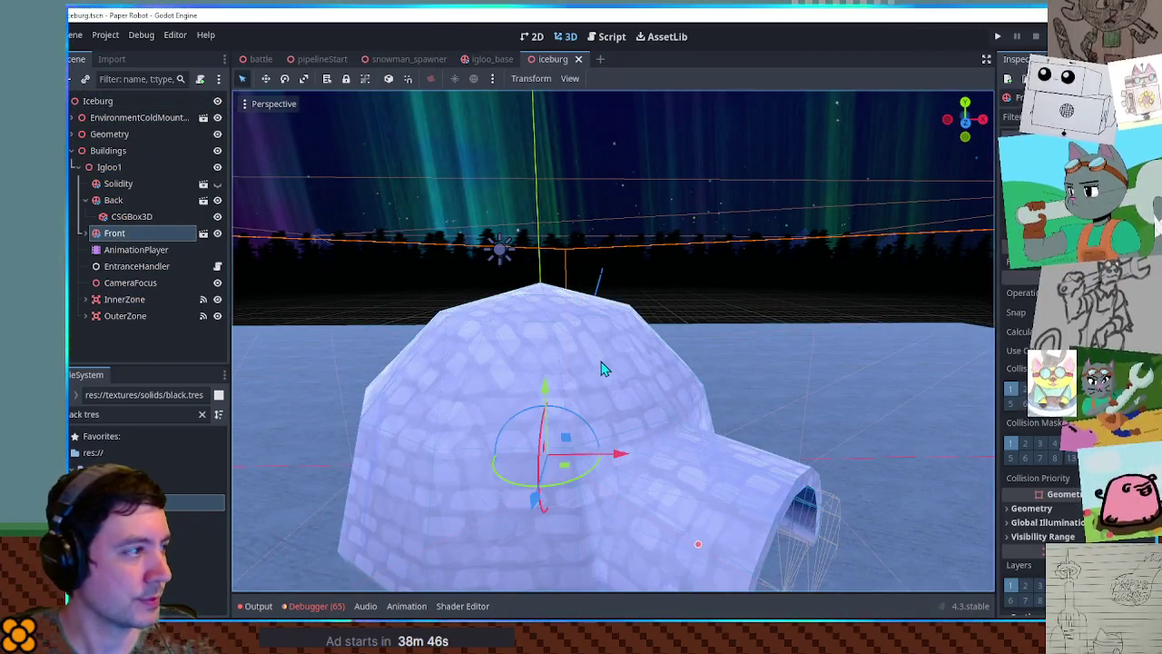
key(F6)
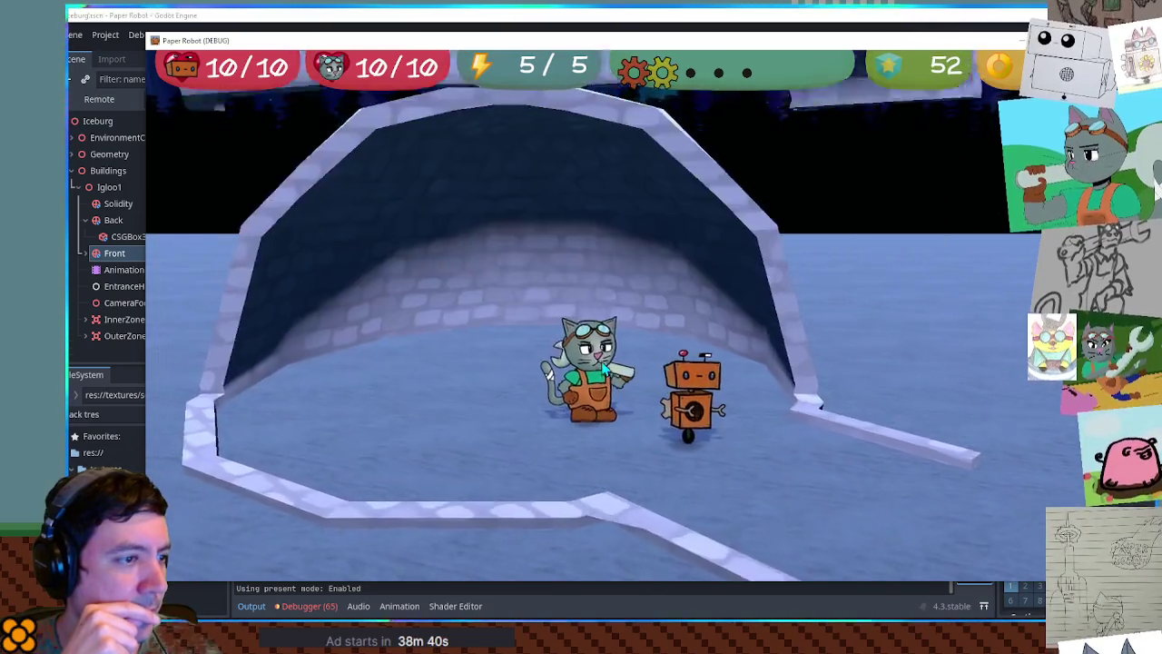
- Walk the cat left and right with A and D, in and out of the igloo
key(a)
key(d)
key(a)
key(d)
key(d)
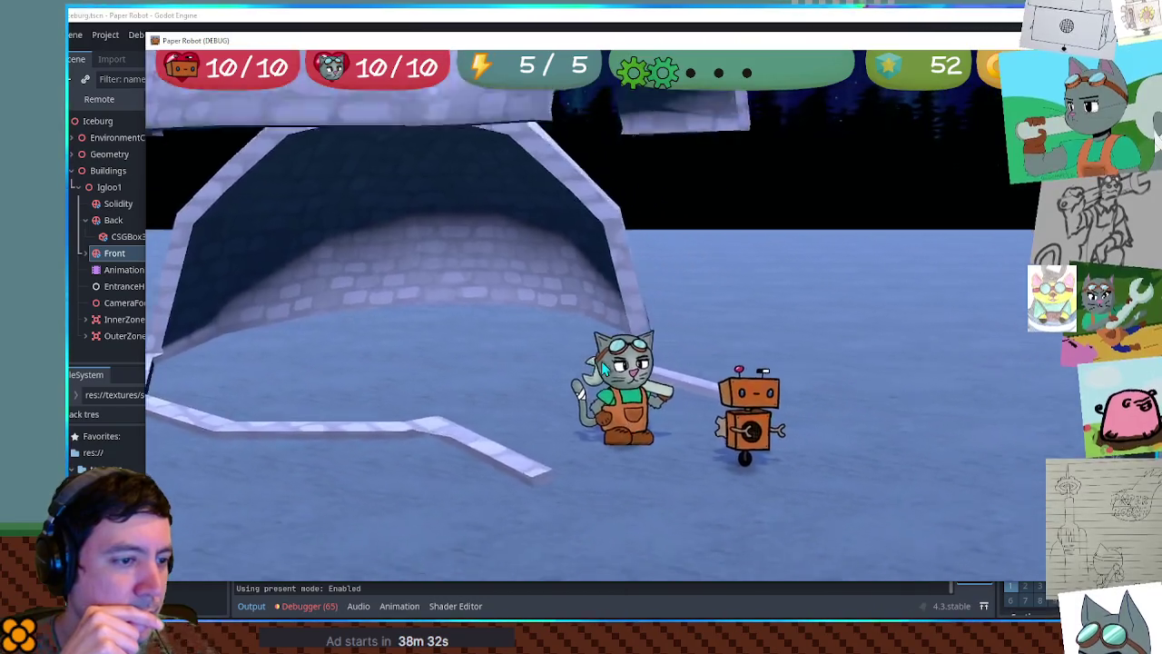
key(a)
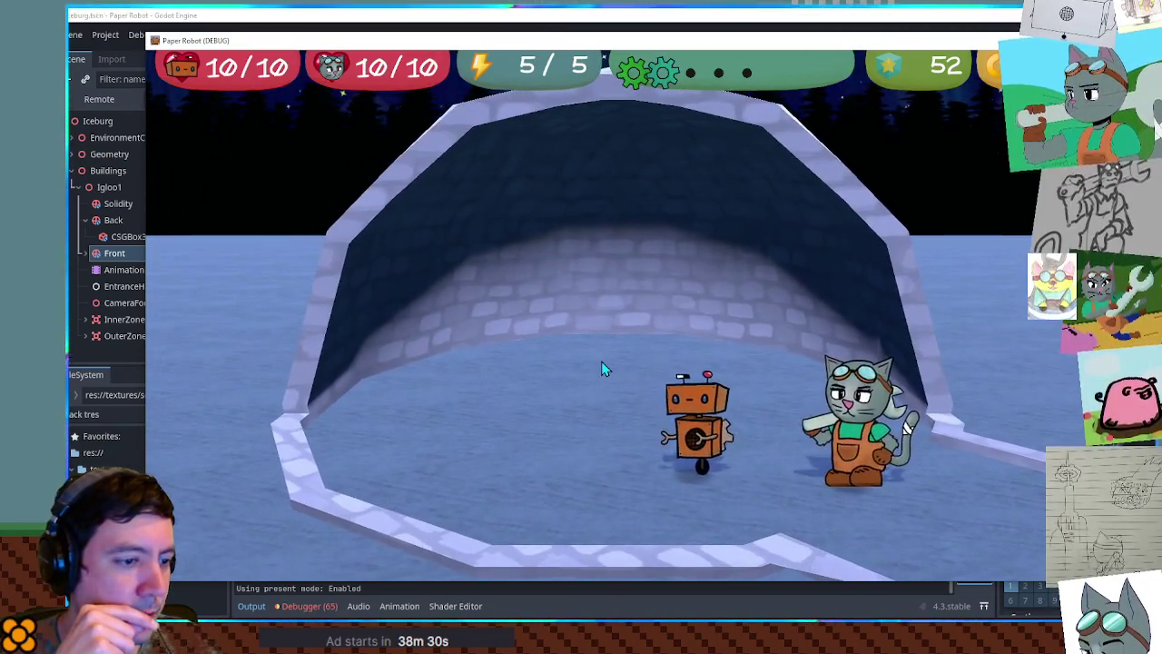
key(d)
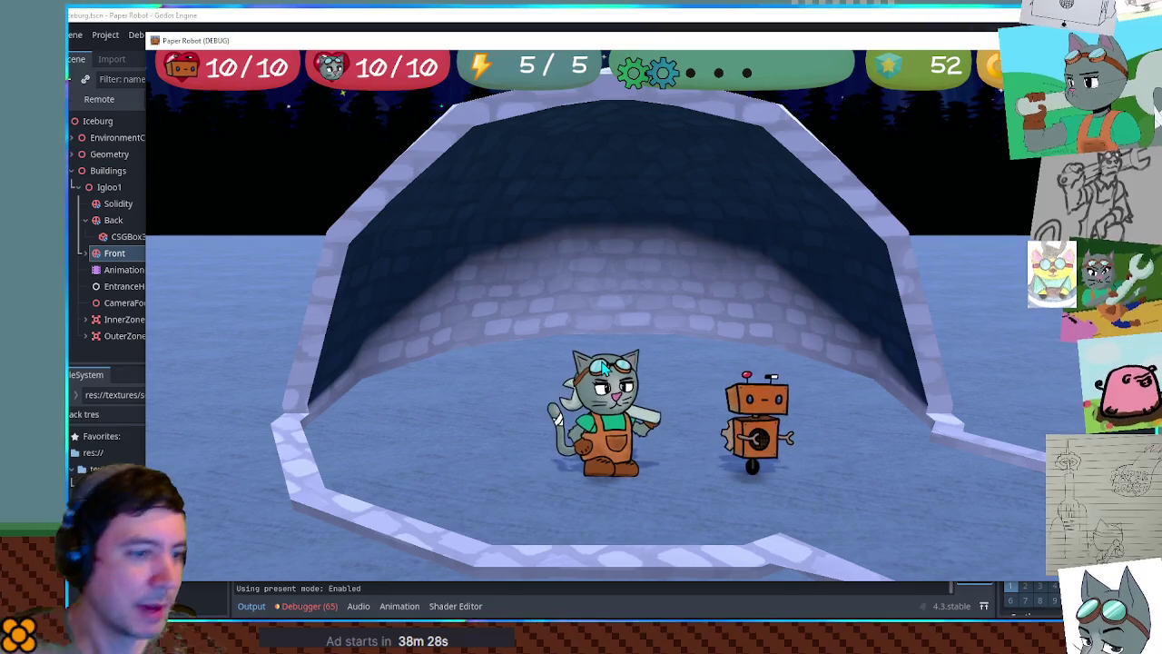
key(a)
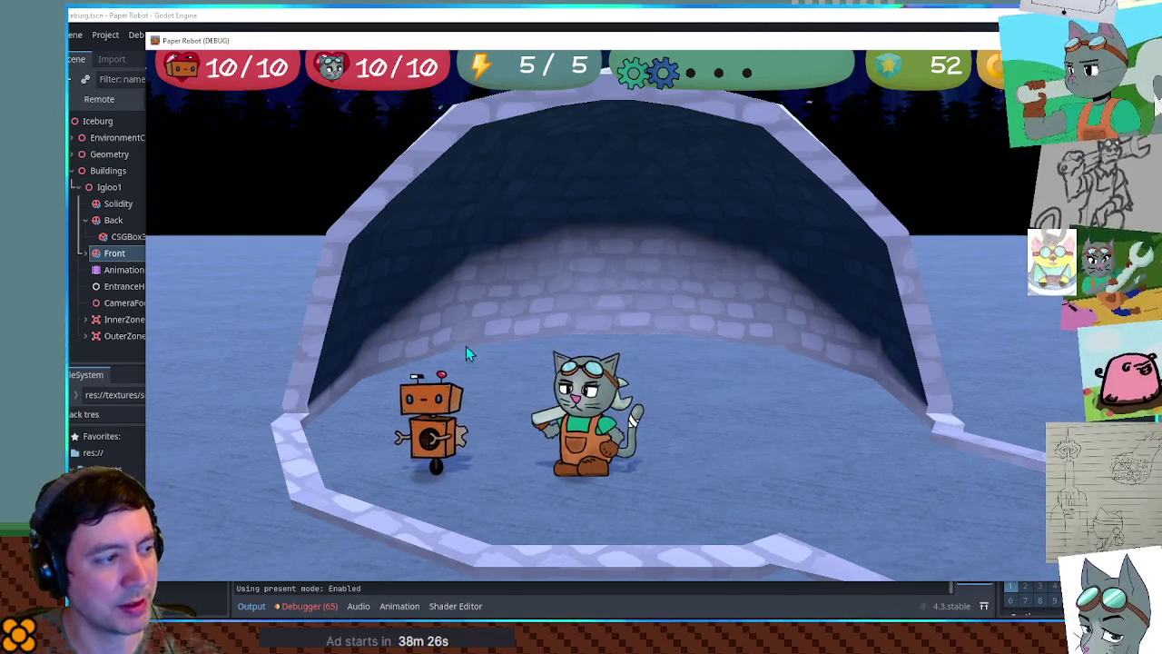
key(d)
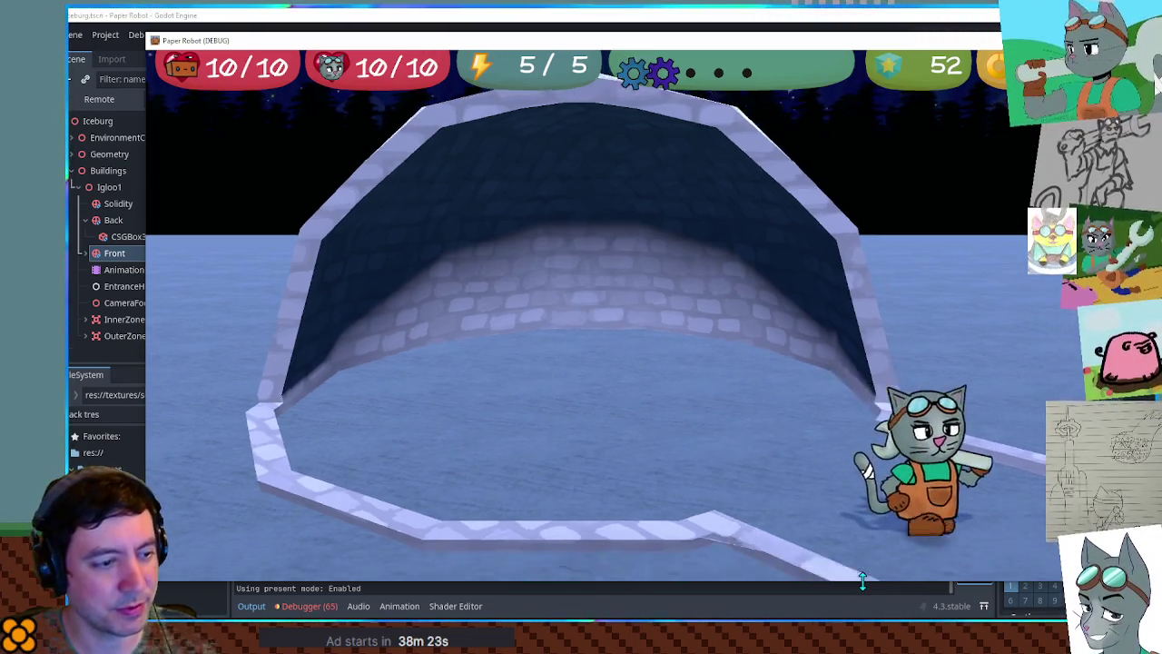
key(d)
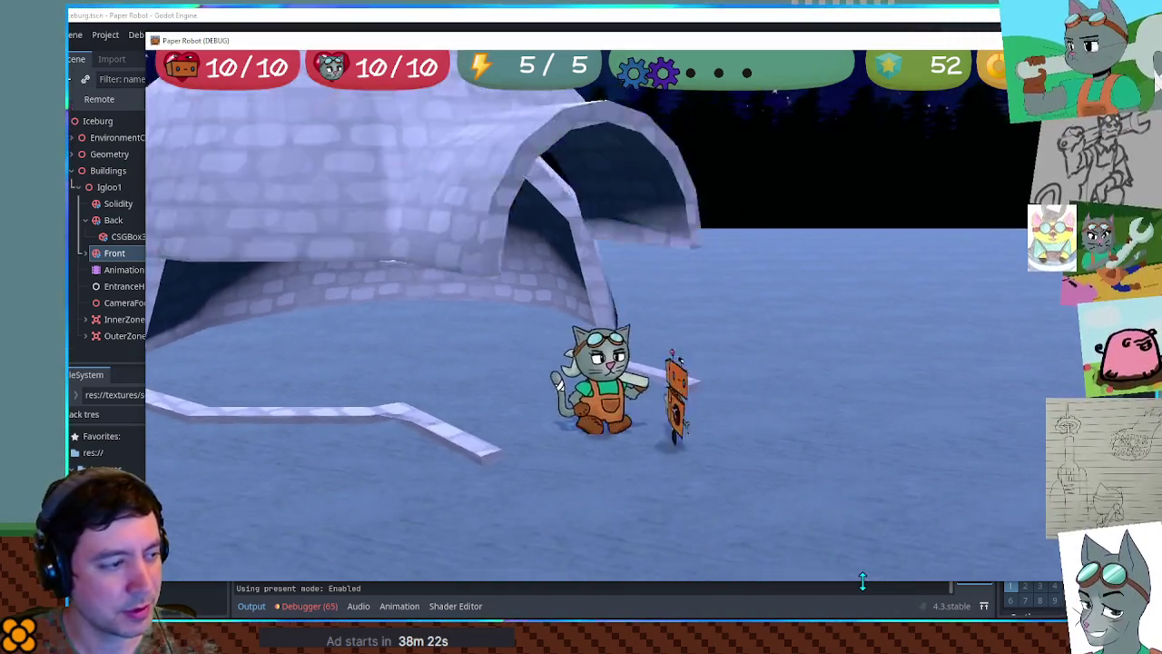
key(a)
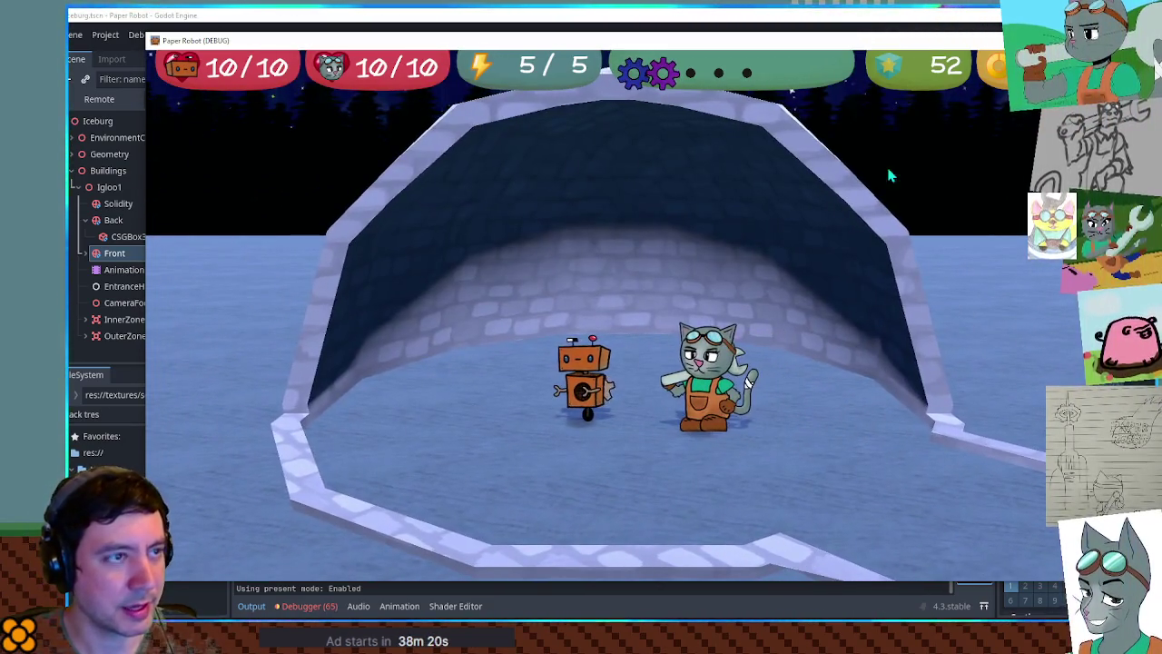
- Walk the cat toward the camera, past the robot and out the entrance, then close with F8
key(alt+Tab)
click(1026, 18)
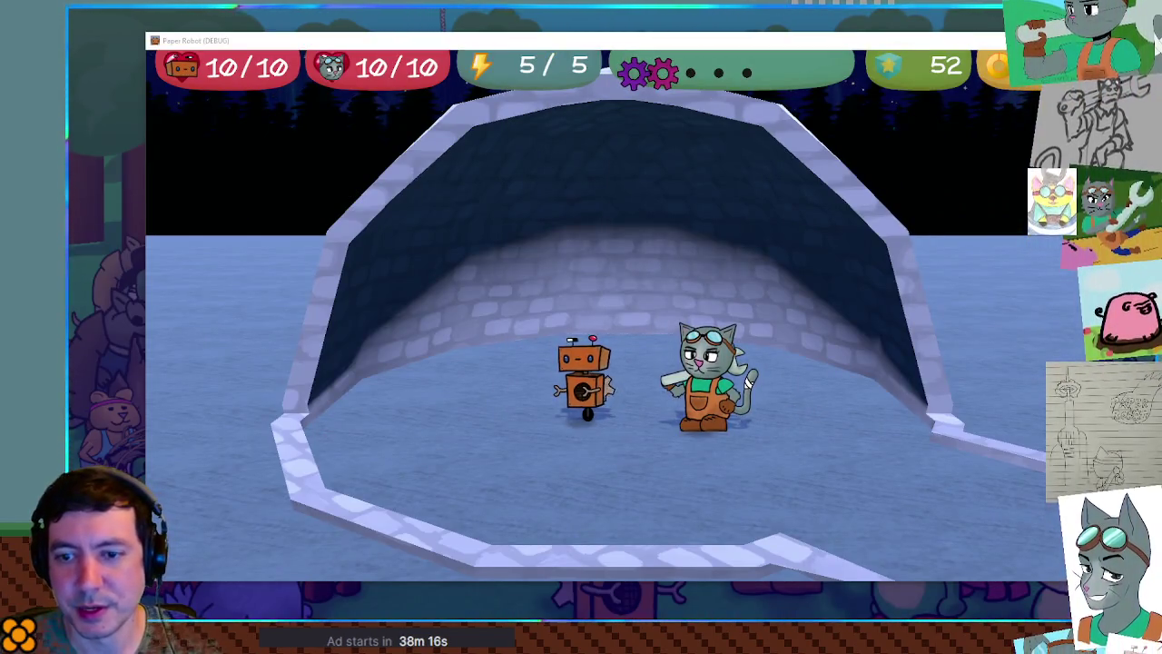
key(s)
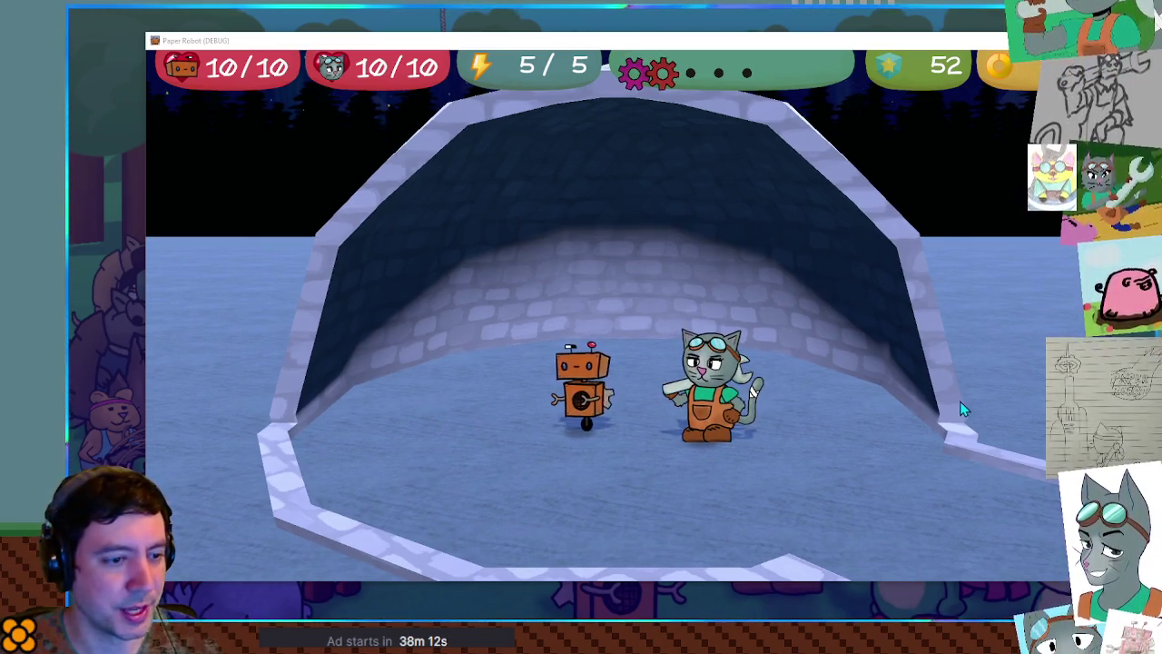
key(a)
key(d)
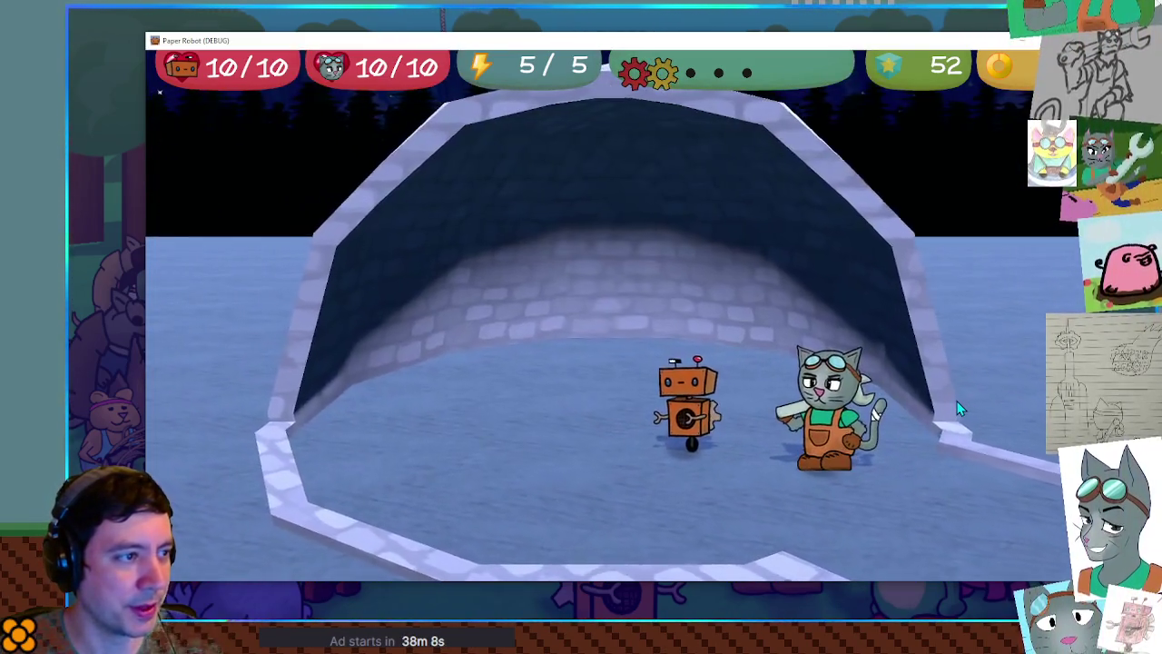
key(a)
key(a)
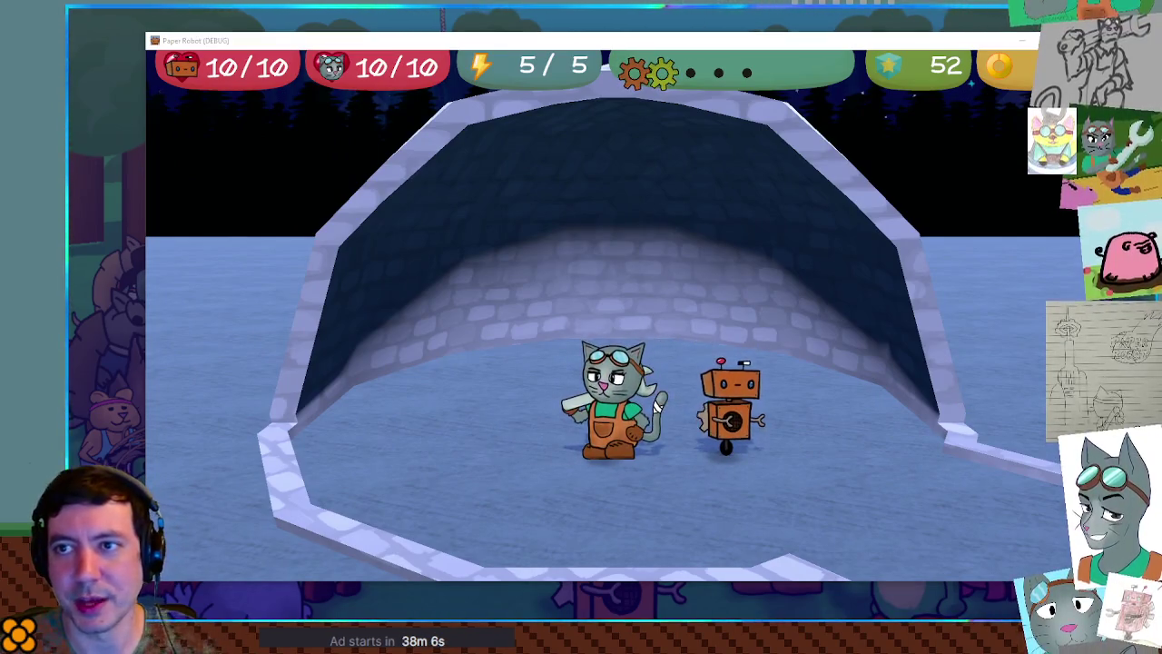
key(F8)
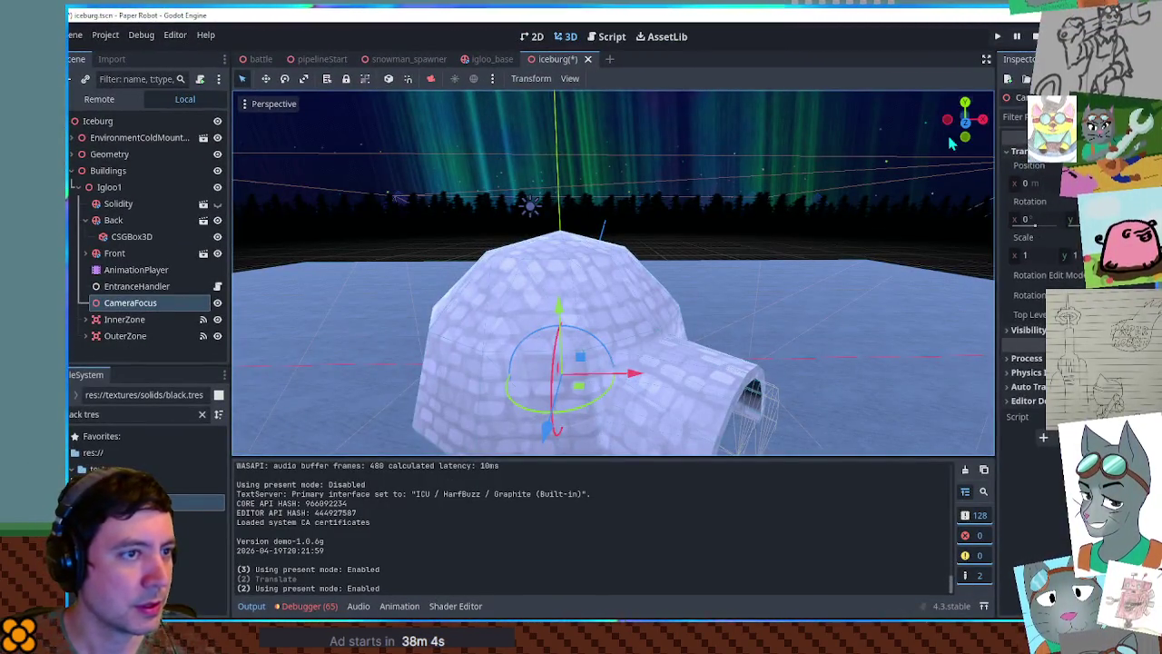
- Stop the running project, collapse EnvironmentColdMountain and Igloo1 in the Scene dock, and focus on Igloo1
click(965, 216)
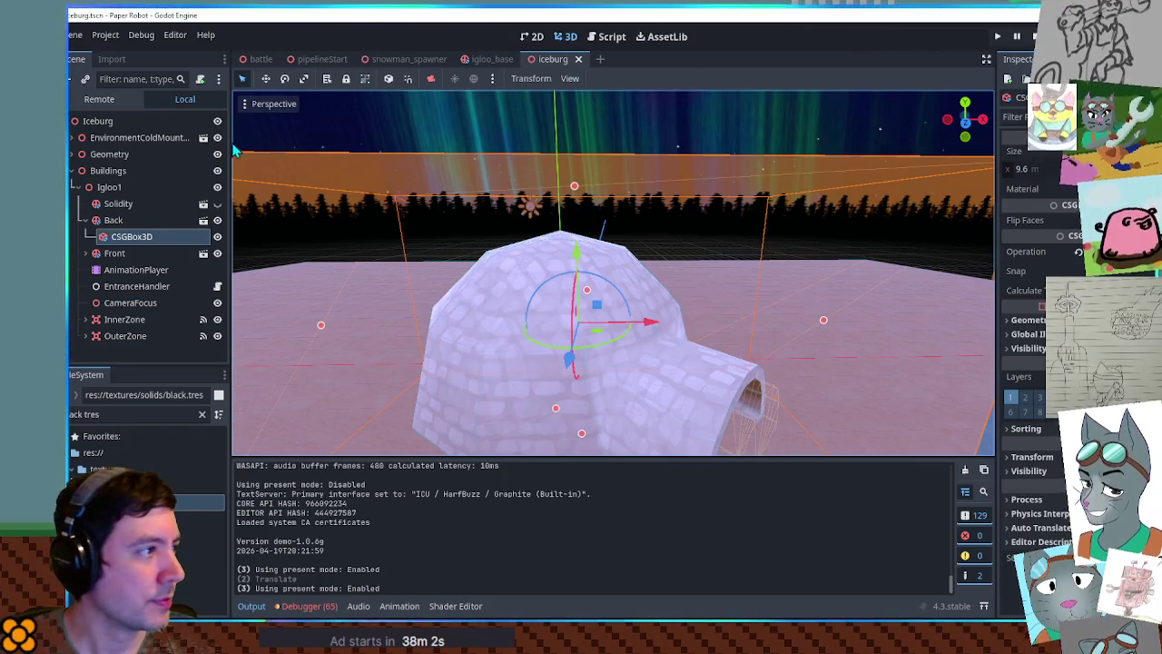
click(233, 152)
click(70, 138)
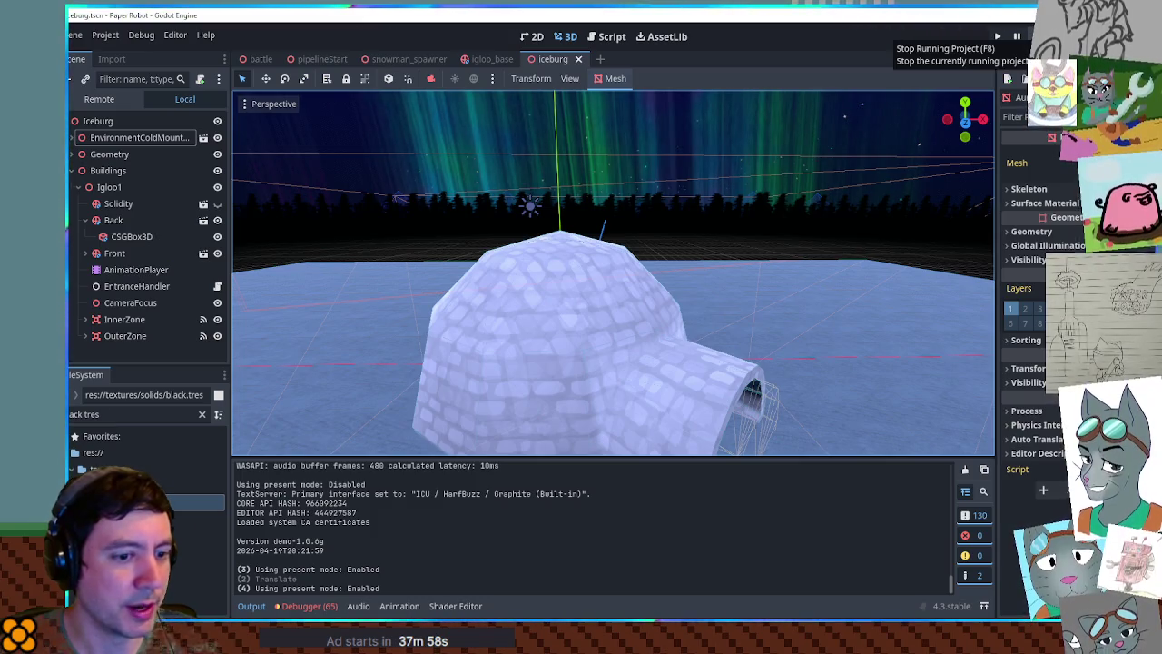
click(1017, 36)
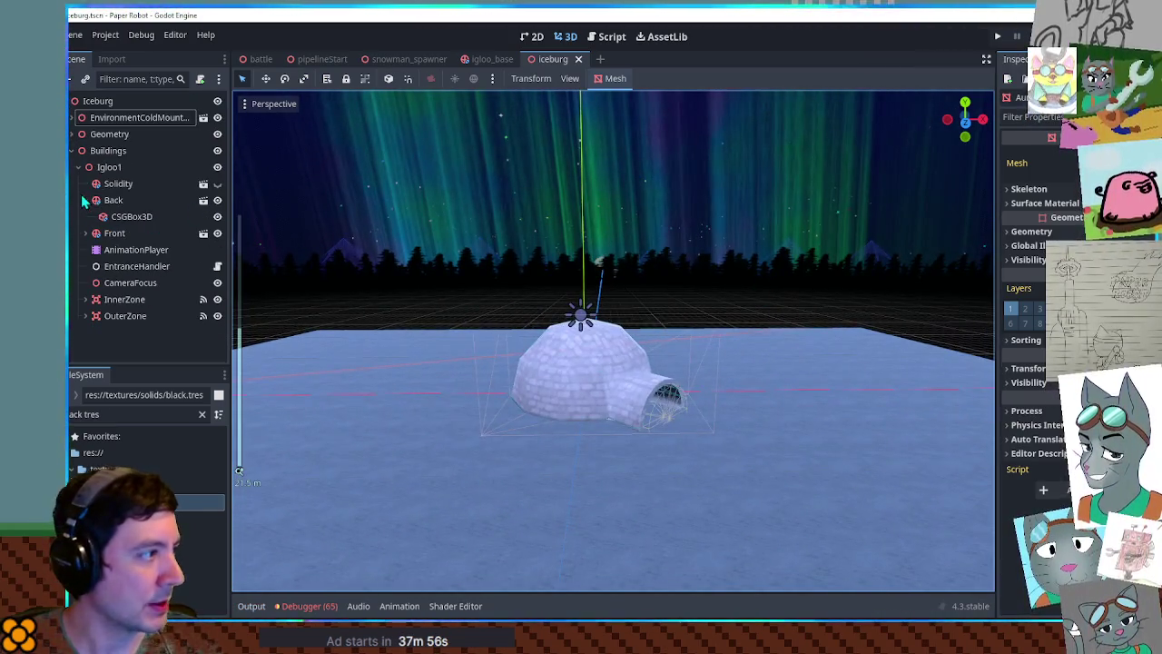
click(77, 168)
double_click(100, 174)
scroll(750, 423, down, 3)
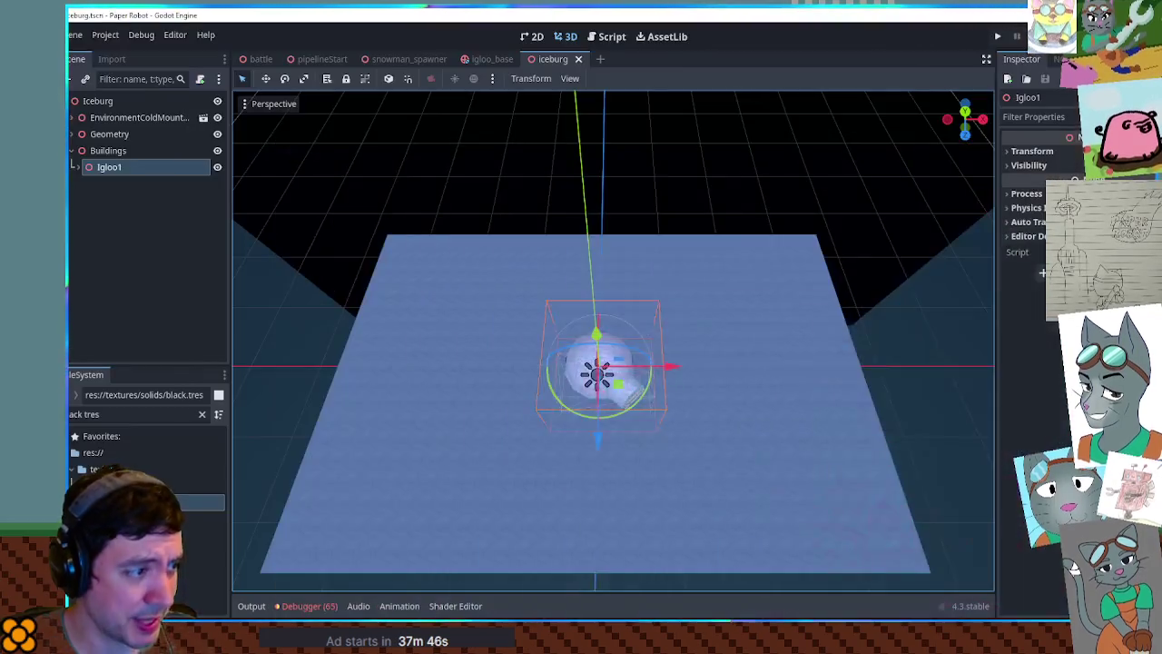
- Move Igloo1 16 units left, duplicate it as Igloo2 beside it, then collapse and frame Igloo2
mouse_move(673, 373)
mouse_down()
mouse_move(526, 364)
mouse_move(481, 425)
mouse_up()
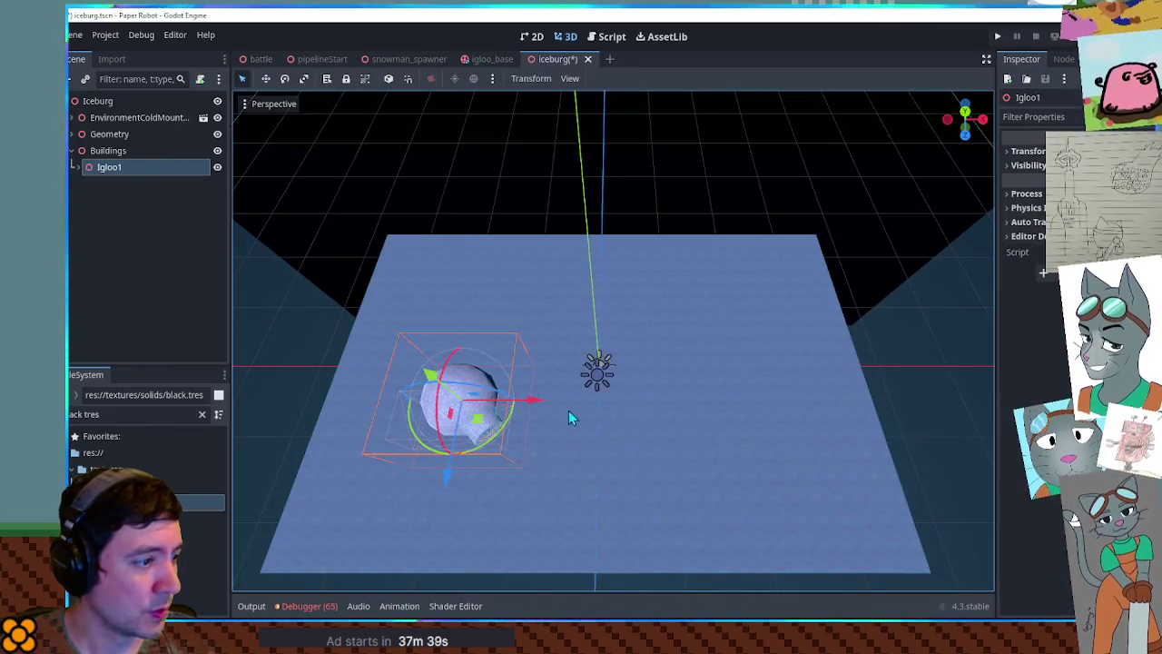
mouse_move(484, 427)
mouse_down()
mouse_move(388, 497)
mouse_move(401, 473)
mouse_move(385, 486)
mouse_move(395, 481)
mouse_up()
key(ctrl+d)
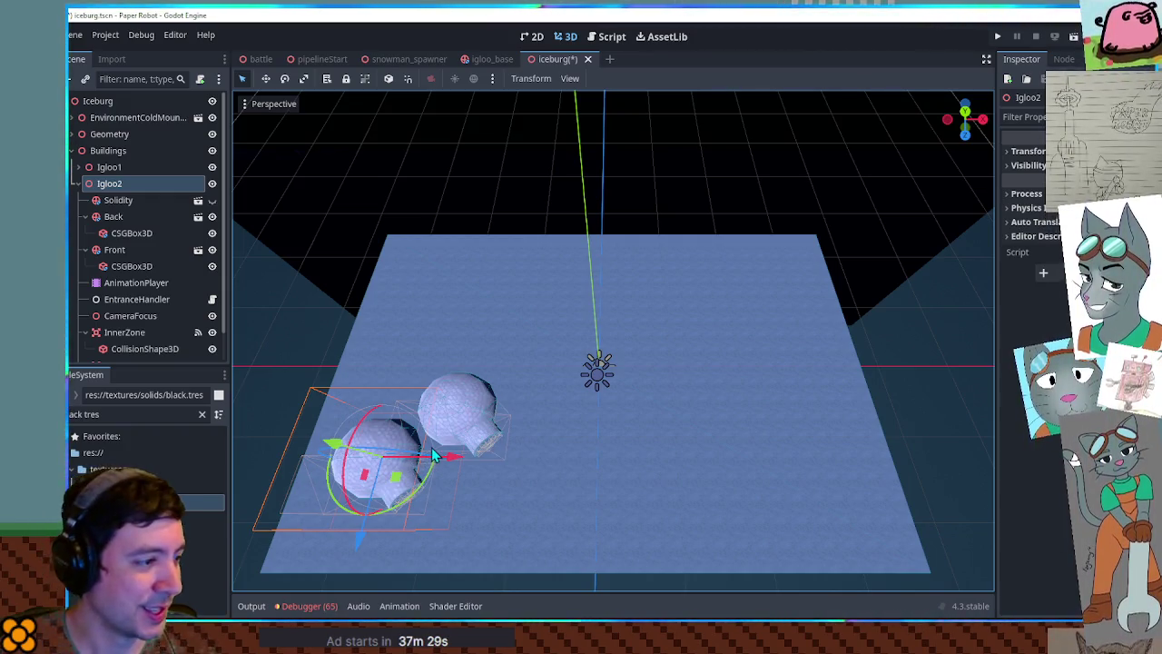
click(76, 185)
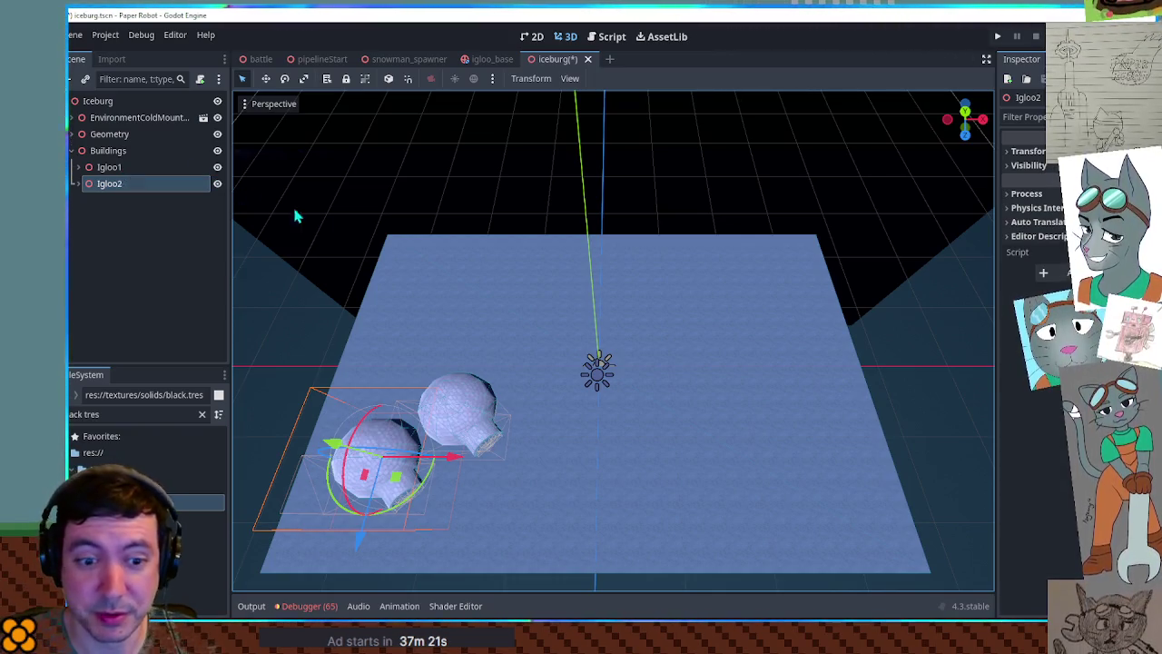
key(f)
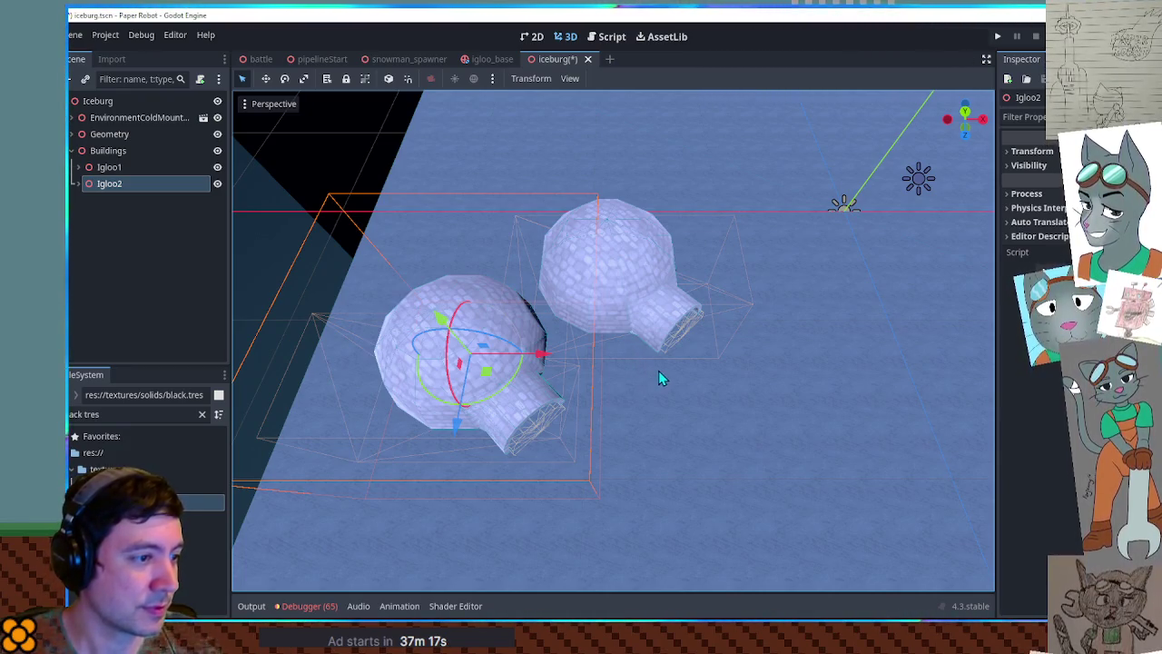
- Expand Igloo2, select the cutaway box under Back, and switch to a top-down view
click(78, 184)
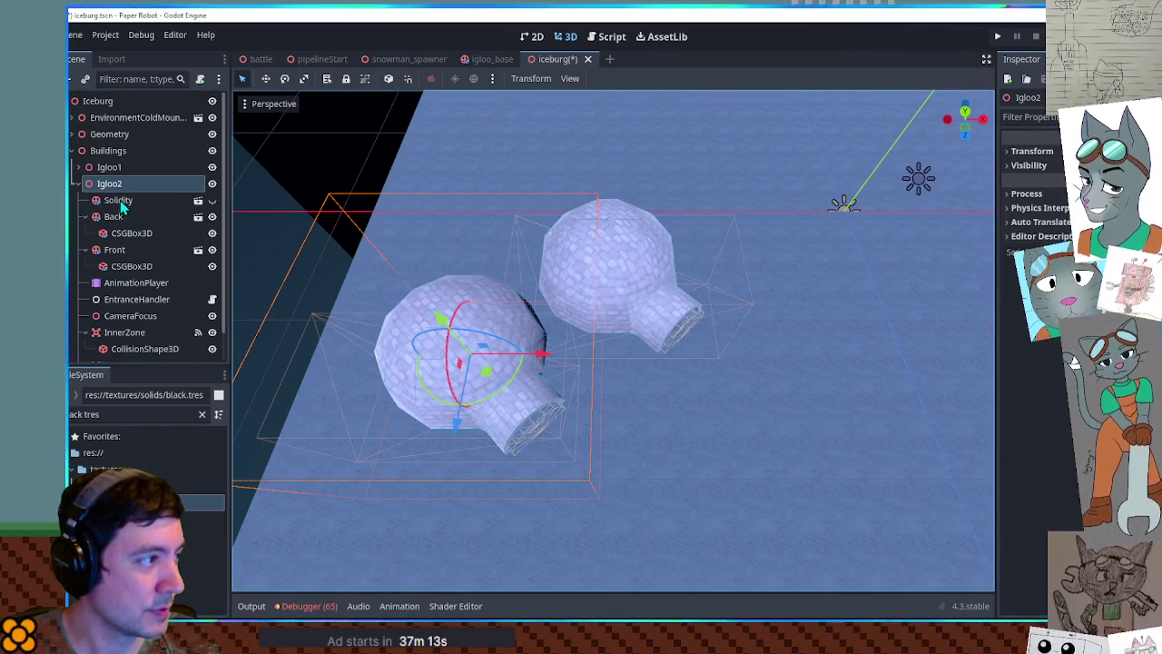
click(84, 216)
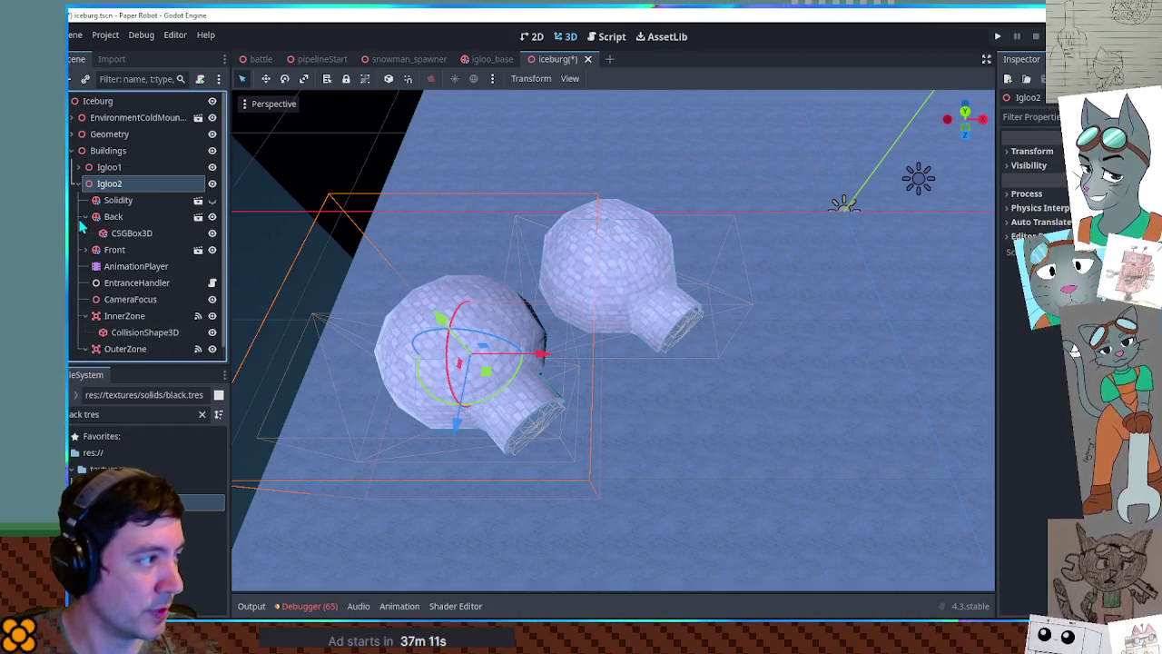
drag(78, 247, 82, 218)
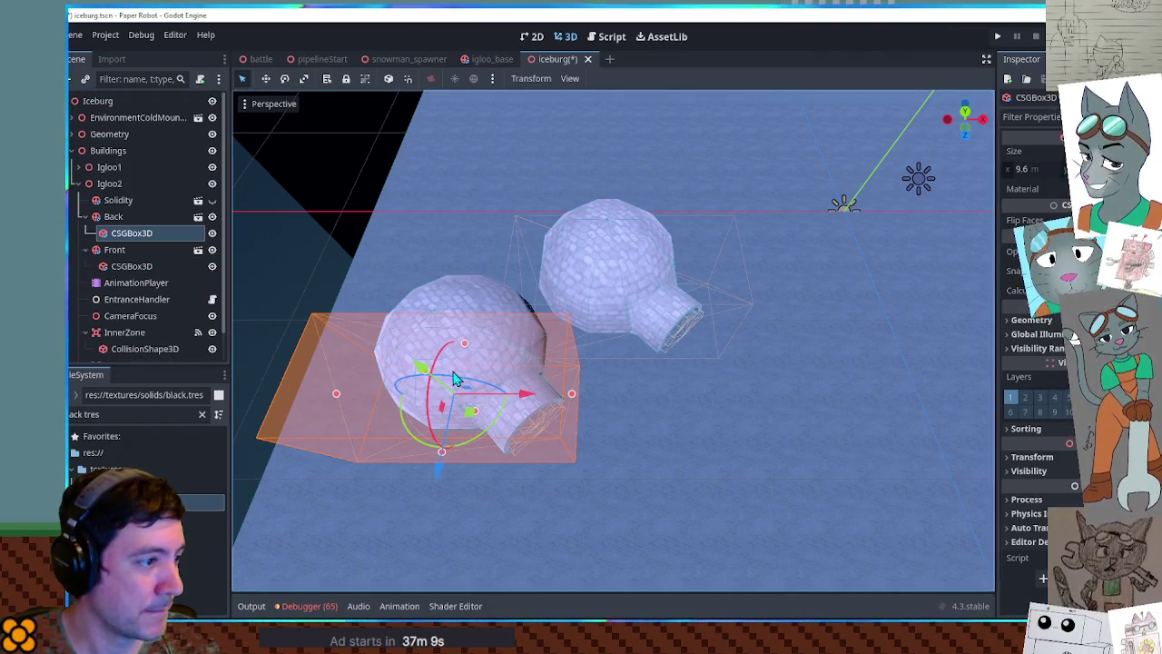
scroll(513, 363, up, 3)
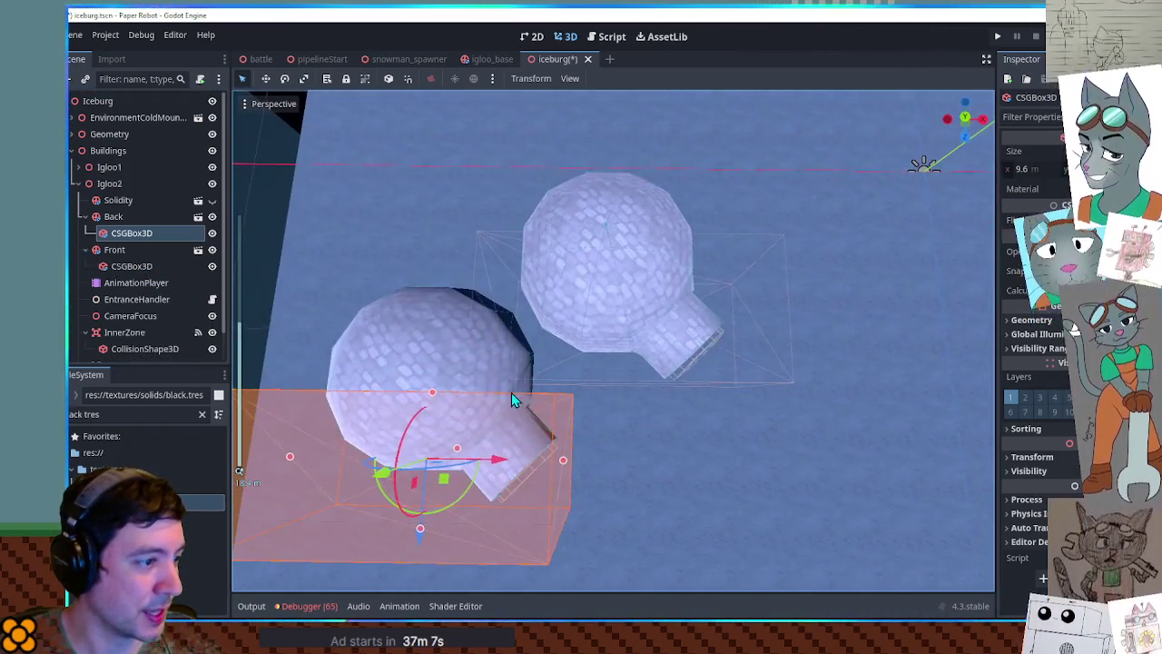
drag(511, 399, 586, 381)
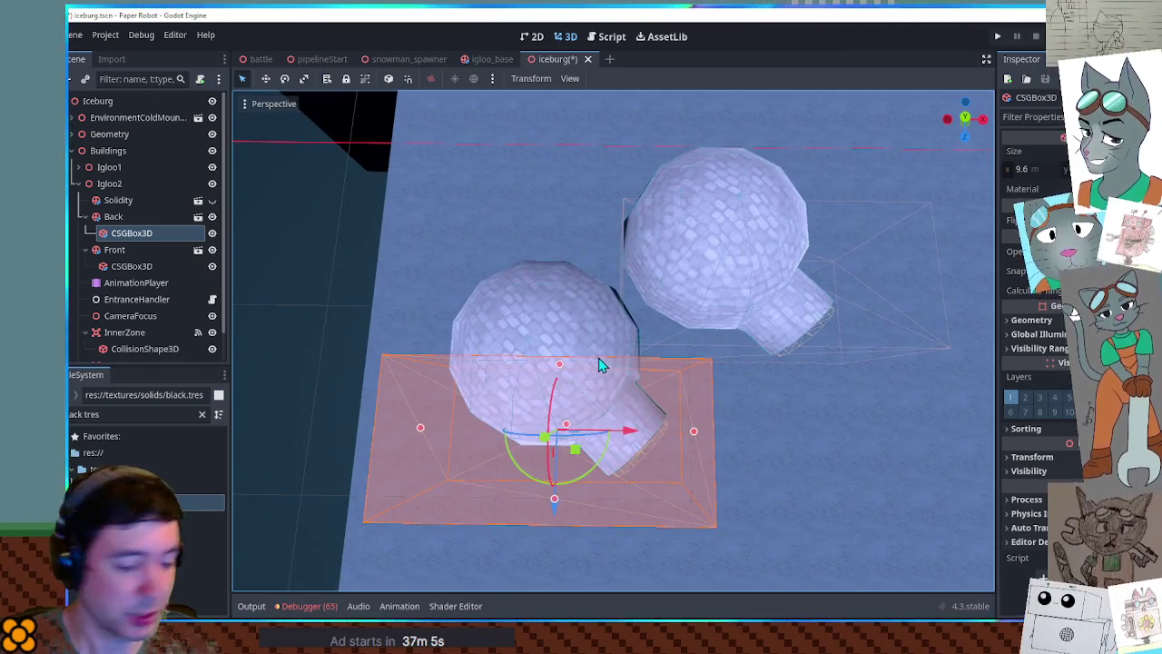
key(KP_7)
scroll(599, 365, up, 6)
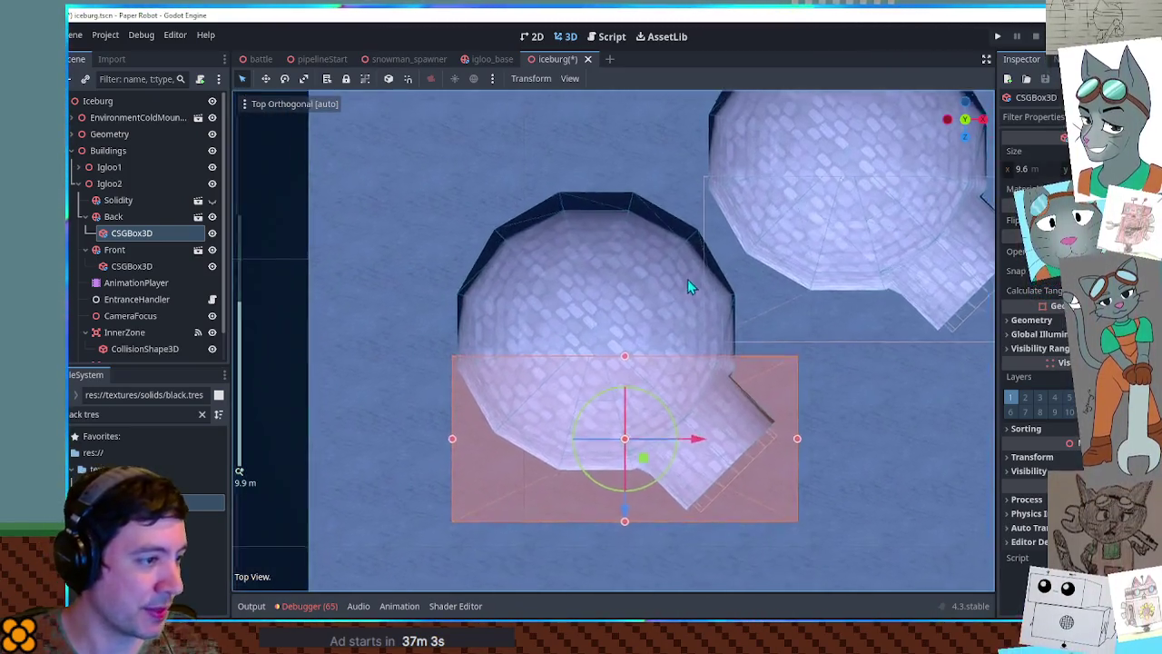
click(660, 260)
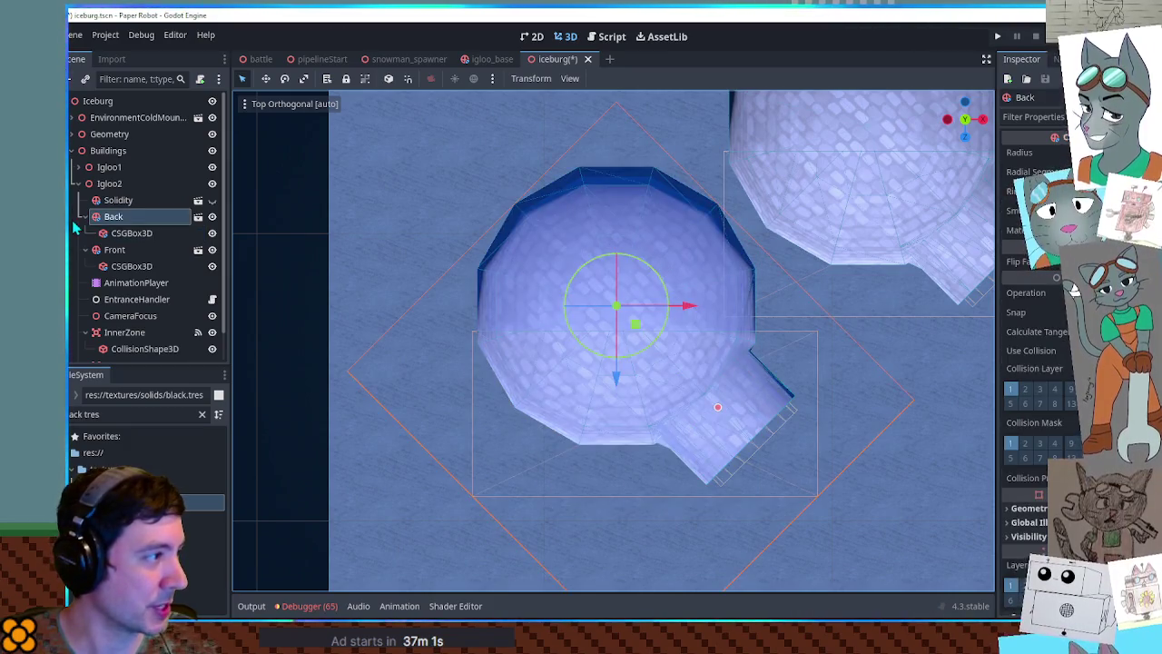
- Add a new empty Node3D child to Igloo2 with Ctrl+A
click(110, 183)
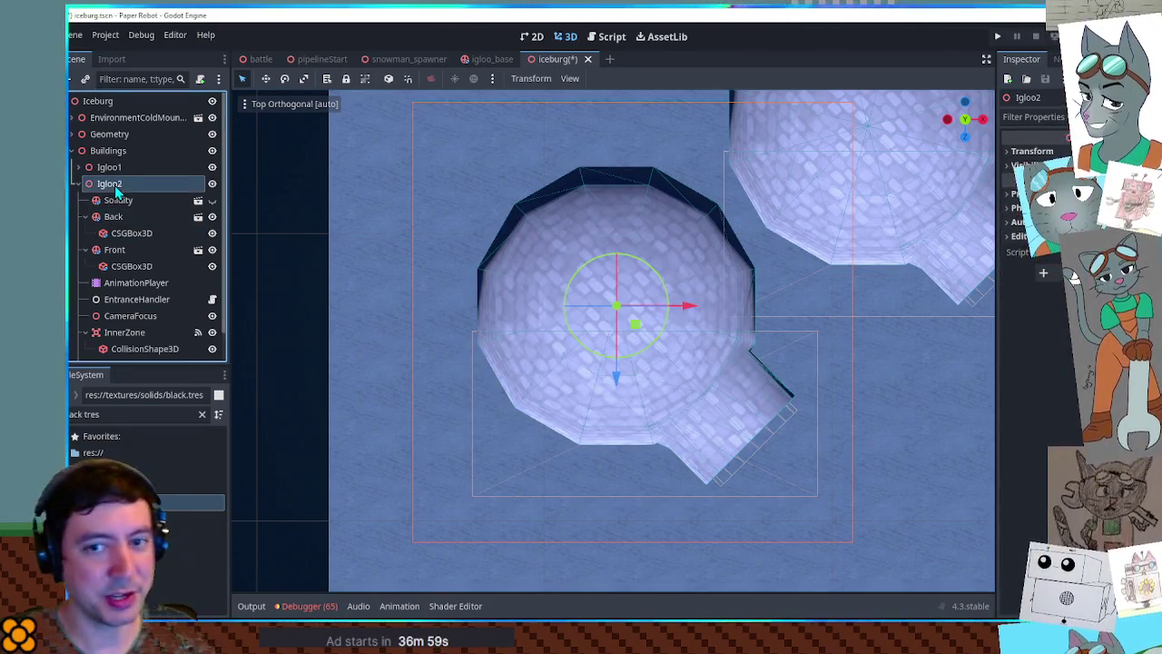
key(ctrl+a)
key(Return)
click(85, 318)
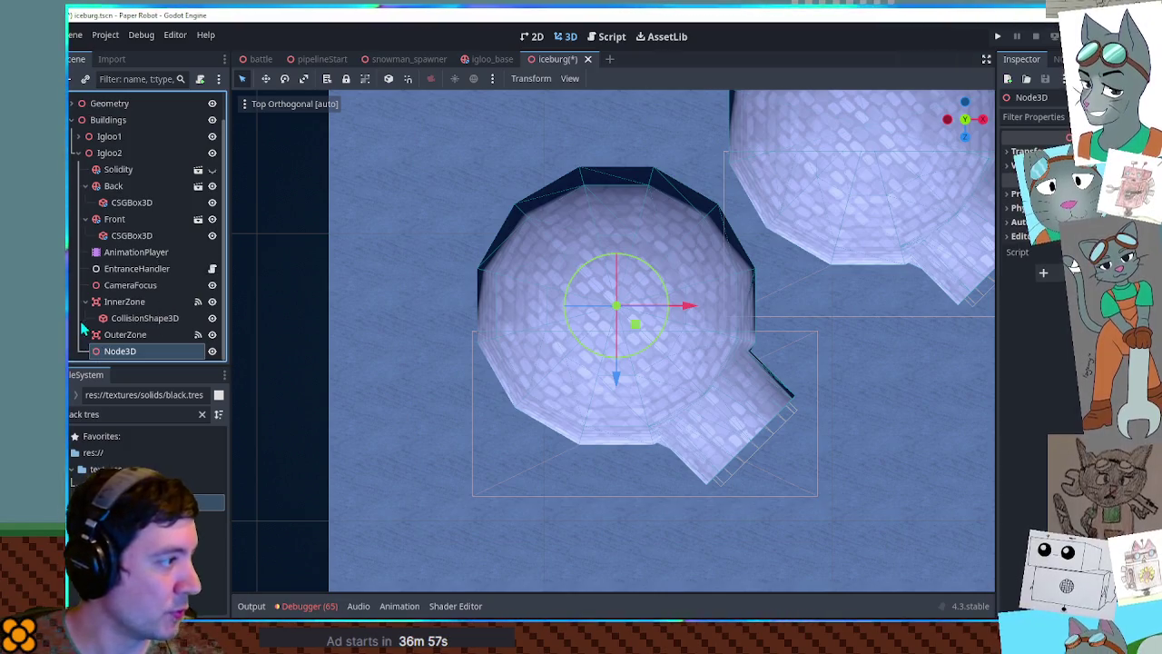
- Collapse the zone nodes, select Igloo2 and rotate it by -15 degrees
click(85, 301)
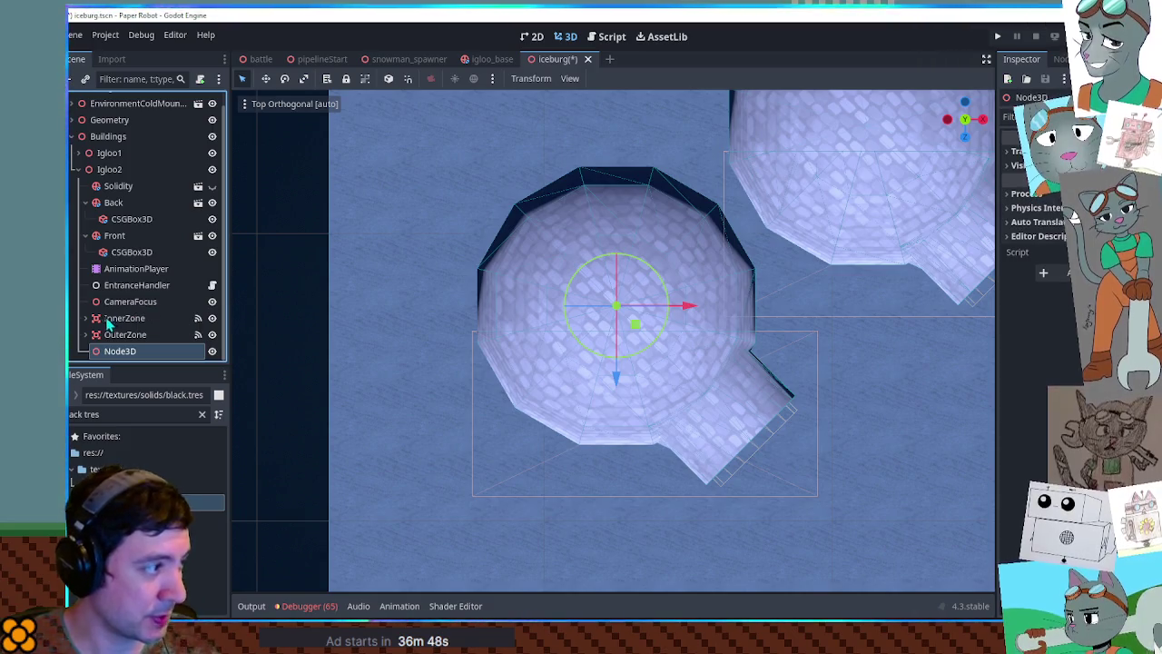
click(134, 319)
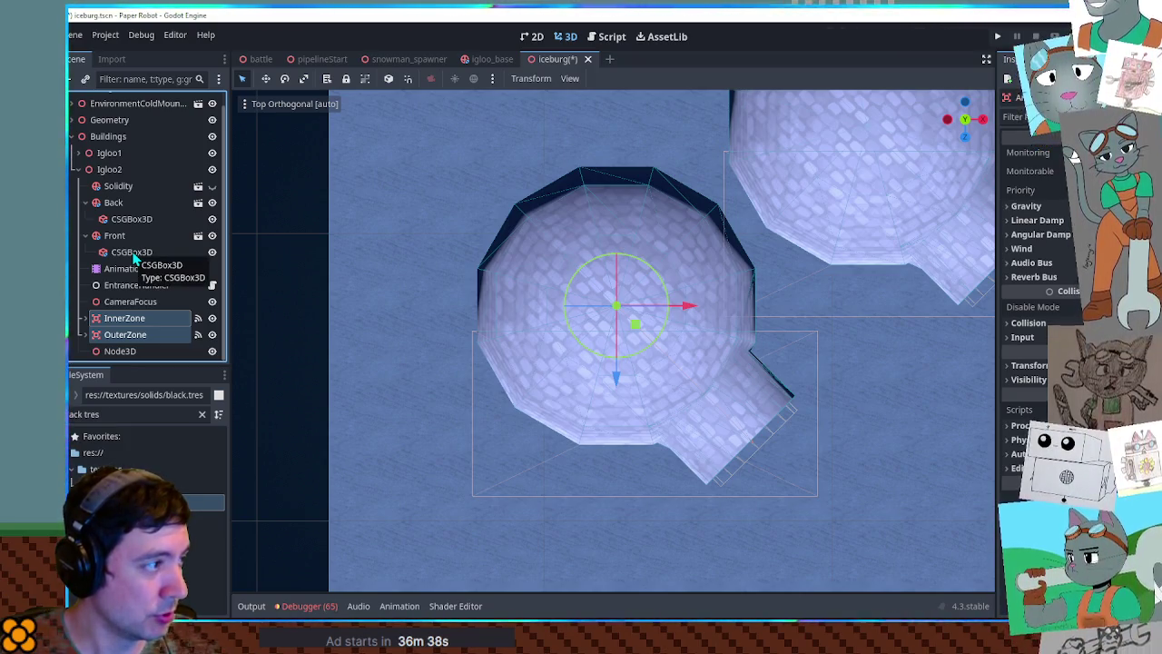
ctrl+click(133, 252)
ctrl+click(132, 221)
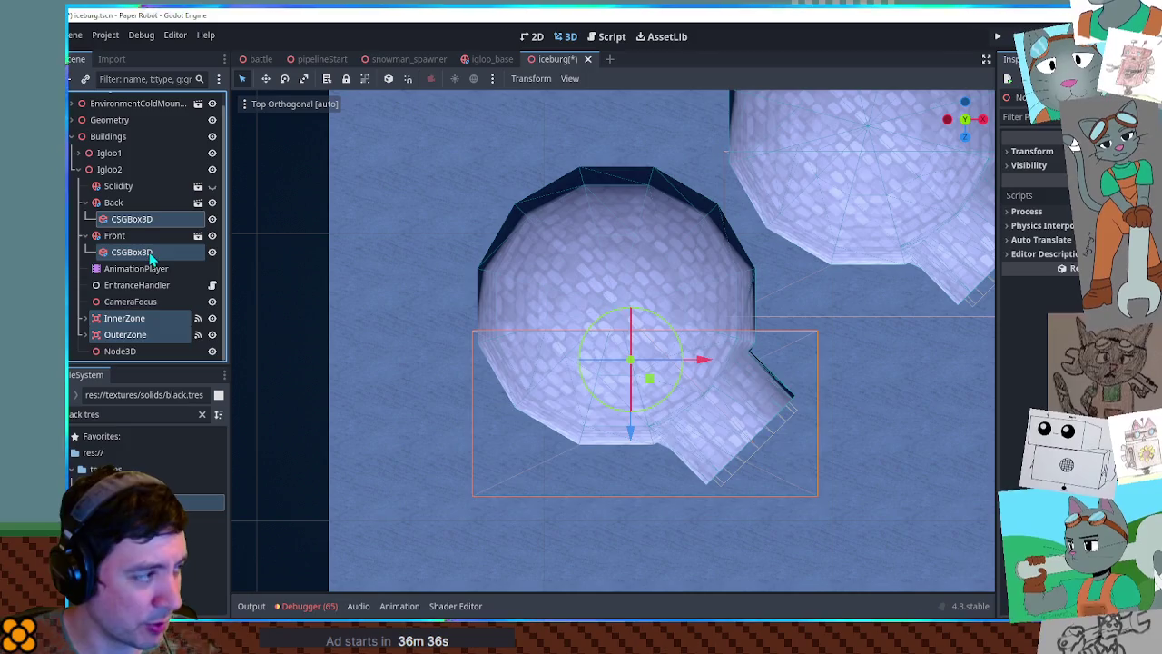
click(150, 254)
click(131, 223)
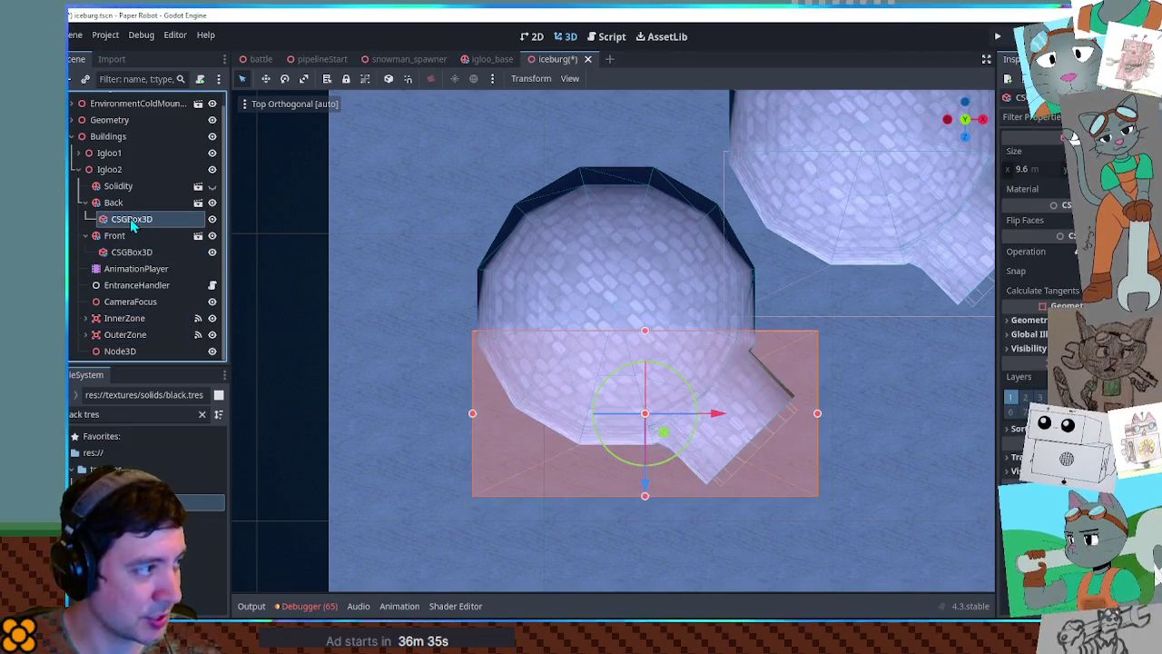
click(109, 170)
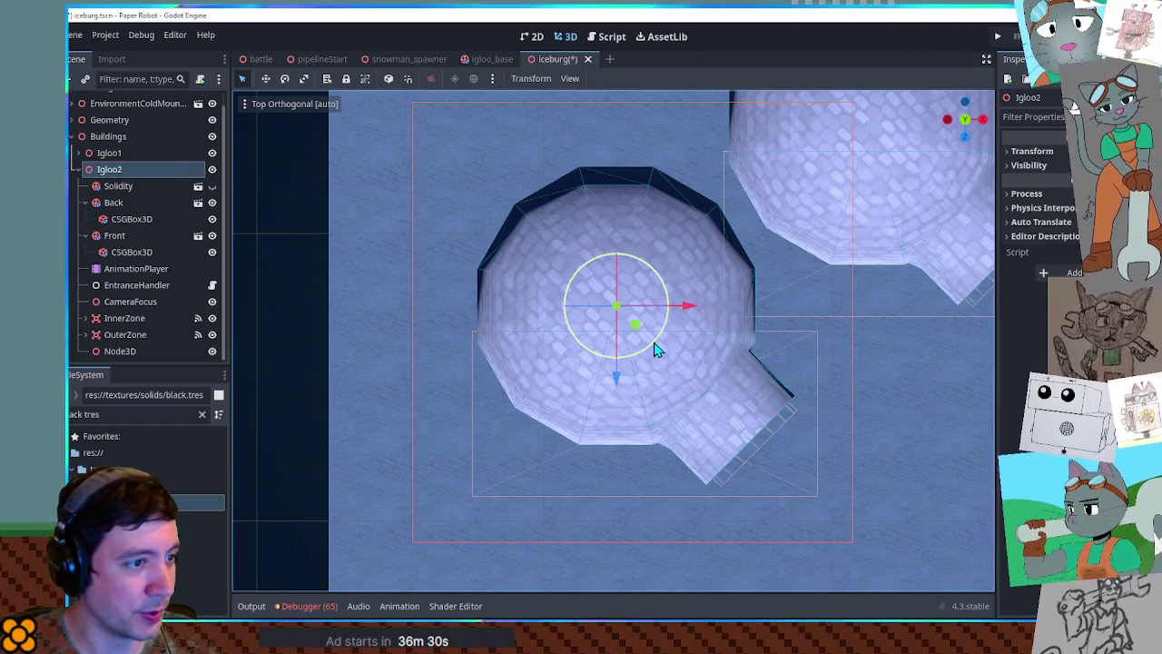
drag(656, 347, 637, 356)
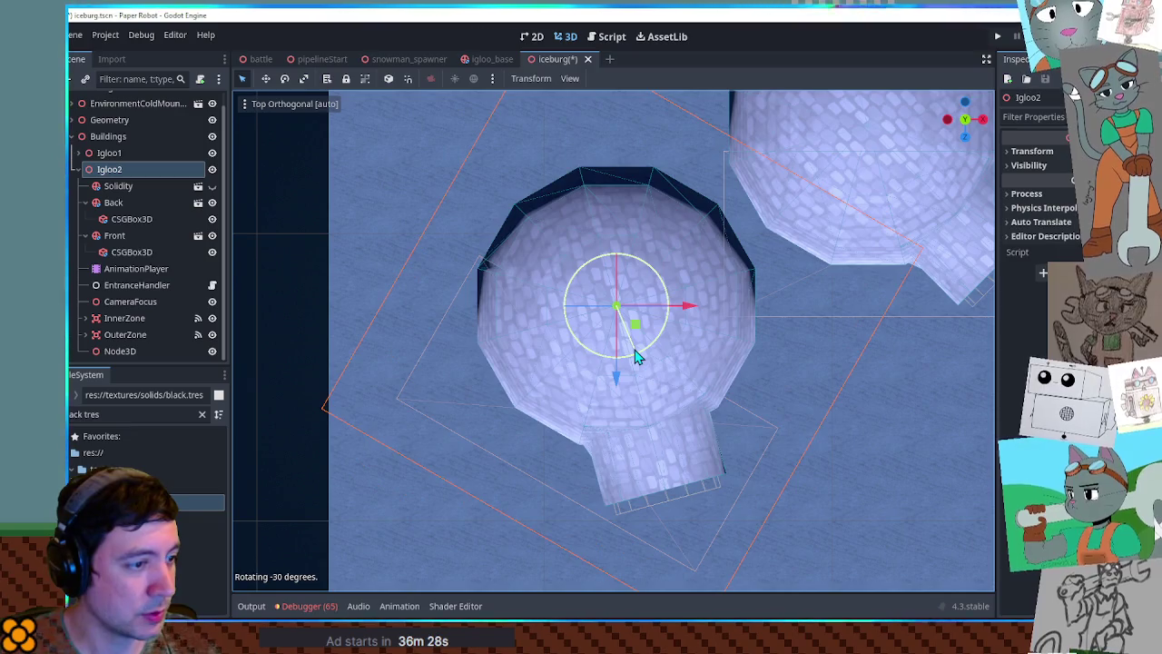
- Reparent both cutaway boxes under Node3D and rotate Node3D back to axis-aligned
click(120, 221)
click(127, 252)
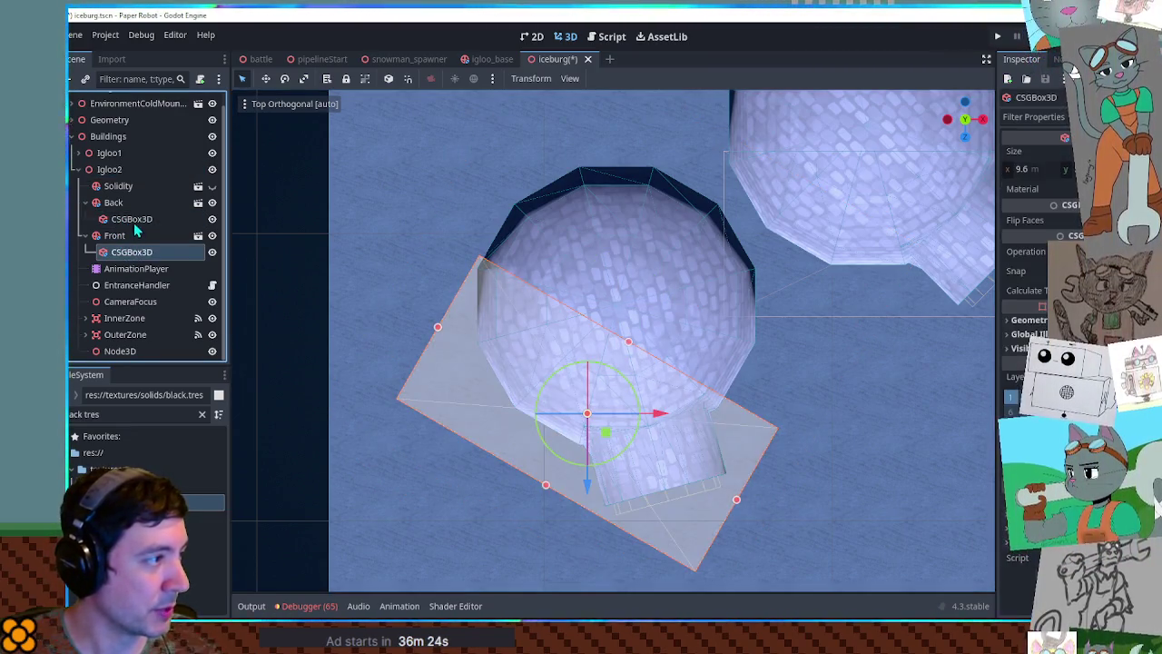
ctrl+click(133, 221)
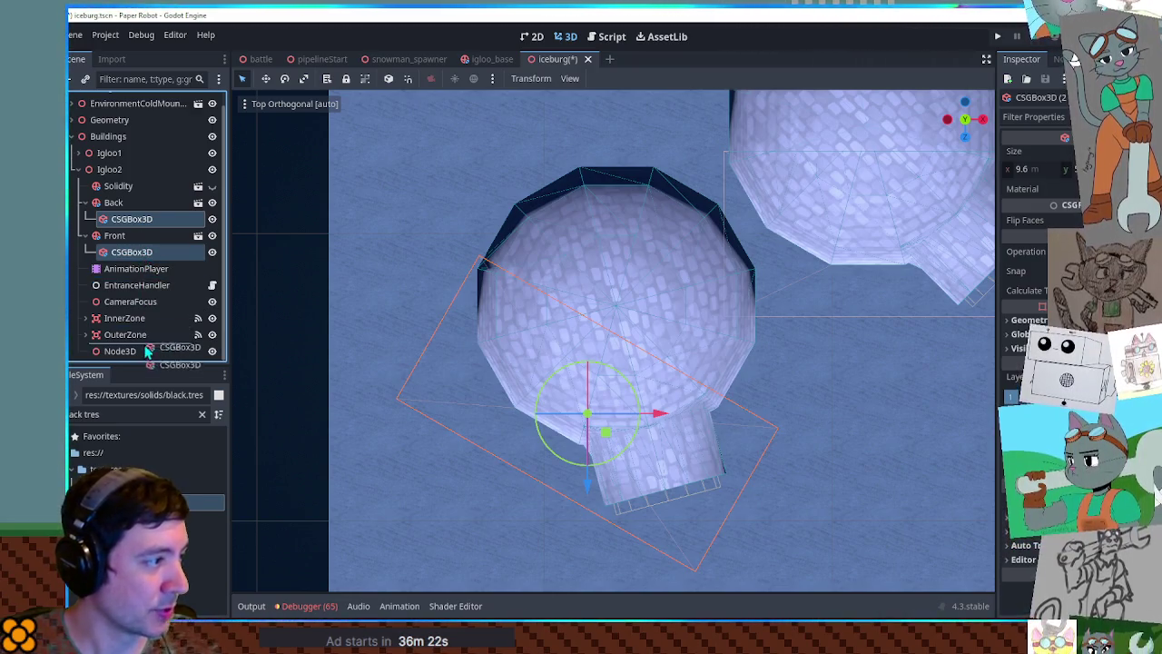
drag(142, 355, 136, 352)
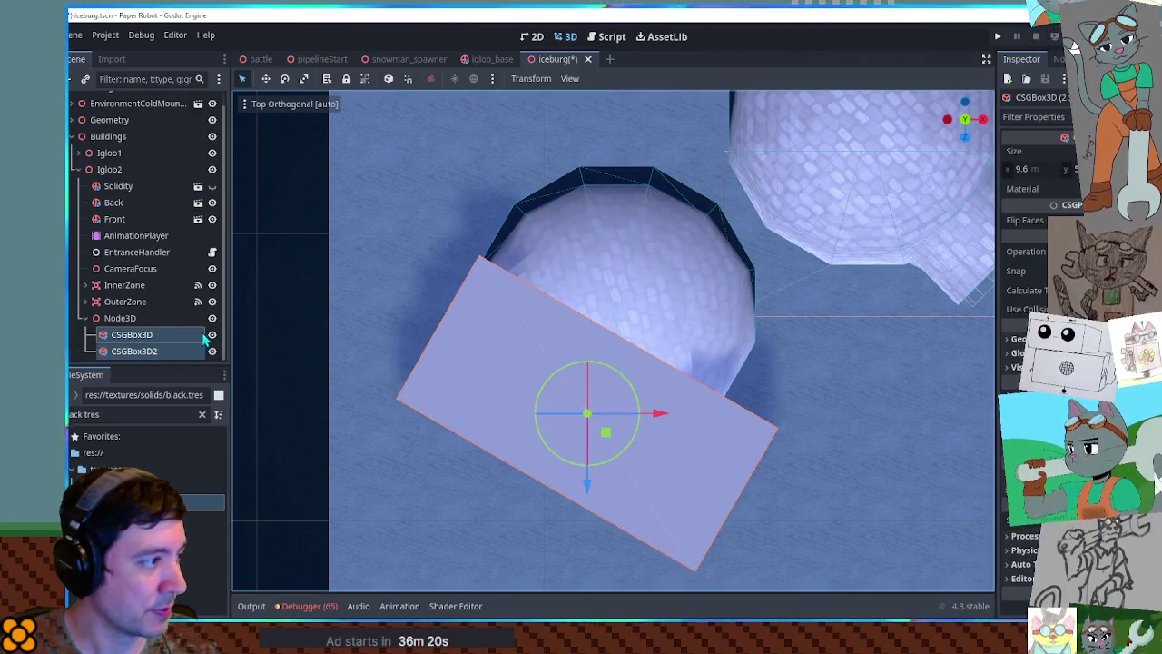
click(136, 318)
drag(657, 353, 665, 336)
- Move CSGBox3D back under Back and CSGBox3D2 back under Front
click(135, 335)
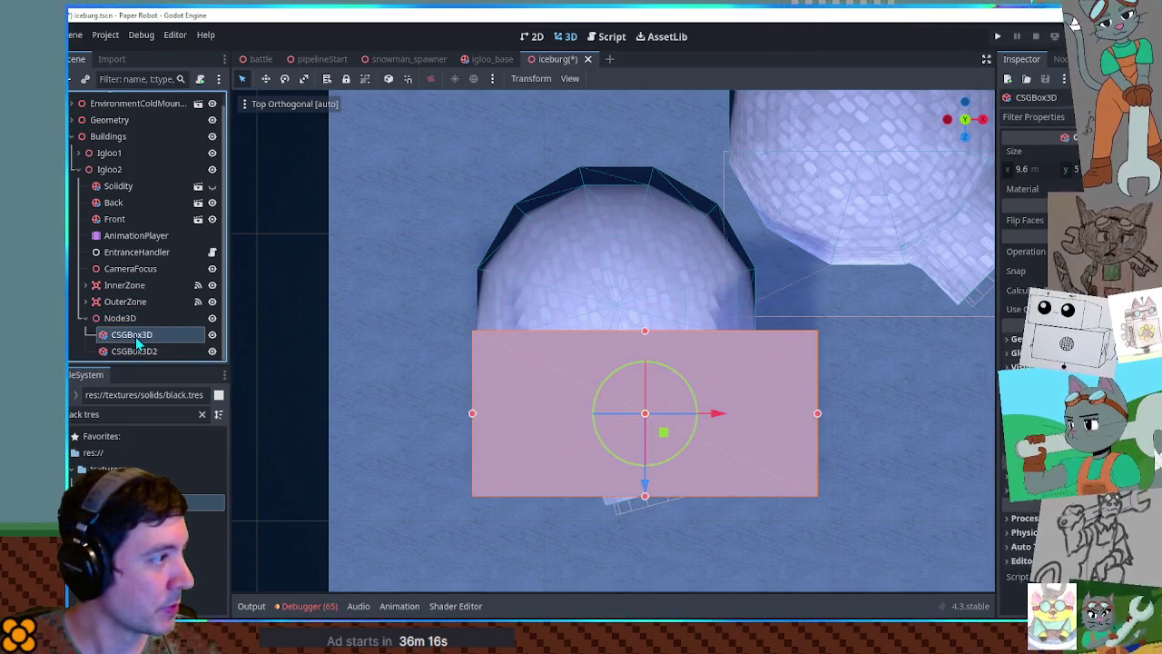
drag(106, 208, 109, 204)
click(134, 351)
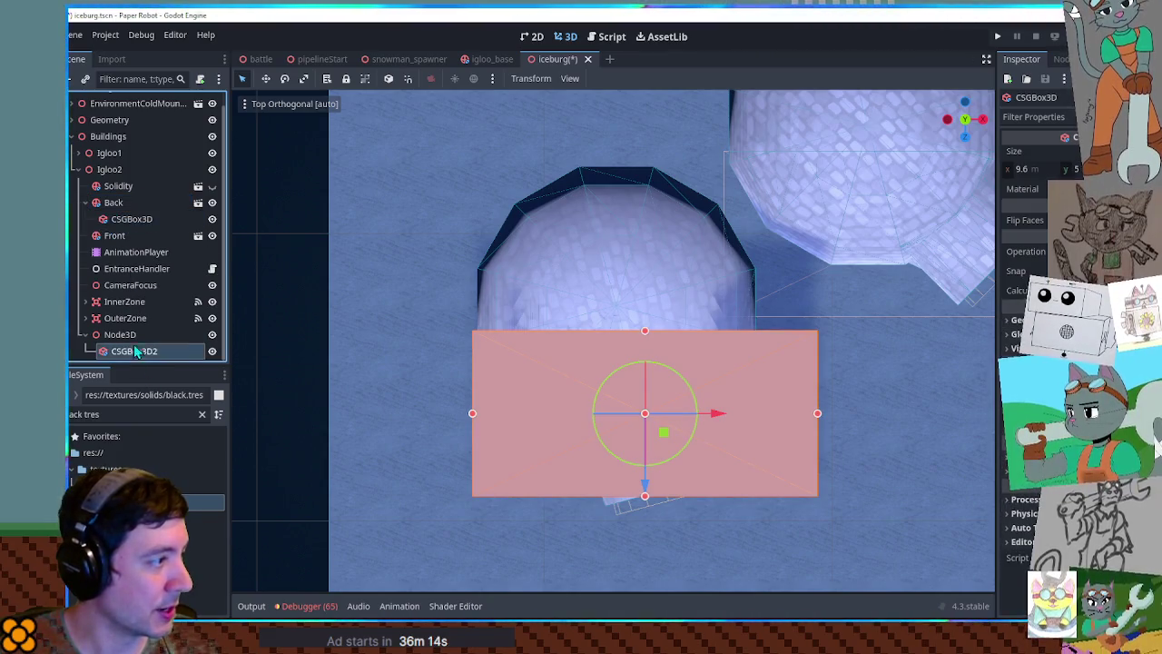
drag(131, 244, 118, 237)
mouse_move(545, 382)
mouse_down()
mouse_move(633, 345)
mouse_move(335, 474)
mouse_move(628, 360)
mouse_move(610, 311)
mouse_move(576, 297)
mouse_move(650, 381)
mouse_move(669, 446)
mouse_move(687, 420)
mouse_move(698, 430)
mouse_up()
- Lengthen the front cutaway box along Z, clear the selection, and run the scene with F6
click(133, 252)
click(131, 219)
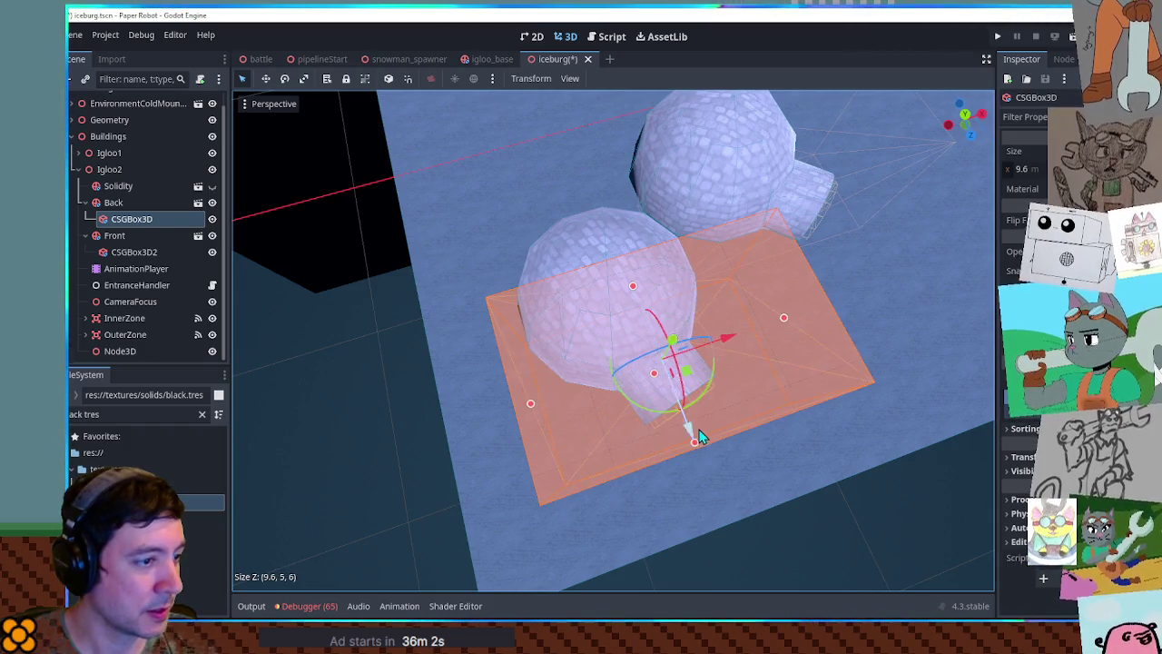
click(113, 362)
scroll(127, 357, up, 1)
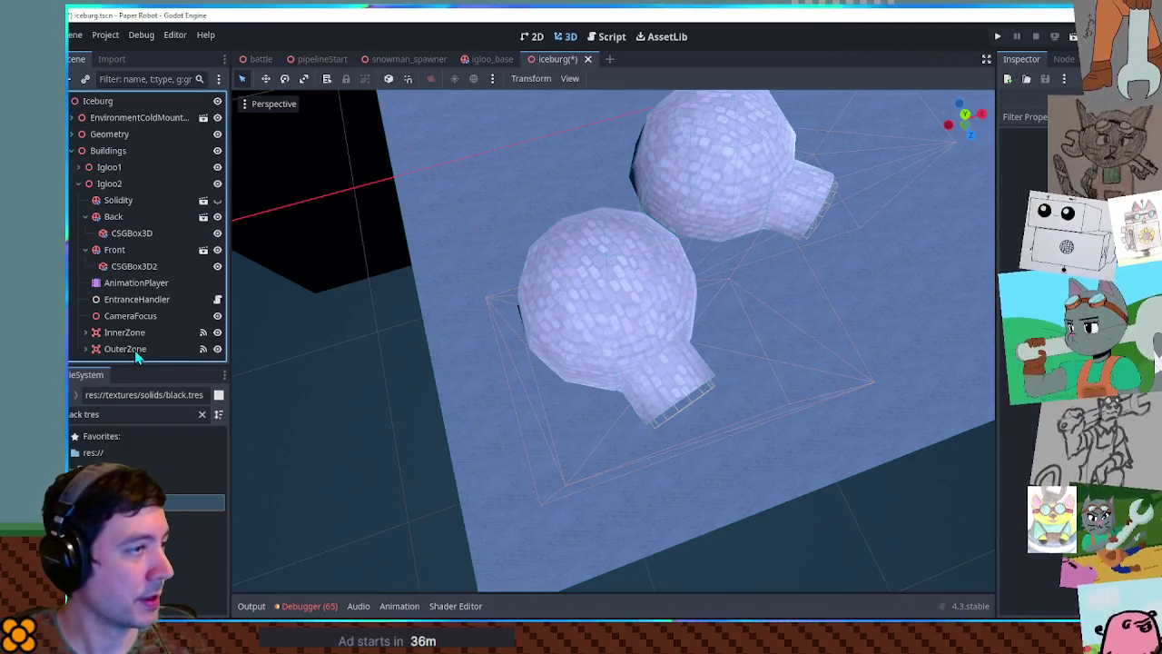
key(F6)
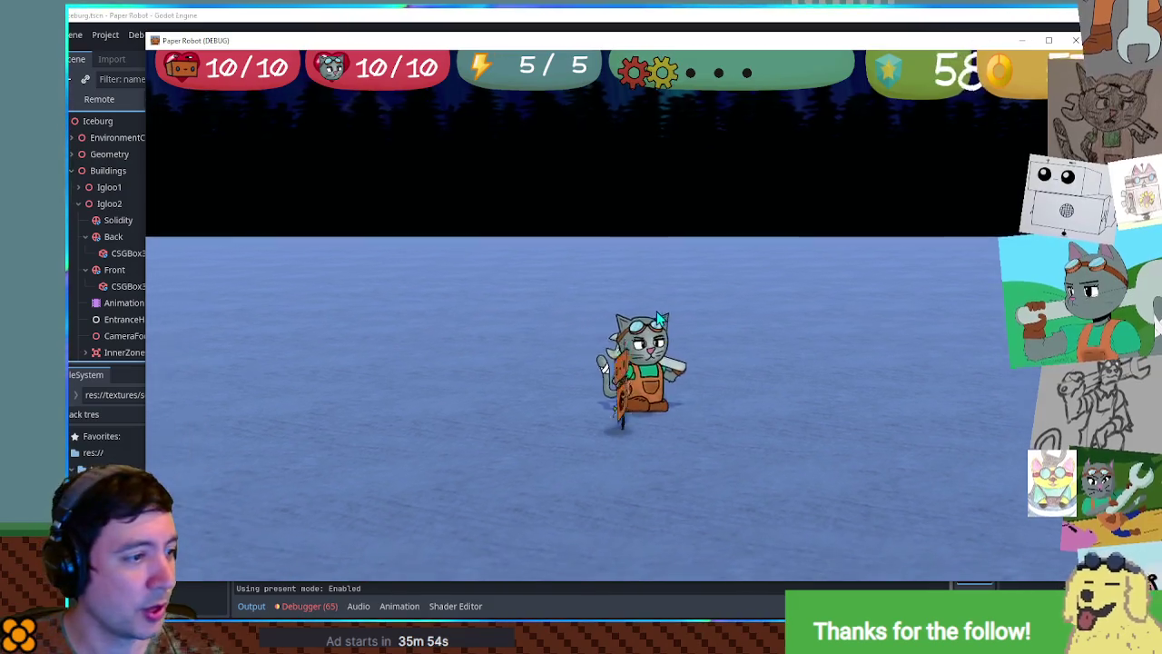
- Switch to the caterpillar and walk it in and out of the igloo repeatedly
key(Tab)
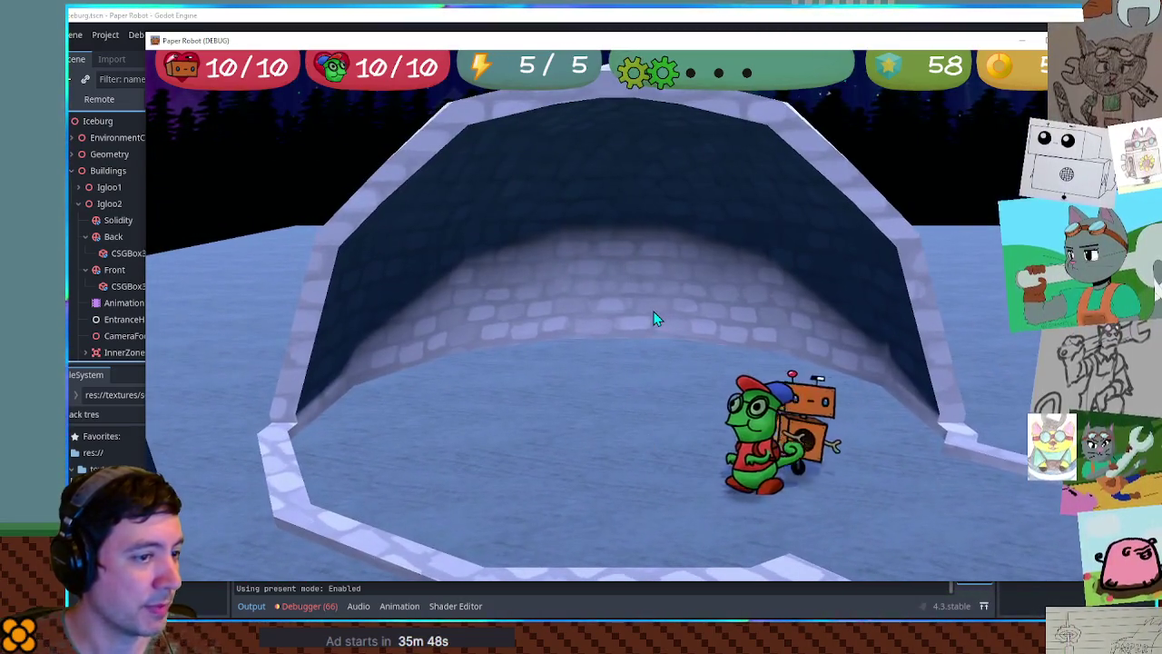
key(Down)
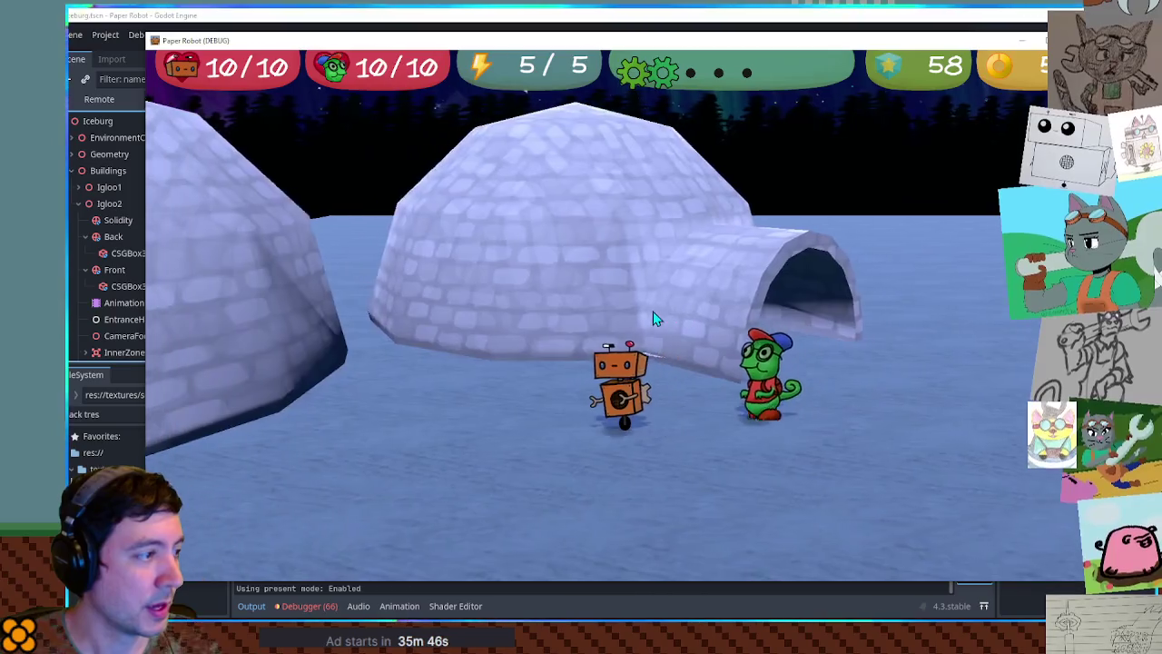
key(Down)
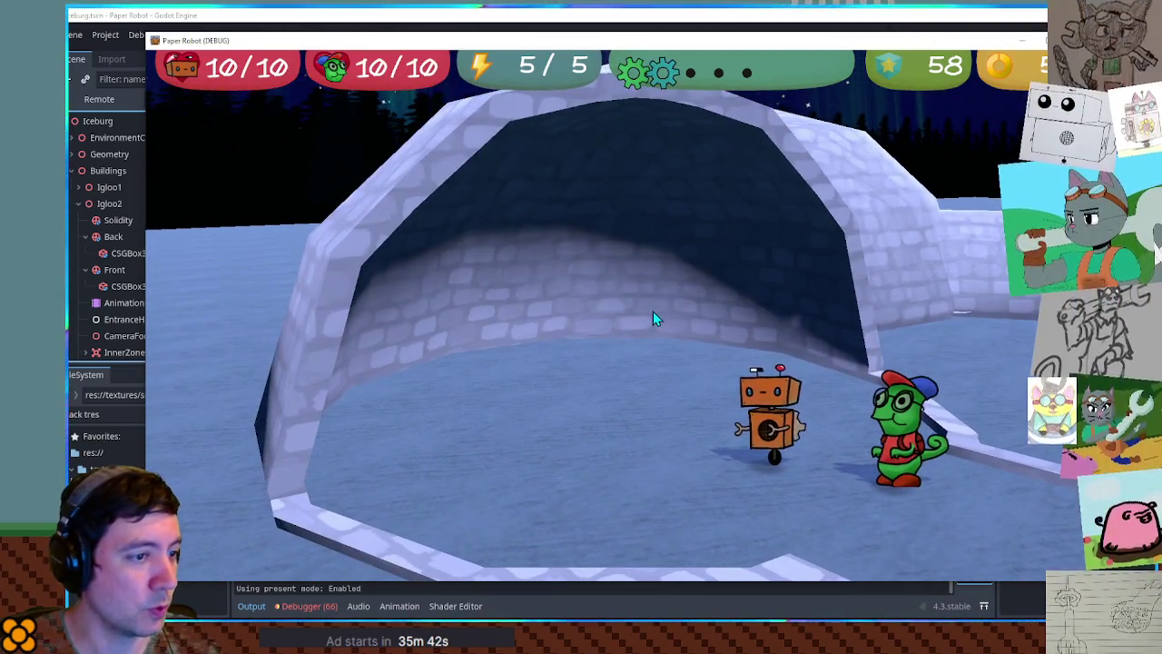
key(Down)
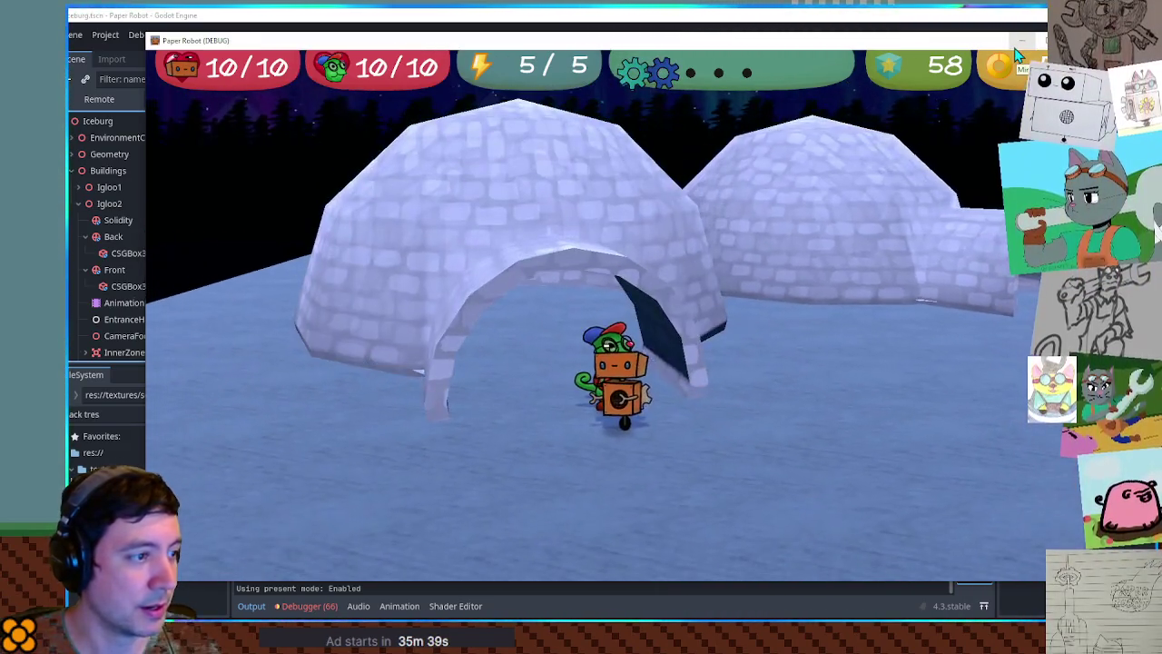
key(Up)
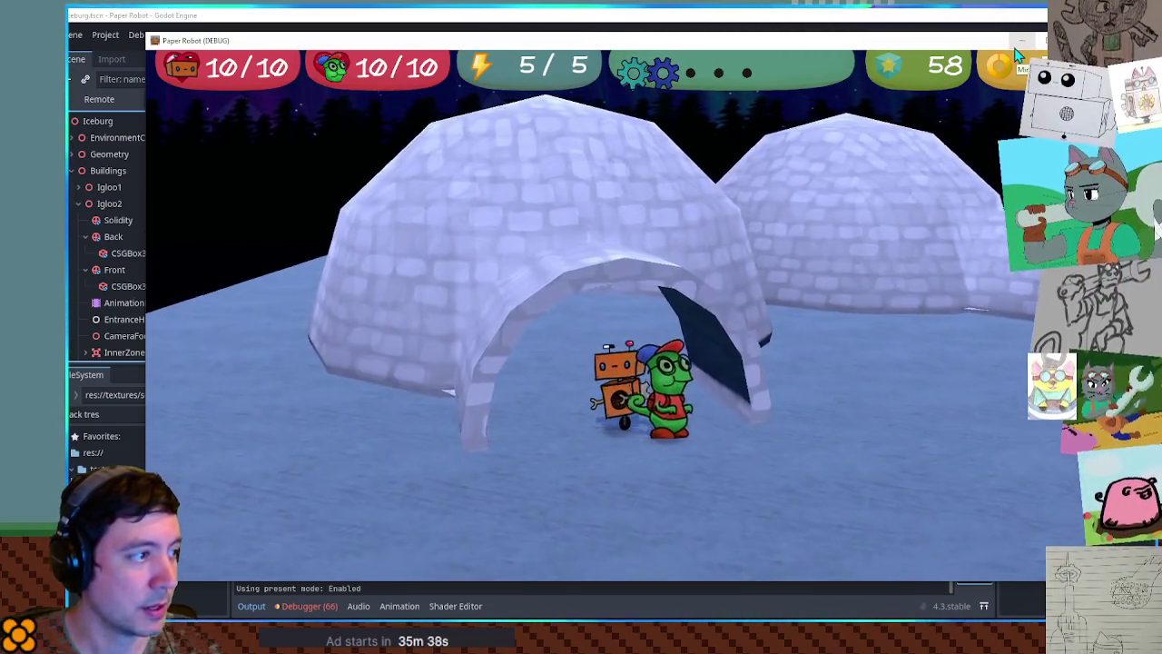
key(Down)
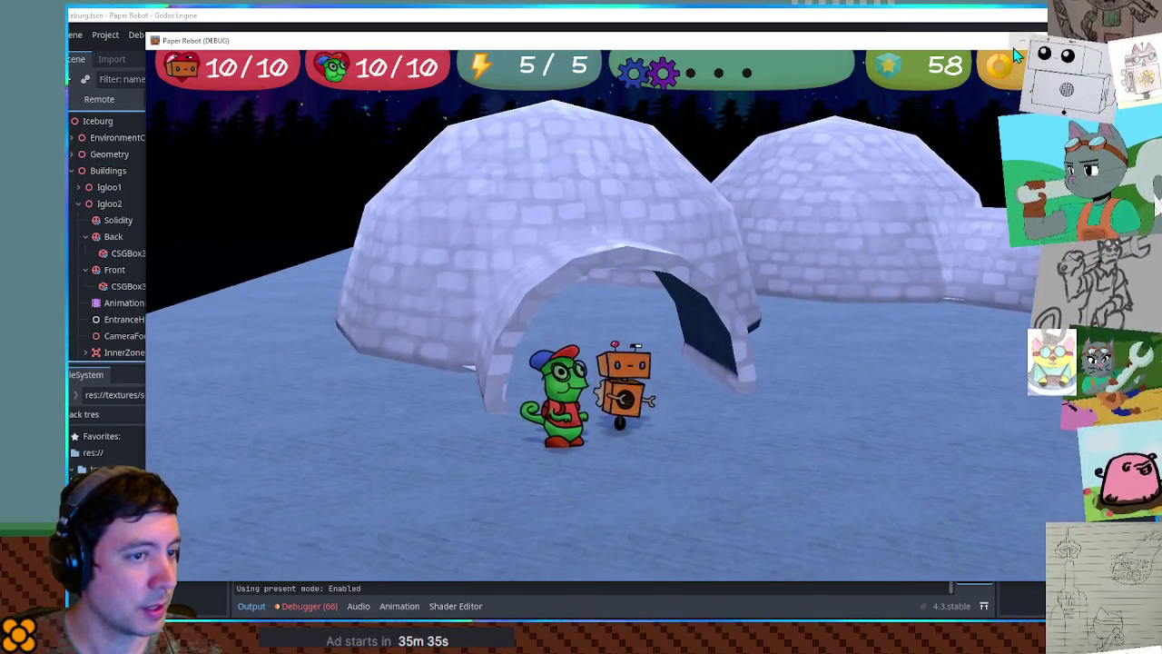
key(Up)
key(Down)
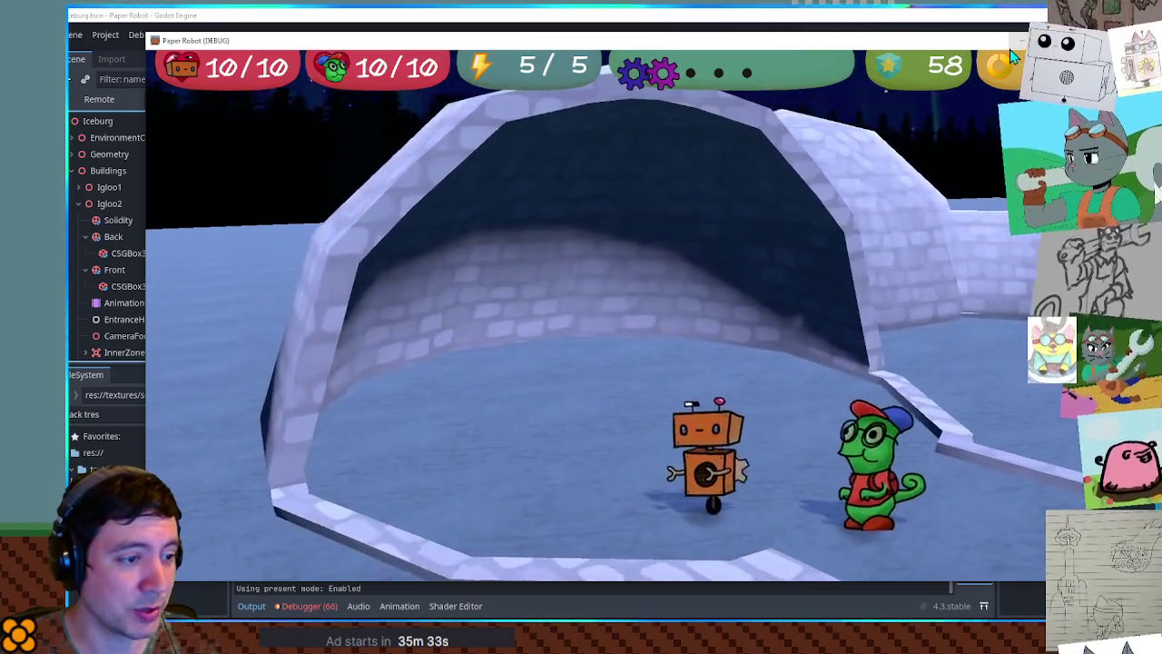
key(Left)
key(Left)
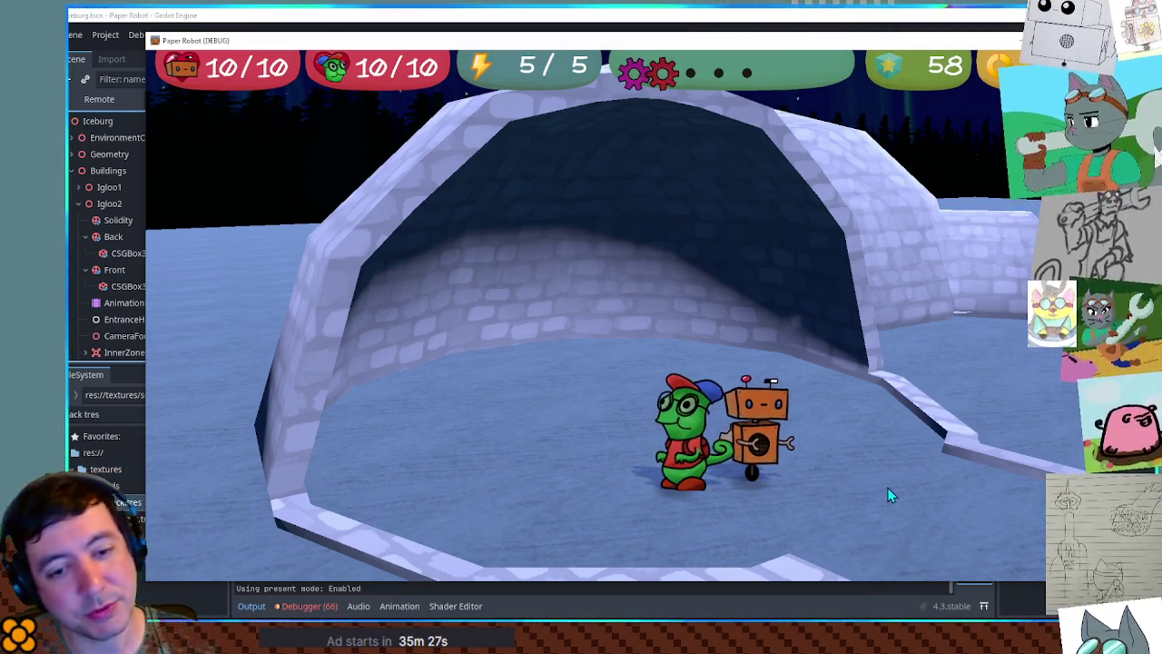
key(Right)
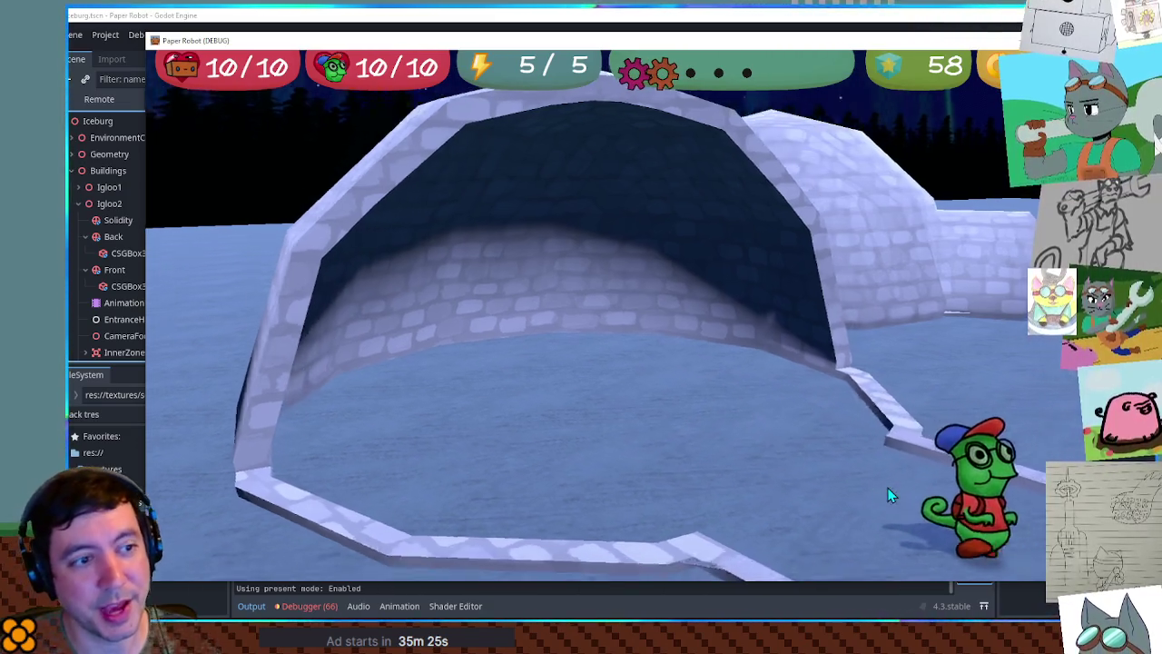
key(Right)
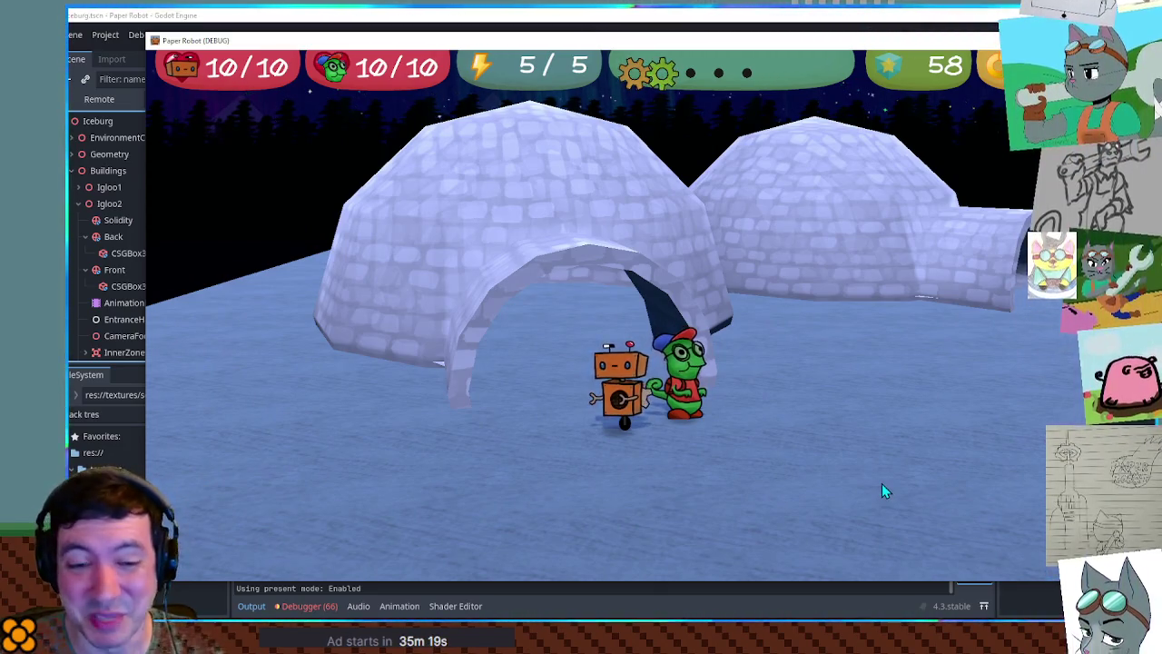
- Walk through the igloo entrance a few more times, then stop the game with F8
key(Up)
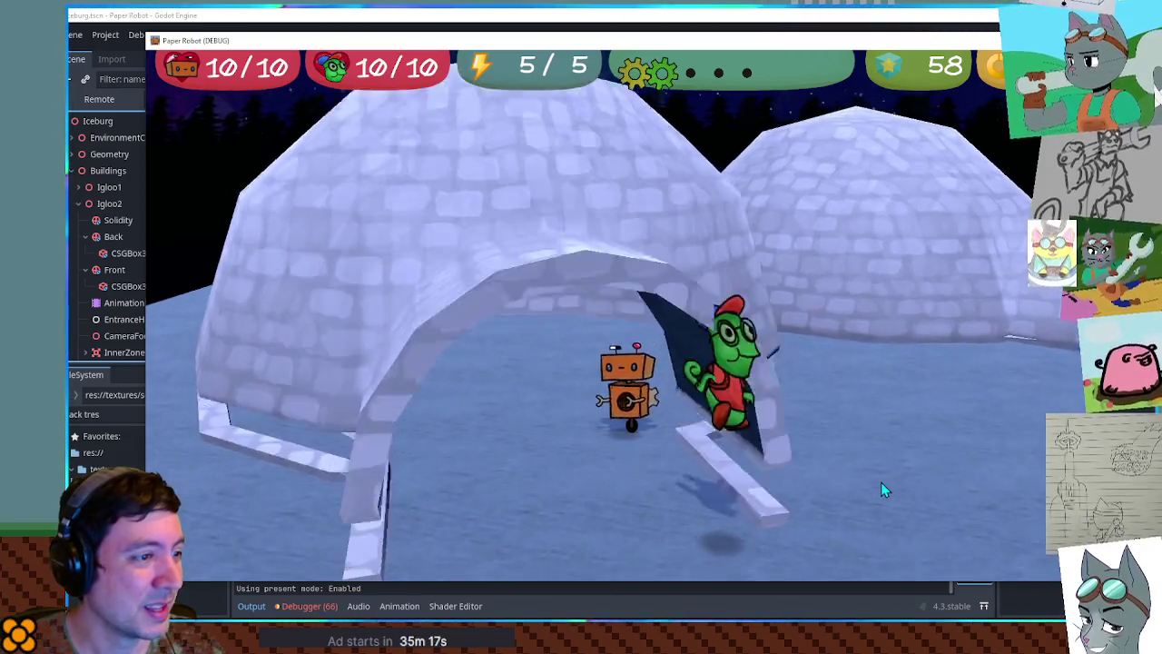
key(Down)
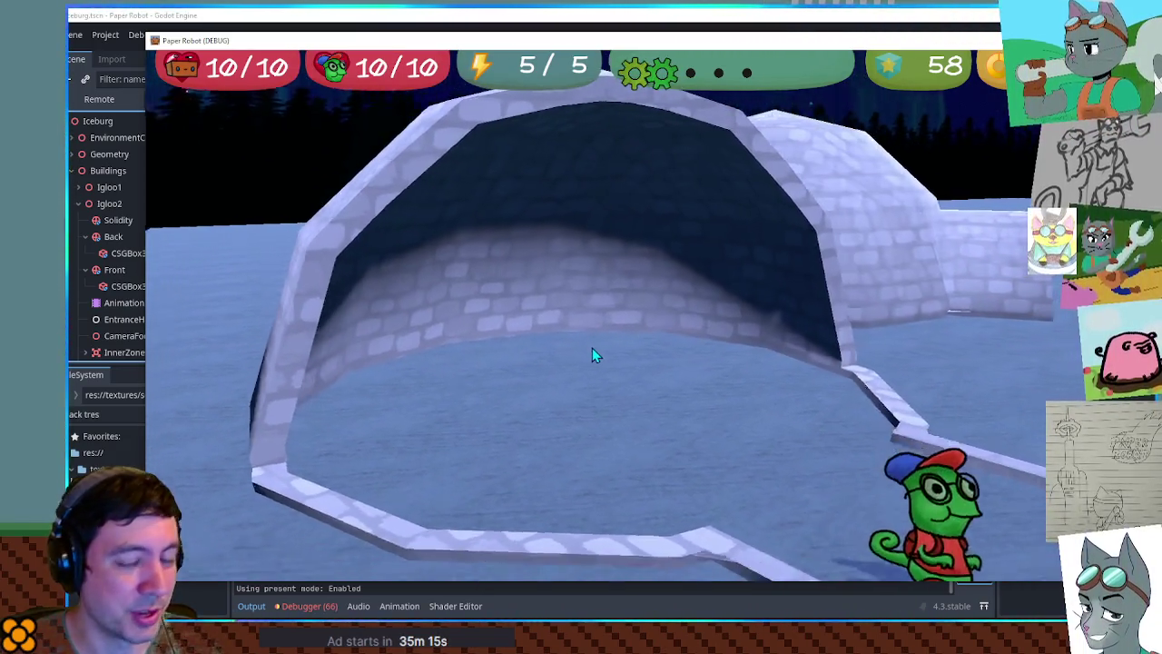
key(Up)
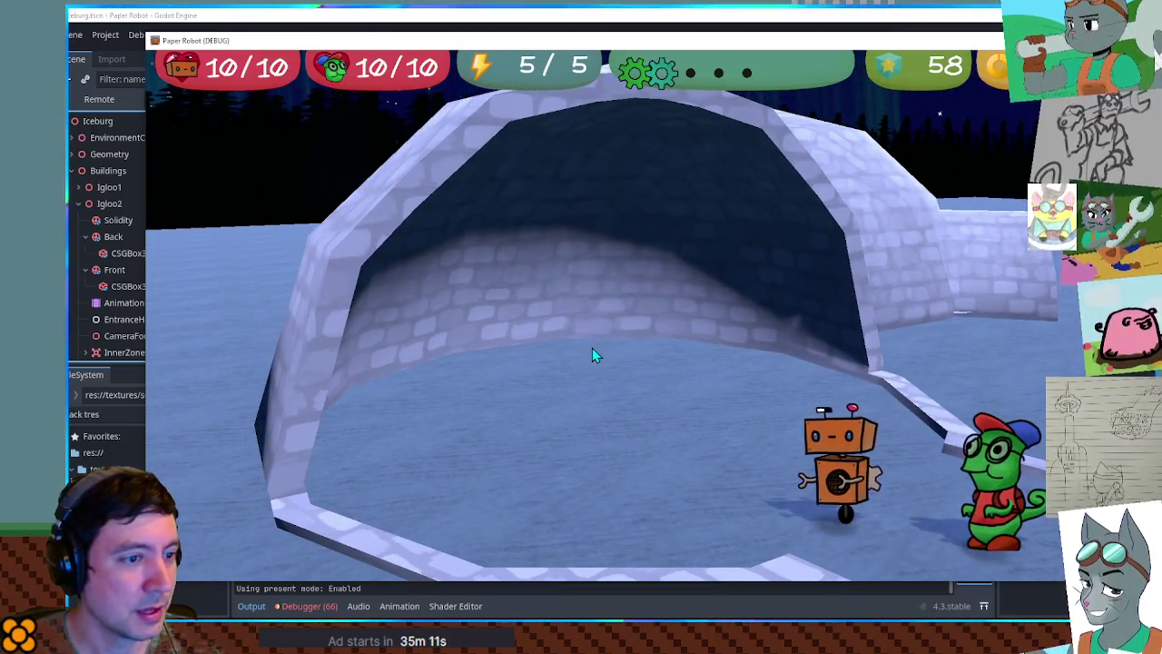
key(Left)
key(Right)
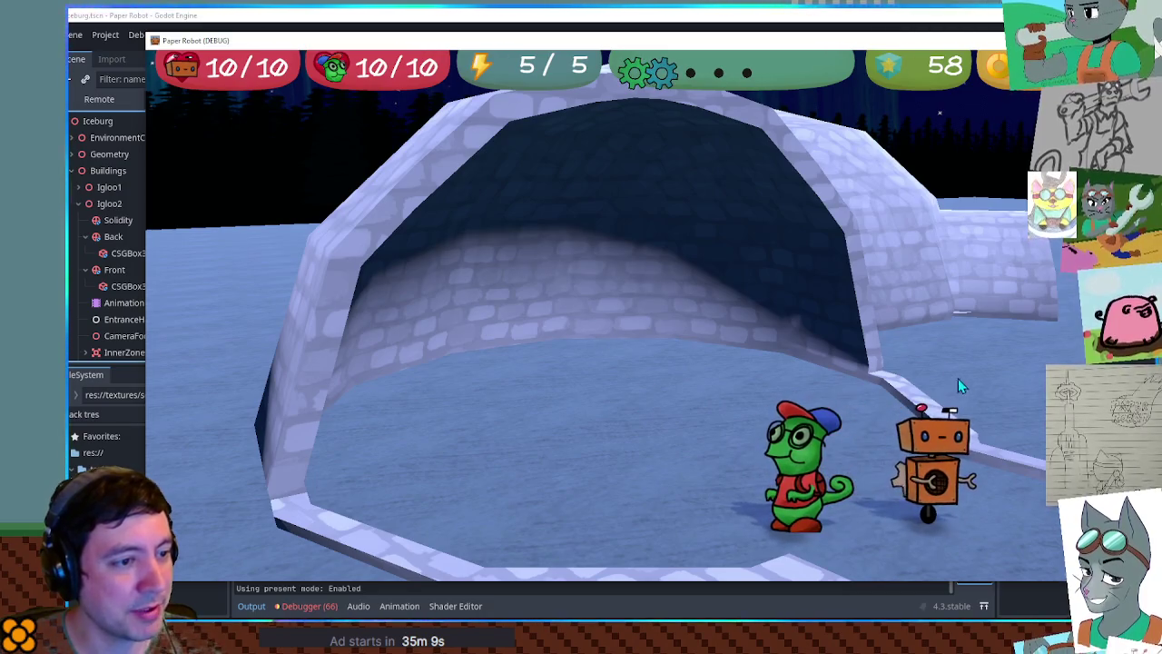
key(Left)
key(Down)
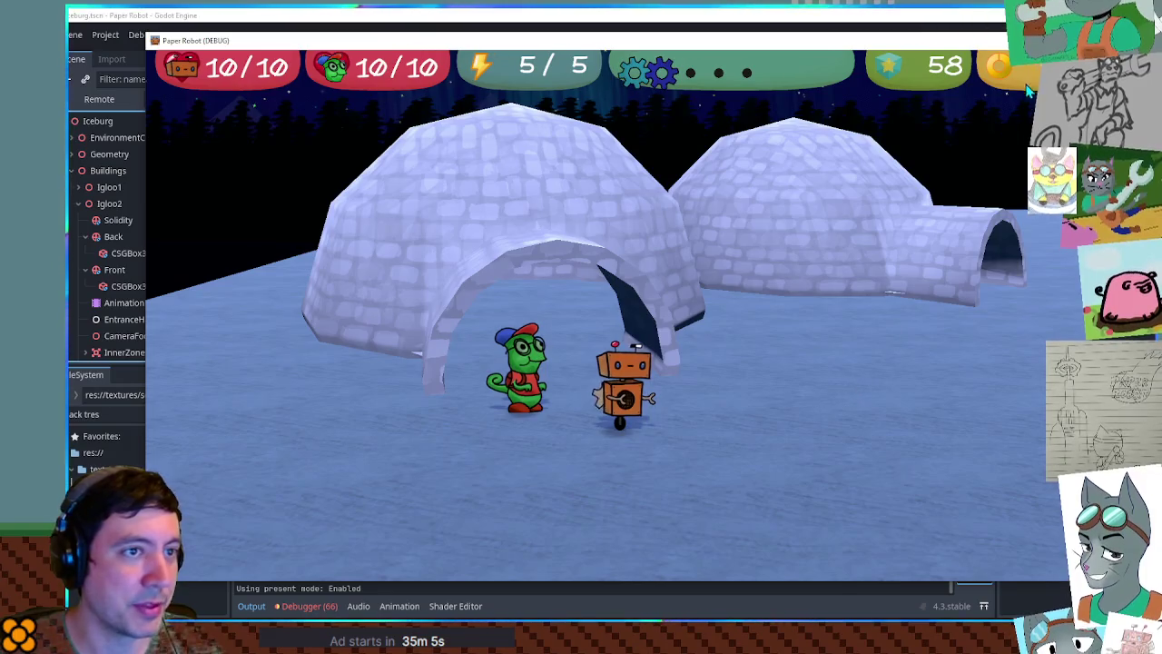
key(Up)
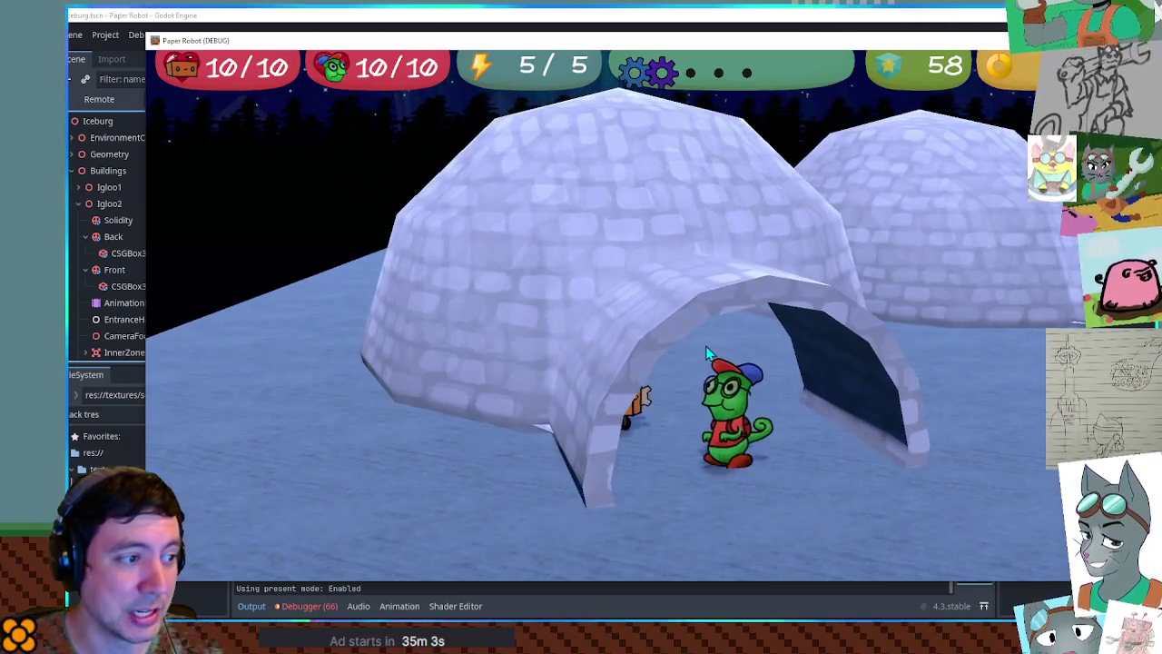
key(Down)
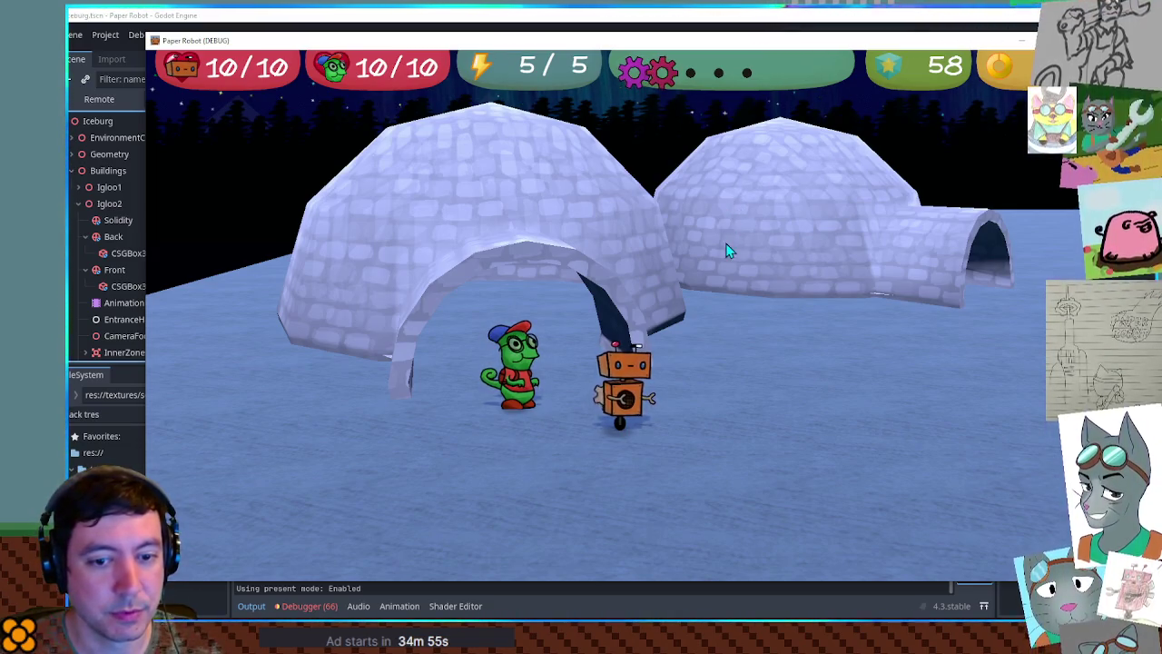
key(w)
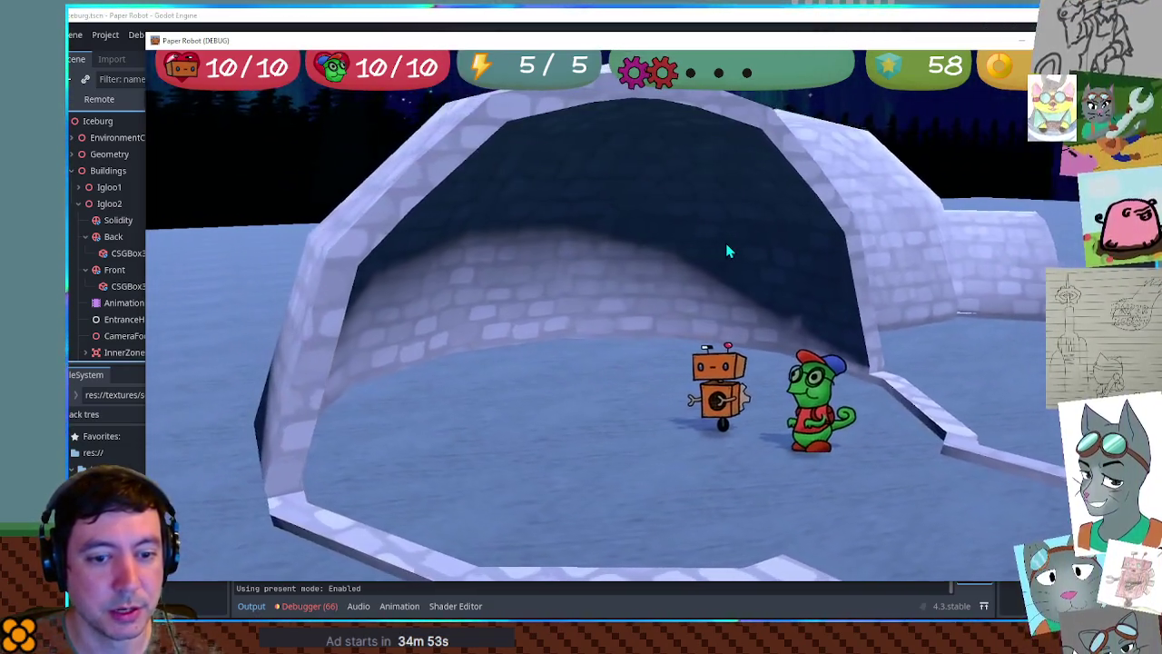
key(F8)
mouse_move(368, 227)
mouse_down()
mouse_move(724, 275)
mouse_move(516, 266)
mouse_move(620, 273)
mouse_move(611, 256)
mouse_move(598, 264)
mouse_up()
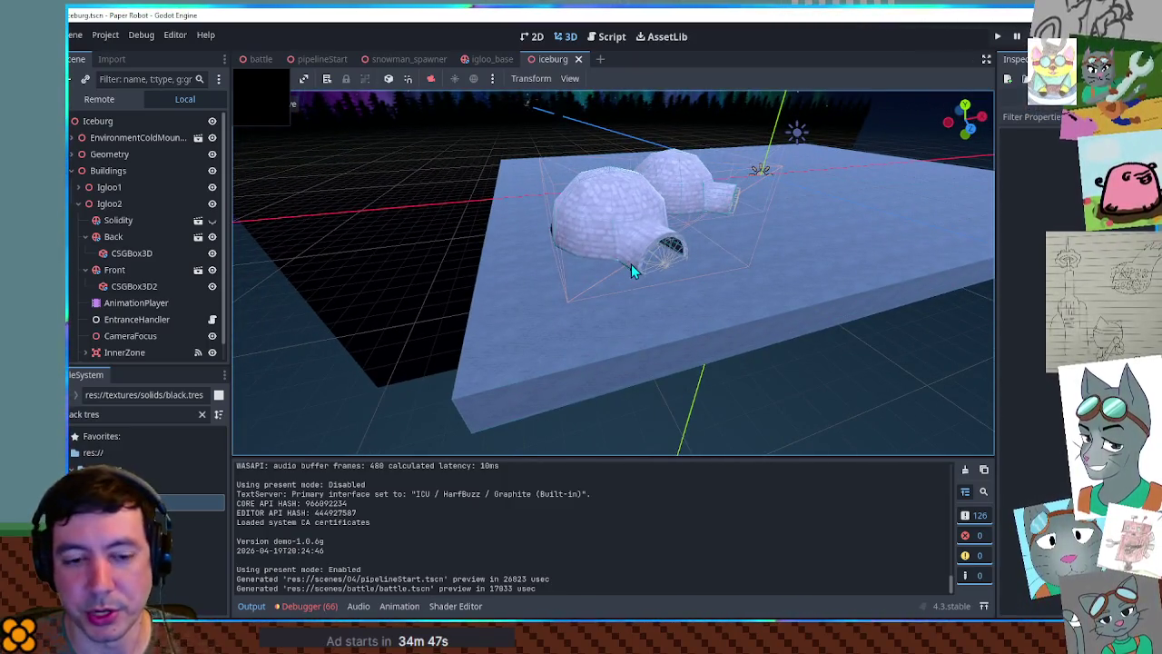
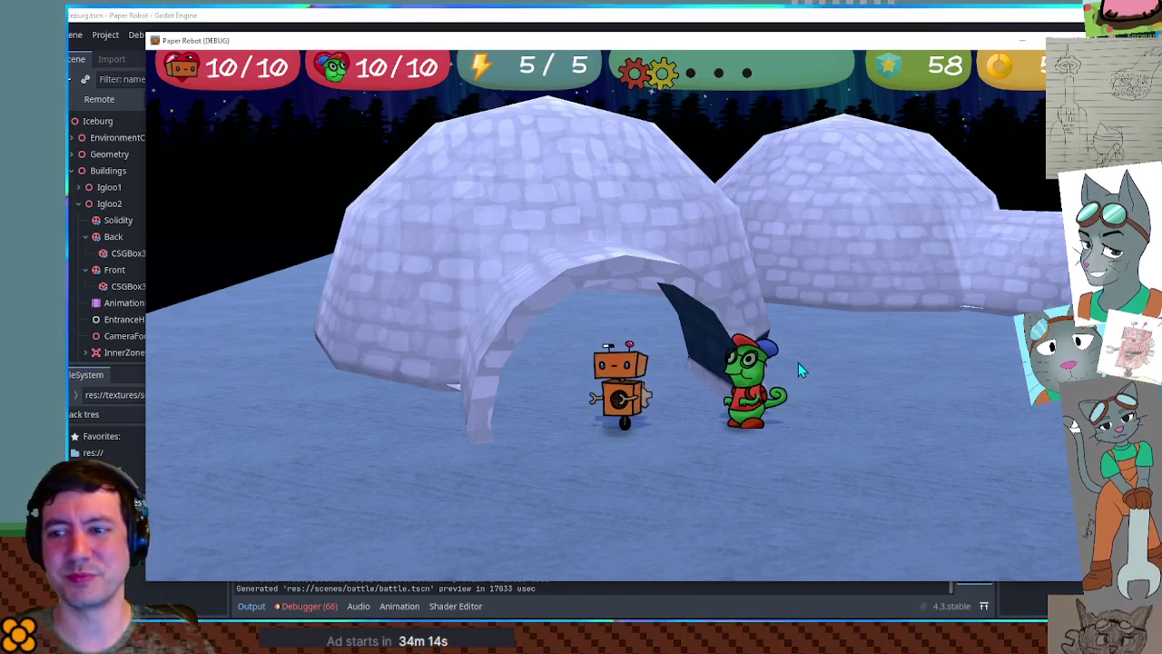
- Walk the character into and out of the igloos to test the camera zones
key(Up)
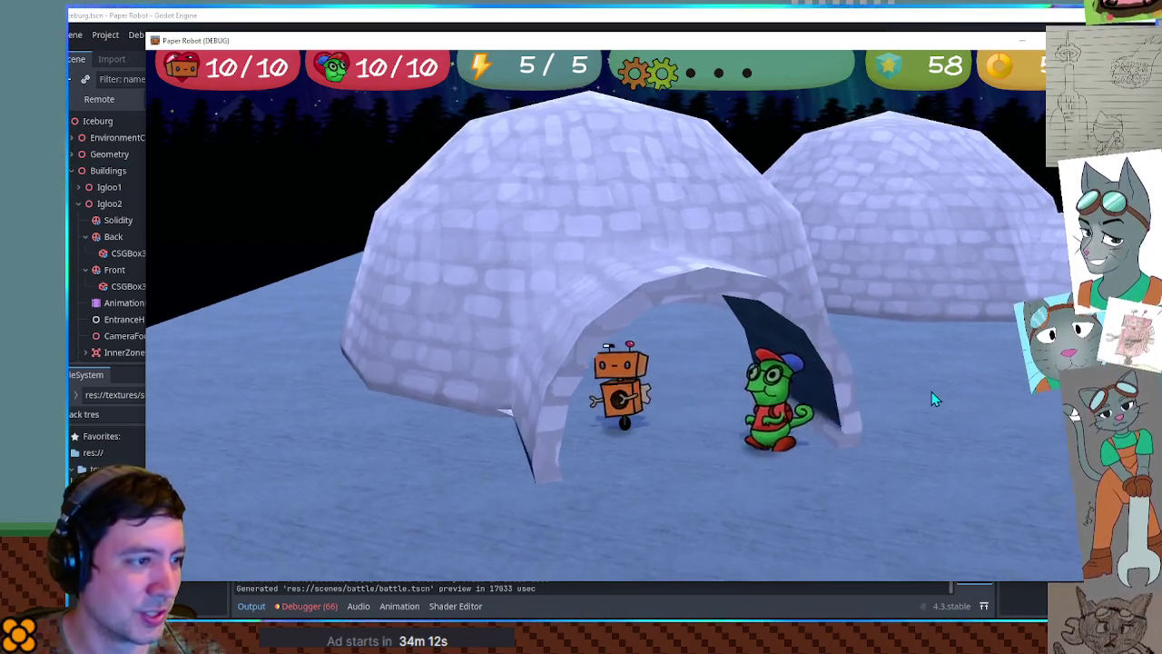
key(Down)
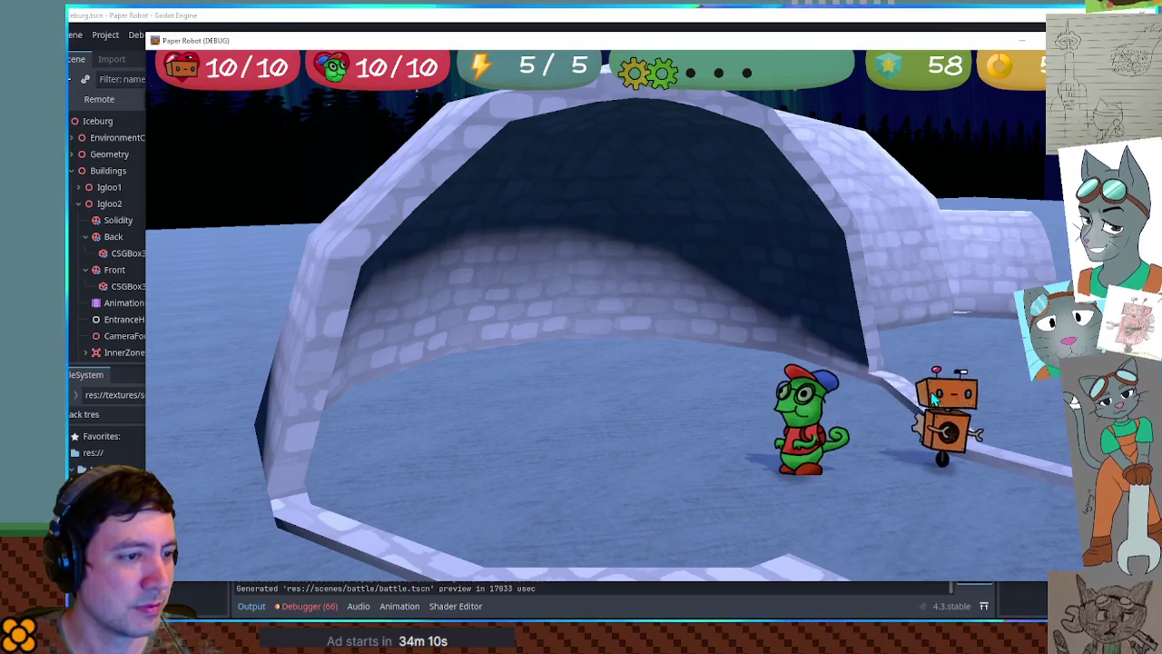
key(Left)
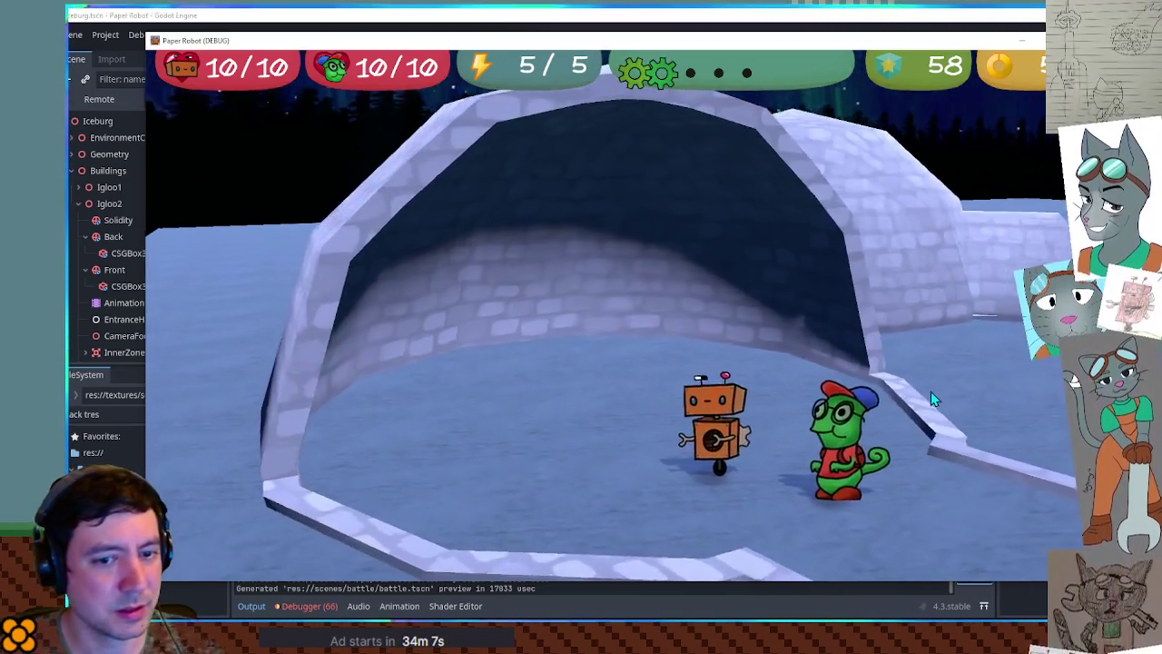
key(Down)
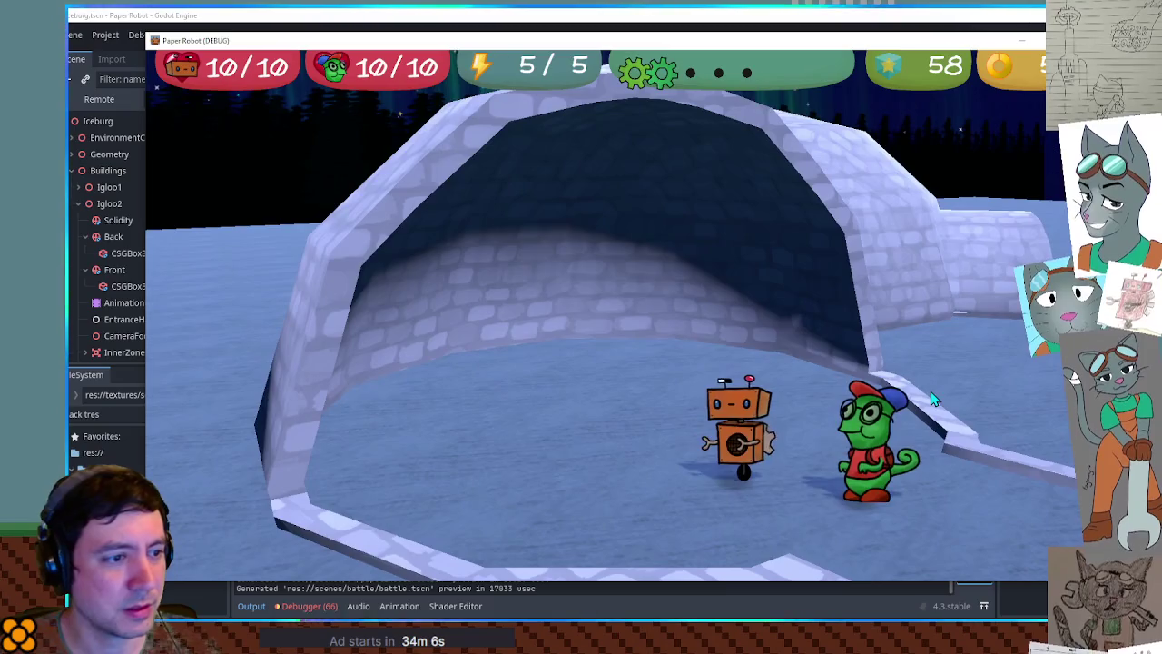
key(Up)
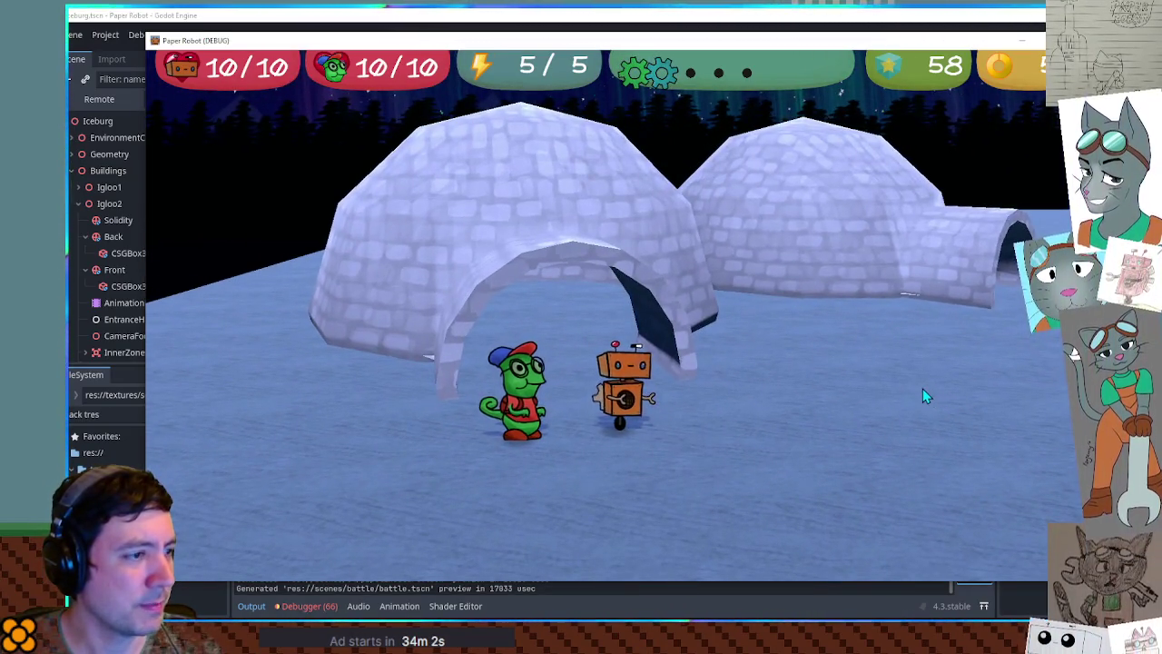
key(Up)
key(Up)
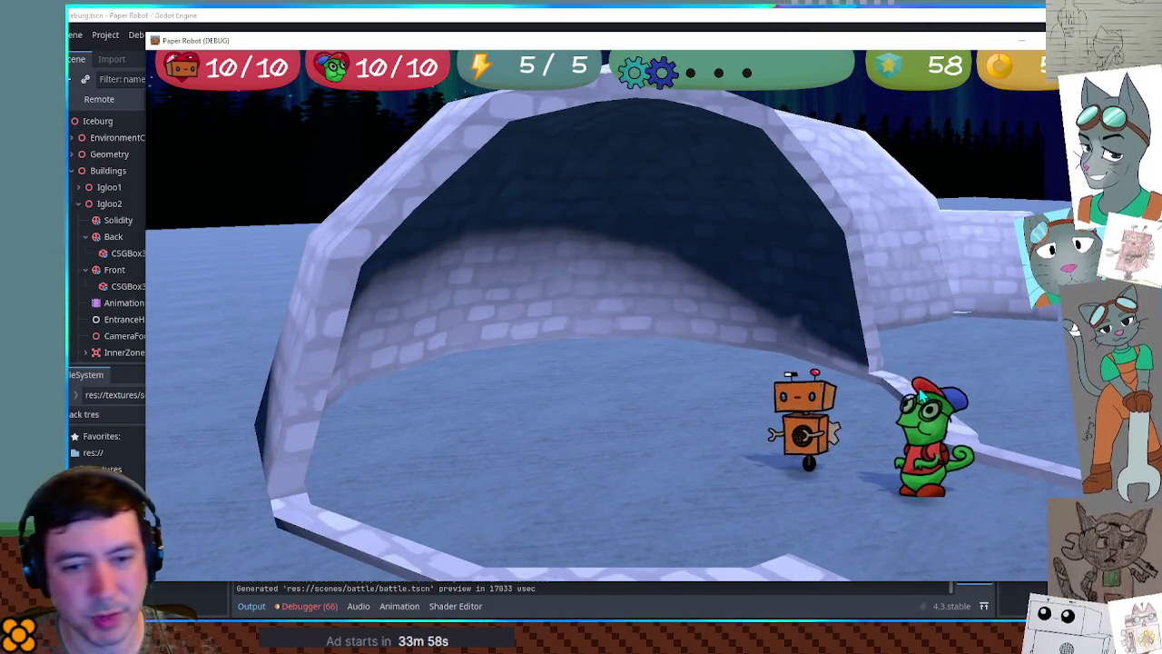
key(Left)
key(Down)
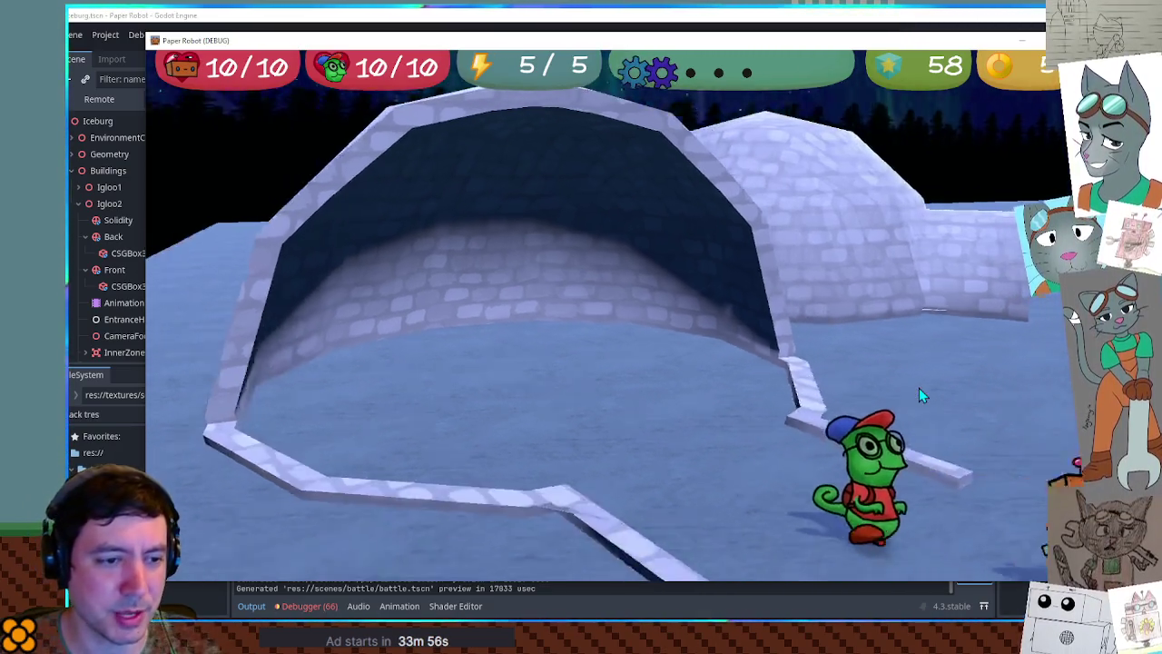
key(Right)
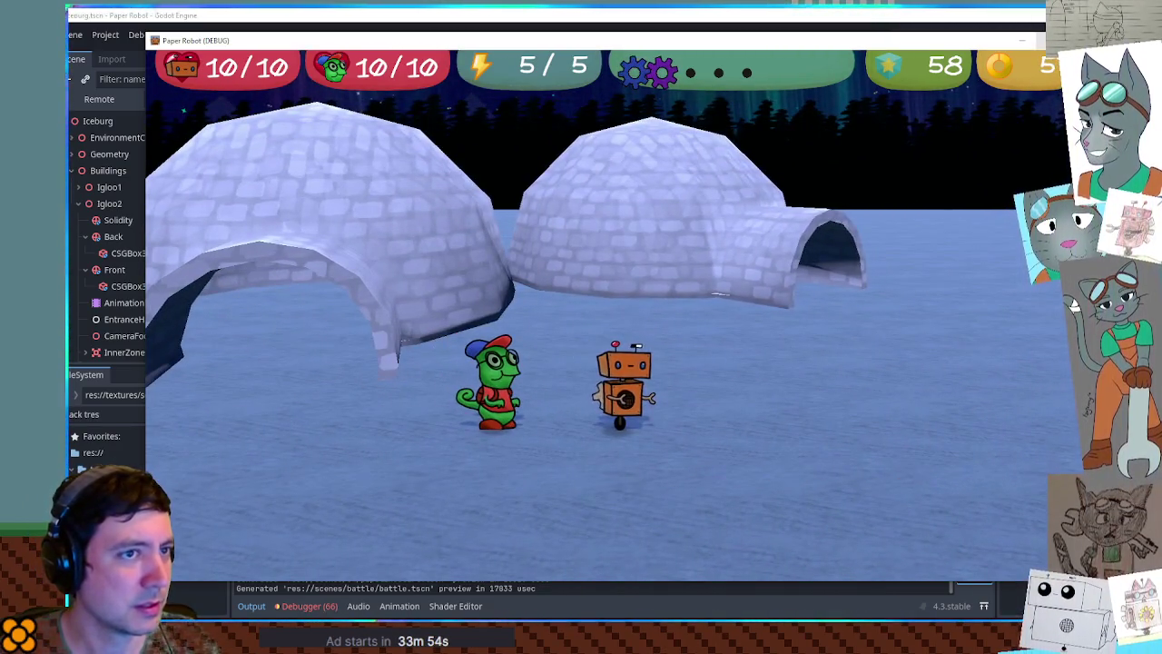
key(Up)
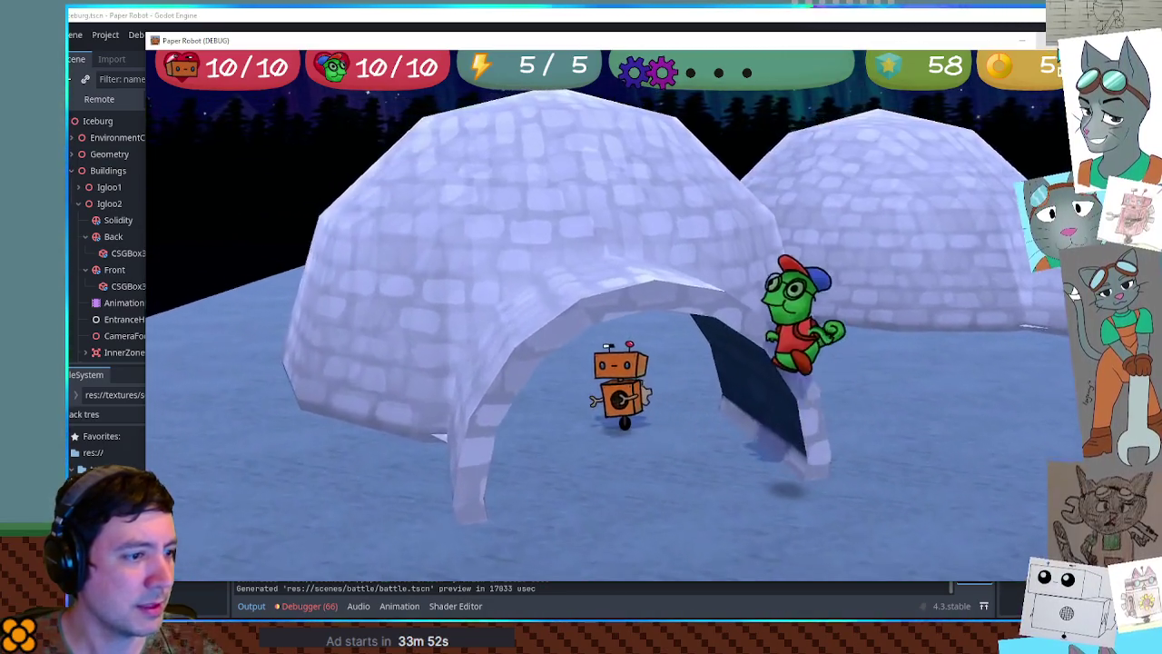
key(Left)
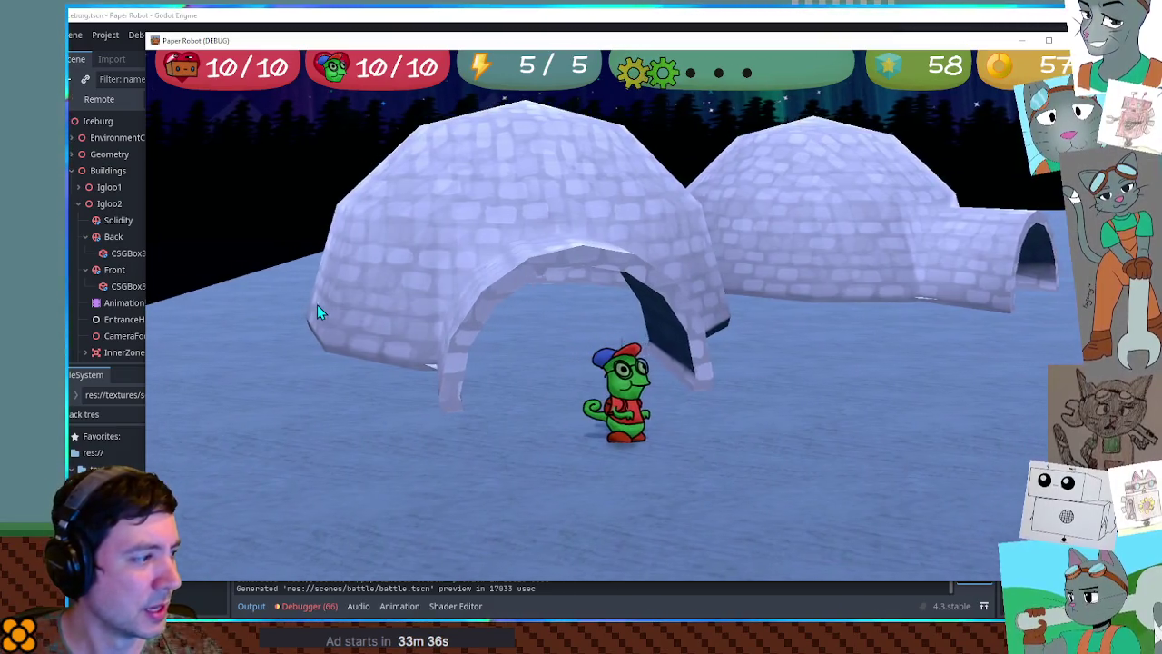
- Stop the game and rotate Igloo2's CameraFocus node by 15 degrees
key(F8)
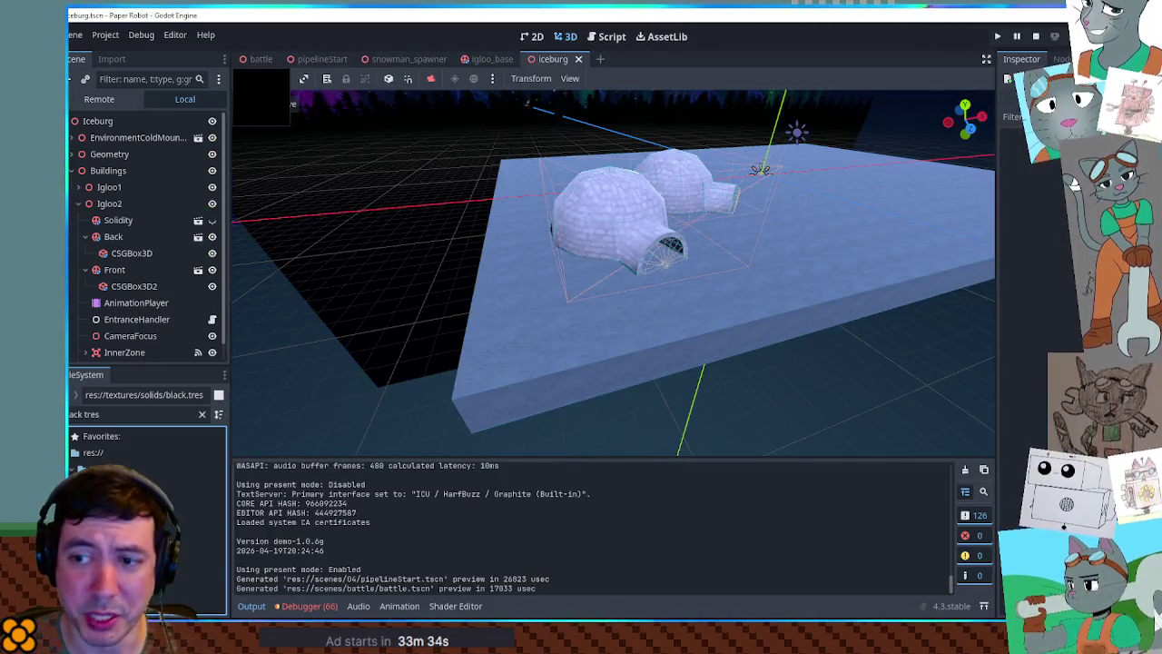
click(633, 216)
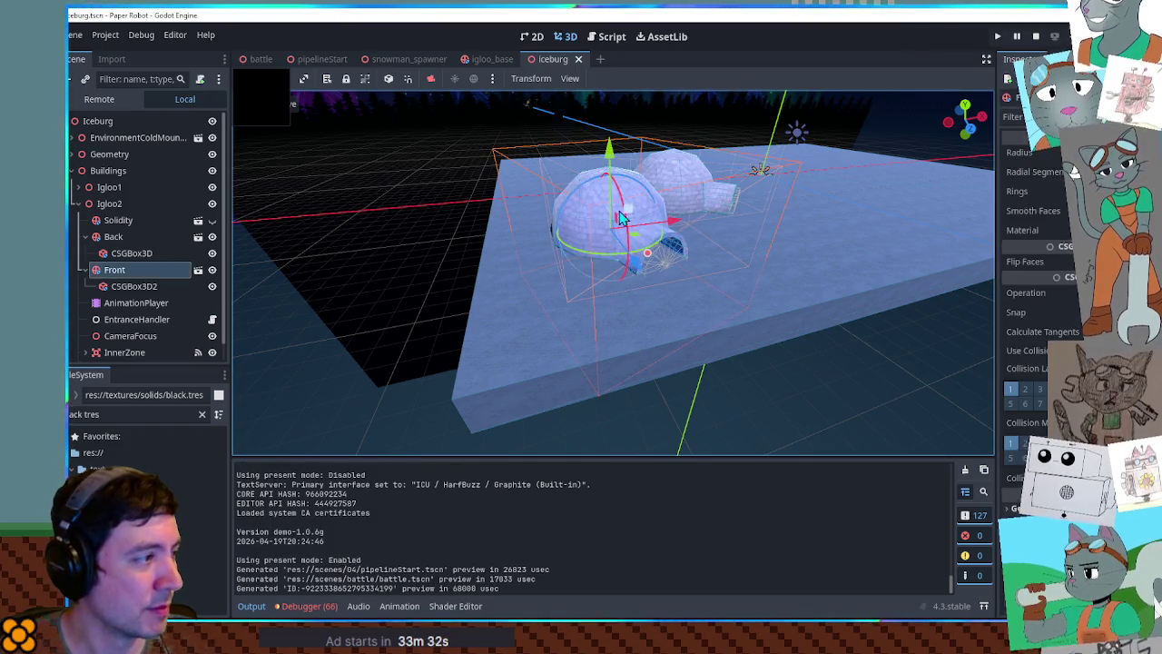
click(130, 336)
key(f)
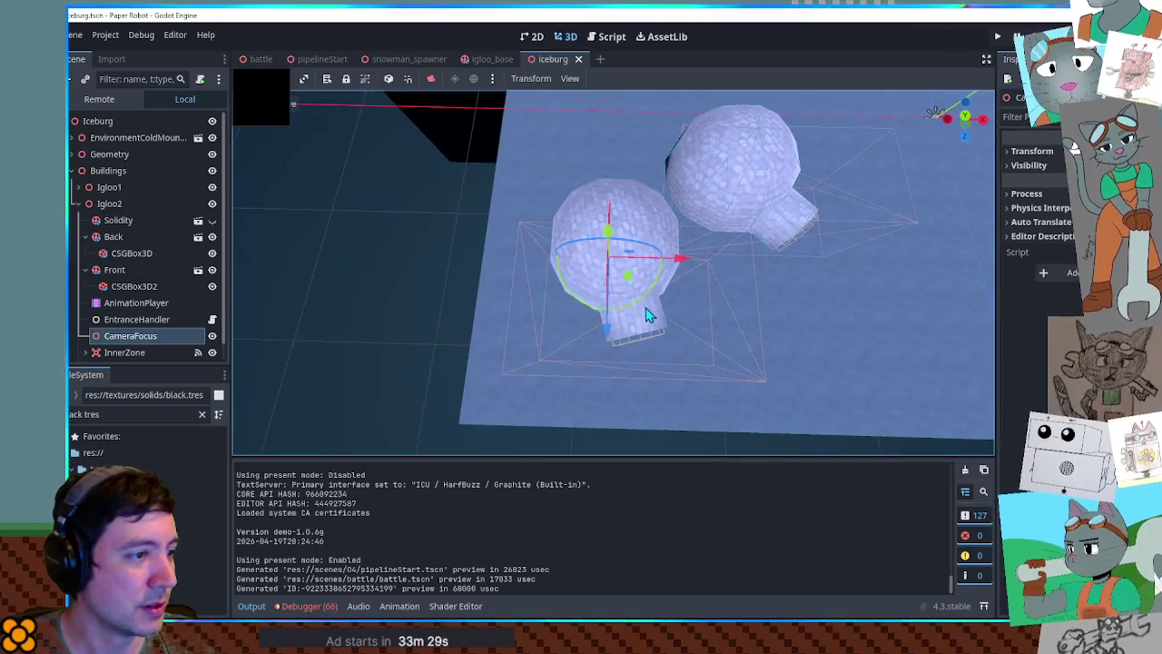
drag(645, 304, 663, 280)
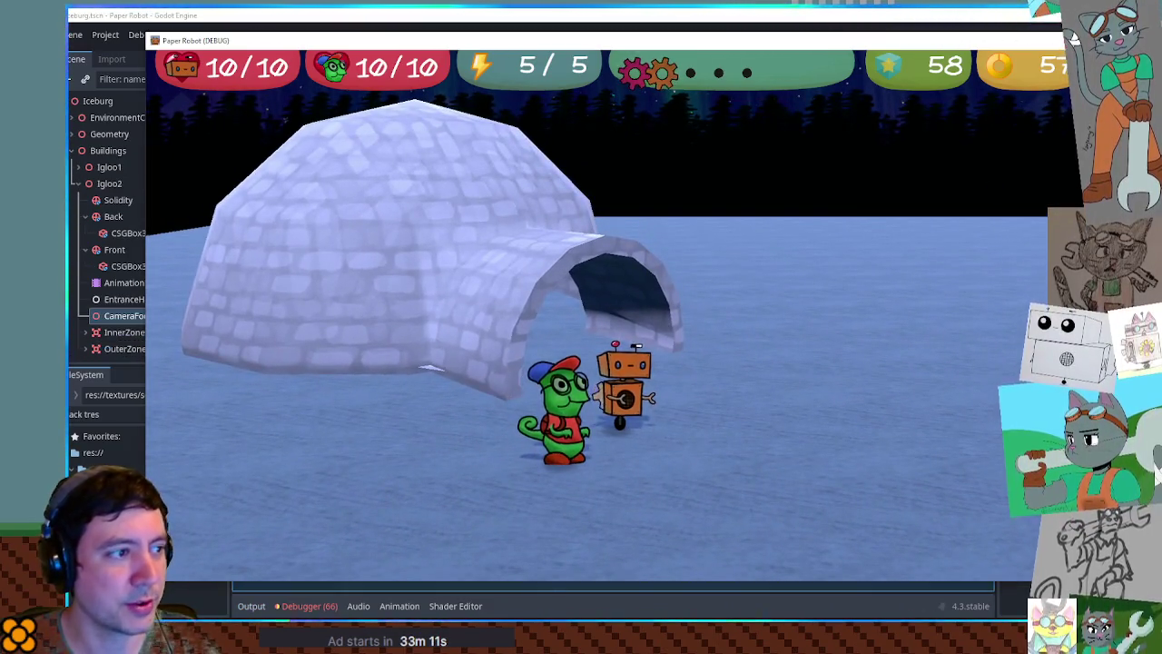
- Stop the game and move Igloo1 to a new spot in top view
key(F8)
scroll(792, 309, down, 3)
click(791, 289)
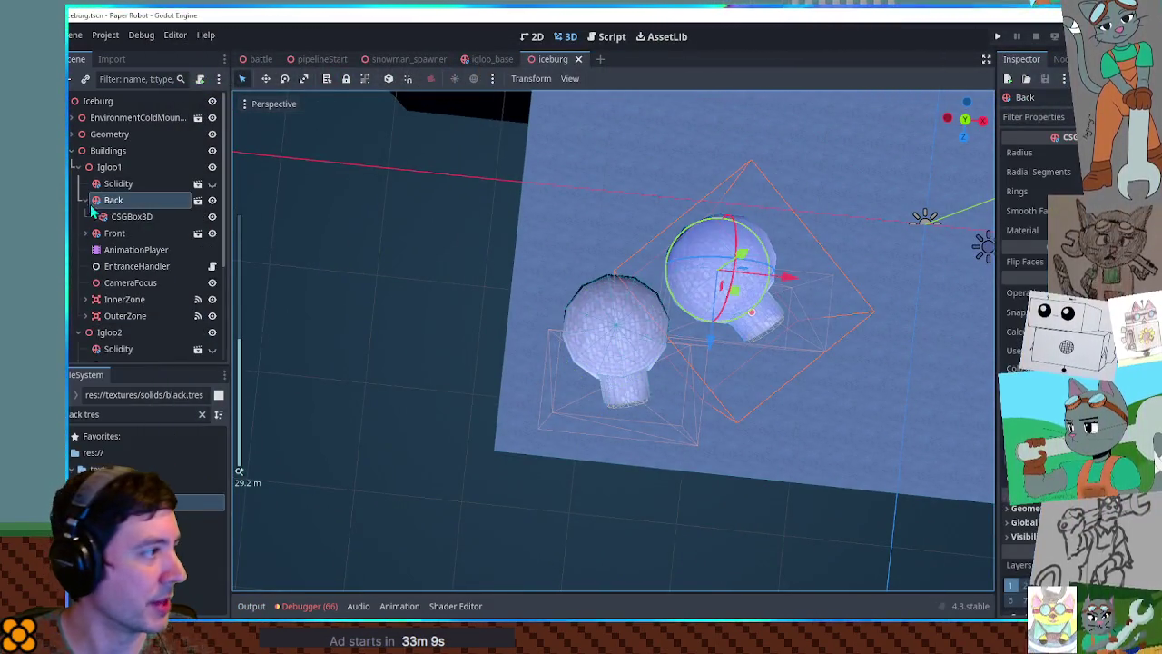
click(107, 151)
click(108, 166)
key(KP_7)
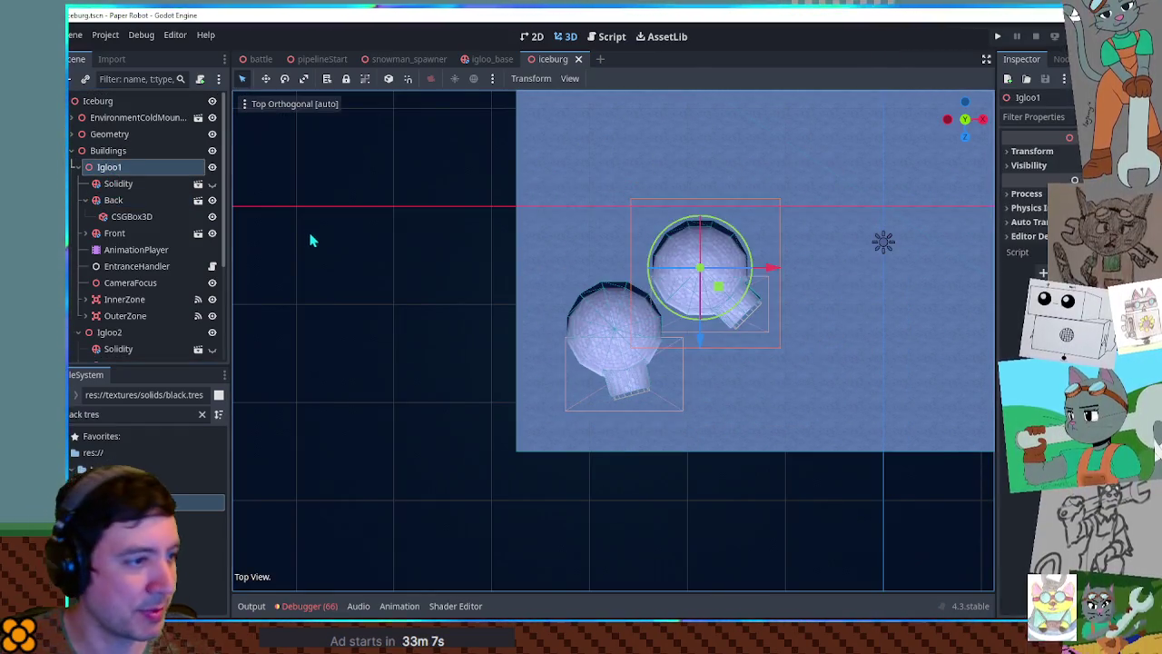
mouse_move(720, 292)
mouse_down()
mouse_move(735, 311)
mouse_move(698, 263)
mouse_up()
- Duplicate Igloo2 as Igloo3 at the ground's upper right, deleting the extra Igloo4 copy
scroll(694, 321, up, 2)
scroll(695, 320, up, 4)
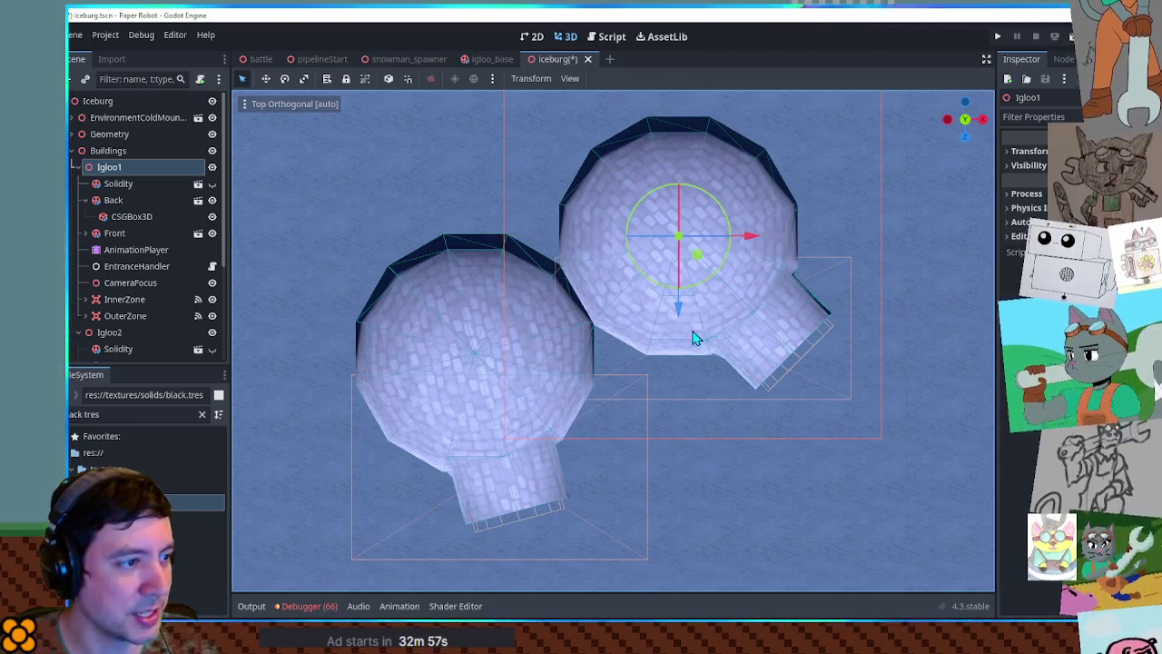
scroll(617, 218, down, 3)
scroll(622, 200, up, 6)
scroll(633, 215, down, 4)
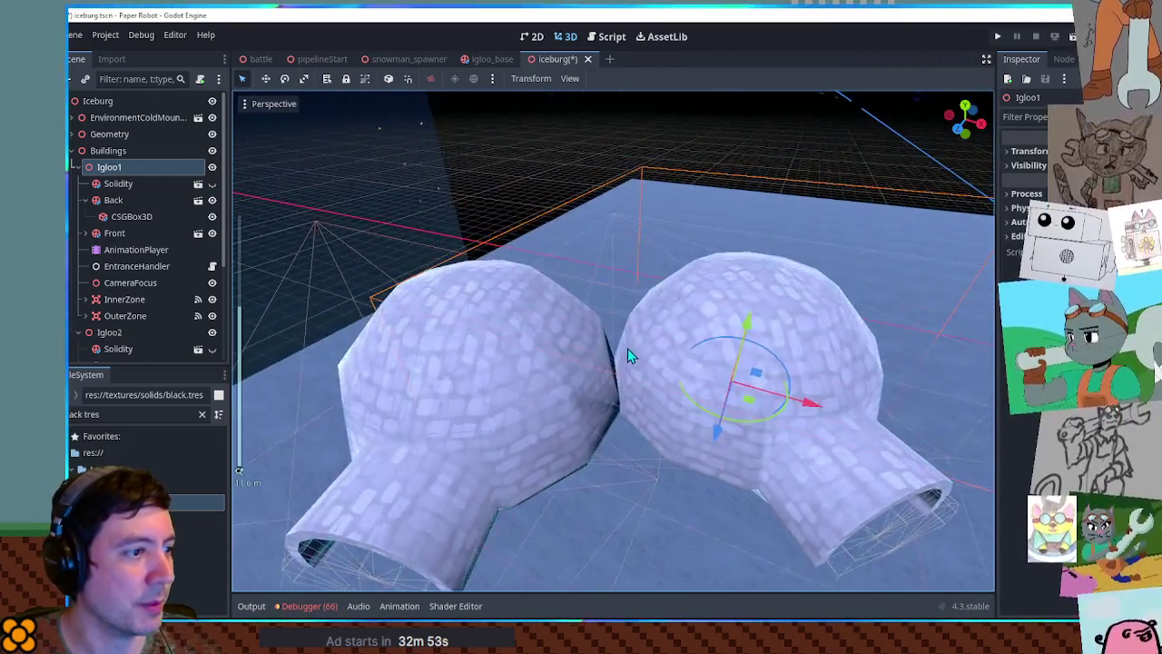
scroll(618, 336, up, 5)
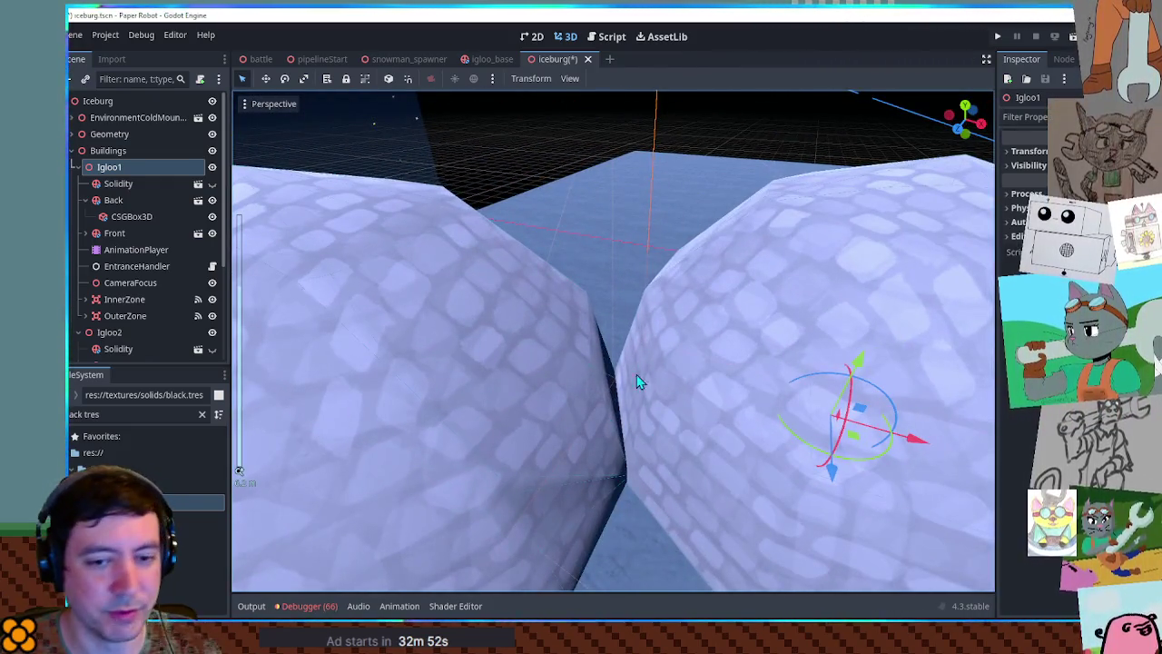
scroll(657, 376, down, 8)
scroll(672, 419, up, 3)
scroll(687, 392, down, 2)
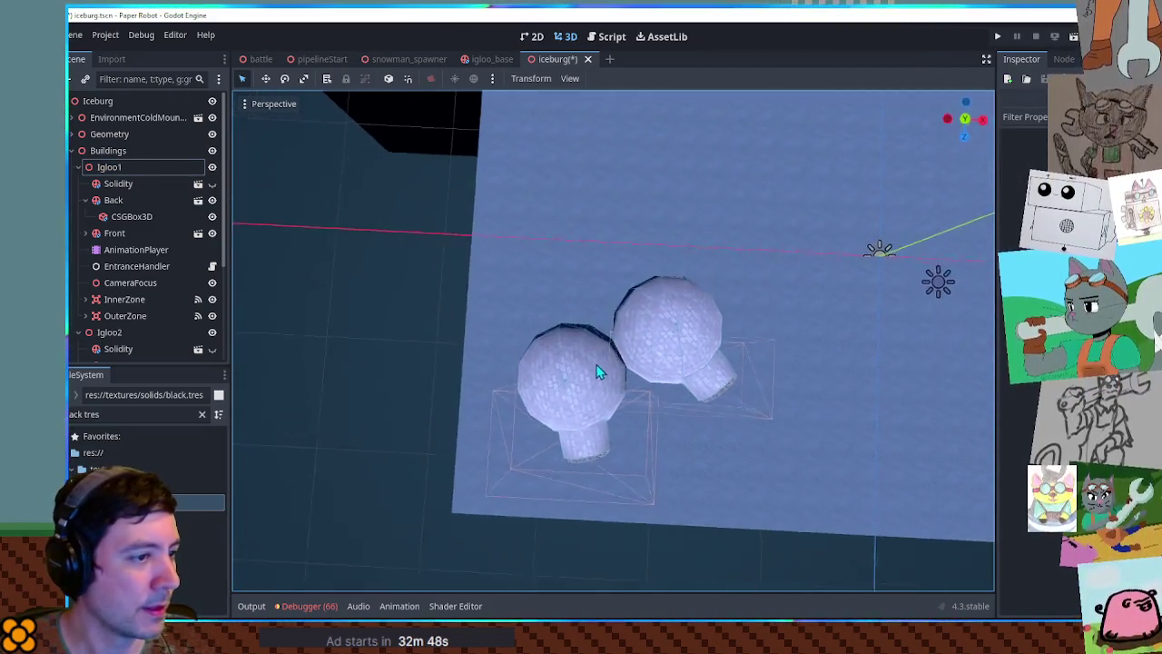
scroll(597, 369, down, 3)
drag(697, 343, 601, 379)
click(496, 402)
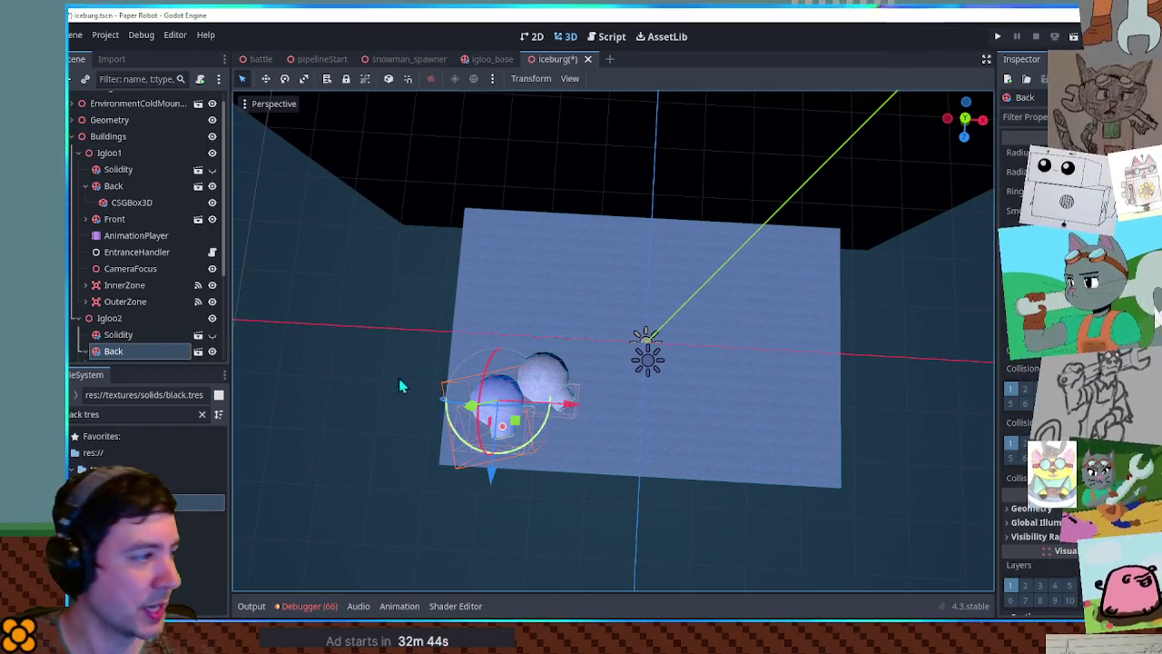
click(127, 320)
key(ctrl+d)
mouse_move(524, 425)
mouse_down()
mouse_move(771, 304)
mouse_move(831, 296)
mouse_move(822, 288)
mouse_up()
key(ctrl+d)
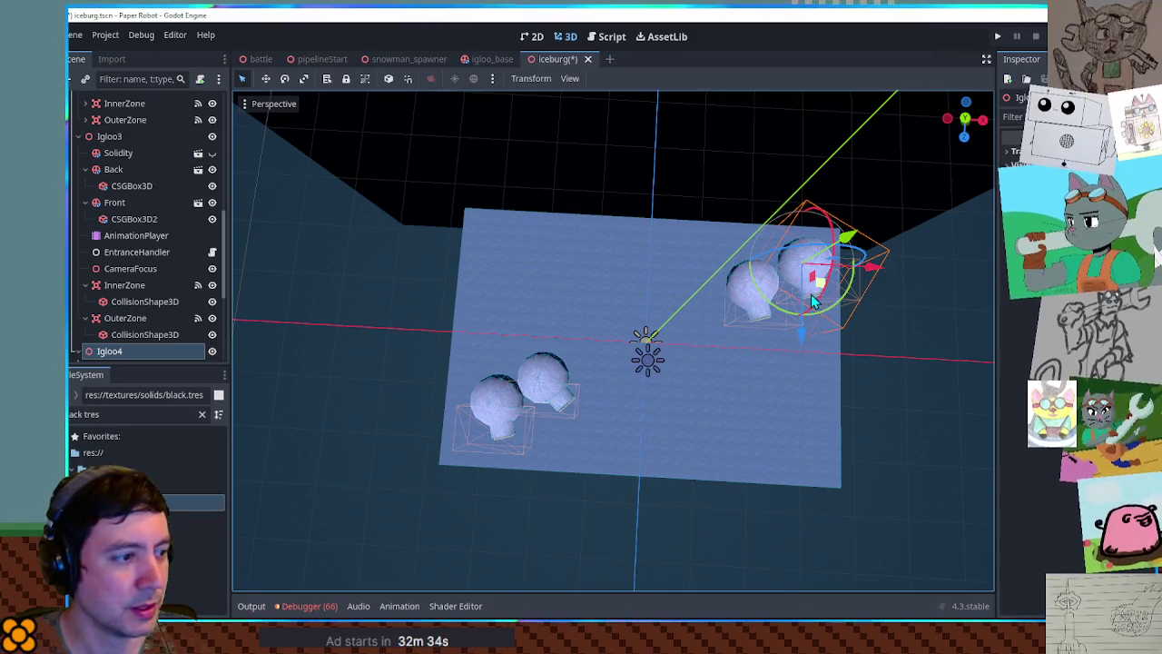
key(Delete)
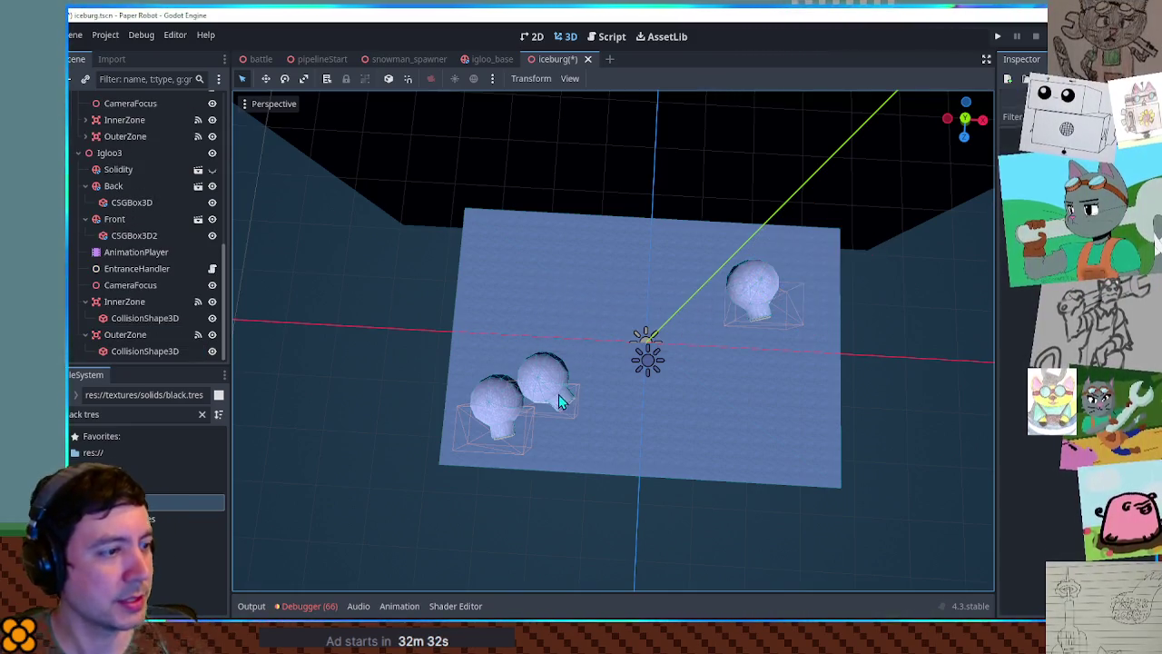
- Collapse the Ground and igloo nodes in the Scene dock and select Igloo2
click(468, 368)
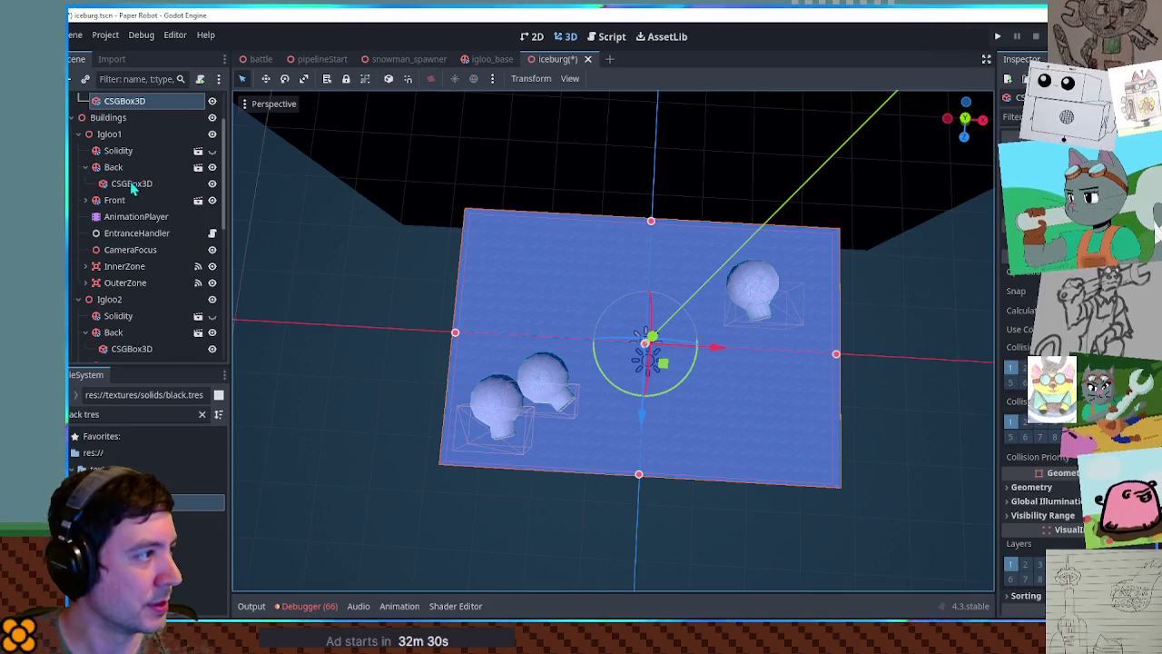
scroll(118, 195, up, 2)
click(79, 152)
click(78, 184)
click(79, 200)
click(78, 218)
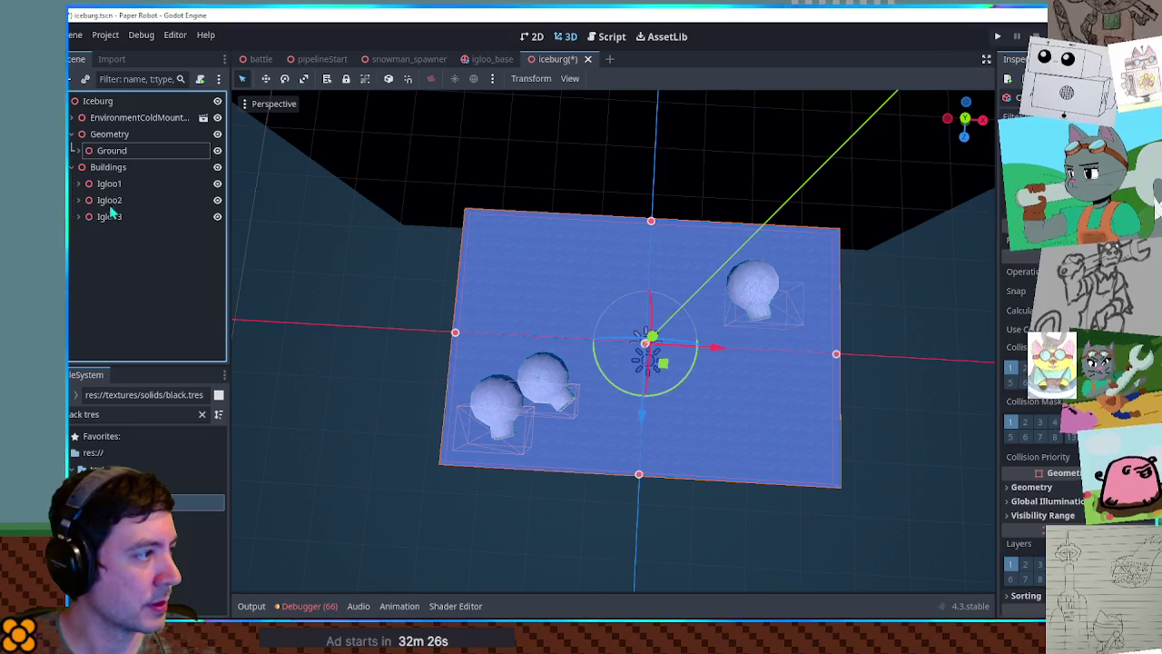
click(111, 201)
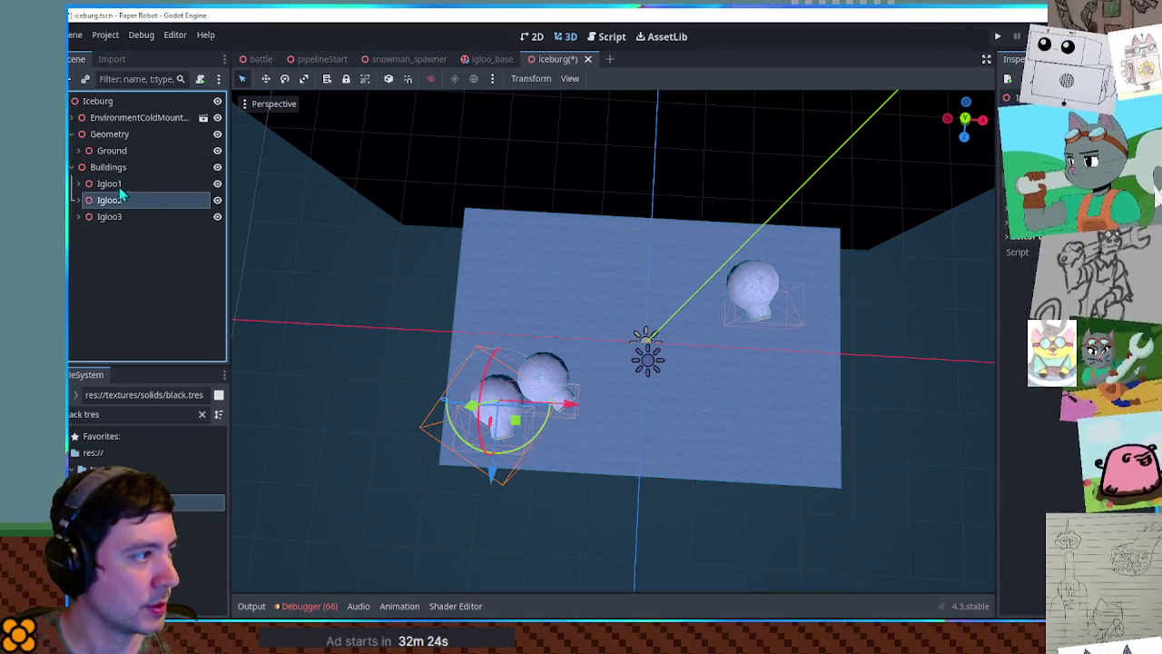
- Duplicate Igloo2 as Igloo4 and place it toward the upper right in top view
key(ctrl+d)
mouse_move(515, 419)
mouse_down()
mouse_move(767, 320)
mouse_move(722, 322)
mouse_move(734, 334)
mouse_up()
scroll(809, 350, up, 5)
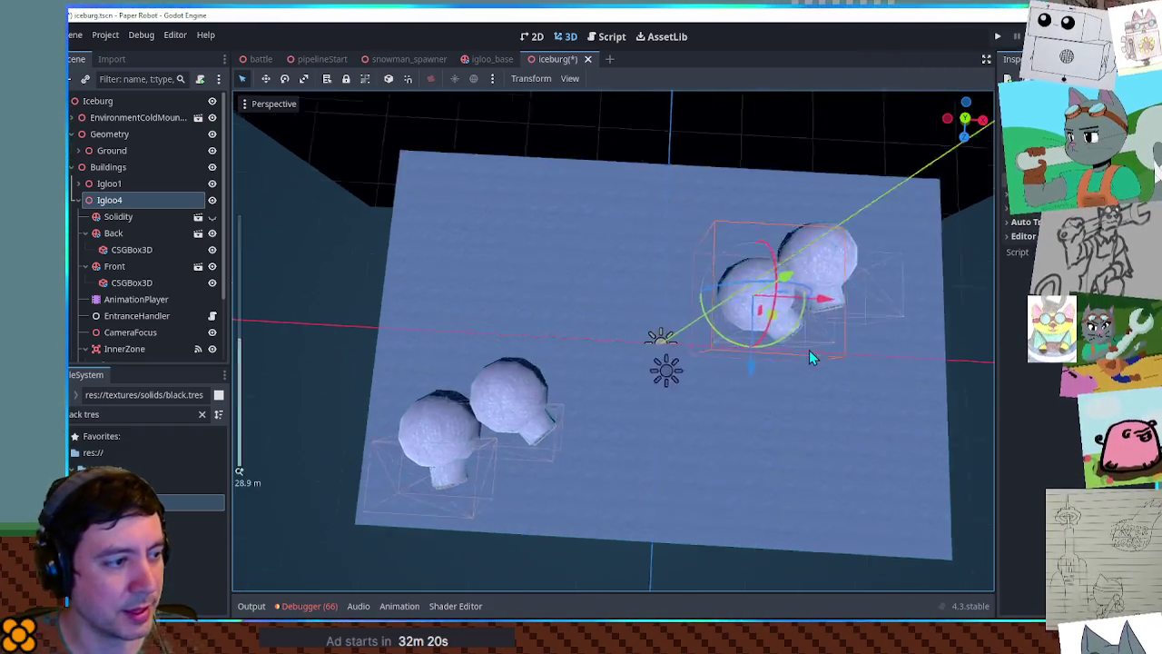
mouse_move(415, 484)
mouse_down()
mouse_move(713, 309)
mouse_move(975, 472)
mouse_move(662, 277)
mouse_up()
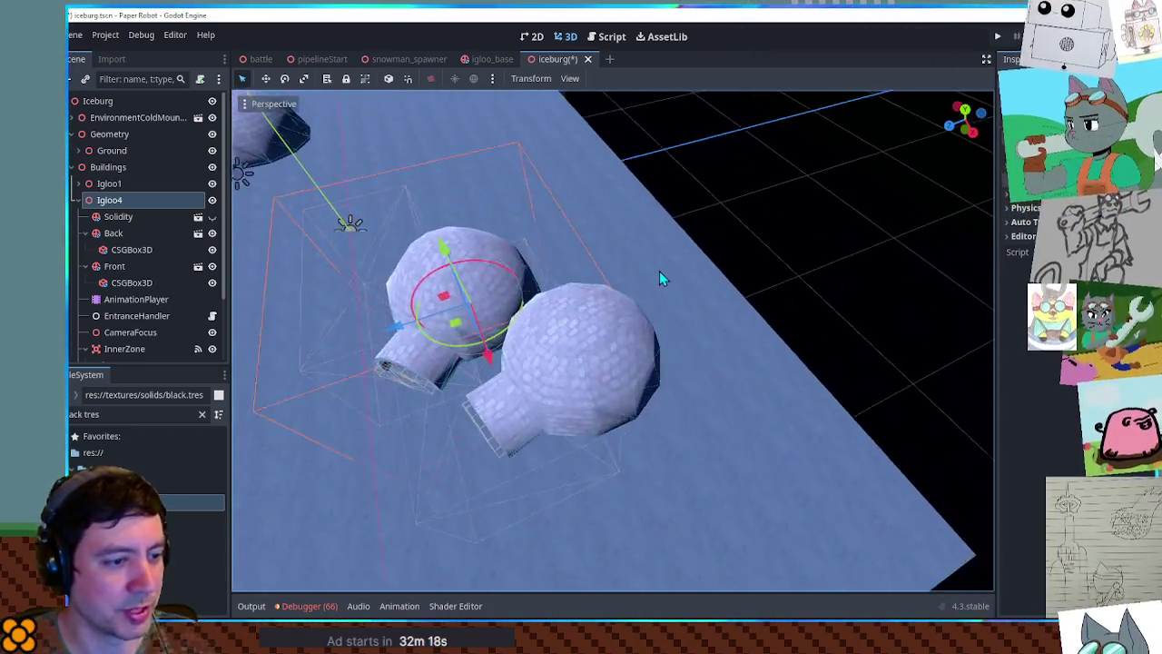
key(KP_7)
scroll(708, 409, up, 3)
drag(722, 485, 679, 238)
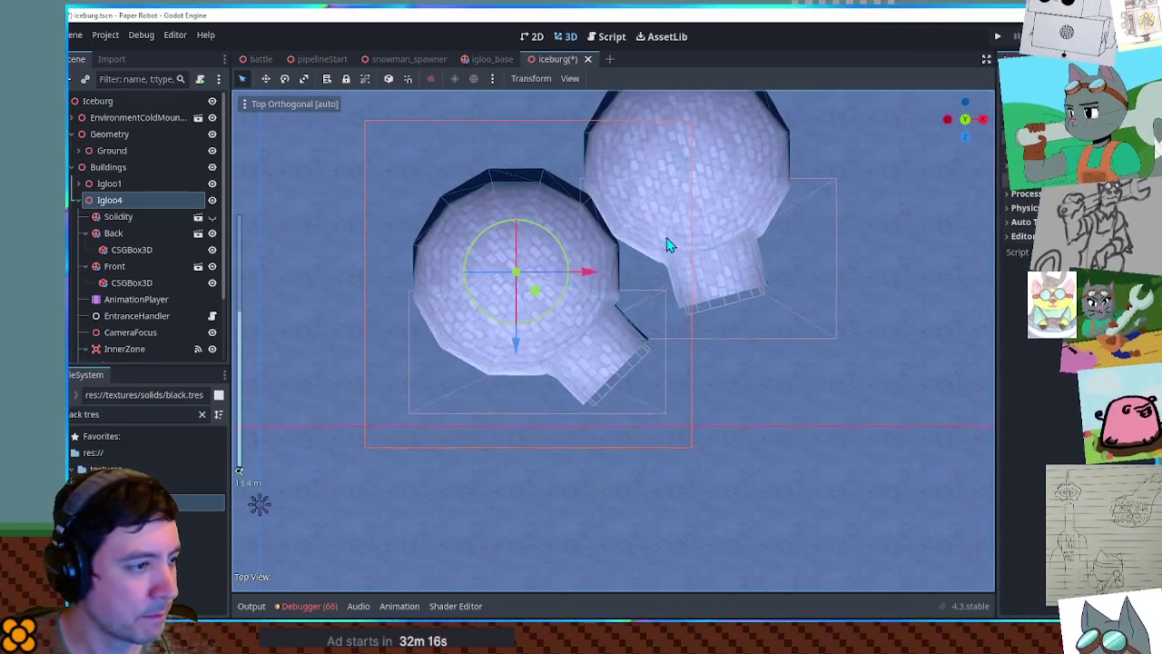
mouse_move(539, 290)
mouse_down()
mouse_move(529, 293)
mouse_move(534, 281)
mouse_up()
scroll(534, 281, down, 10)
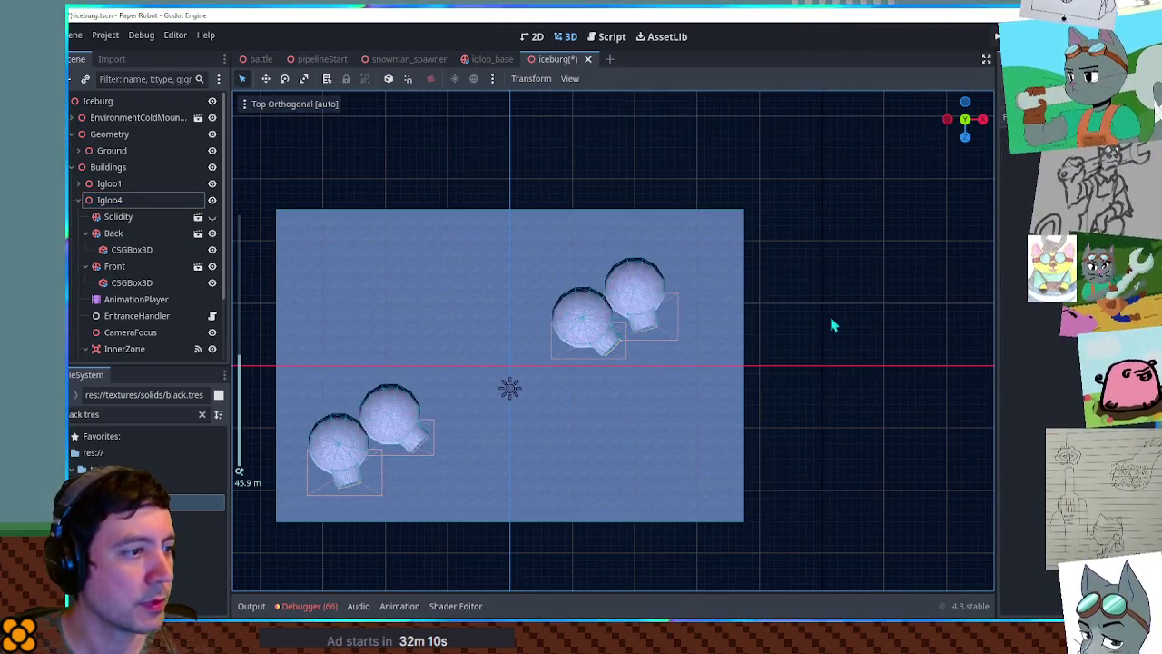
- Reorder Igloo4 below Igloo3 and move the pair further up and right
click(127, 203)
click(80, 203)
drag(105, 207, 114, 246)
shift+click(138, 218)
mouse_move(650, 333)
mouse_down()
mouse_move(680, 299)
mouse_move(659, 302)
mouse_up()
click(870, 344)
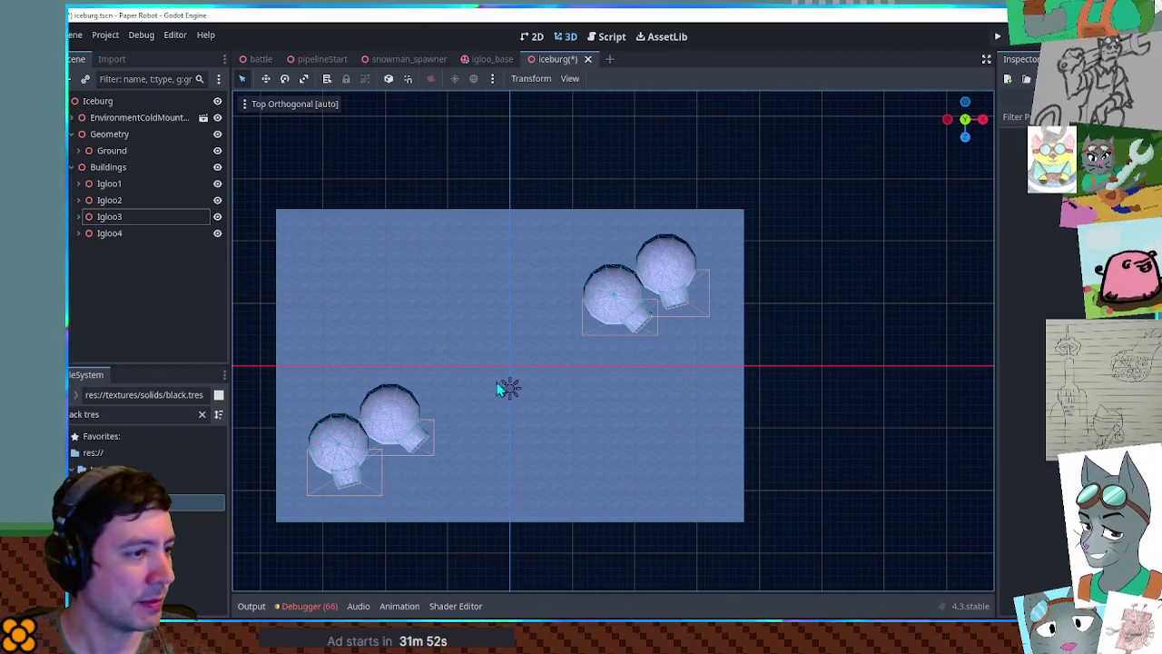
- Orbit to a tilted, wider view of the iceberg and select the lower-left igloo
mouse_move(828, 395)
mouse_down()
mouse_move(601, 404)
mouse_move(562, 260)
mouse_move(446, 262)
mouse_move(596, 326)
mouse_move(547, 414)
mouse_move(601, 452)
mouse_move(633, 383)
mouse_move(417, 456)
mouse_up()
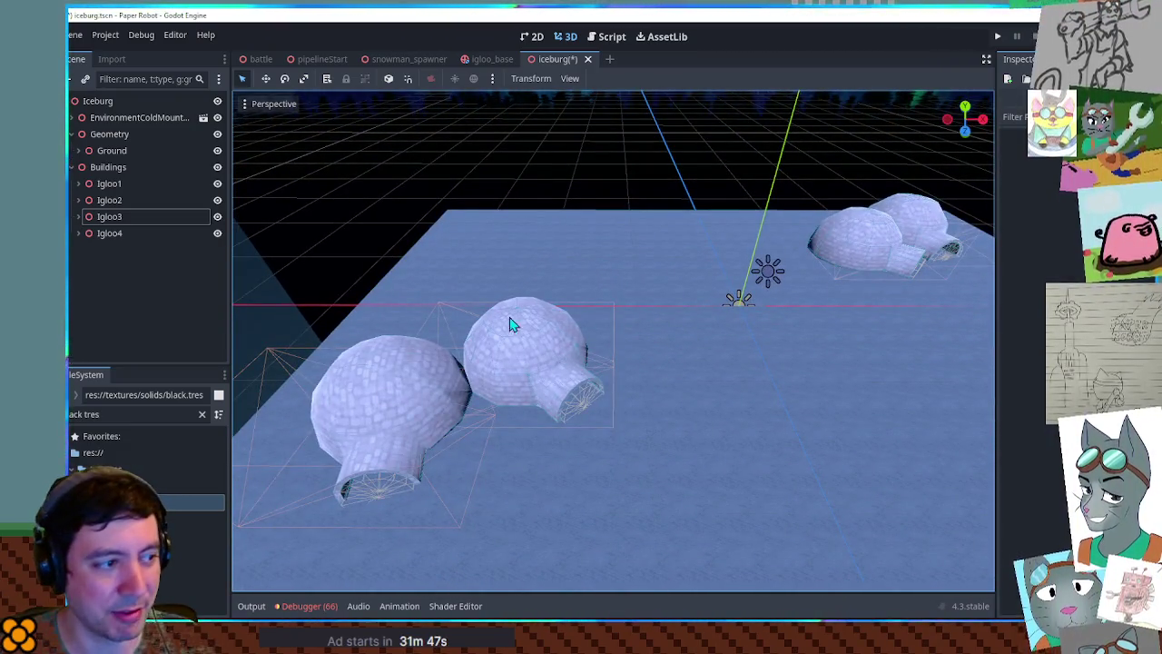
drag(640, 353, 616, 390)
scroll(616, 391, down, 3)
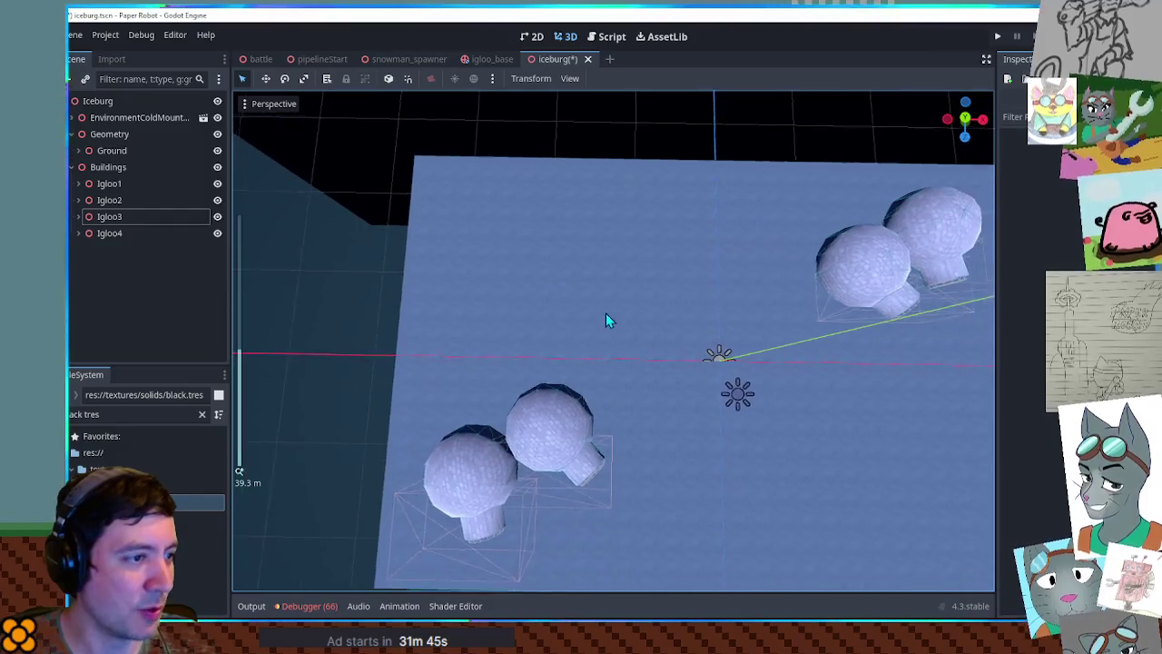
drag(607, 317, 603, 362)
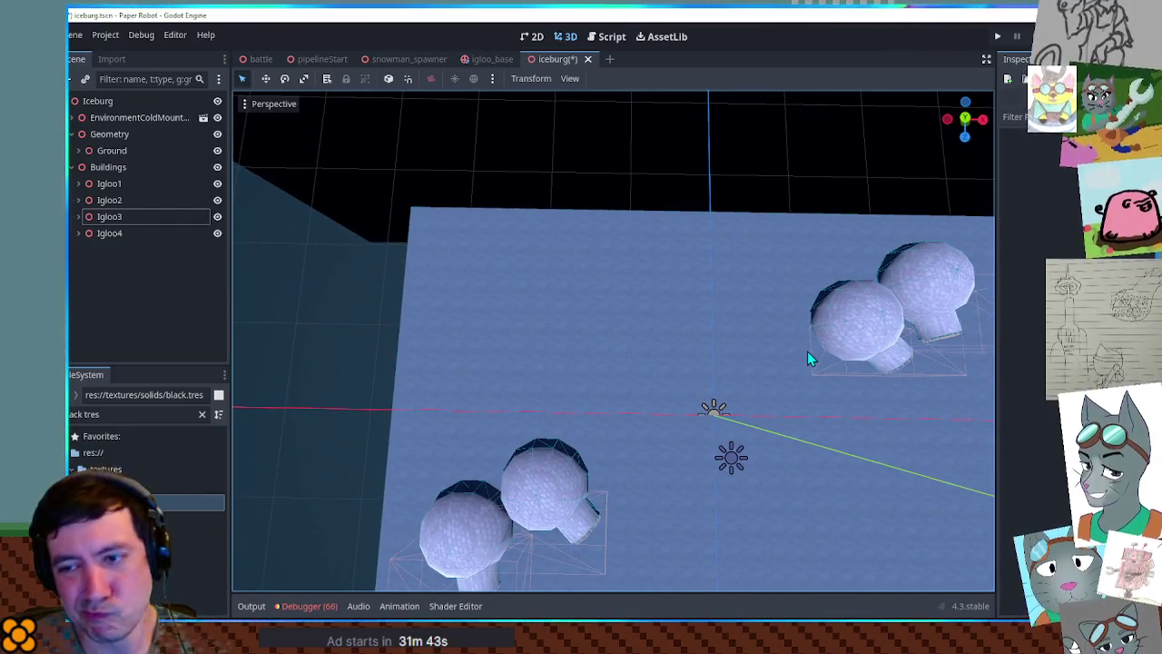
mouse_move(844, 358)
mouse_down()
mouse_move(832, 266)
mouse_move(817, 301)
mouse_up()
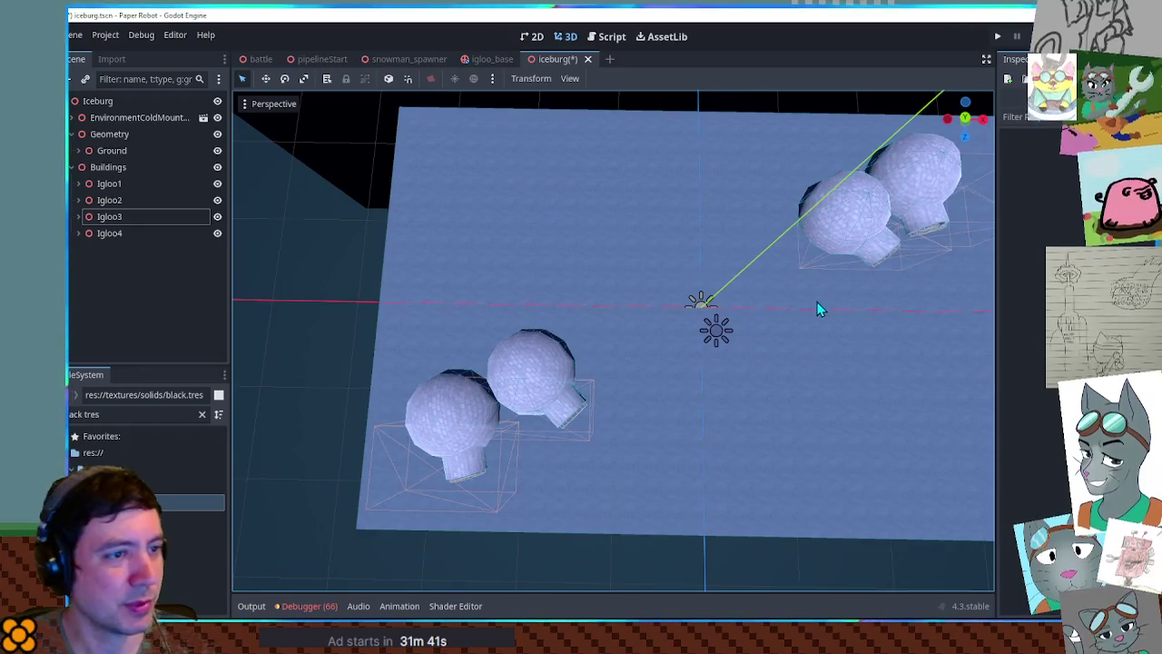
drag(699, 309, 531, 401)
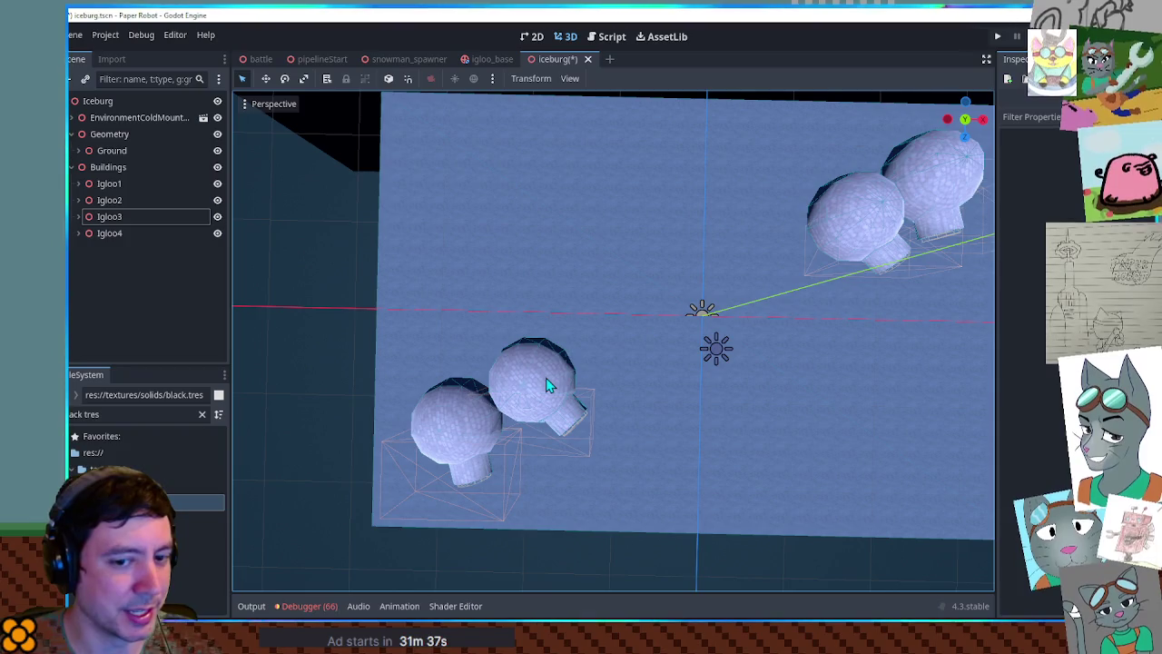
click(545, 385)
- Duplicate Igloo1 as Igloo5, move it upward and frame it
click(78, 184)
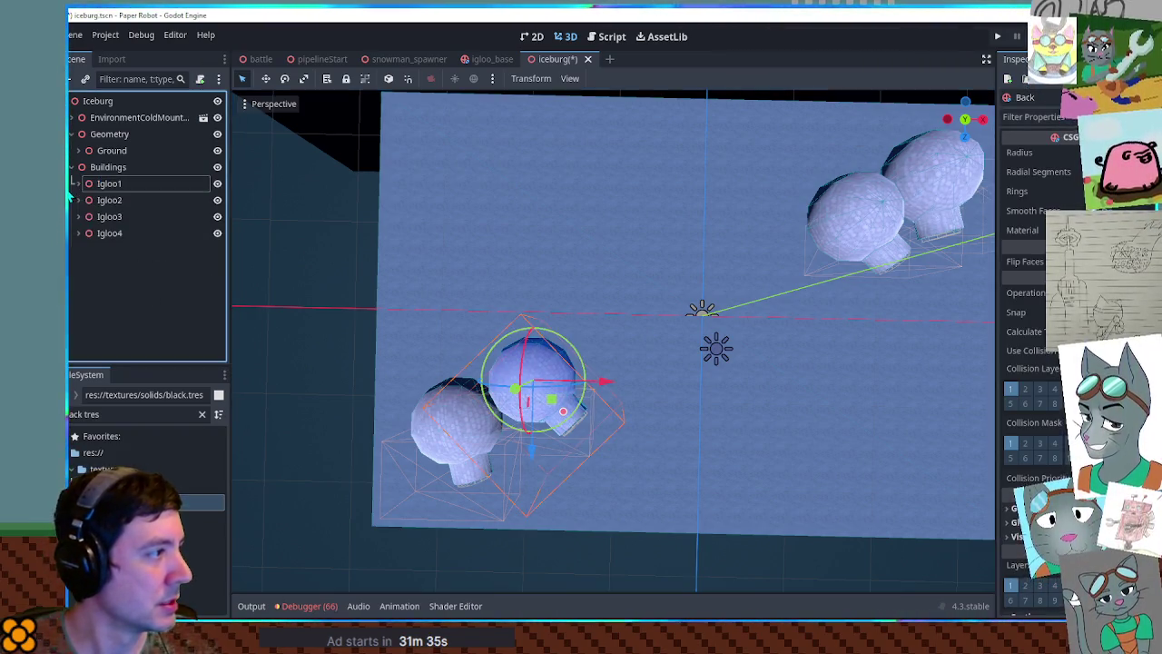
click(108, 167)
click(109, 183)
key(ctrl+d)
drag(560, 403, 590, 222)
scroll(606, 224, up, 3)
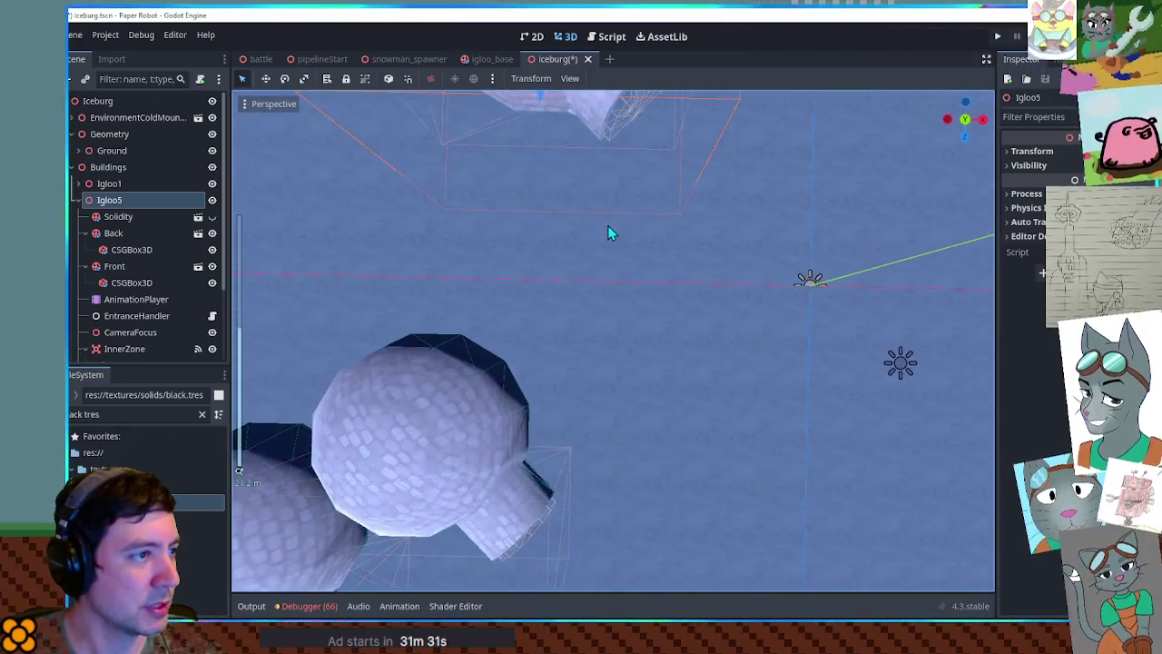
key(f)
scroll(645, 379, up, 3)
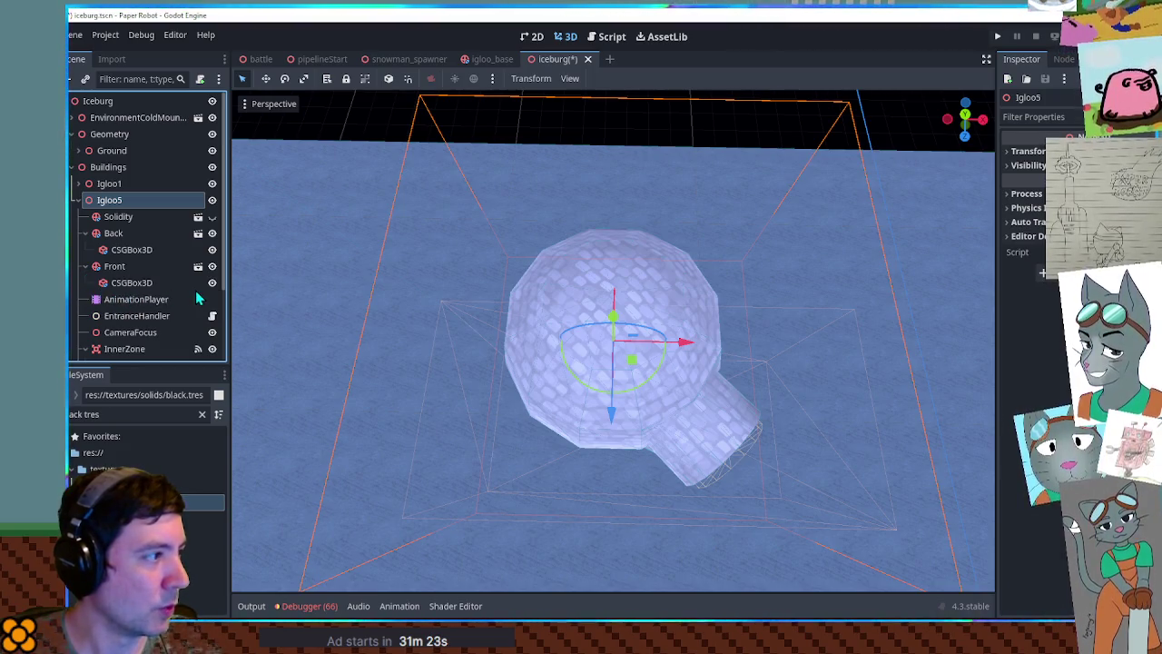
- Move Igloo5's two CSGBox3D nodes out to the top of Igloo5
click(119, 281)
click(130, 249)
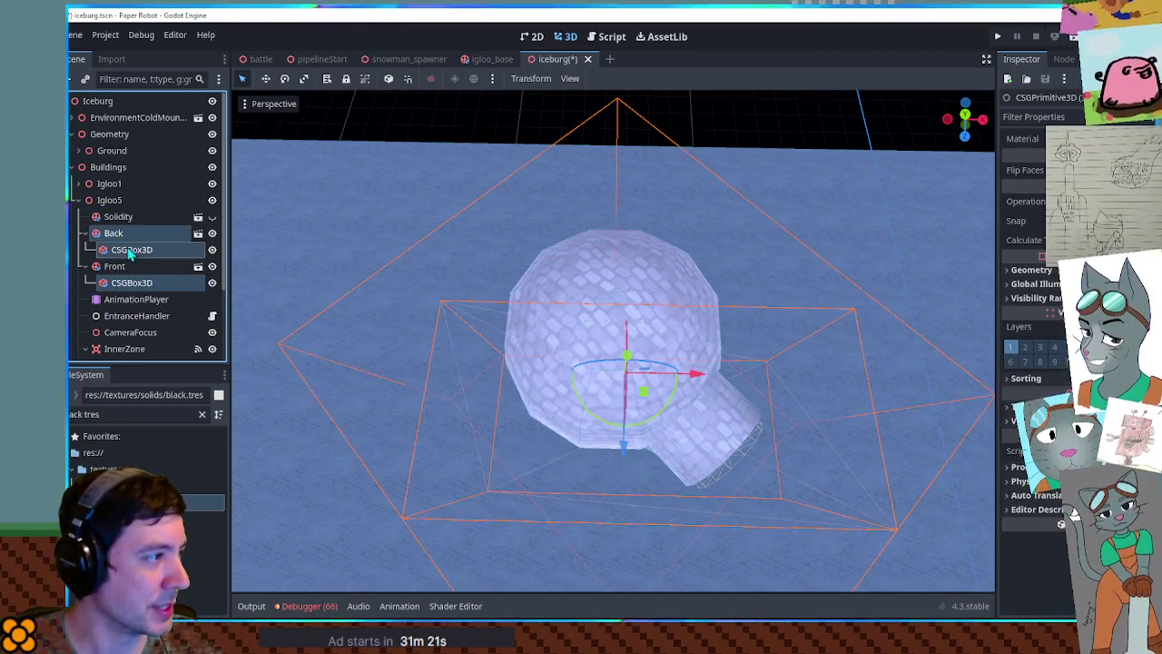
click(121, 238)
click(131, 248)
ctrl+click(132, 282)
drag(132, 282, 127, 218)
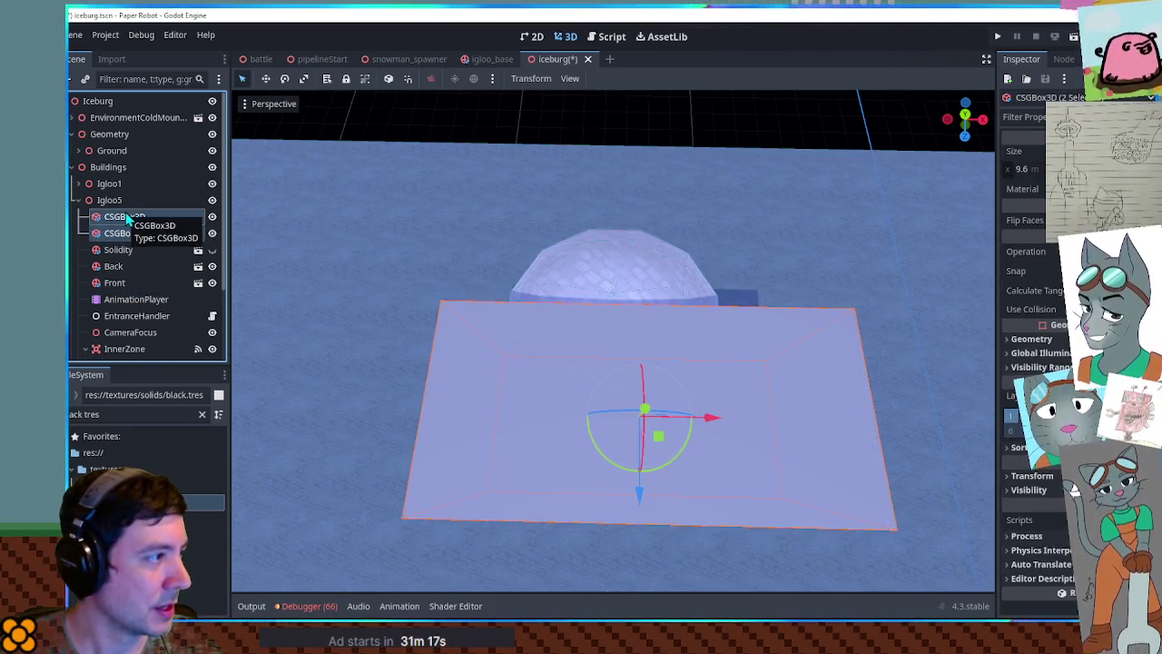
- Rotate Igloo5's Solidity through OuterZone nodes by -45 degrees
click(121, 250)
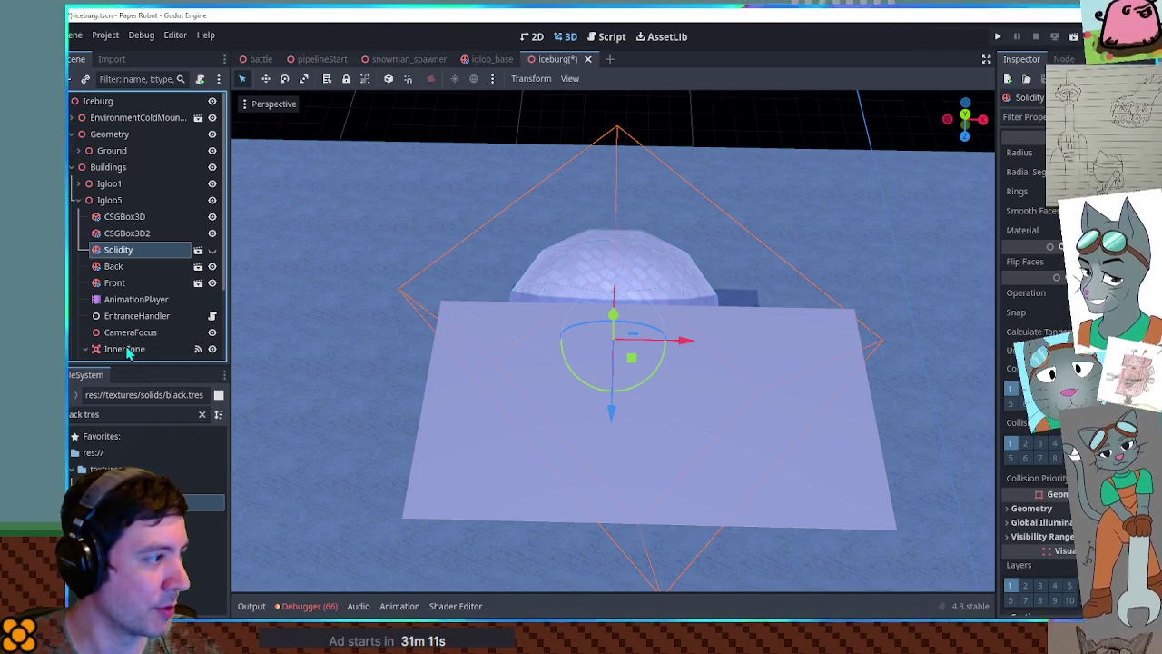
shift+click(124, 348)
scroll(131, 351, down, 1)
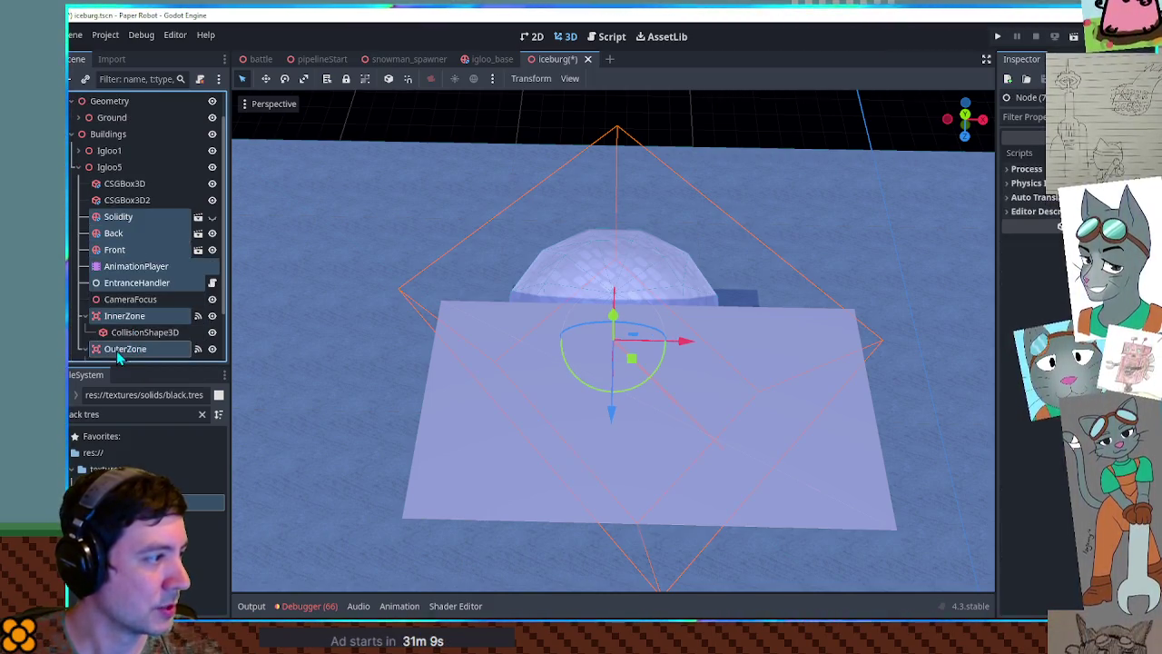
ctrl+click(118, 350)
scroll(130, 344, down, 2)
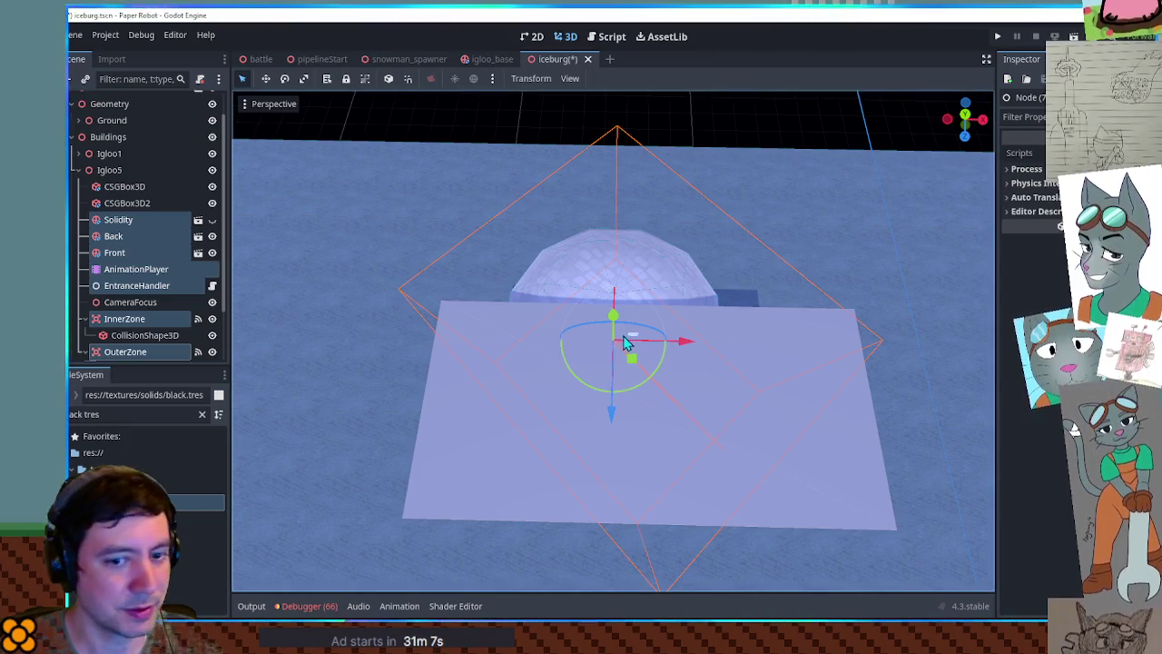
scroll(624, 345, down, 5)
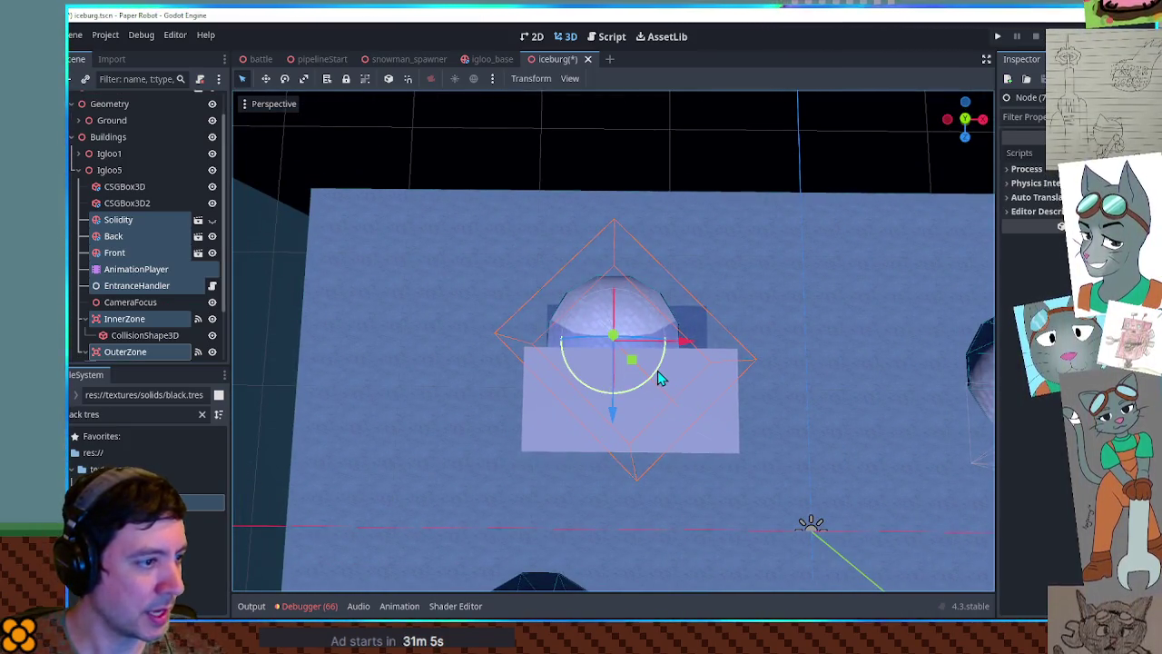
mouse_move(660, 379)
mouse_down()
mouse_move(646, 394)
mouse_move(588, 396)
mouse_move(610, 397)
mouse_up()
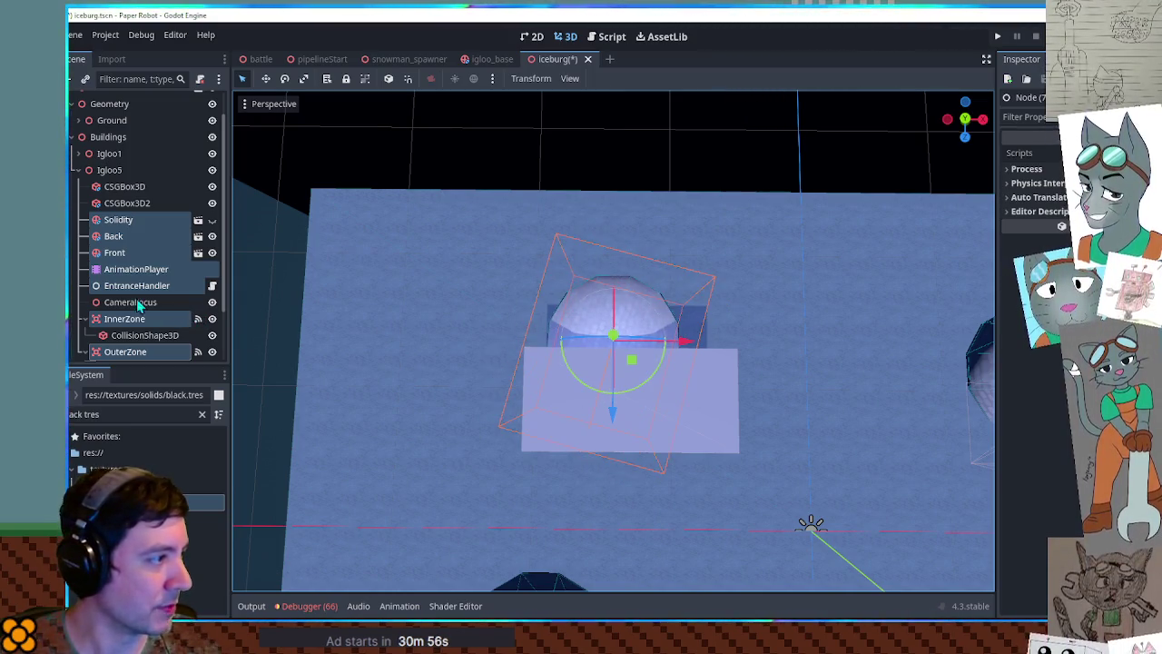
- Put CSGBox3D back under Back and CSGBox3D2 under Front
click(123, 191)
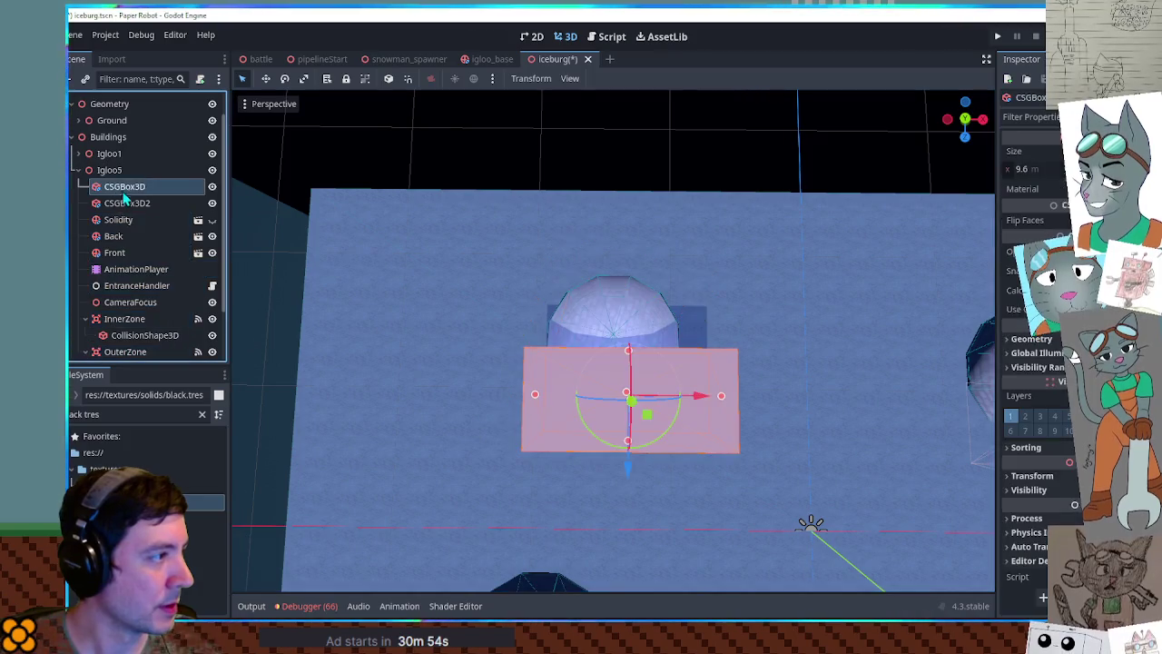
drag(130, 216, 125, 236)
mouse_move(126, 186)
mouse_down()
mouse_move(136, 238)
mouse_move(118, 252)
mouse_up()
mouse_move(530, 404)
mouse_down()
mouse_move(547, 290)
mouse_move(506, 306)
mouse_move(568, 410)
mouse_move(523, 410)
mouse_up()
click(128, 220)
click(355, 304)
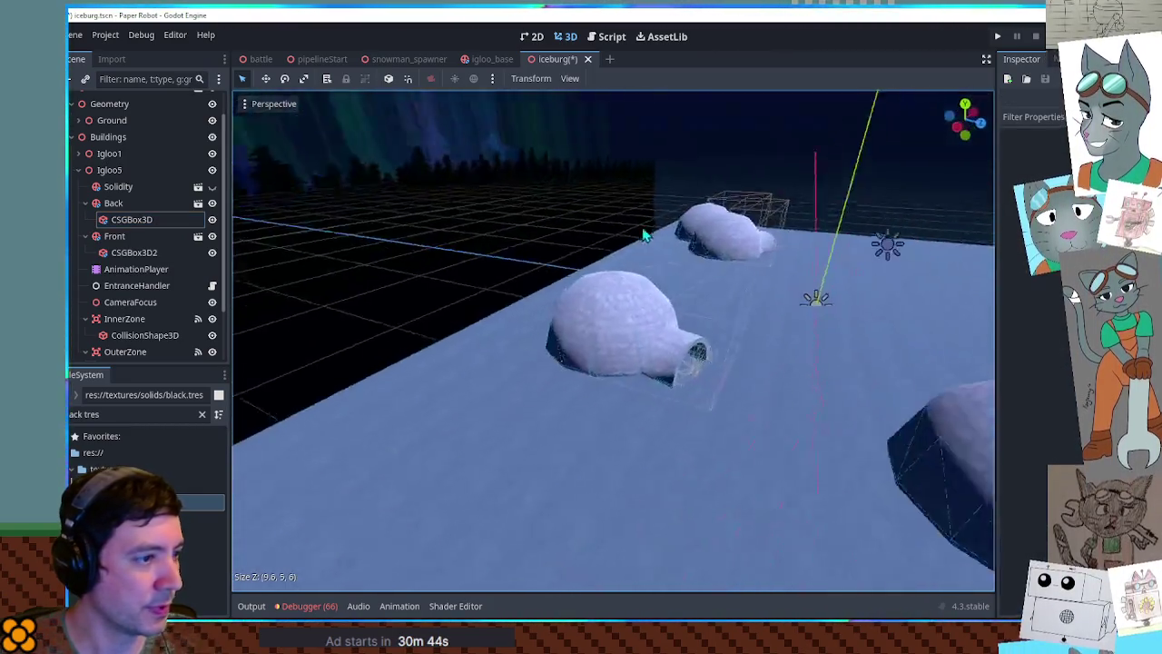
drag(586, 298, 512, 327)
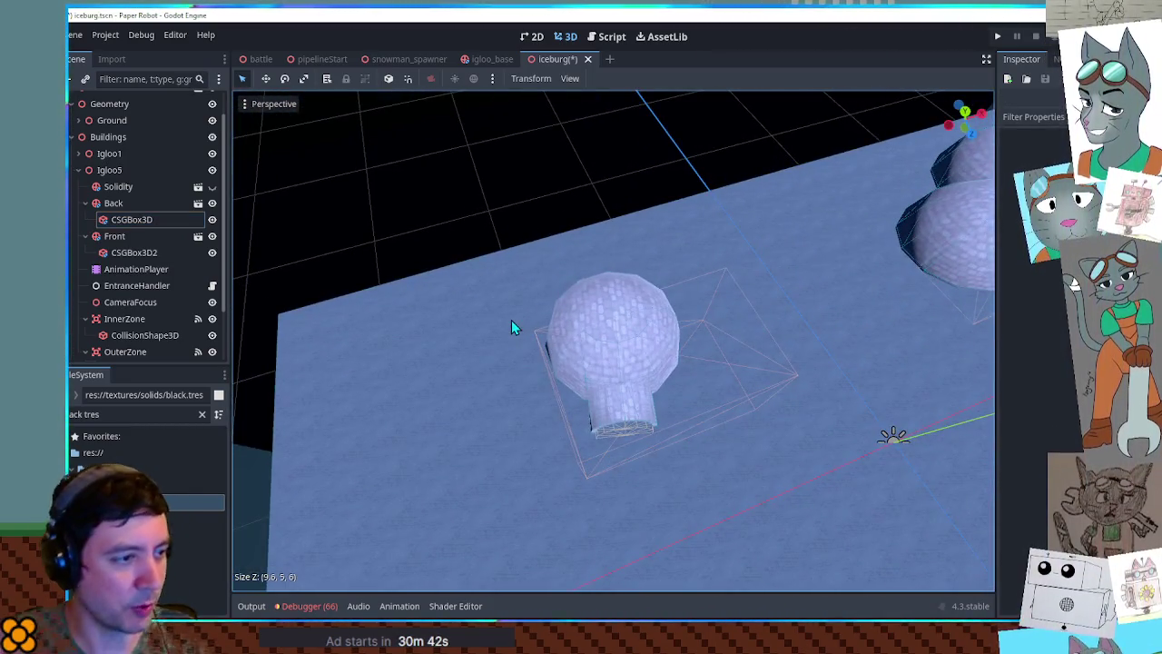
- Duplicate Igloo5 as Igloo6 and place it beside Igloo5
click(109, 169)
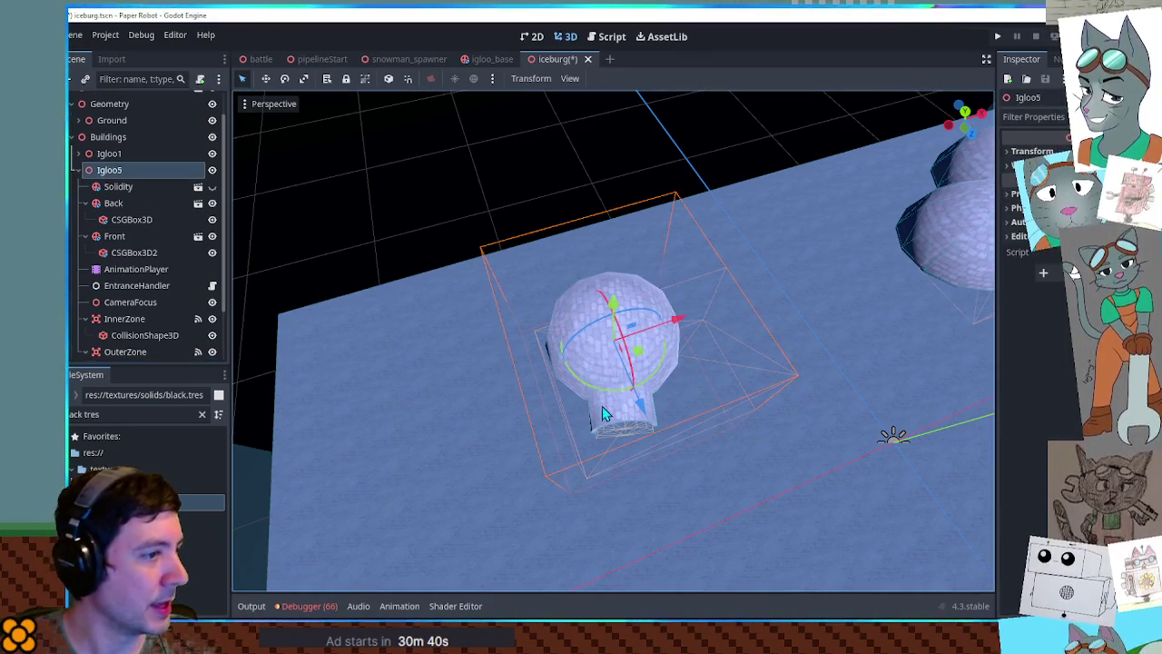
key(ctrl+d)
mouse_move(636, 363)
mouse_down()
mouse_move(498, 388)
mouse_move(506, 377)
mouse_up()
drag(499, 294, 660, 405)
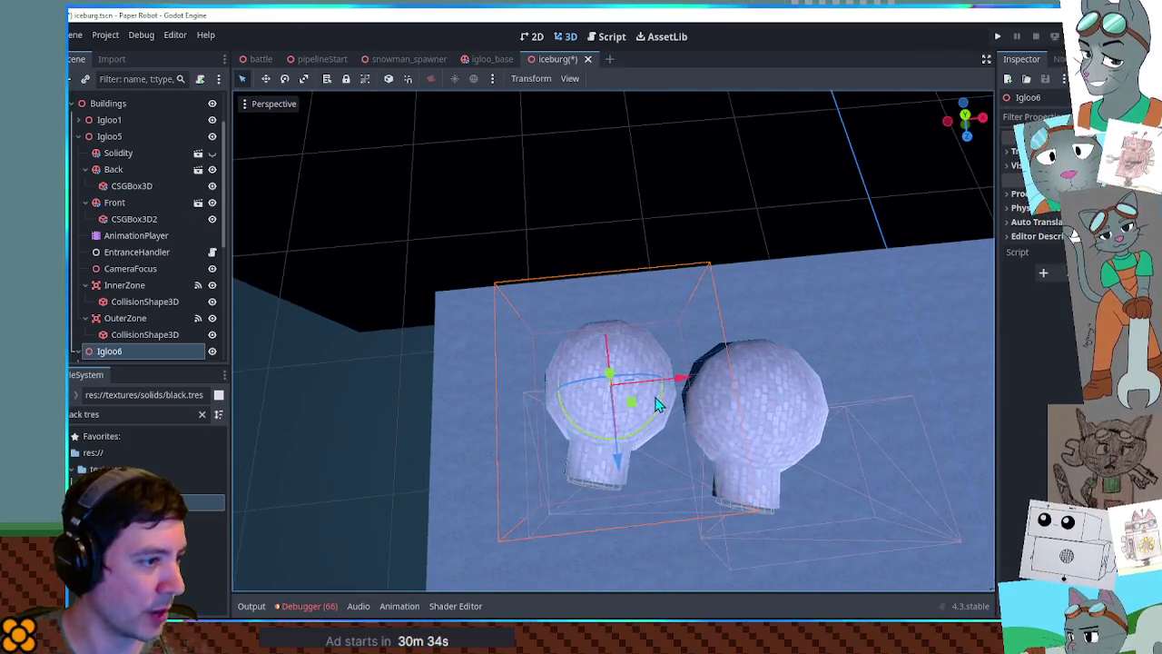
- Move Igloo6's CSGBox3D and CSGBox3D2 directly under Igloo6
scroll(659, 405, up, 2)
scroll(120, 340, down, 3)
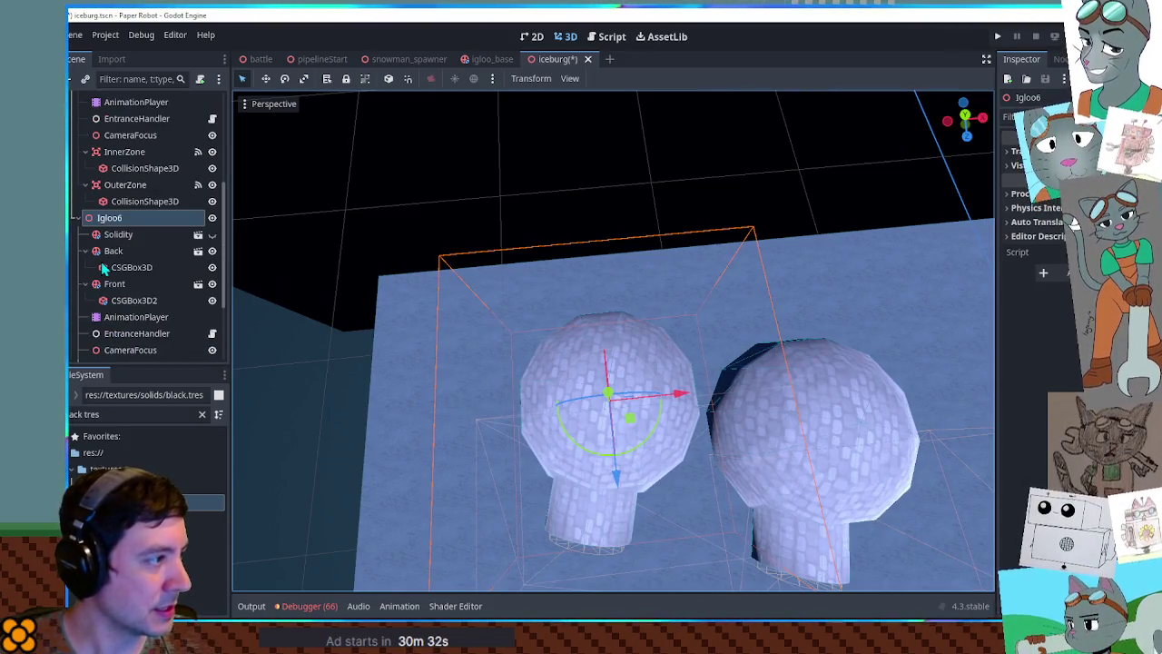
click(127, 266)
ctrl+click(134, 301)
drag(127, 267, 121, 233)
- Rotate Igloo6's Solidity through OuterZone nodes so the entrance faces another way
click(127, 269)
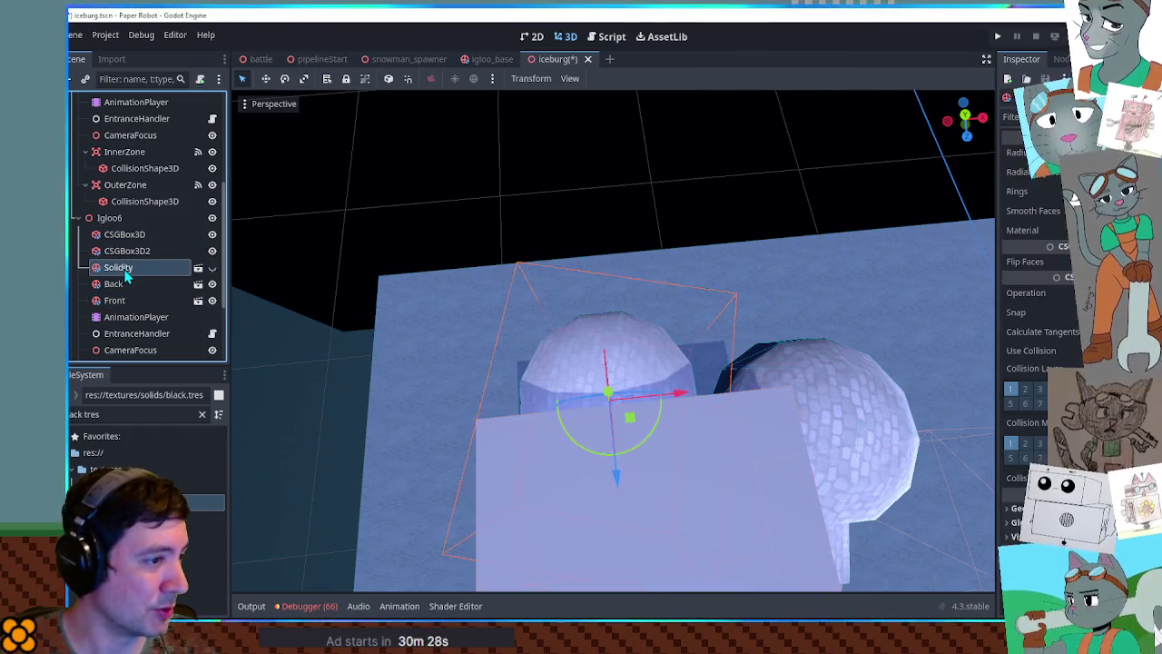
scroll(131, 302, down, 4)
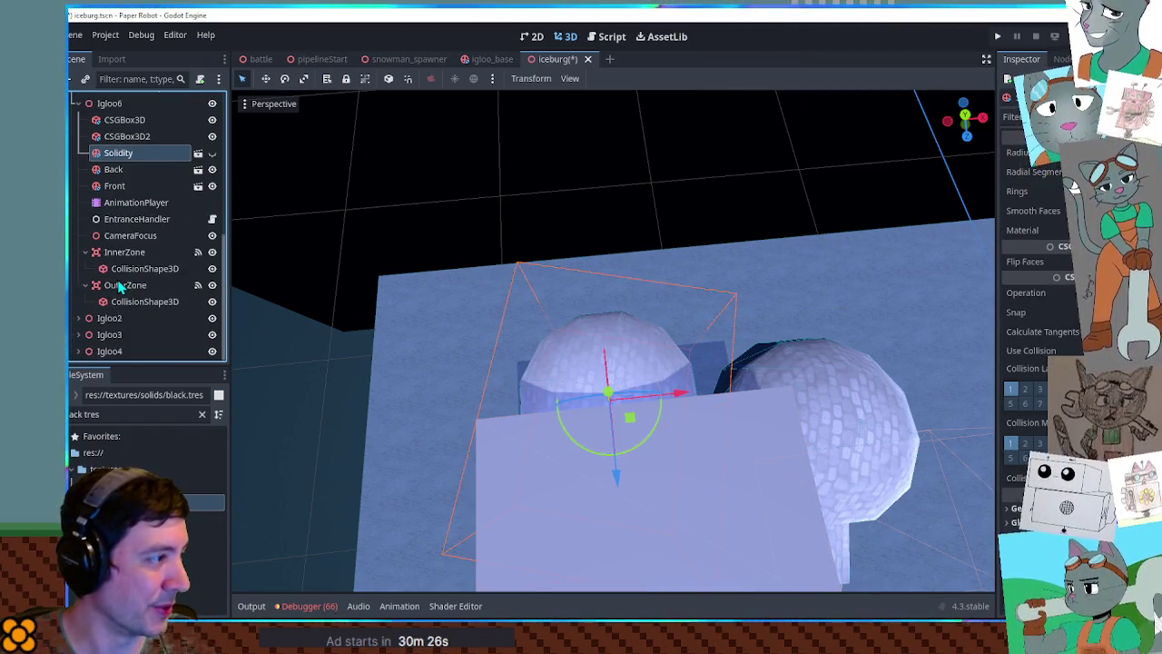
shift+click(121, 287)
drag(381, 299, 647, 429)
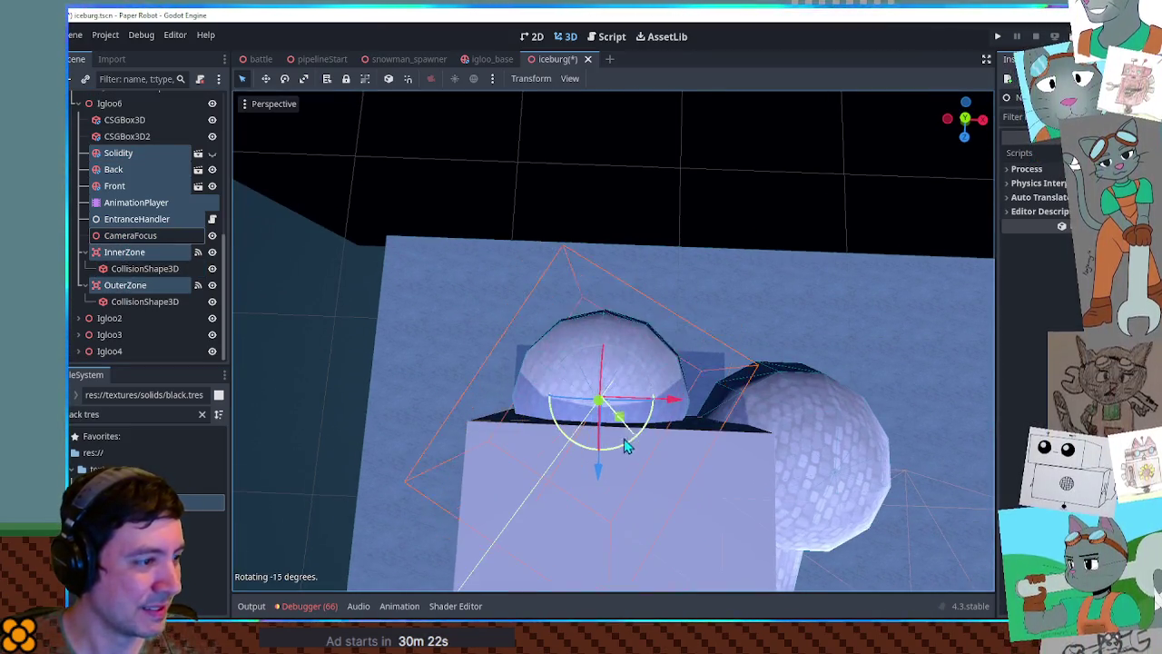
- Return the boxes under Igloo6's Back and Front nodes and collapse the tree
click(127, 121)
mouse_move(127, 181)
mouse_down()
mouse_move(125, 169)
mouse_move(118, 186)
mouse_up()
mouse_move(337, 324)
mouse_down()
mouse_move(706, 358)
mouse_move(646, 418)
mouse_move(569, 413)
mouse_up()
click(132, 152)
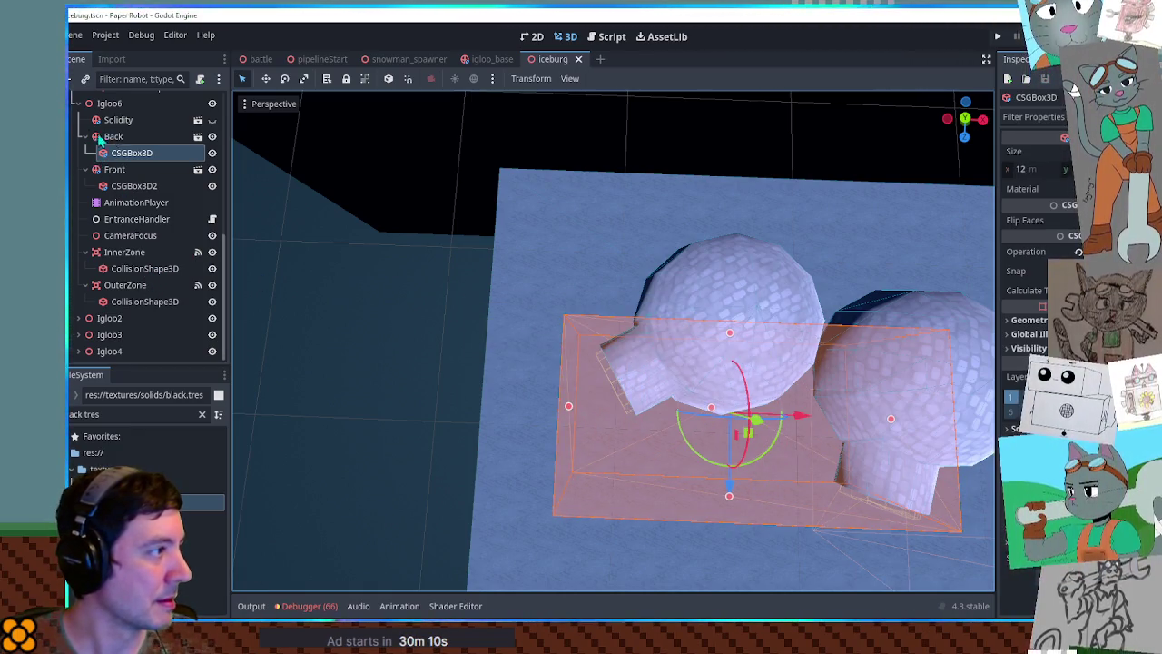
drag(109, 143, 79, 109)
click(131, 229)
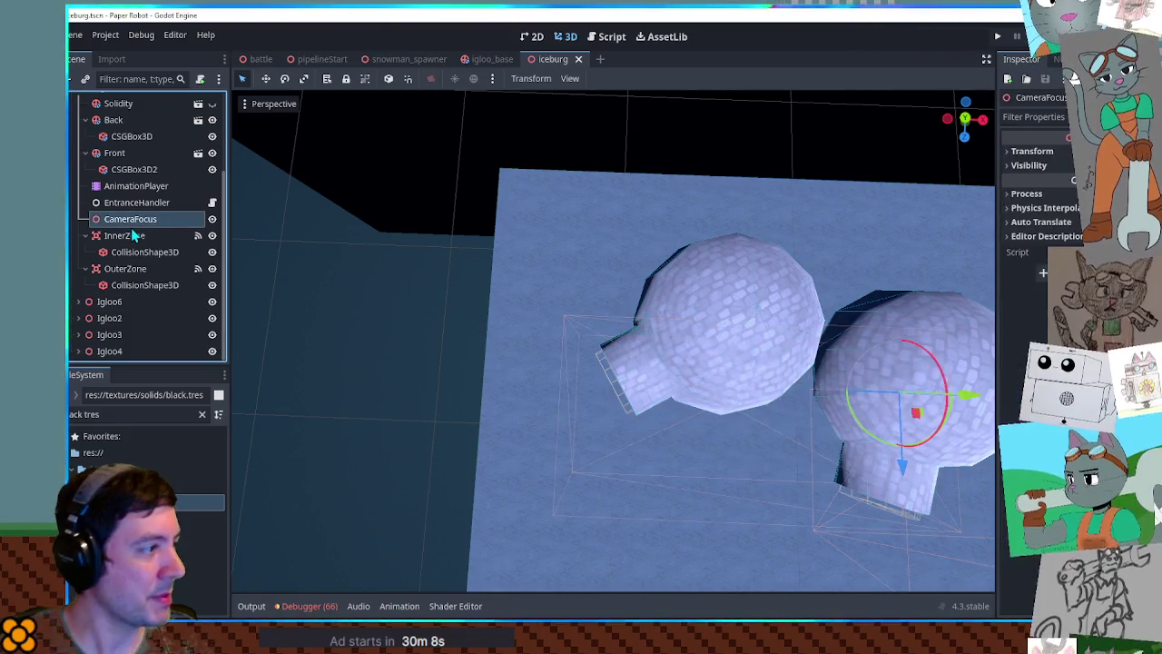
key(Left)
key(Left)
key(Left)
- Run the game and walk the robot into and back out of the igloo entrances
key(F5)
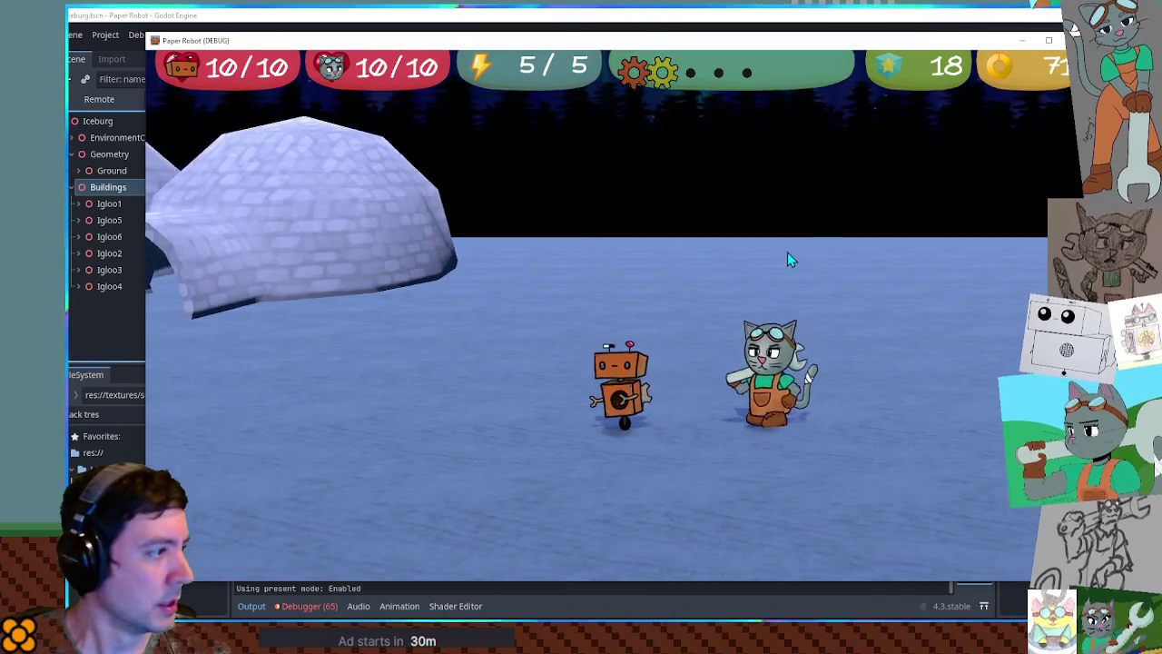
key(w)
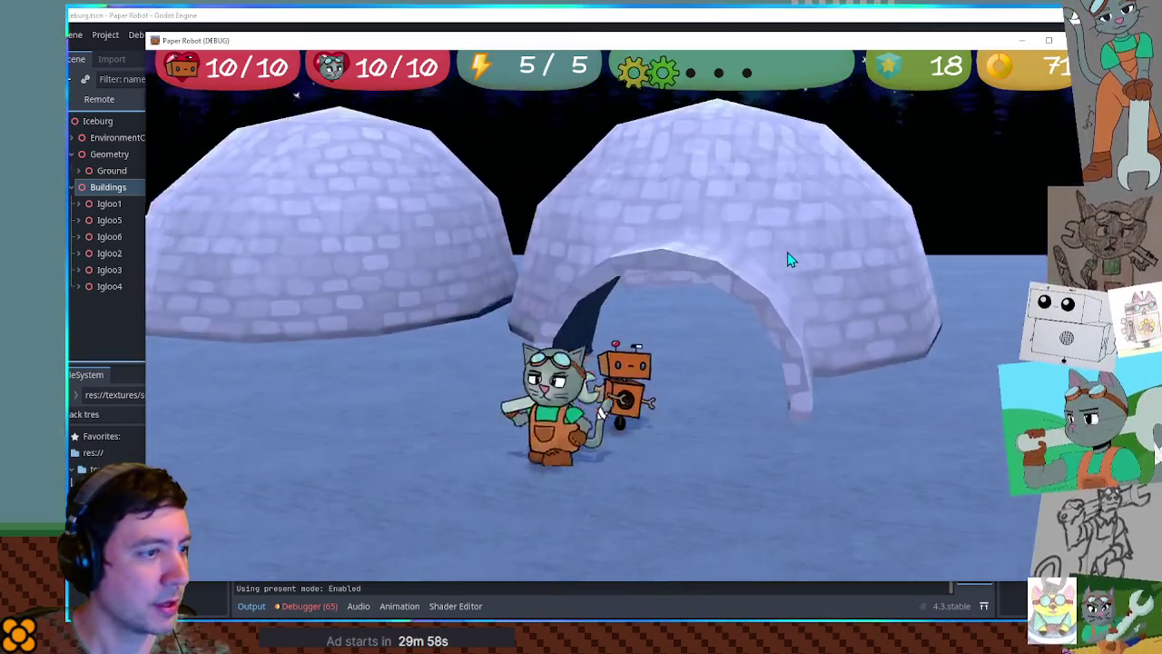
key(w)
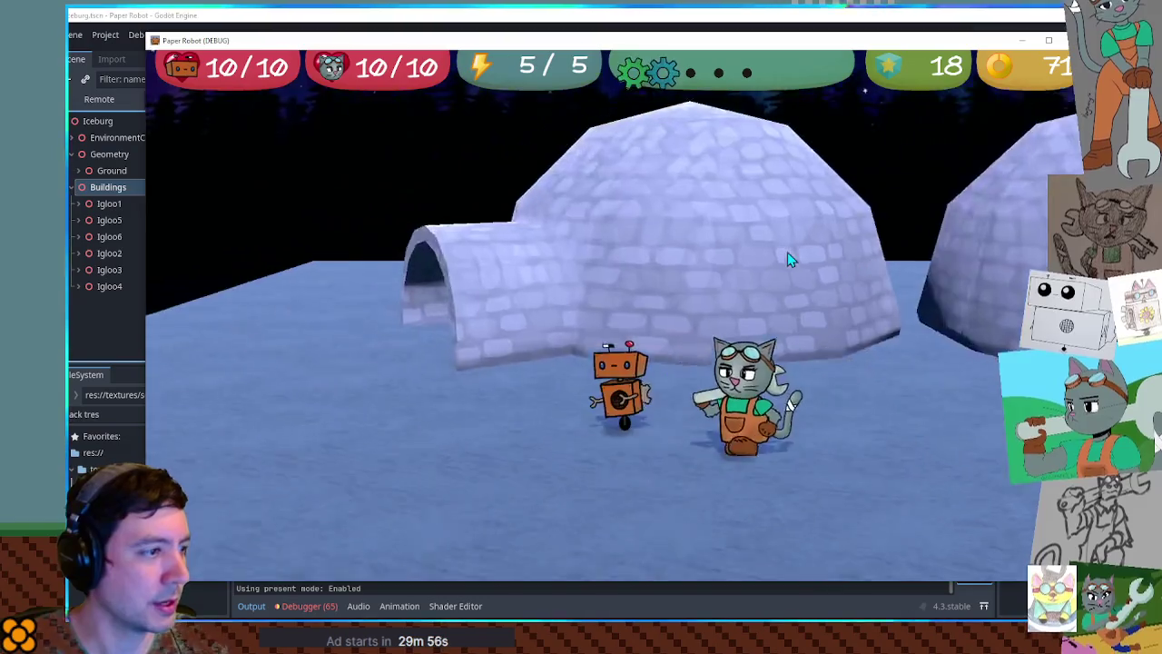
key(w)
key(a)
key(s)
key(d)
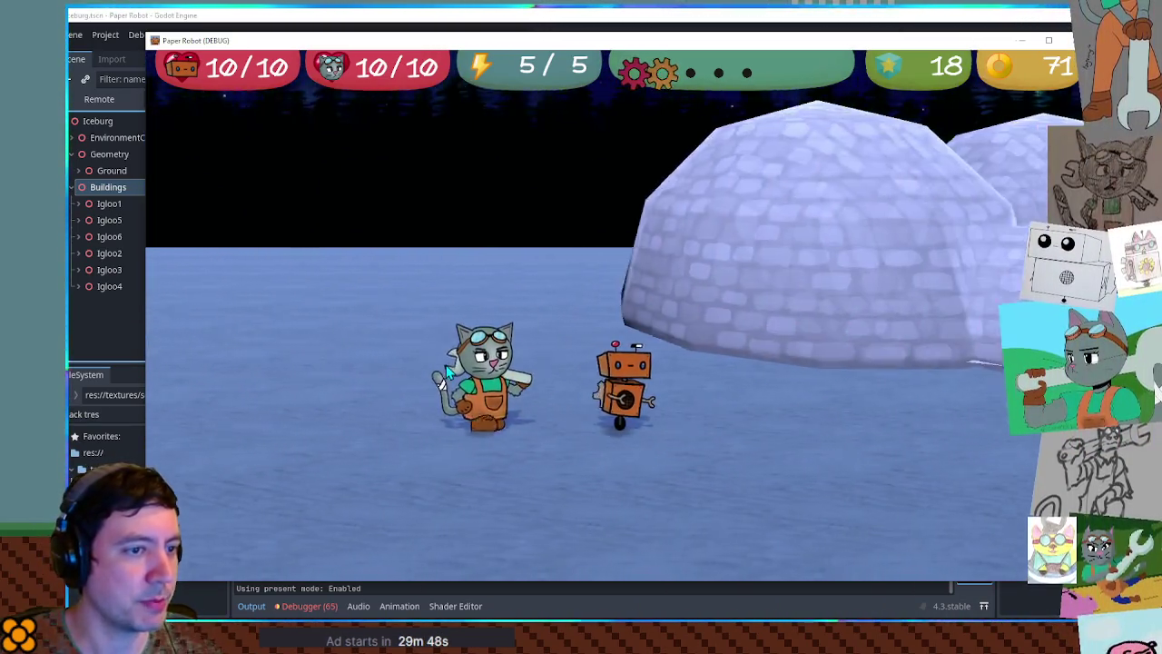
key(w)
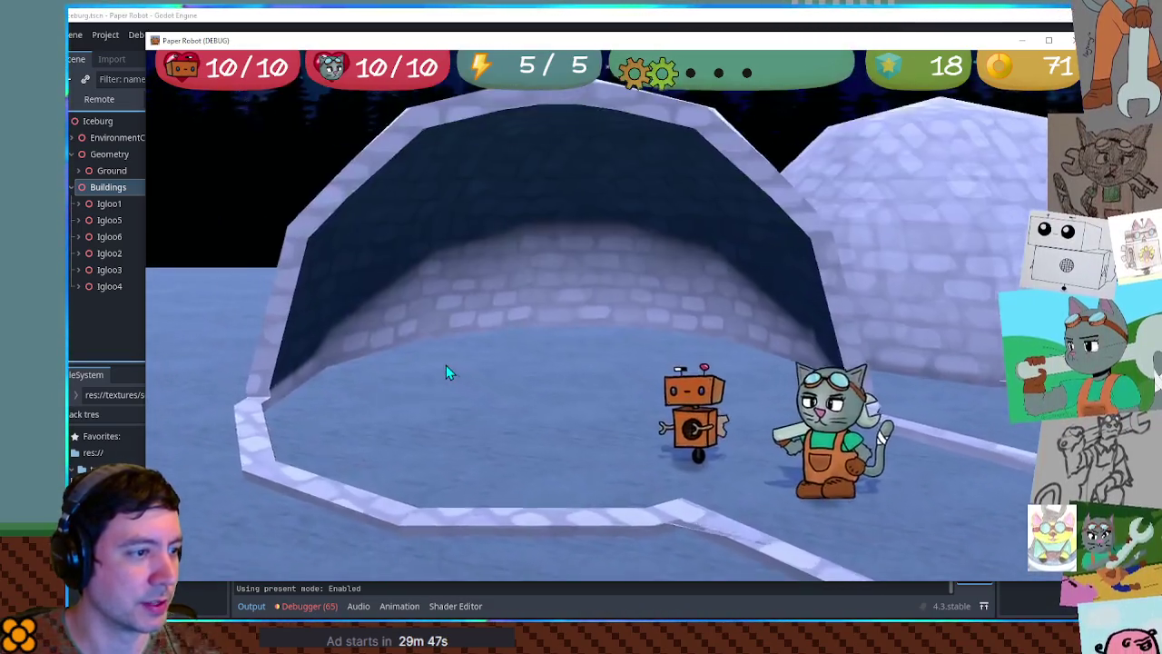
key(s)
key(w)
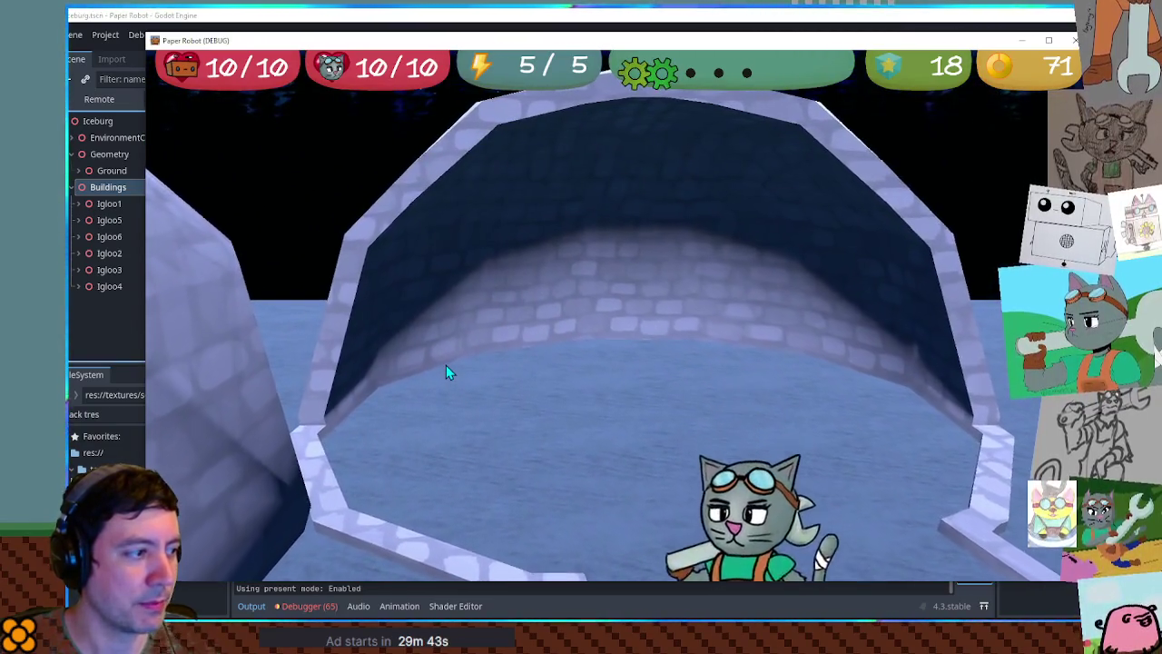
key(s)
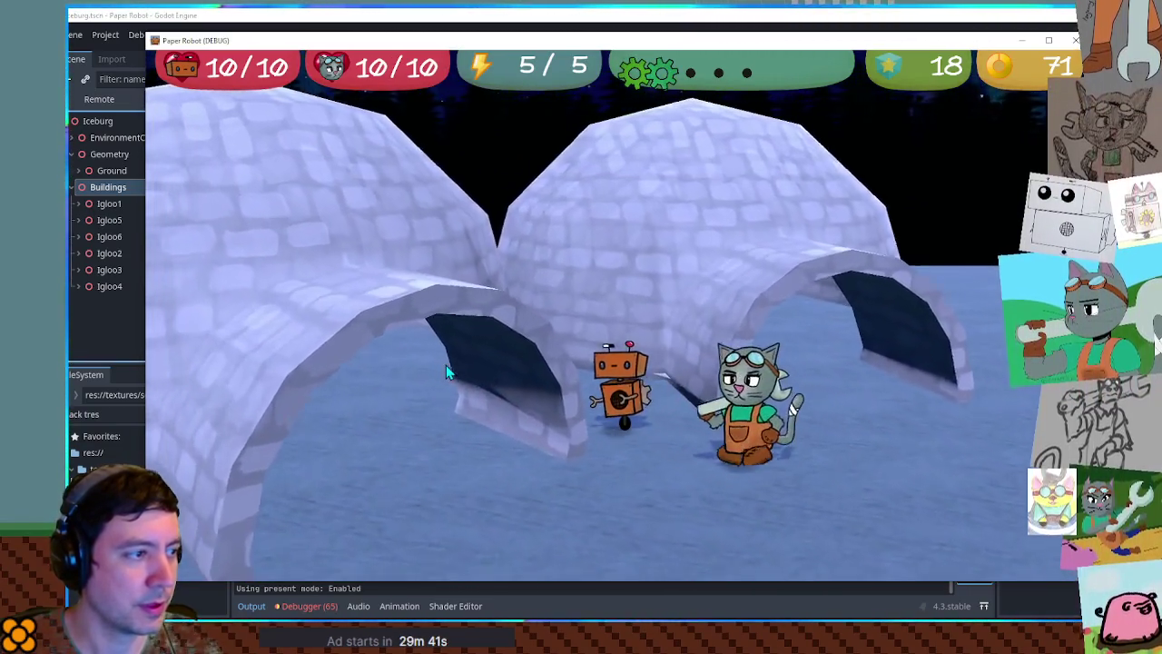
- Climb the robot over an igloo dome and through the gap between the igloos
key(w)
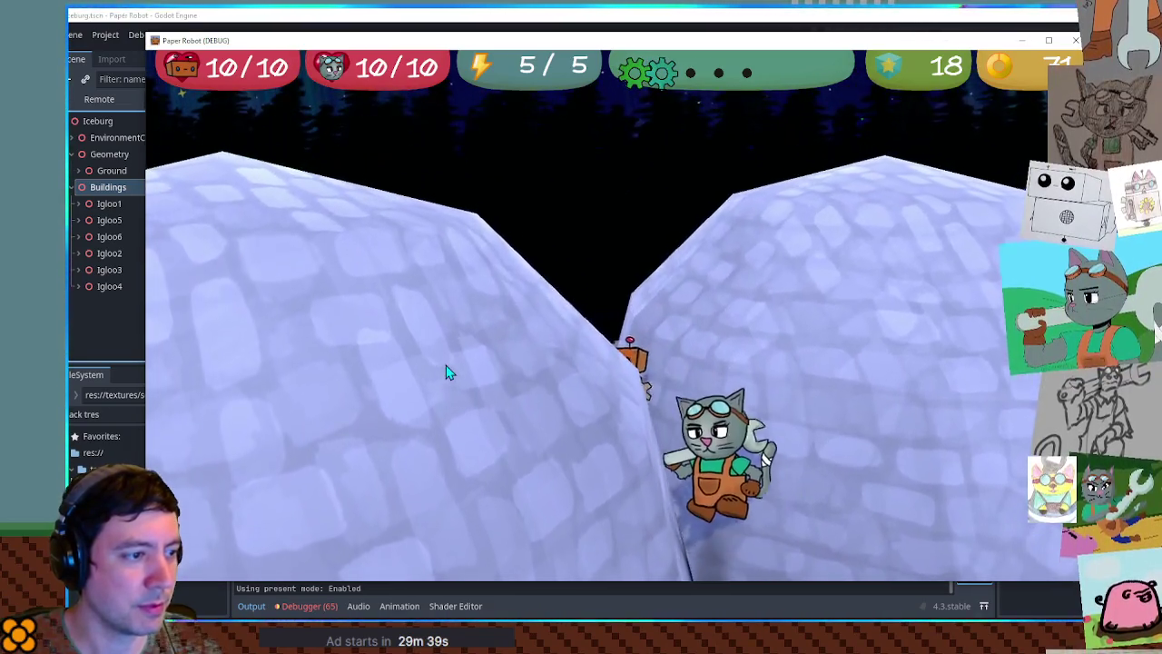
key(w)
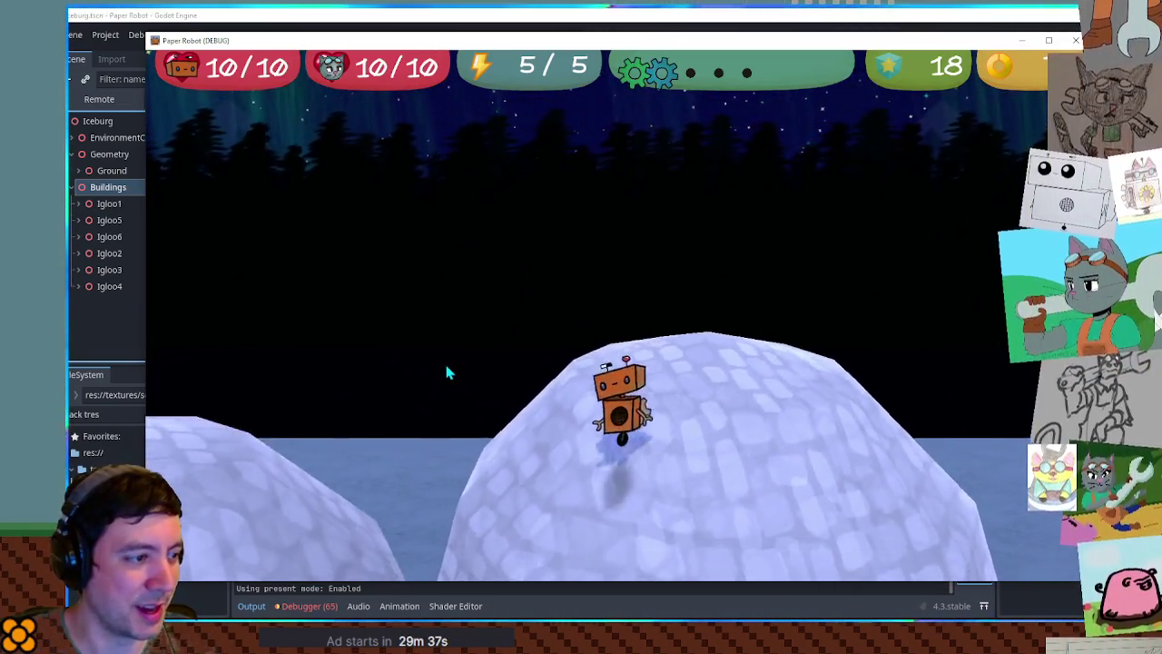
key(w)
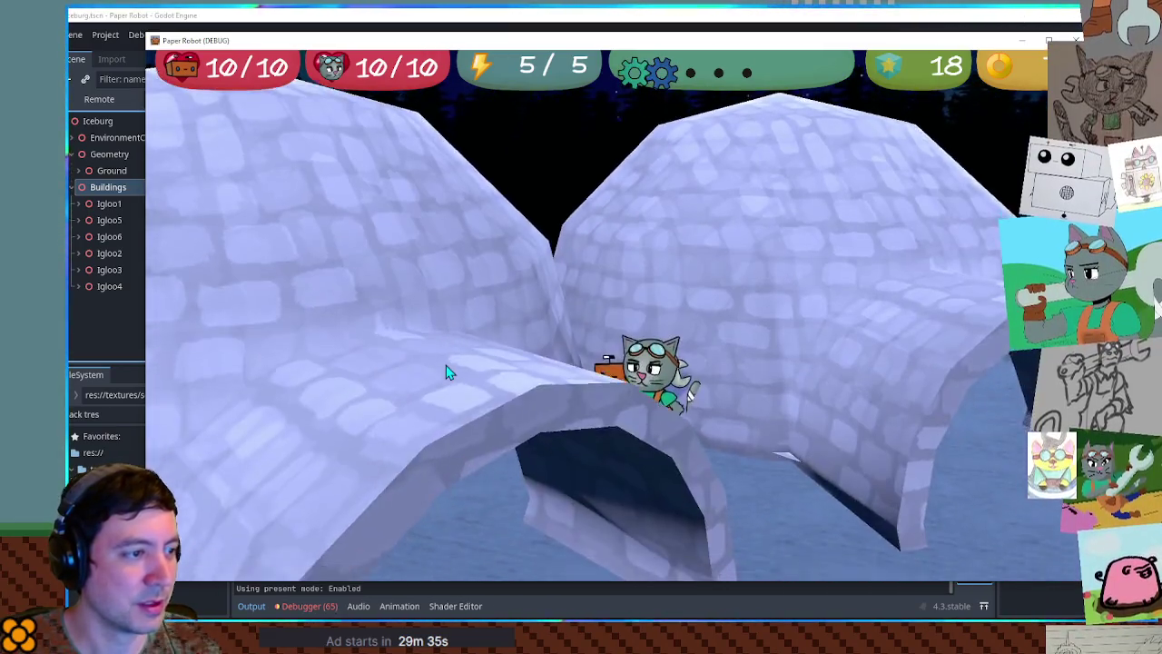
key(w)
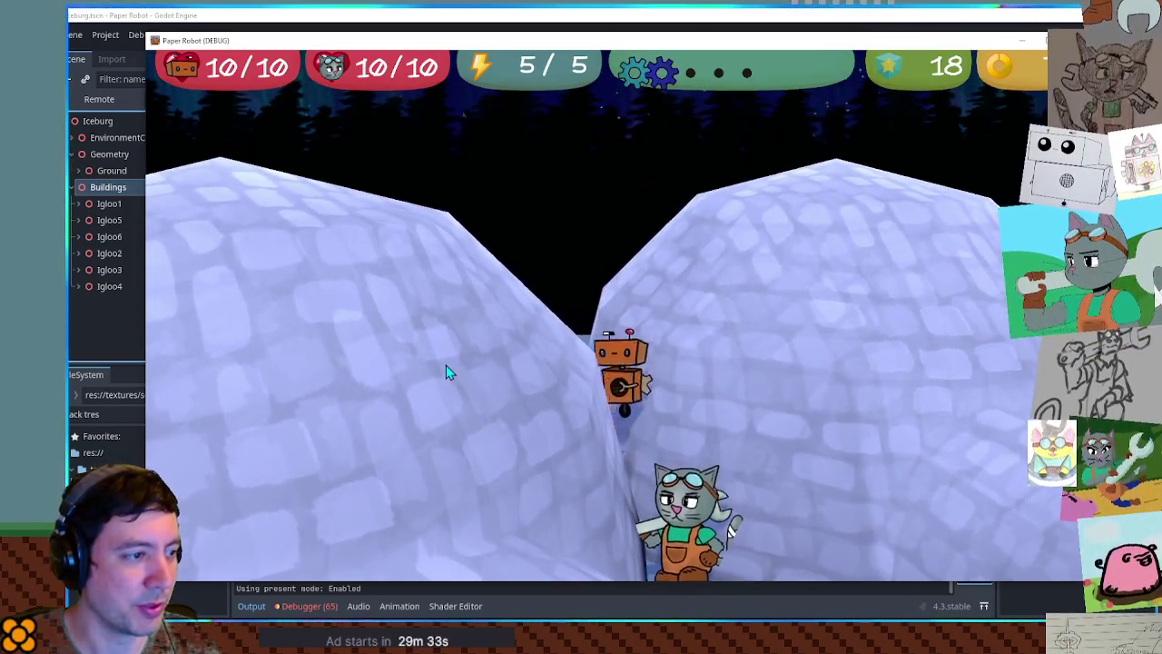
key(w)
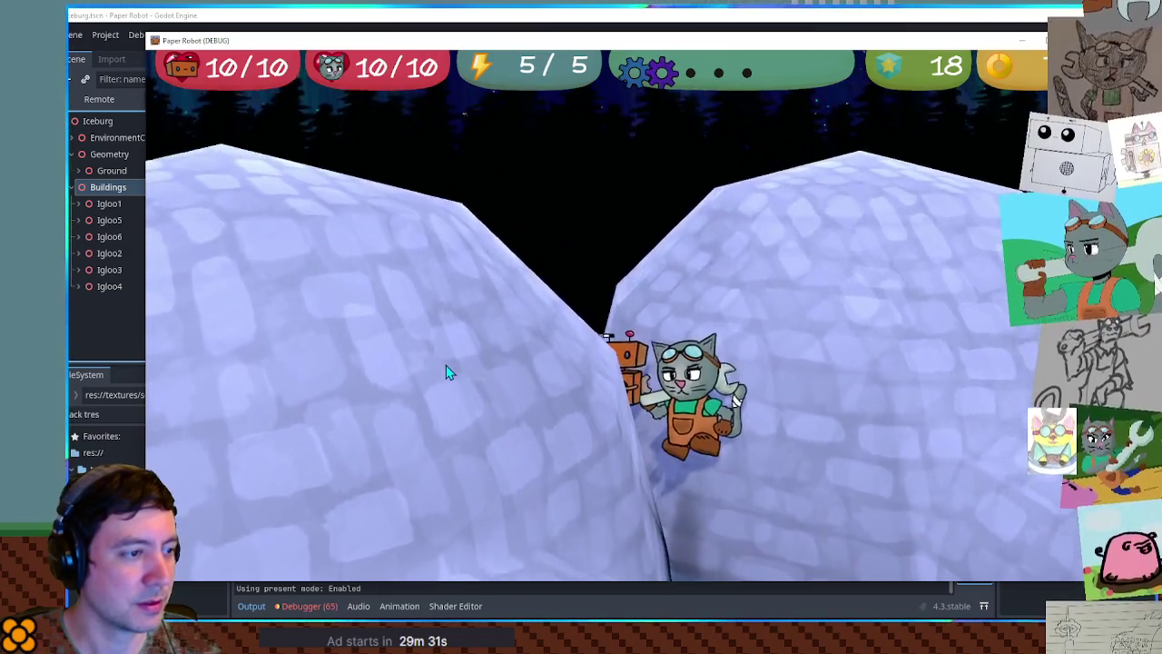
key(w)
key(w)
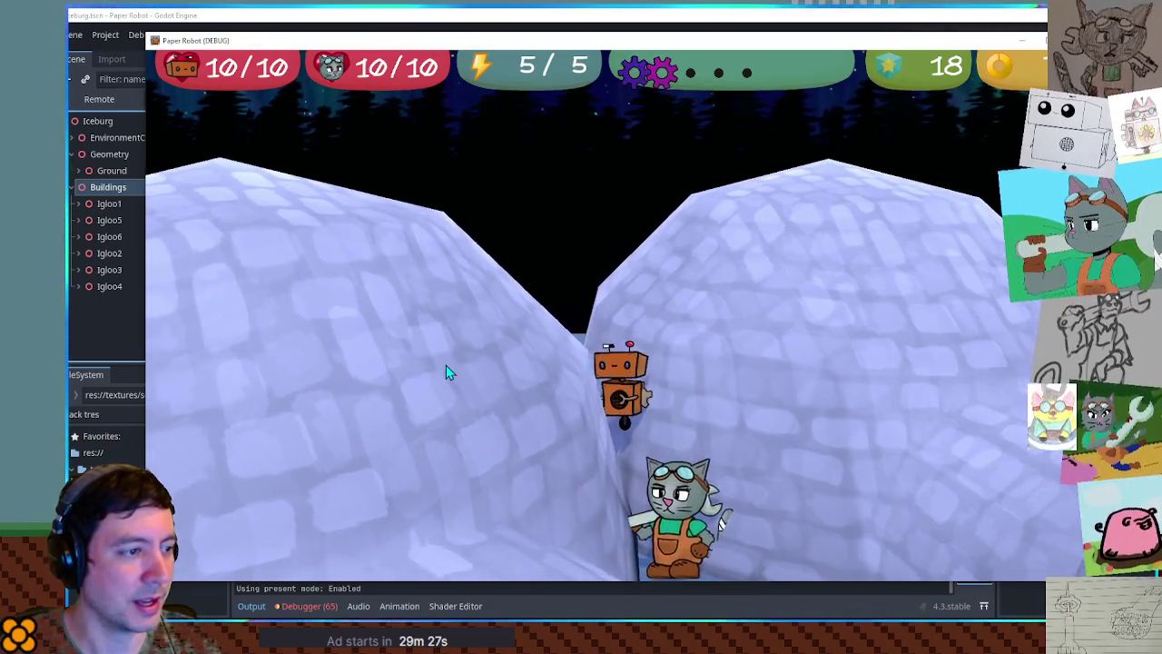
key(w)
key(w)
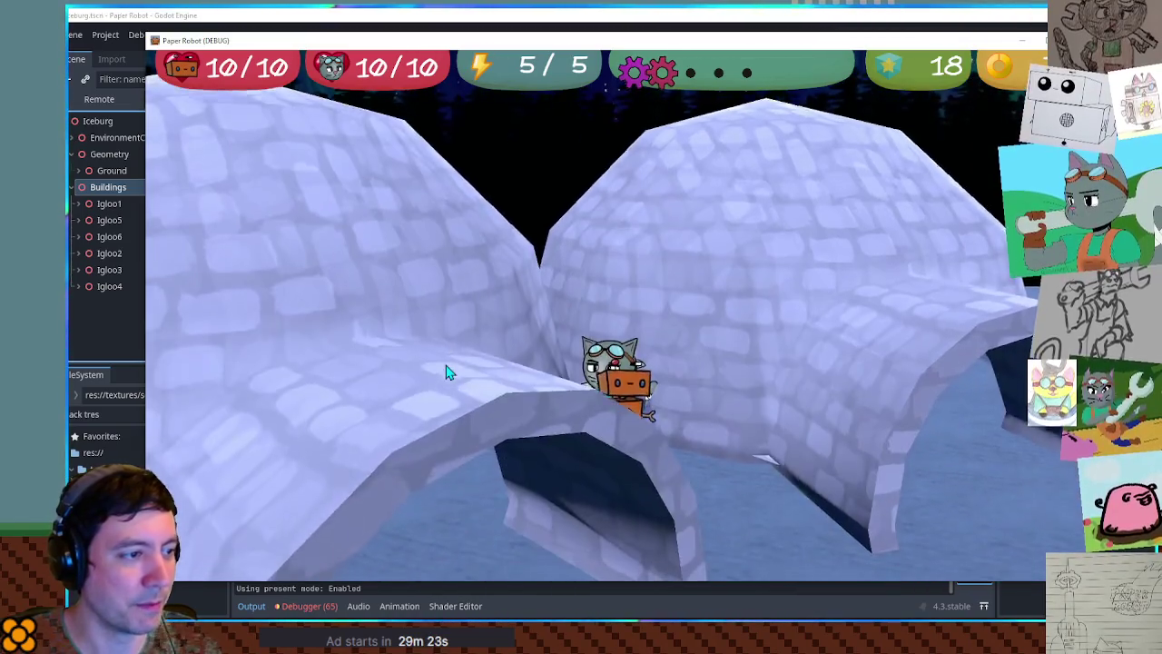
key(w)
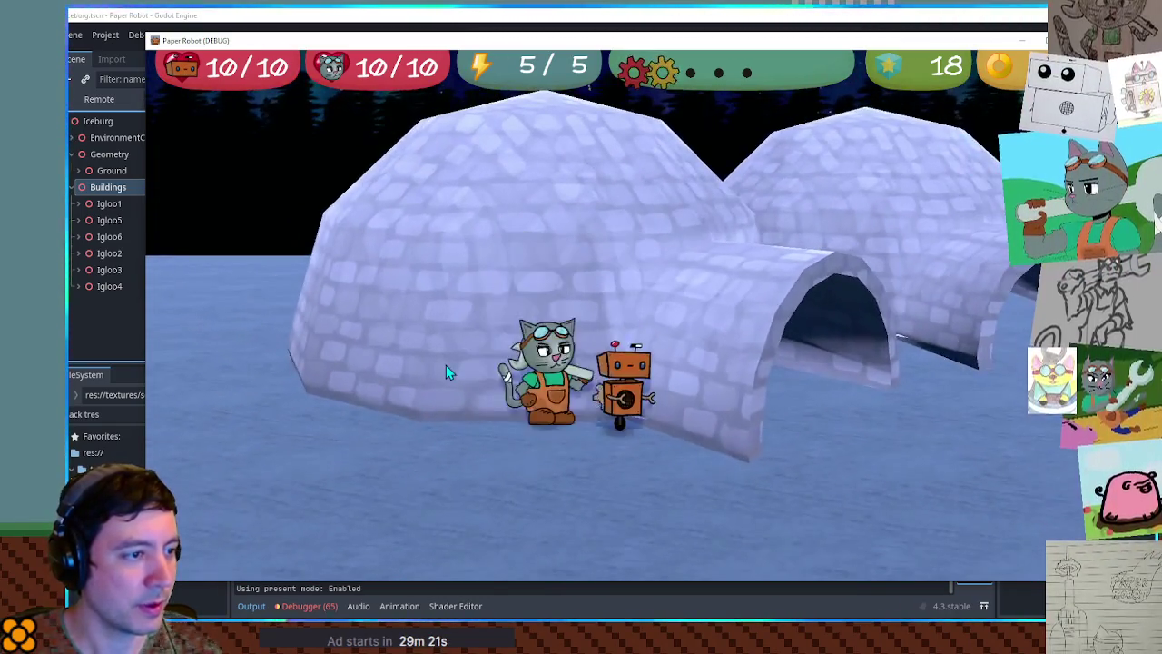
- Walk and jump the cat around the igloo toward its arch, then stop the game
key(space)
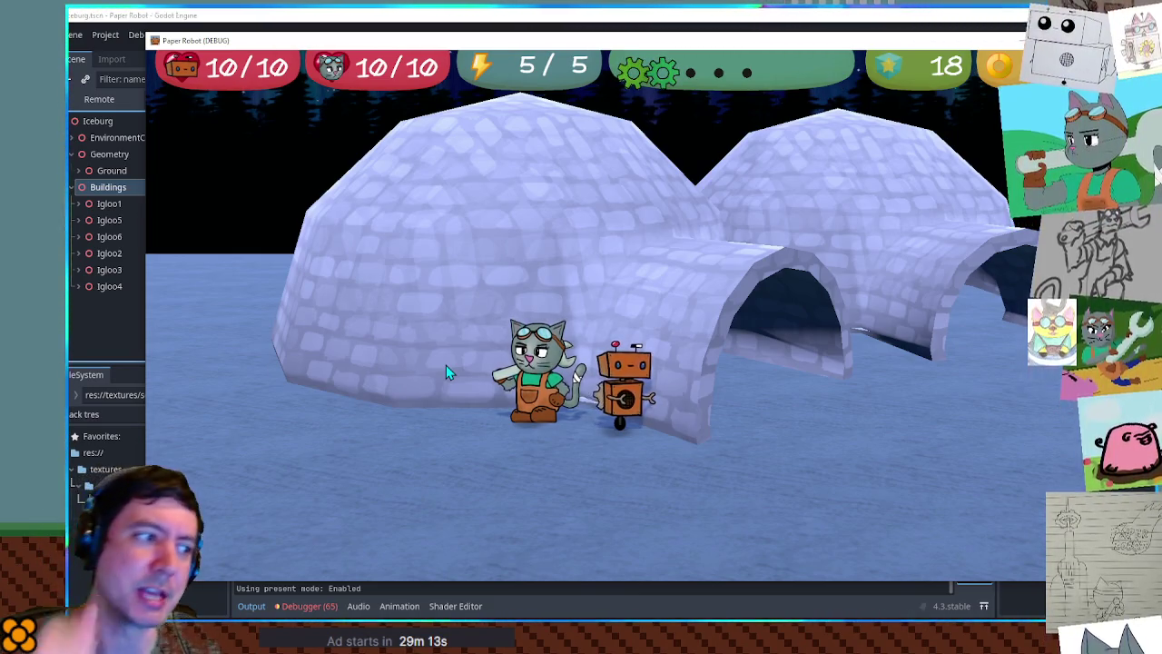
key(space)
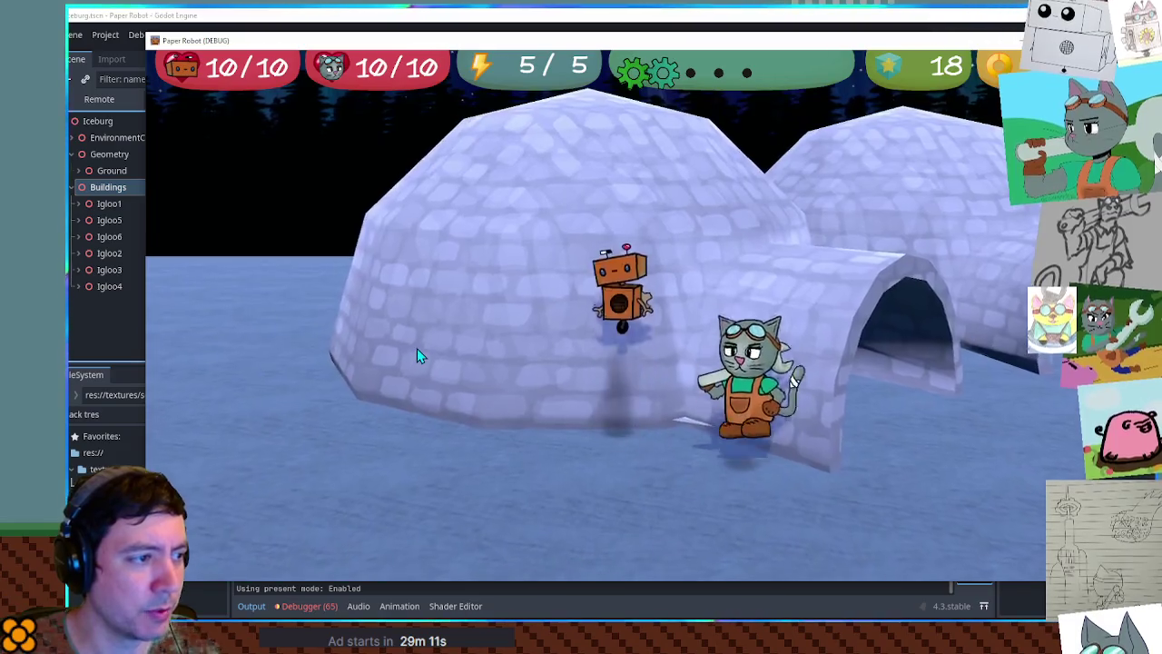
key(a)
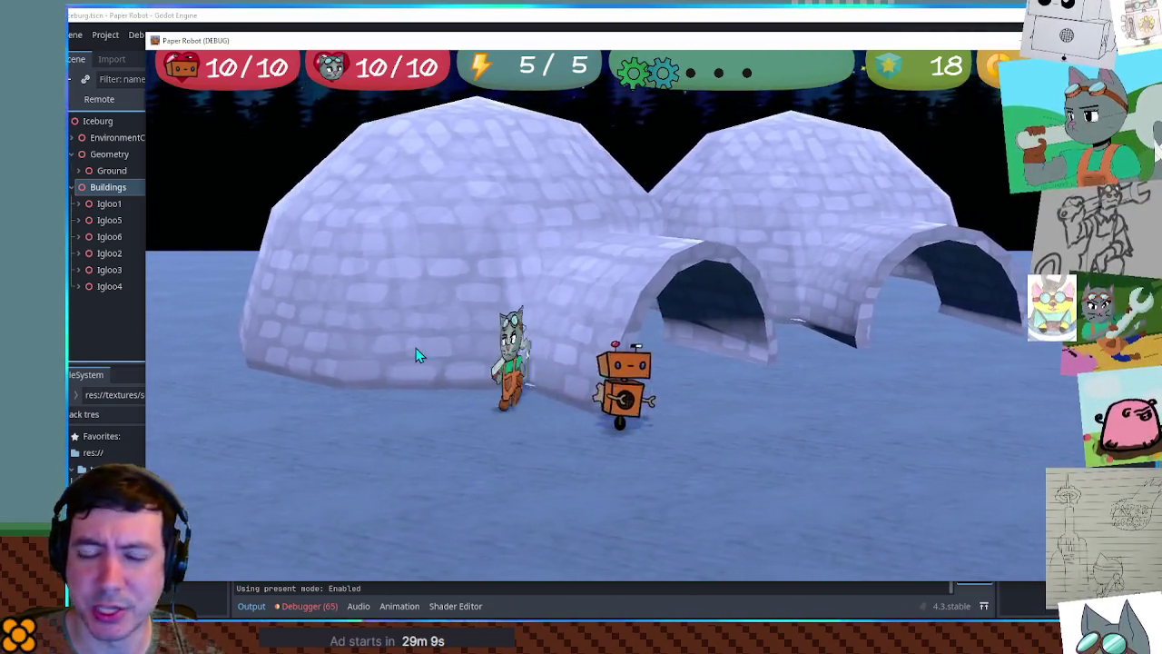
key(a)
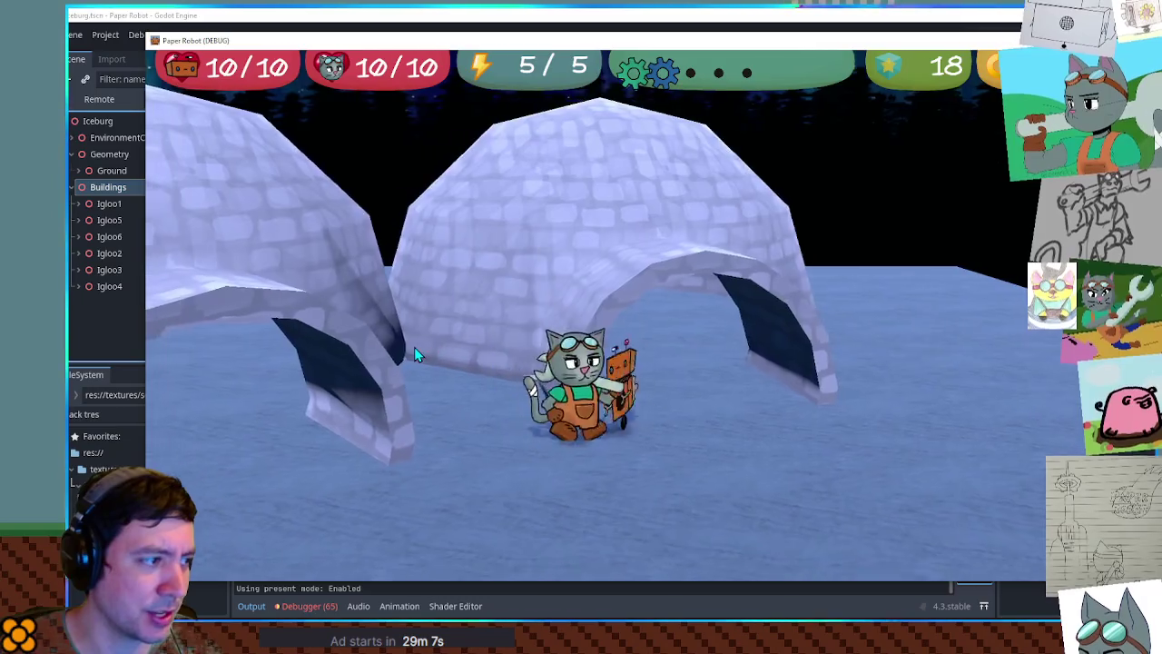
key(d)
key(space)
key(space)
key(space)
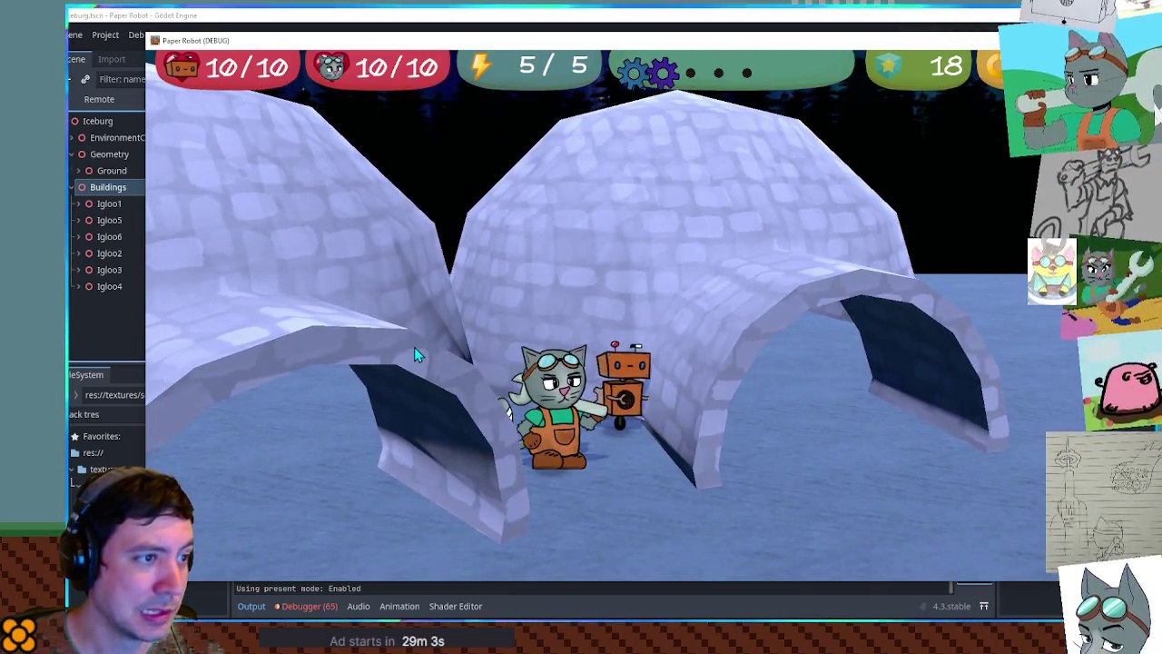
key(w)
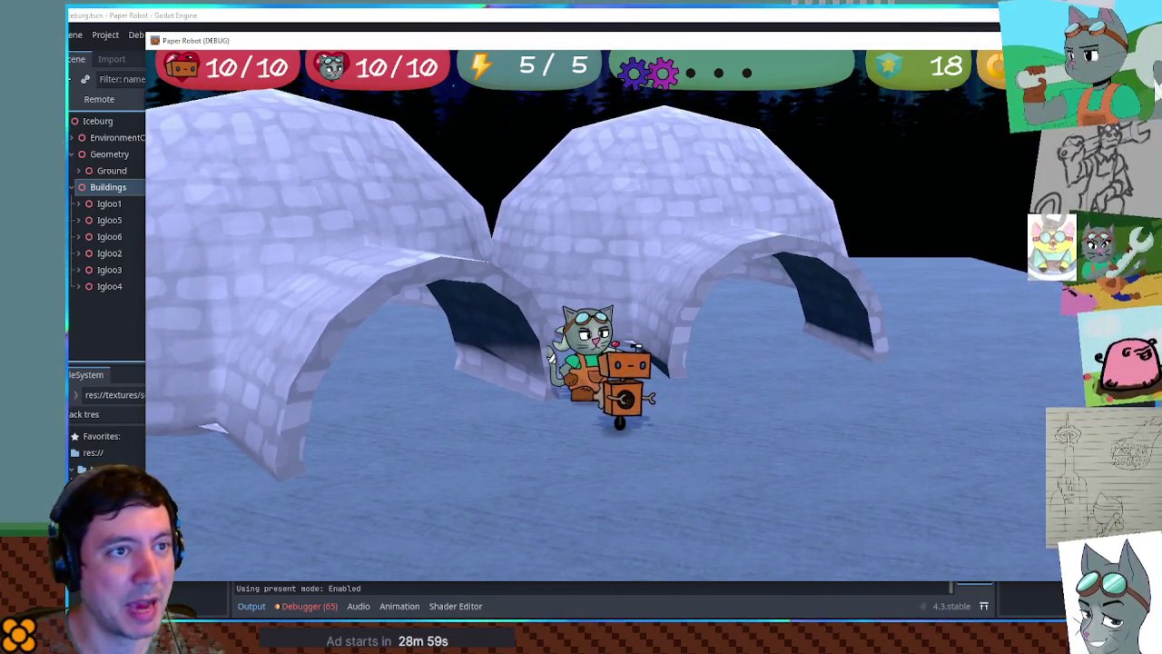
key(F8)
- Orbit down onto the platform, select the left igloo's Front node and switch to top view
scroll(802, 281, down, 5)
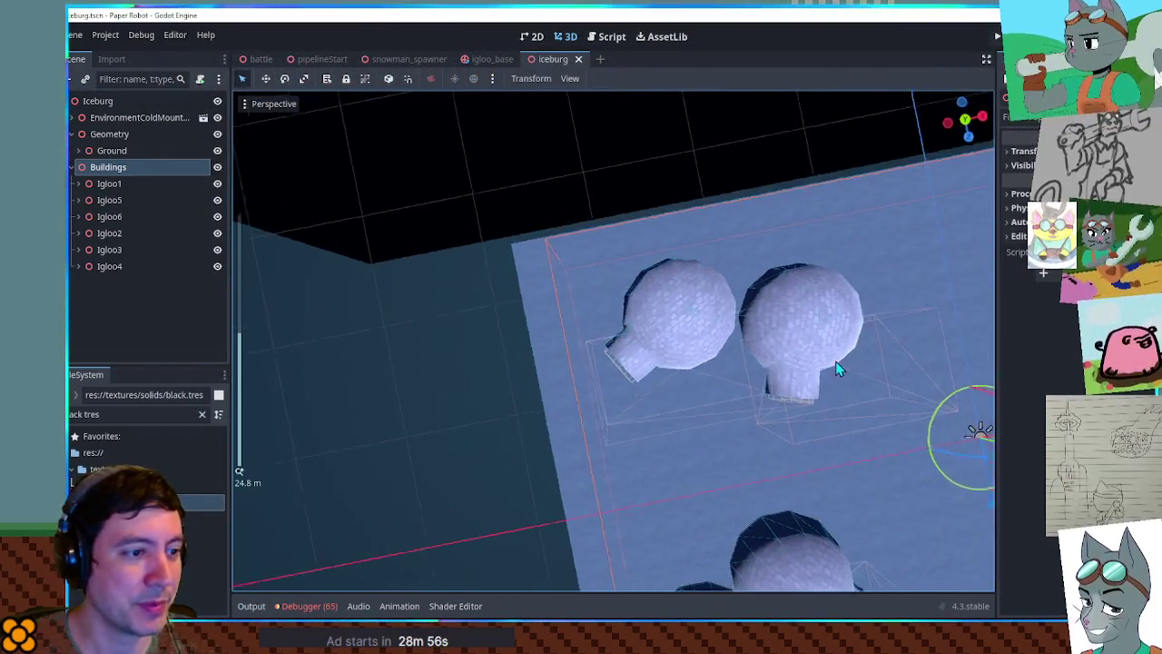
scroll(692, 259, up, 4)
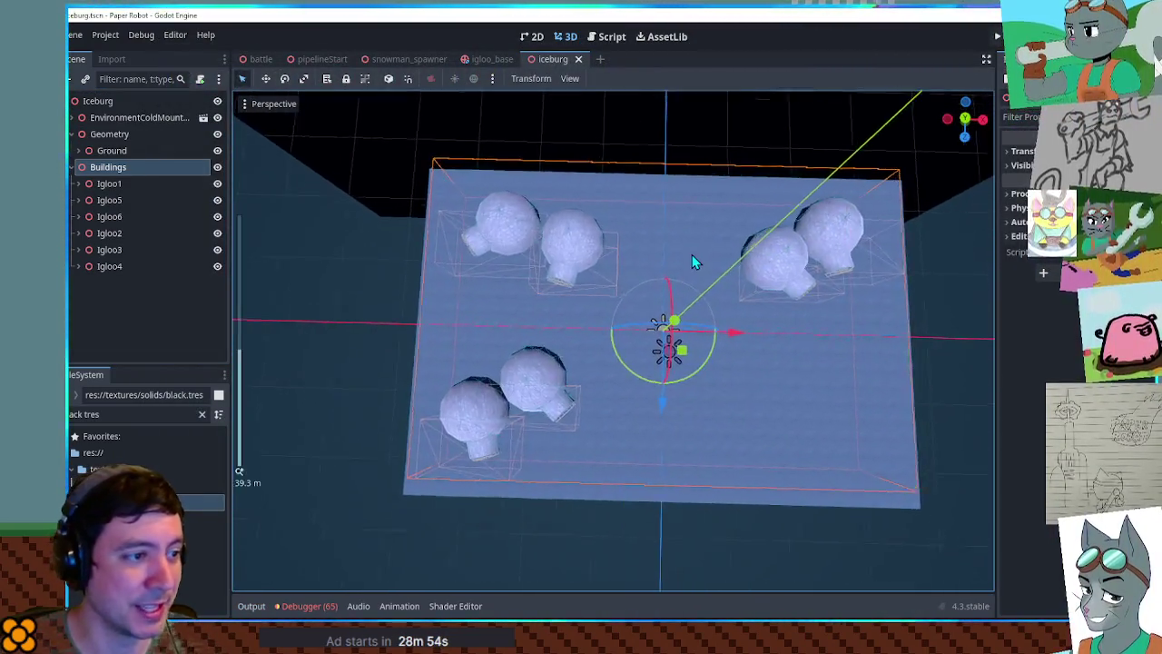
mouse_move(694, 271)
mouse_down()
mouse_move(706, 114)
mouse_move(712, 145)
mouse_up()
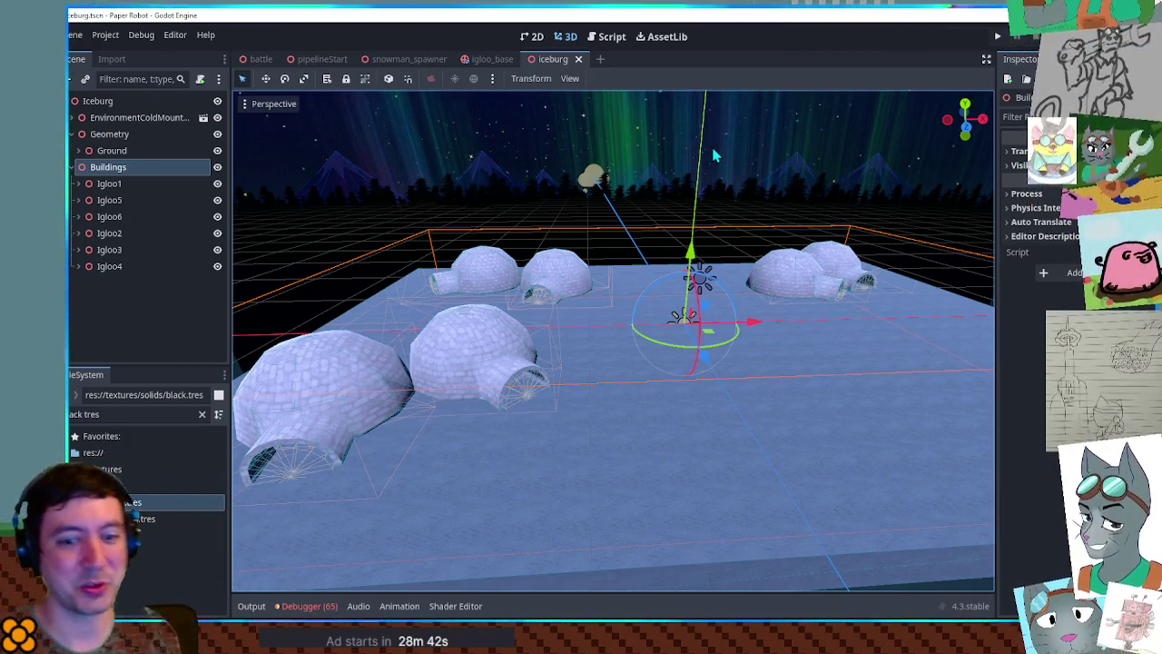
scroll(699, 217, down, 5)
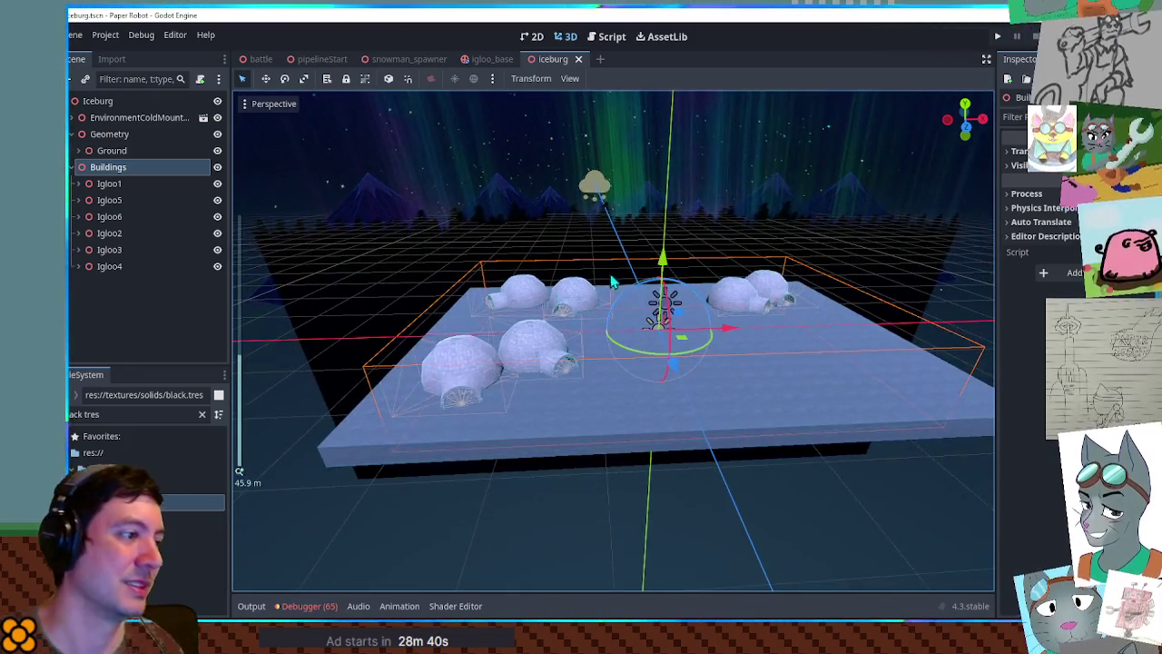
scroll(549, 263, up, 6)
drag(549, 263, 551, 324)
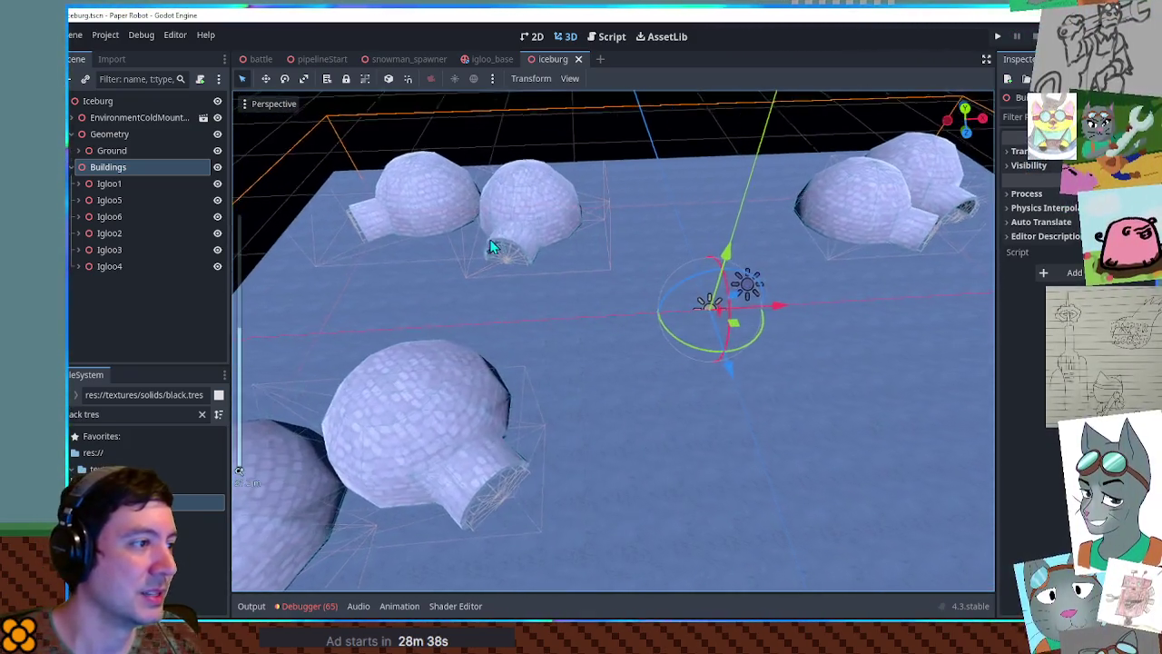
scroll(696, 446, down, 5)
scroll(695, 445, up, 5)
click(605, 377)
key(KP_7)
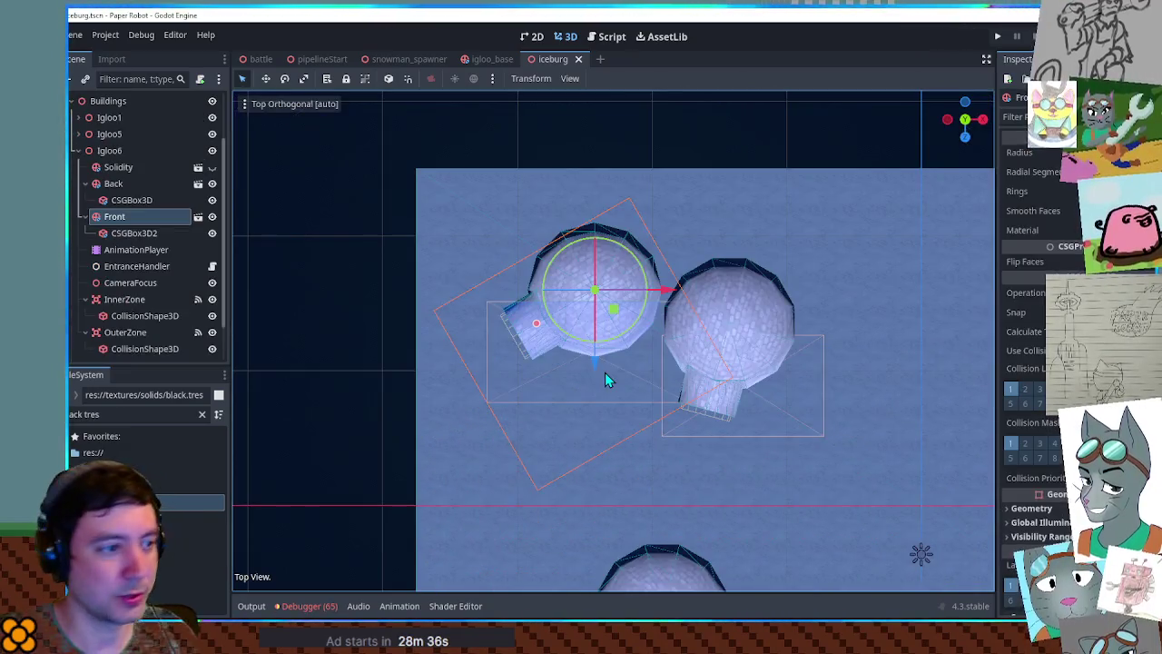
- Select the whole Igloo5 group and nudge it right and down on the ice
scroll(581, 345, up, 5)
scroll(800, 305, down, 3)
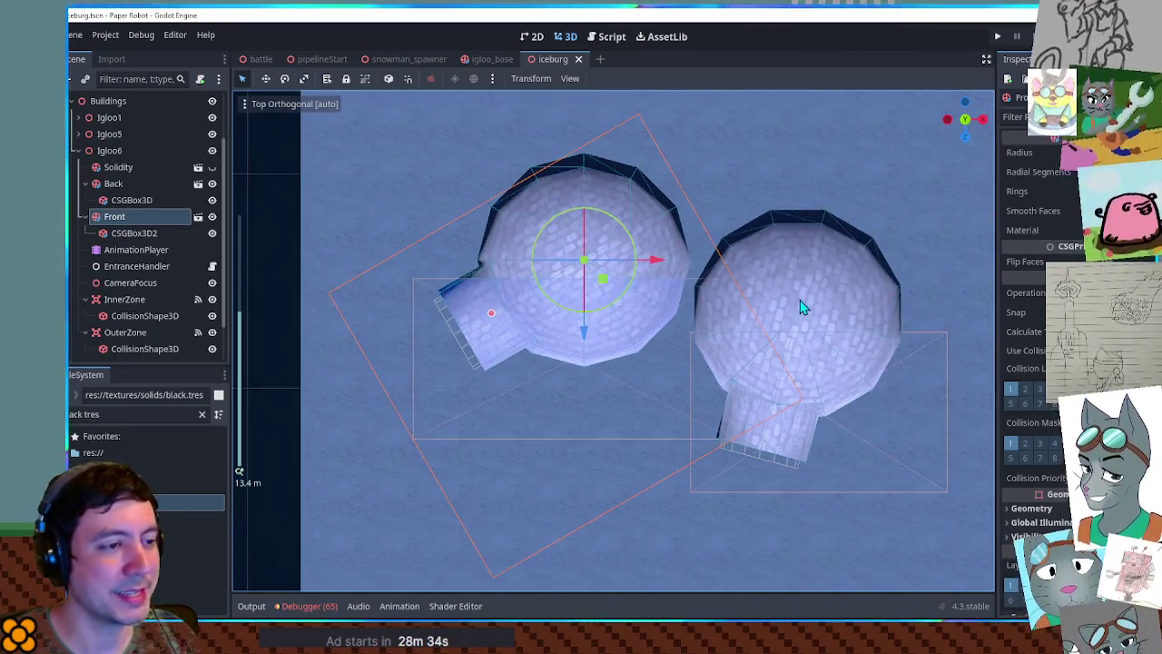
click(817, 339)
drag(817, 336, 818, 337)
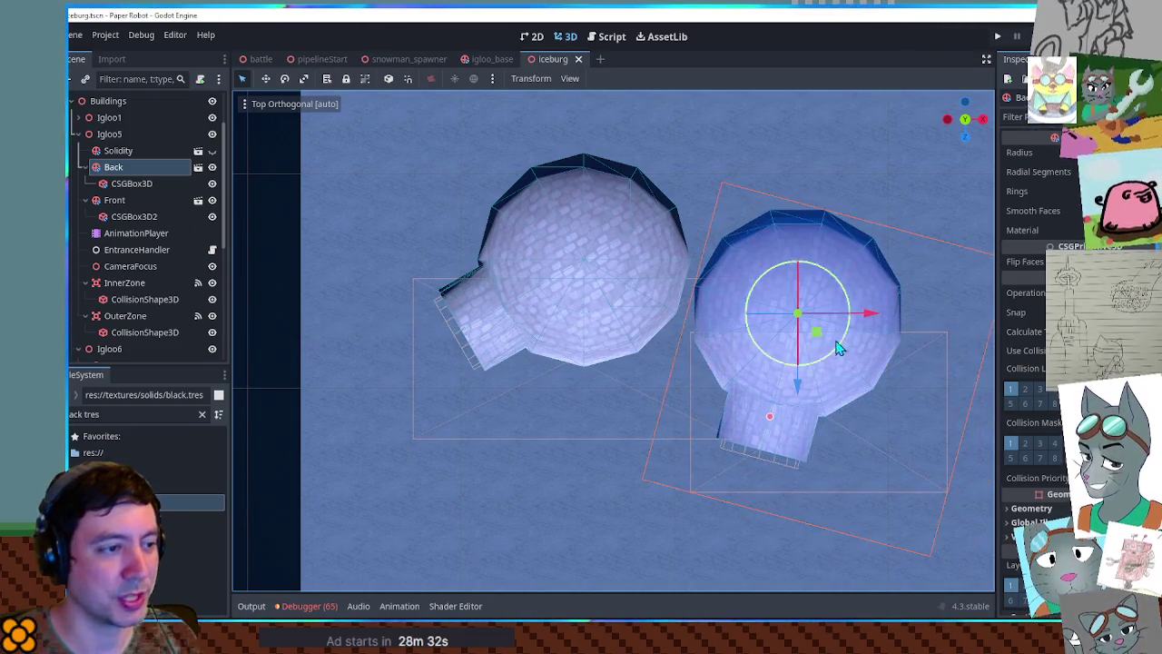
click(78, 133)
click(105, 136)
drag(812, 337, 846, 352)
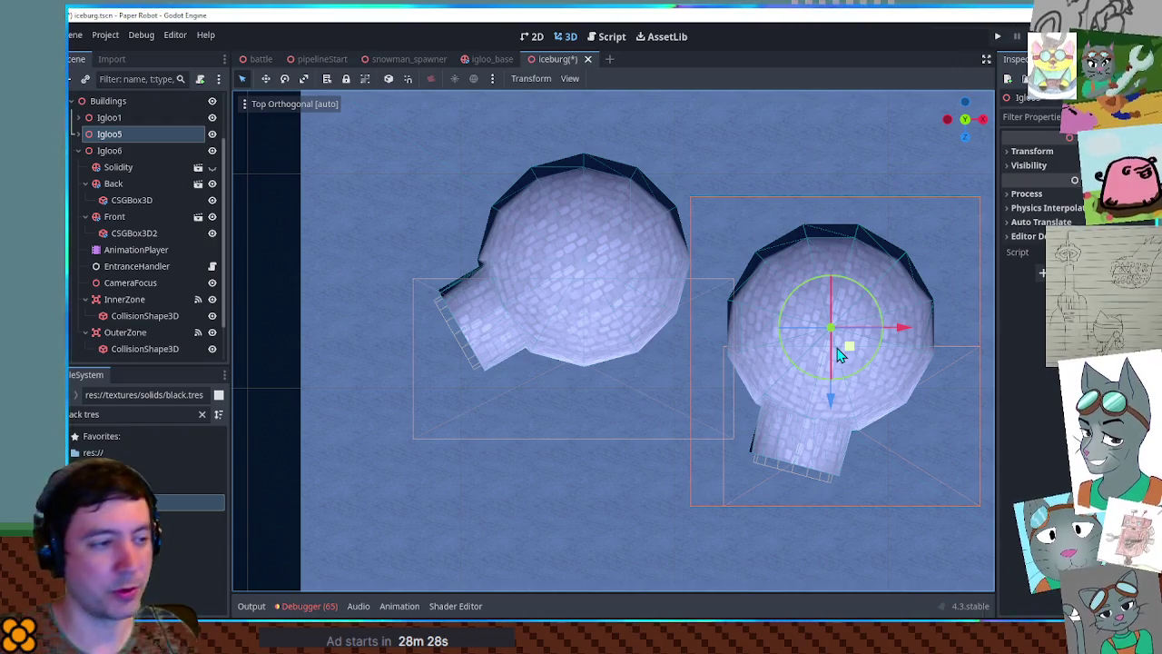
- Shift the whole Igloo1 group slightly down and right within the lower-left pair
scroll(840, 354, down, 10)
click(448, 416)
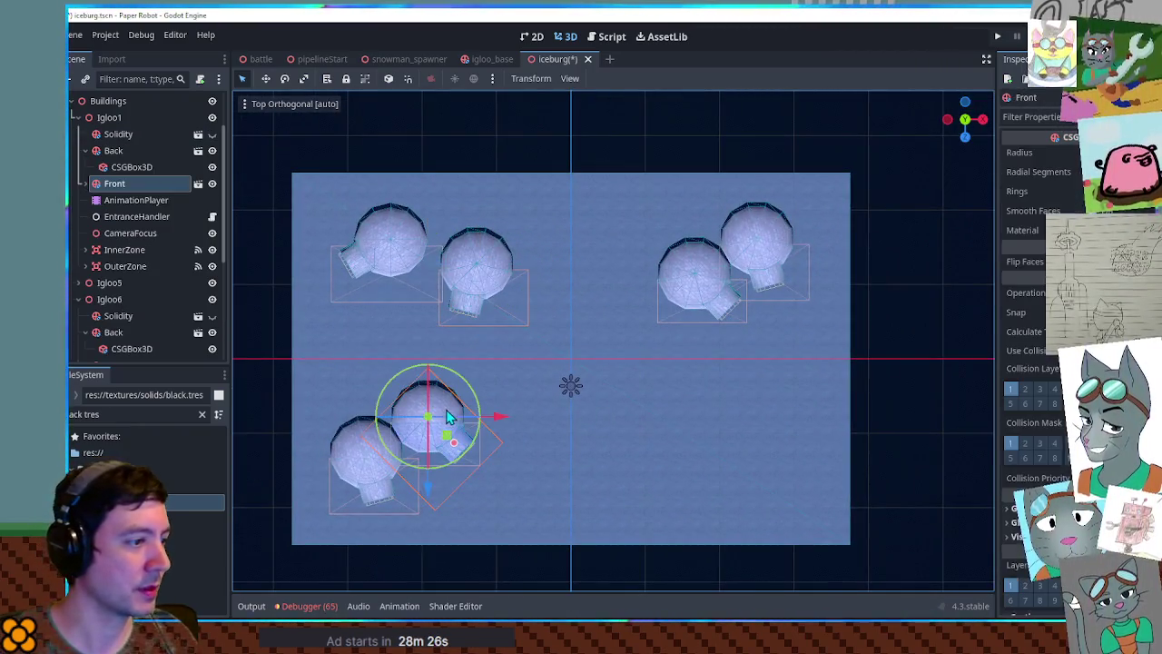
click(109, 117)
click(78, 117)
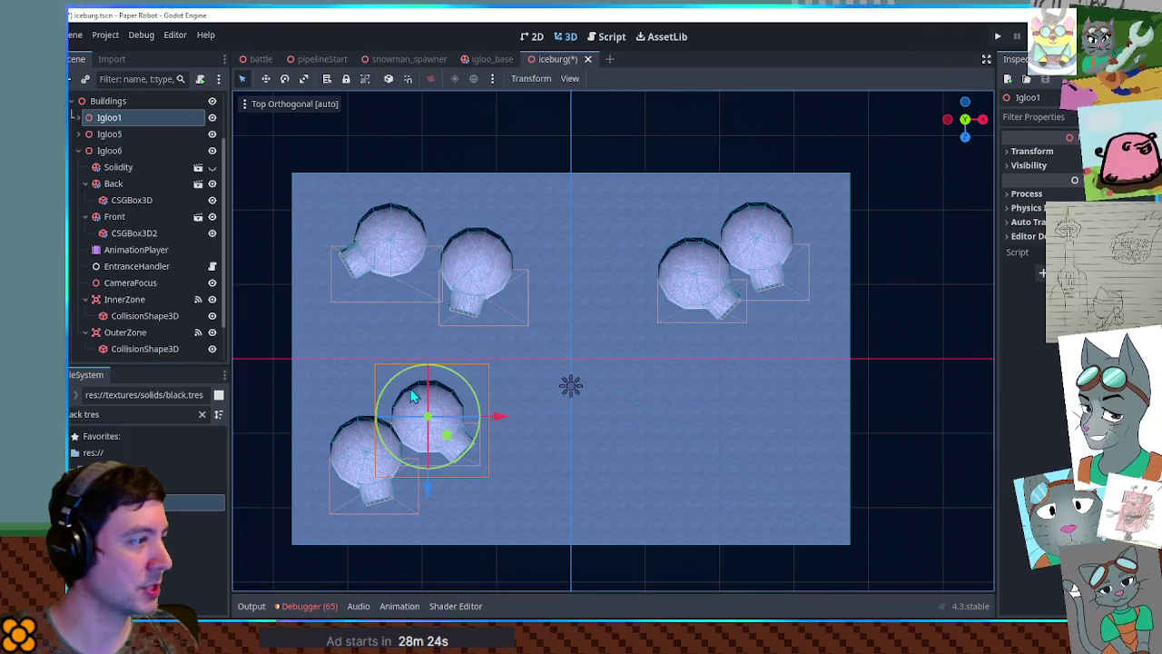
drag(459, 432, 473, 462)
click(622, 479)
scroll(636, 397, down, 3)
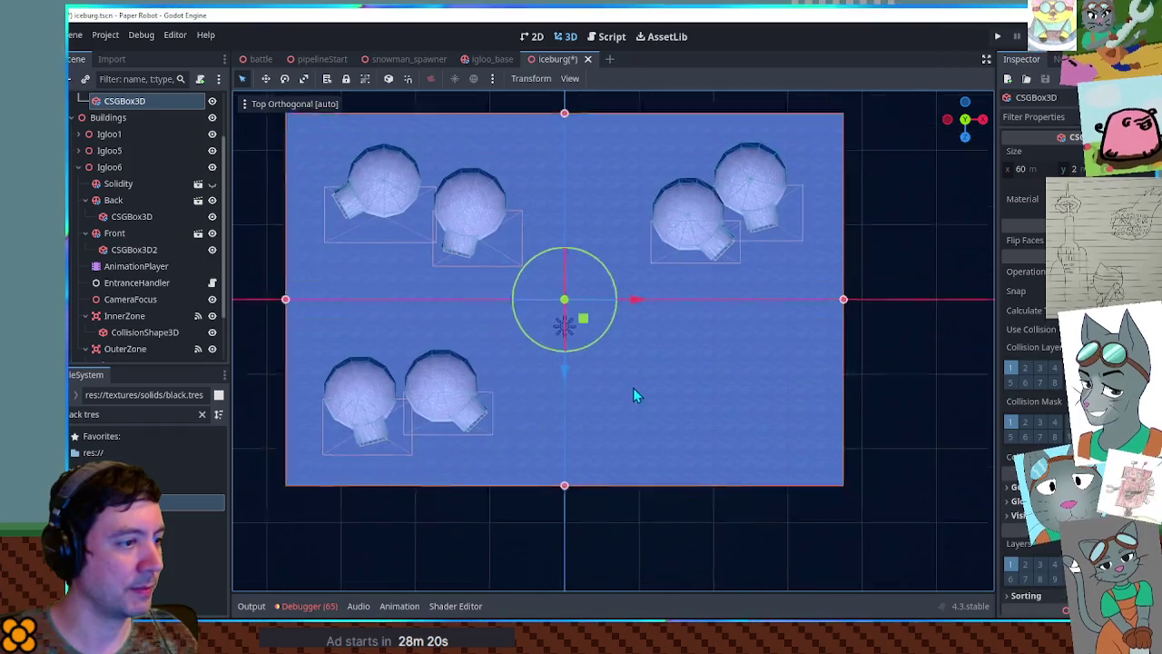
- Lengthen the ground platform toward the front and nudge Igloo4 slightly down-left
drag(560, 432, 566, 507)
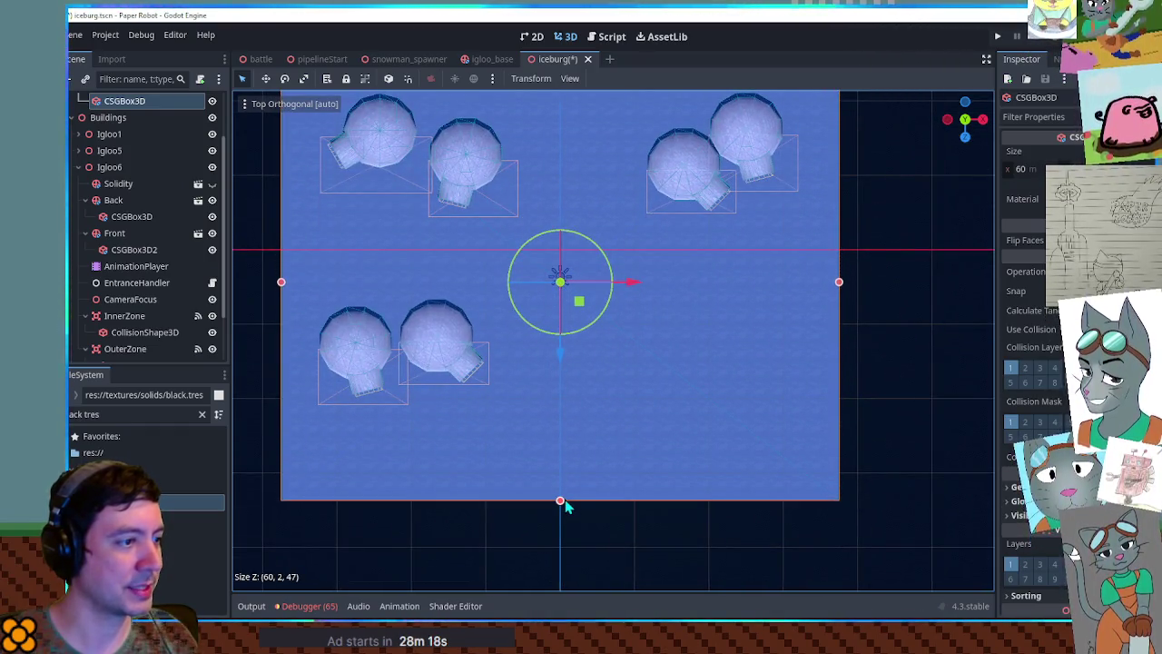
click(682, 176)
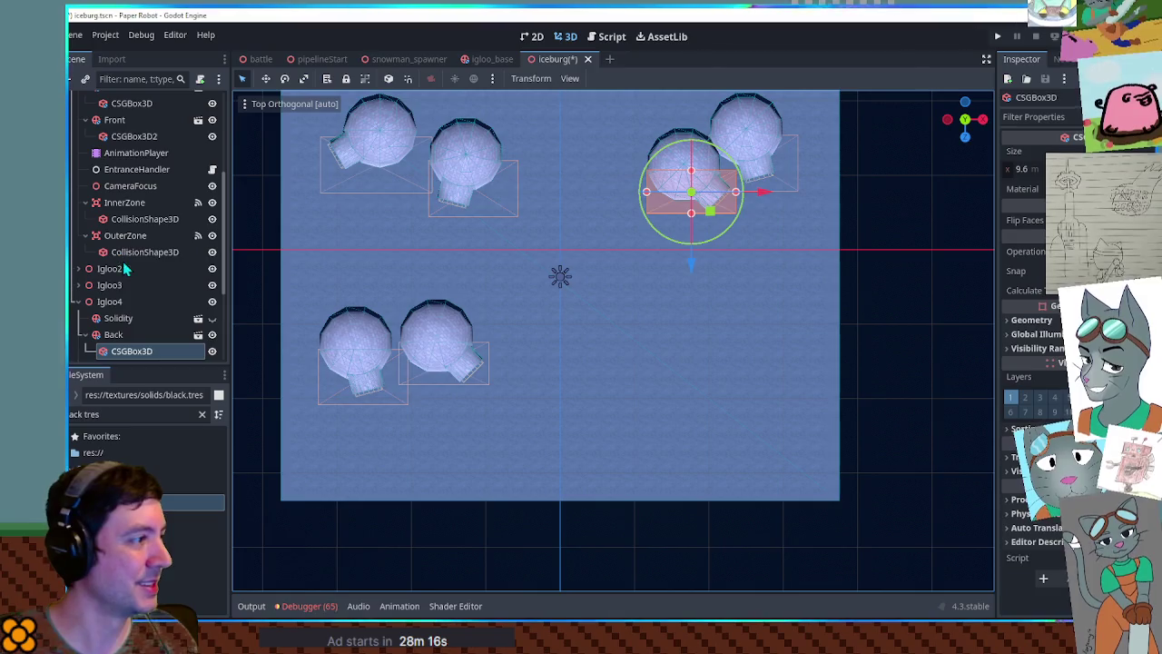
click(110, 301)
mouse_move(690, 204)
mouse_down()
mouse_move(699, 194)
mouse_move(691, 211)
mouse_up()
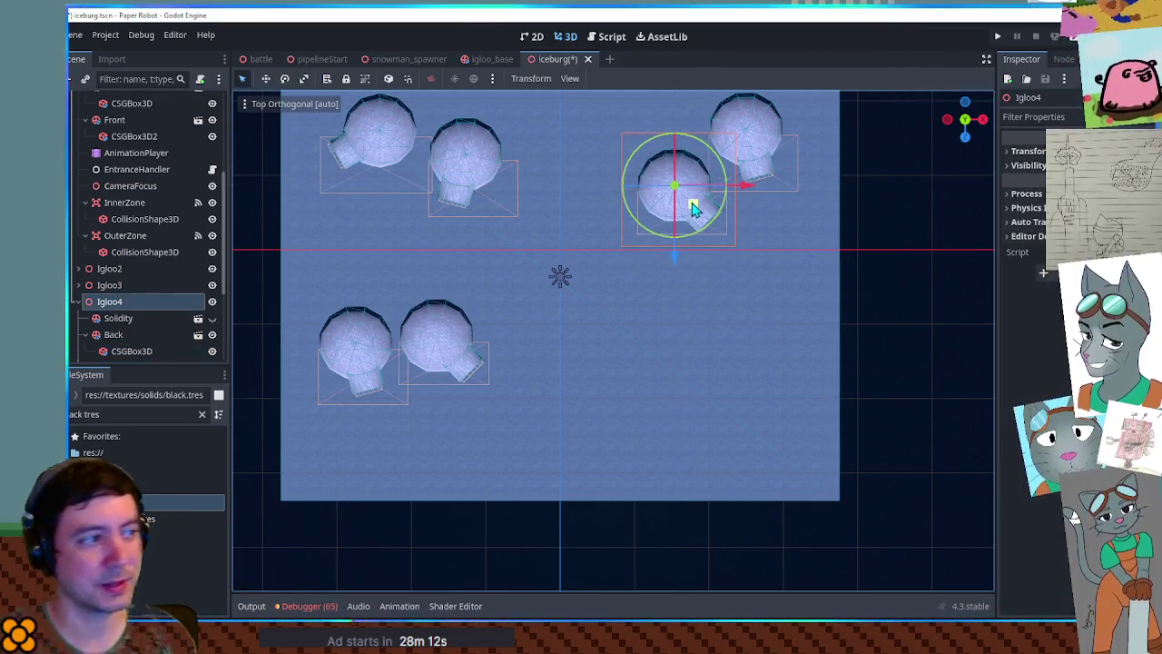
- Delete Igloo4 from the upper-right igloo pair
mouse_move(633, 361)
mouse_down()
mouse_move(619, 401)
mouse_move(779, 388)
mouse_up()
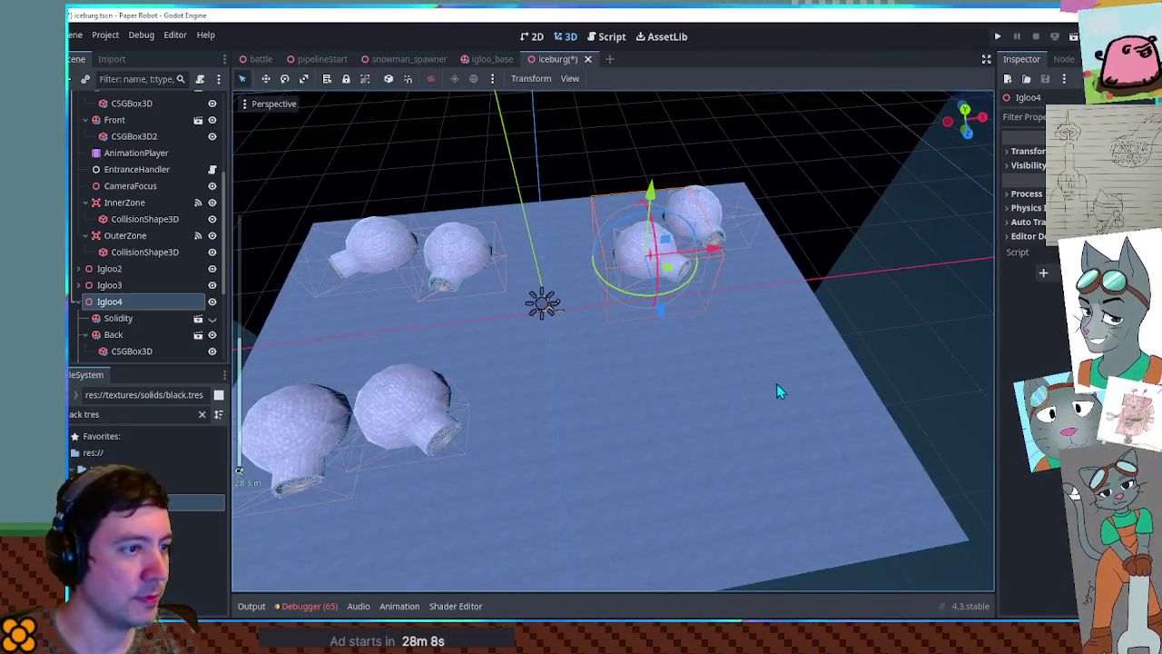
click(715, 217)
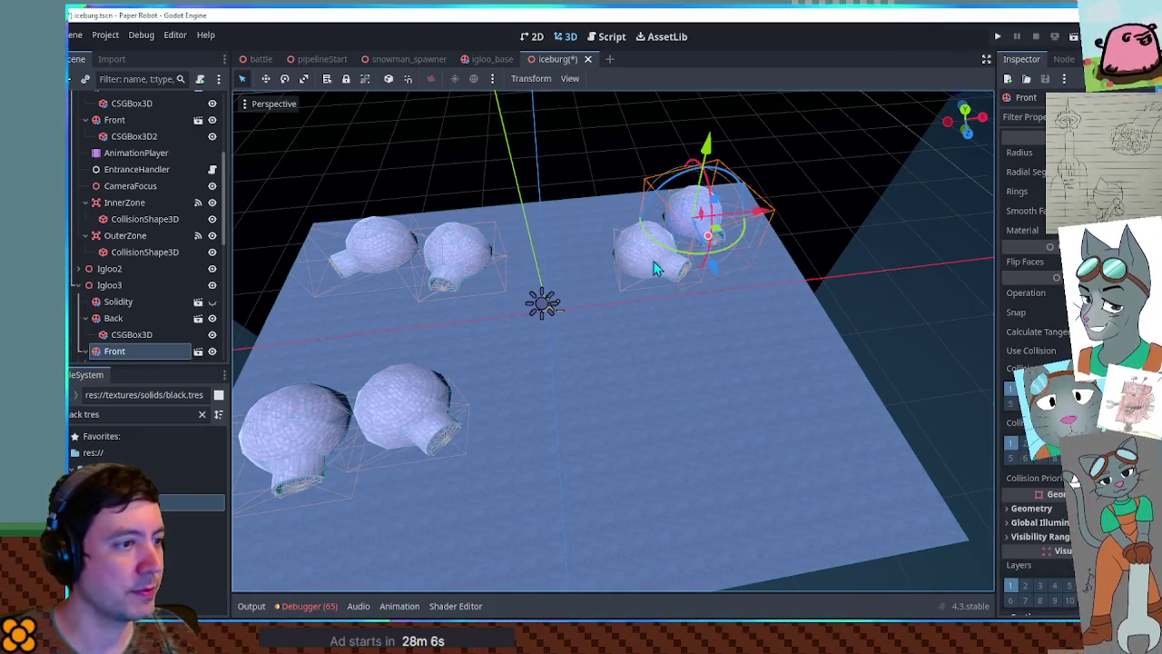
drag(581, 323, 661, 326)
scroll(738, 276, down, 2)
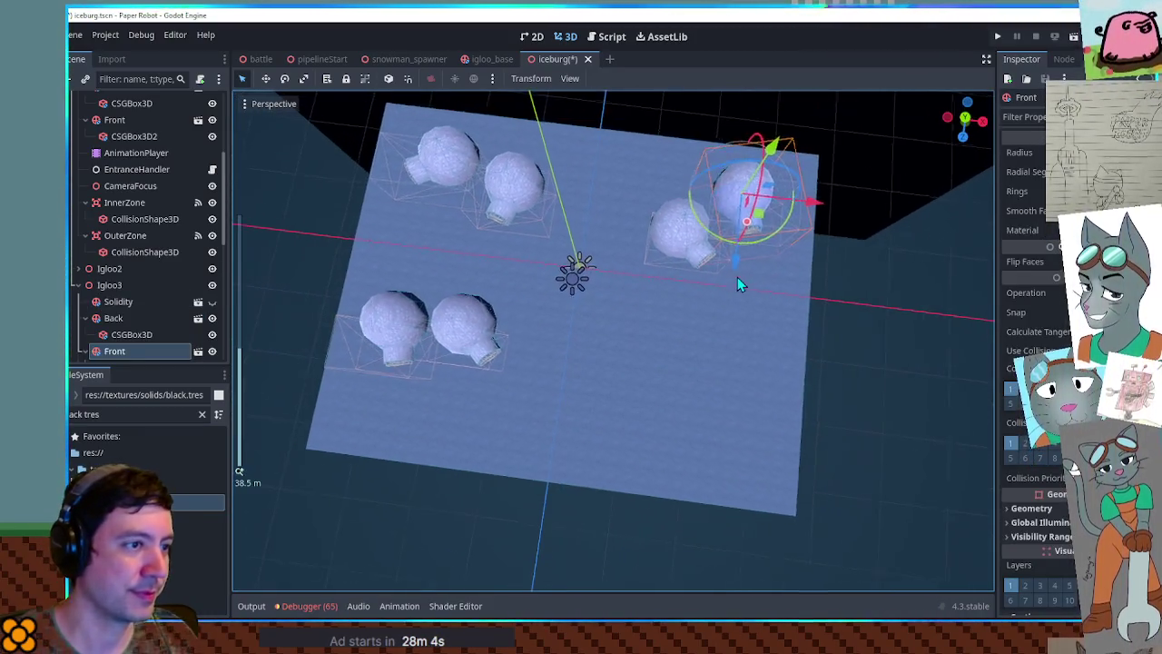
click(673, 239)
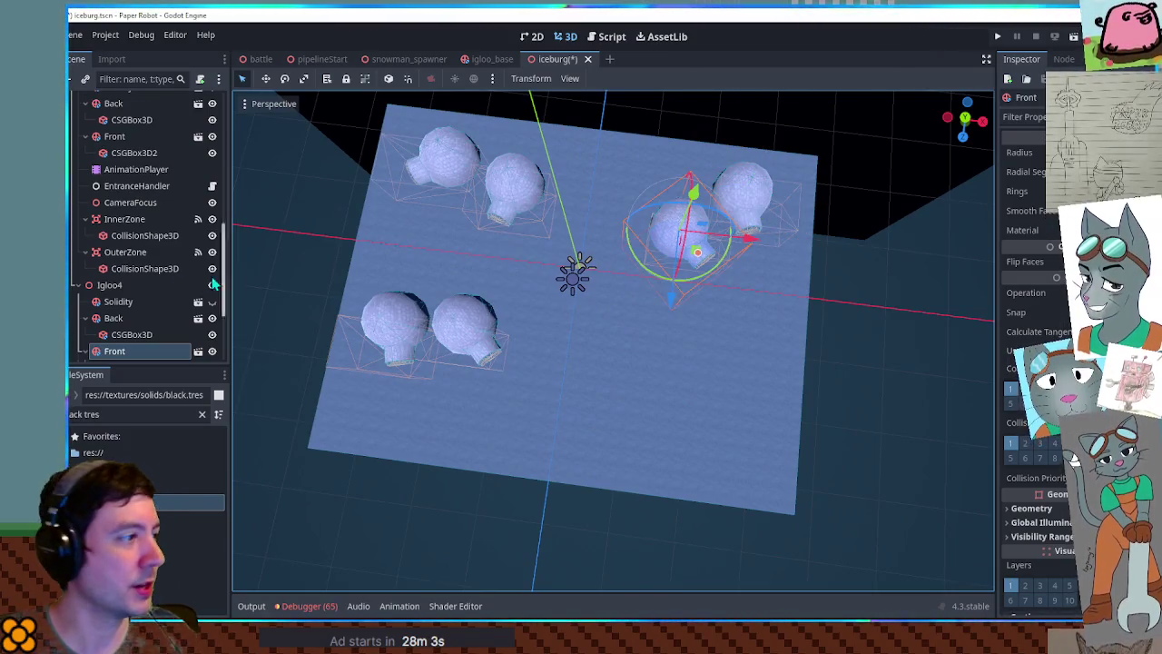
click(110, 286)
key(Delete)
- Duplicate Igloo5 as Igloo7 and place it at the platform's front right
click(530, 192)
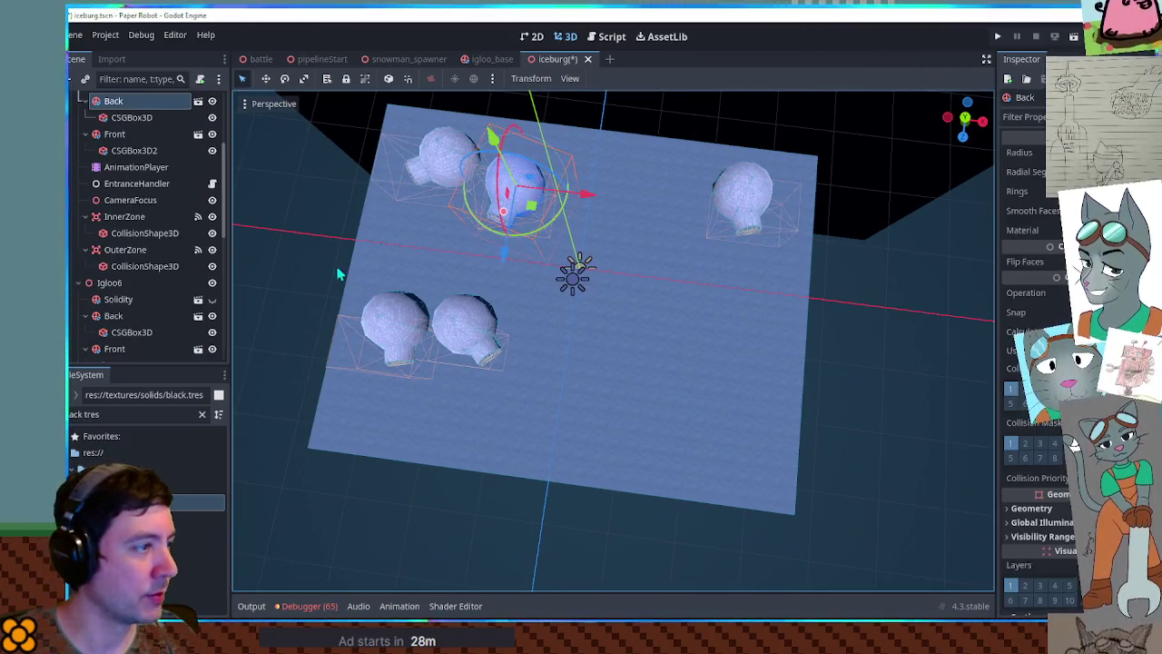
click(108, 134)
key(ctrl+d)
mouse_move(530, 201)
mouse_down()
mouse_move(650, 315)
mouse_move(697, 408)
mouse_move(690, 396)
mouse_move(722, 408)
mouse_move(687, 386)
mouse_up()
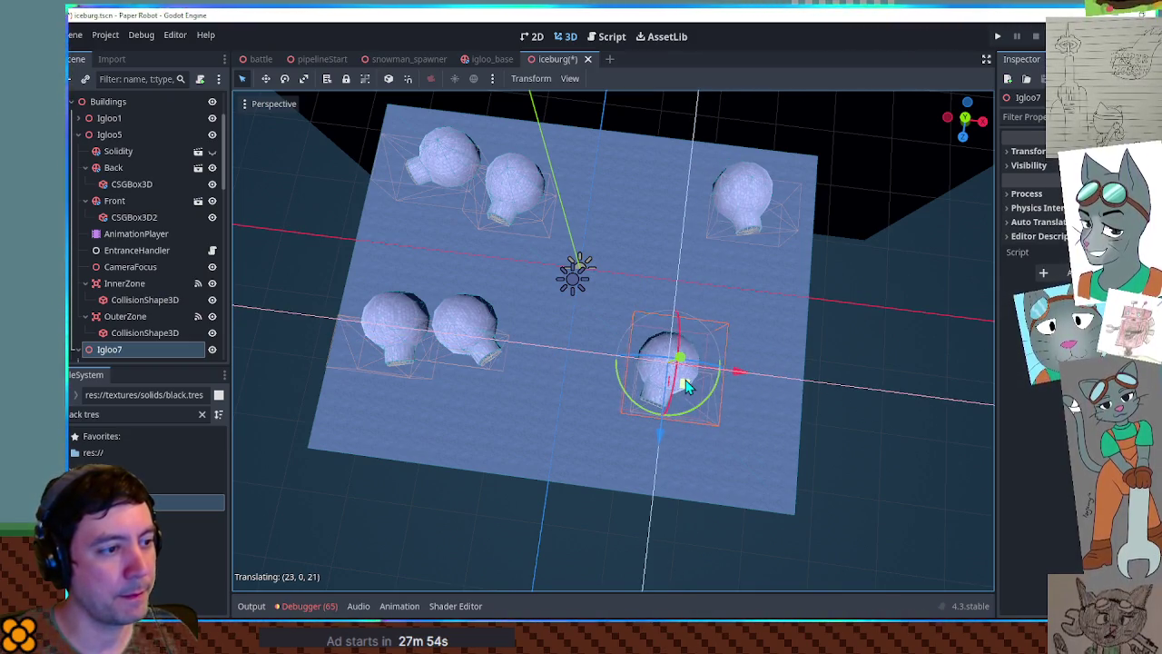
- Duplicate Igloo6 as Igloo8 and position it beside Igloo7 at (42, 0, 30)
click(445, 168)
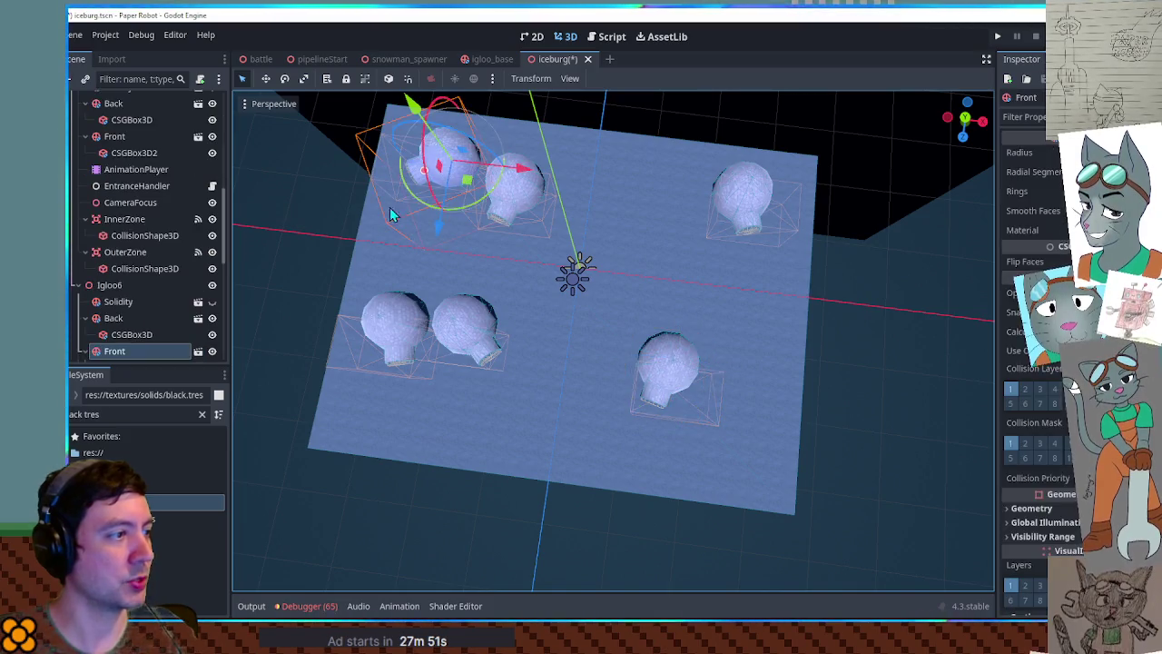
click(136, 286)
key(shift+d)
drag(762, 456, 765, 454)
click(762, 447)
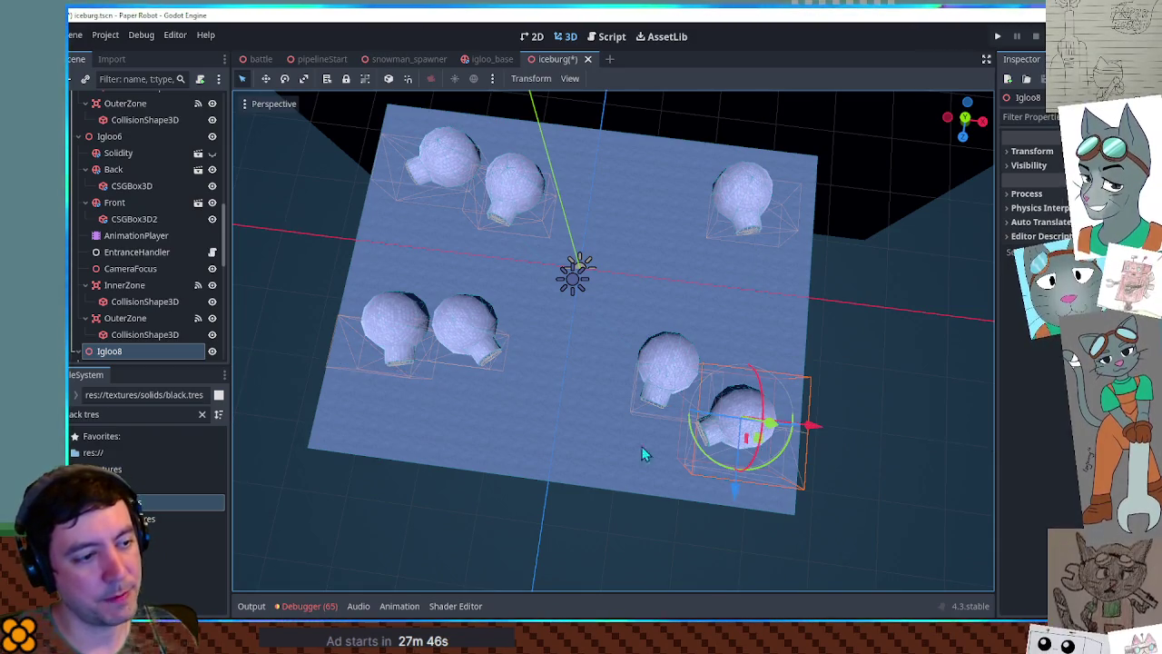
- Delete Igloo6 from the upper-left igloo pair
drag(649, 381, 678, 414)
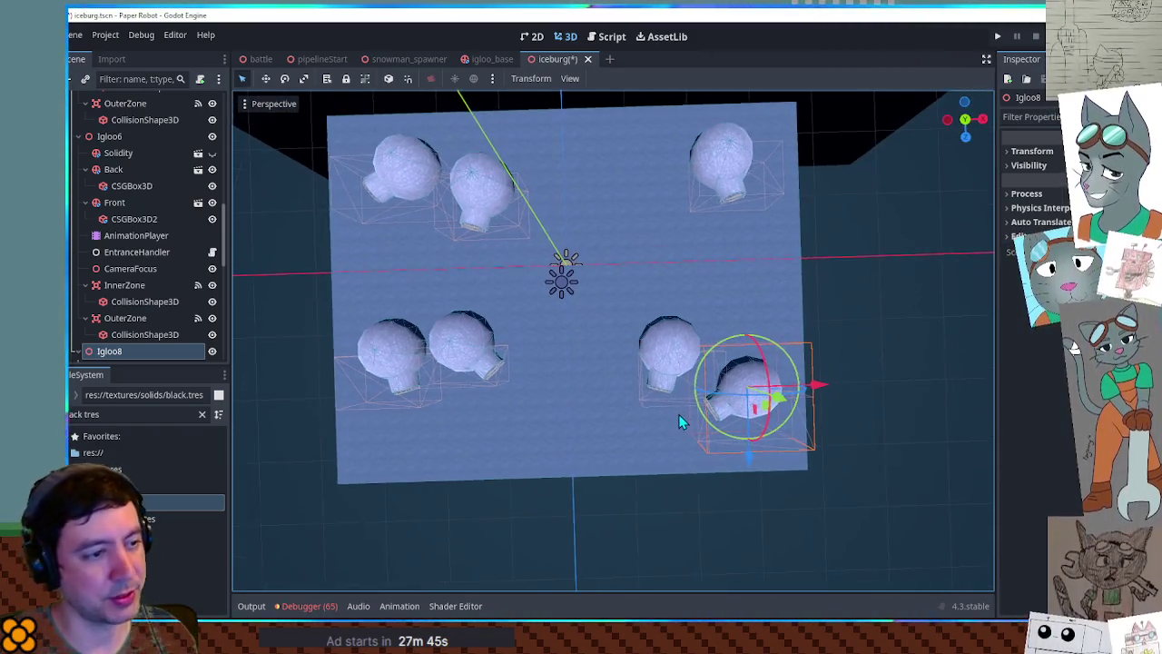
scroll(545, 299, up, 2)
click(453, 204)
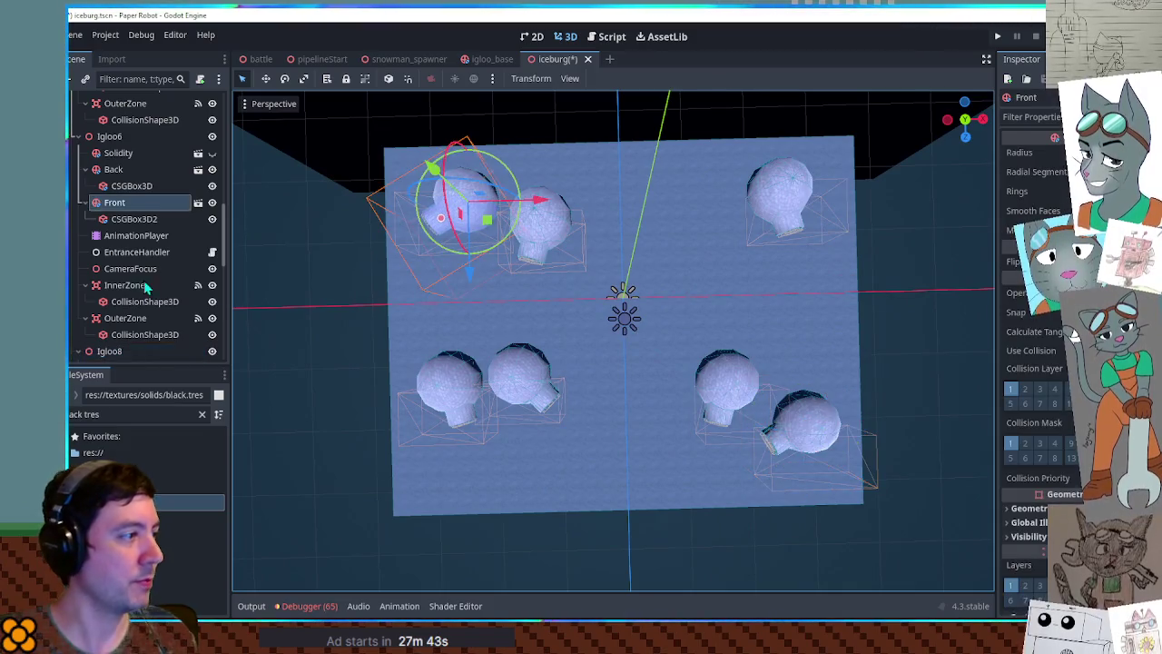
click(108, 137)
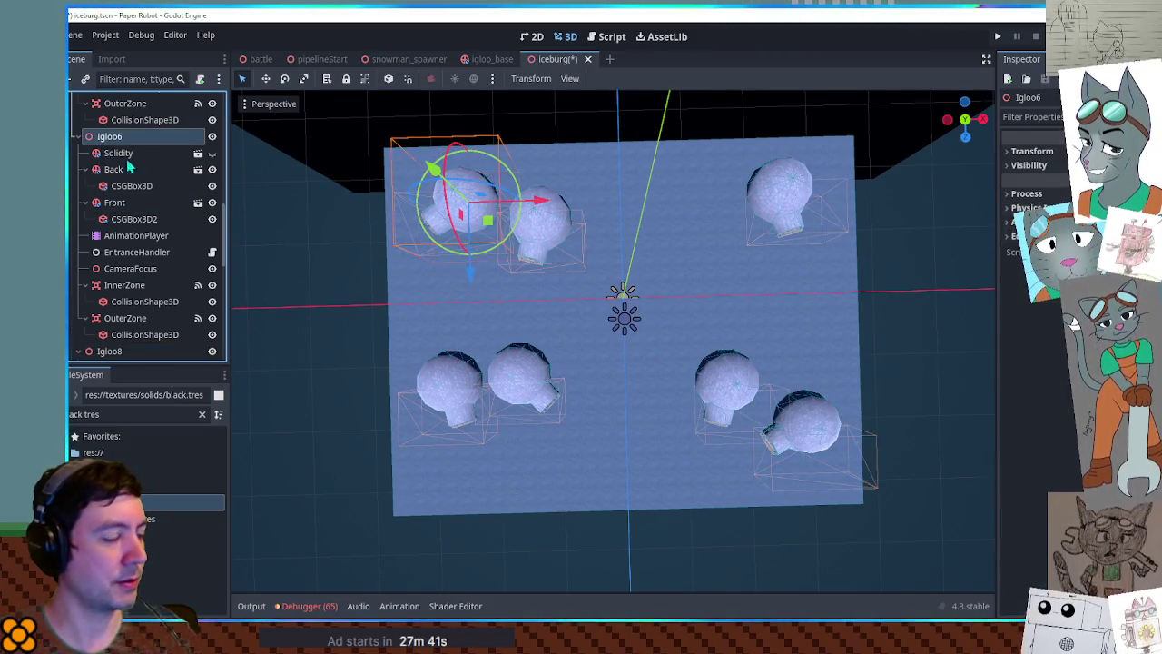
key(Delete)
key(Return)
click(551, 229)
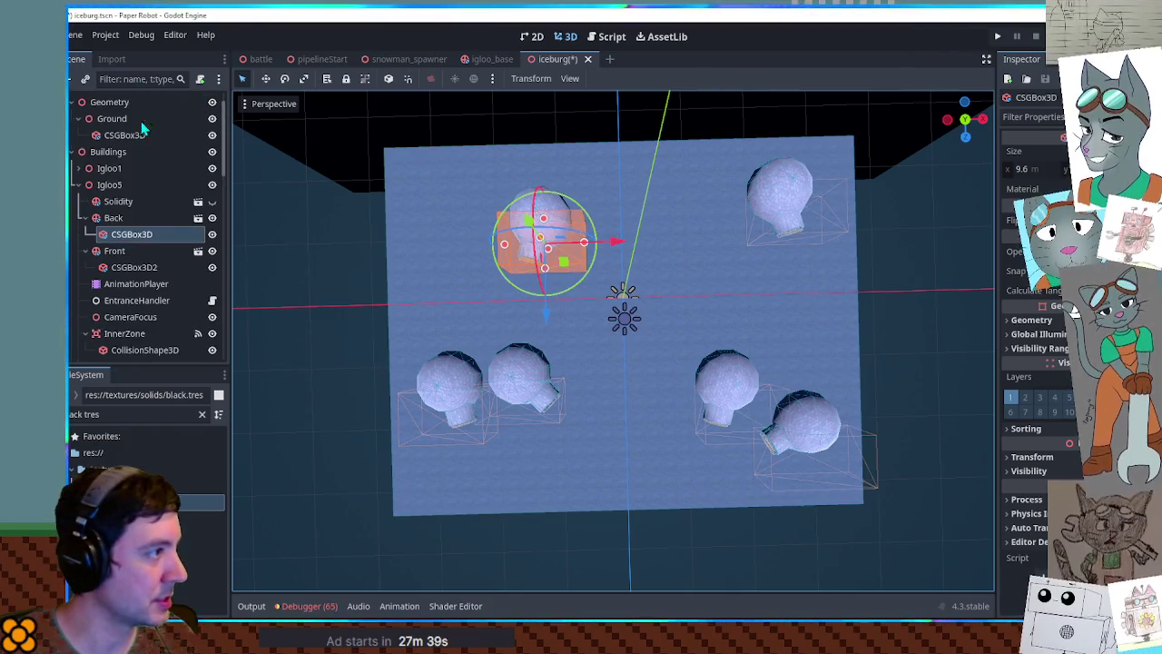
- Drag Igloo5 up and left toward the platform corner, then orbit to inspect the layout
click(109, 184)
mouse_move(563, 261)
mouse_down()
mouse_move(534, 238)
mouse_move(506, 236)
mouse_up()
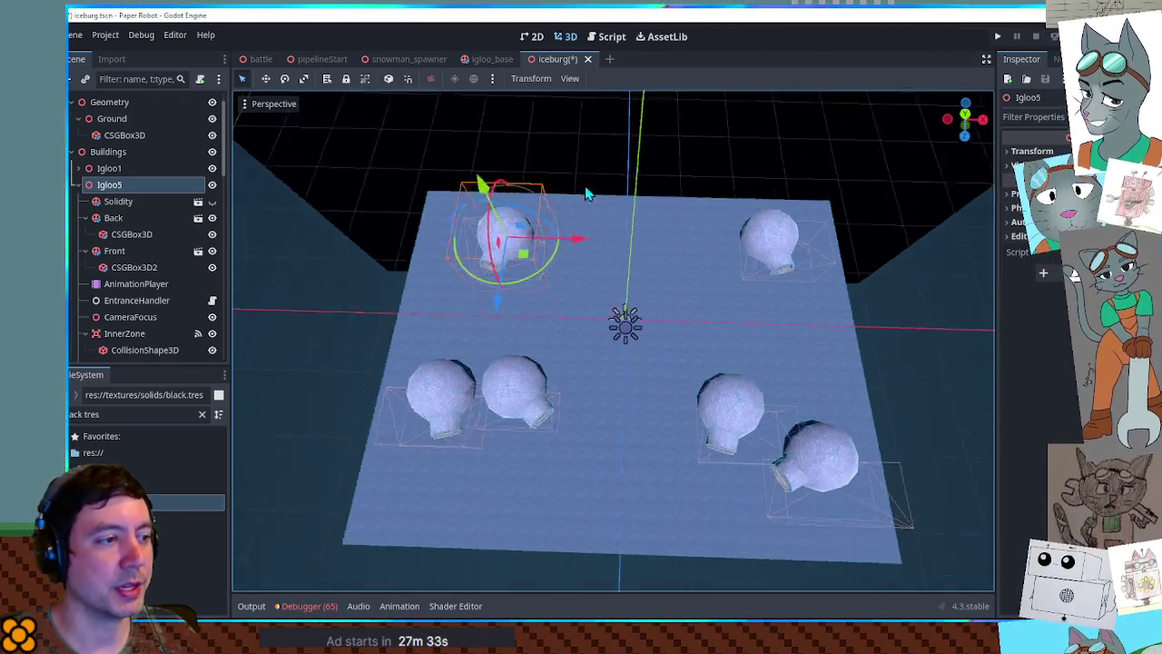
scroll(596, 294, up, 3)
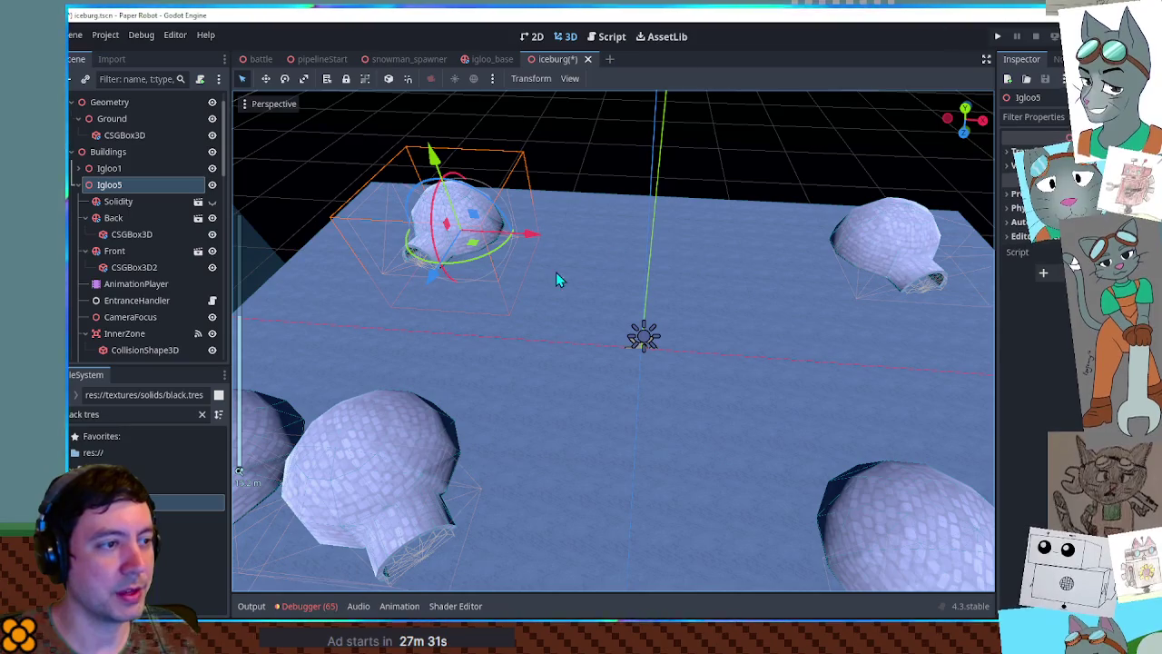
mouse_move(800, 264)
mouse_down()
mouse_move(756, 308)
mouse_move(749, 340)
mouse_move(744, 315)
mouse_up()
scroll(743, 314, down, 5)
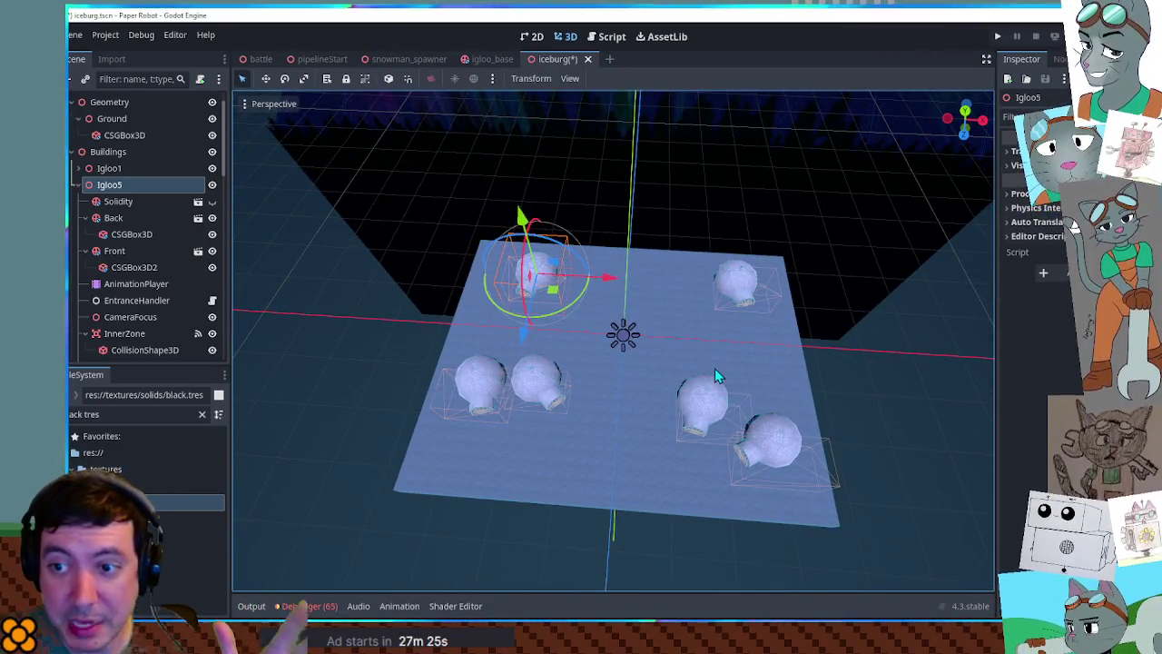
scroll(711, 370, up, 8)
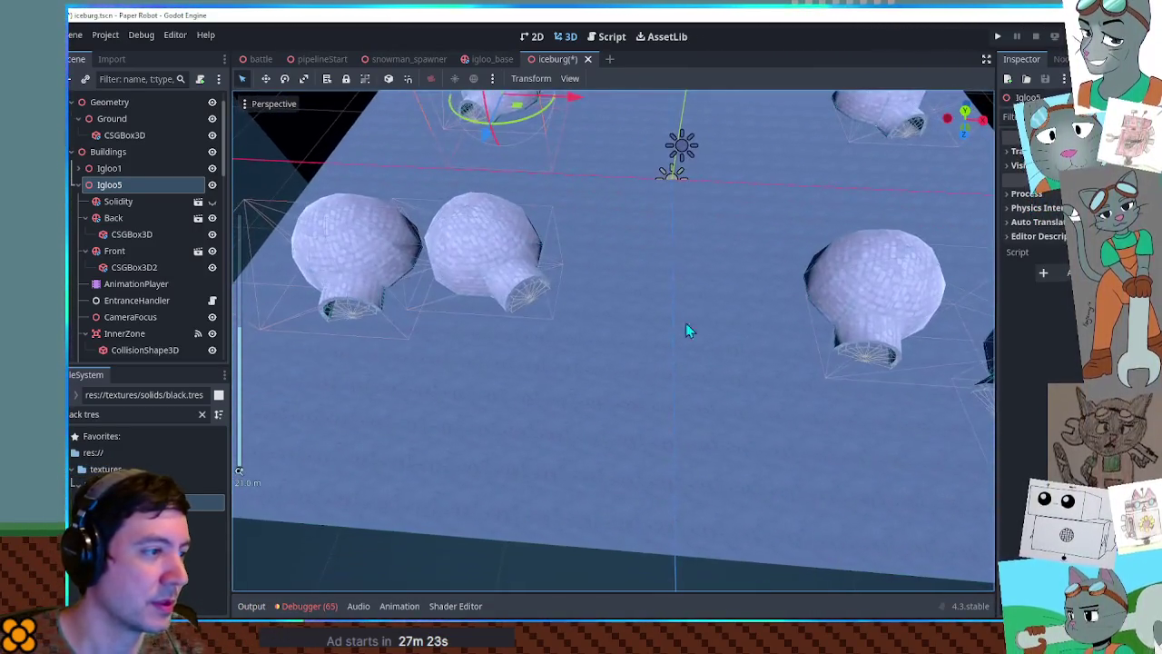
scroll(512, 565, down, 2)
mouse_move(511, 566)
mouse_down()
mouse_move(557, 446)
mouse_move(480, 394)
mouse_move(682, 451)
mouse_move(573, 372)
mouse_move(682, 488)
mouse_move(626, 397)
mouse_move(703, 400)
mouse_move(686, 394)
mouse_move(677, 339)
mouse_move(843, 391)
mouse_move(758, 149)
mouse_move(556, 543)
mouse_up()
mouse_move(723, 440)
mouse_down()
mouse_move(693, 402)
mouse_move(703, 509)
mouse_move(674, 345)
mouse_move(690, 378)
mouse_move(835, 379)
mouse_move(659, 399)
mouse_move(695, 375)
mouse_up()
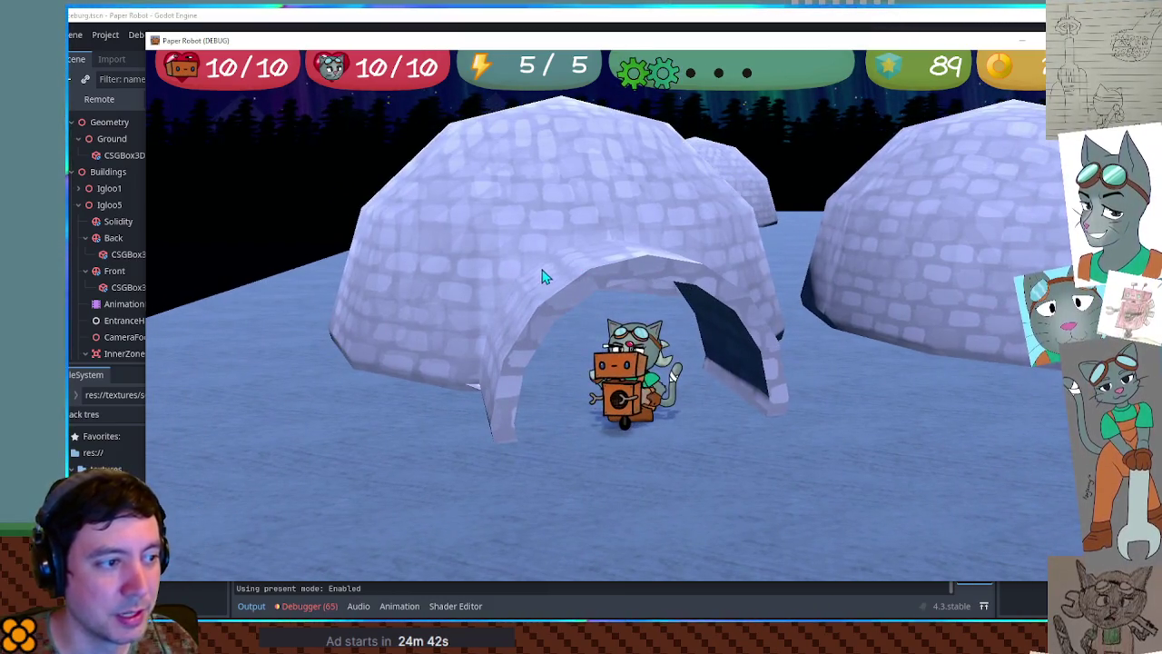
- Stop the playtest with F8 and return to the Iceburg scene editor
key(F8)
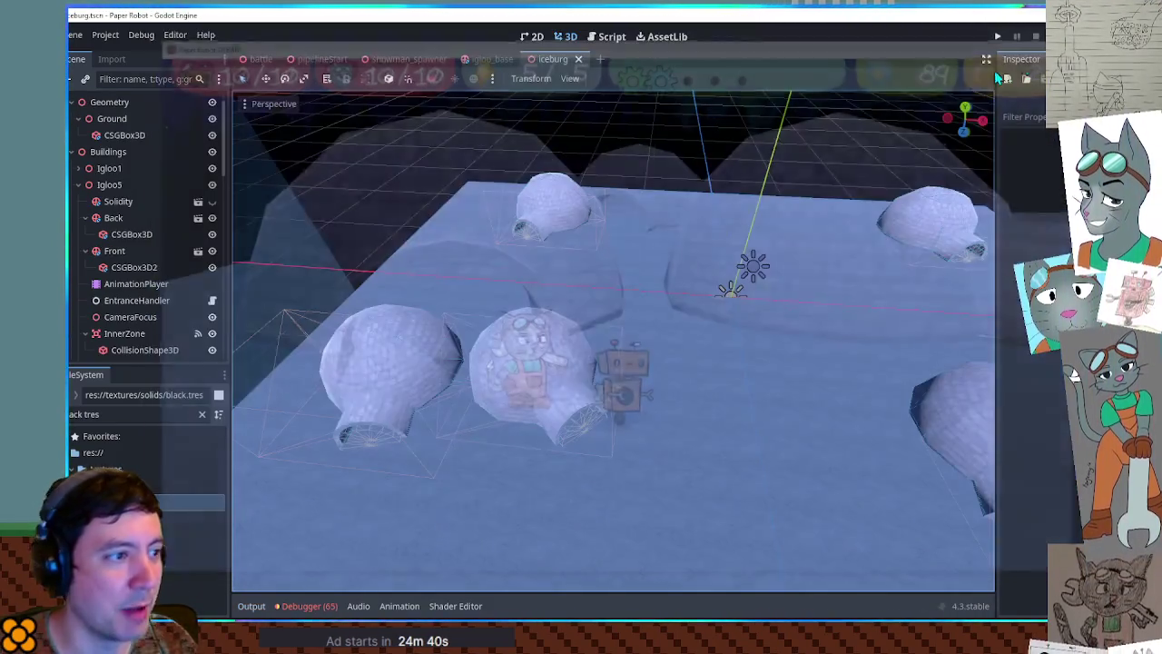
- Select all six igloos and scale them to 0.75
mouse_move(585, 250)
mouse_down()
mouse_move(614, 331)
mouse_move(609, 277)
mouse_up()
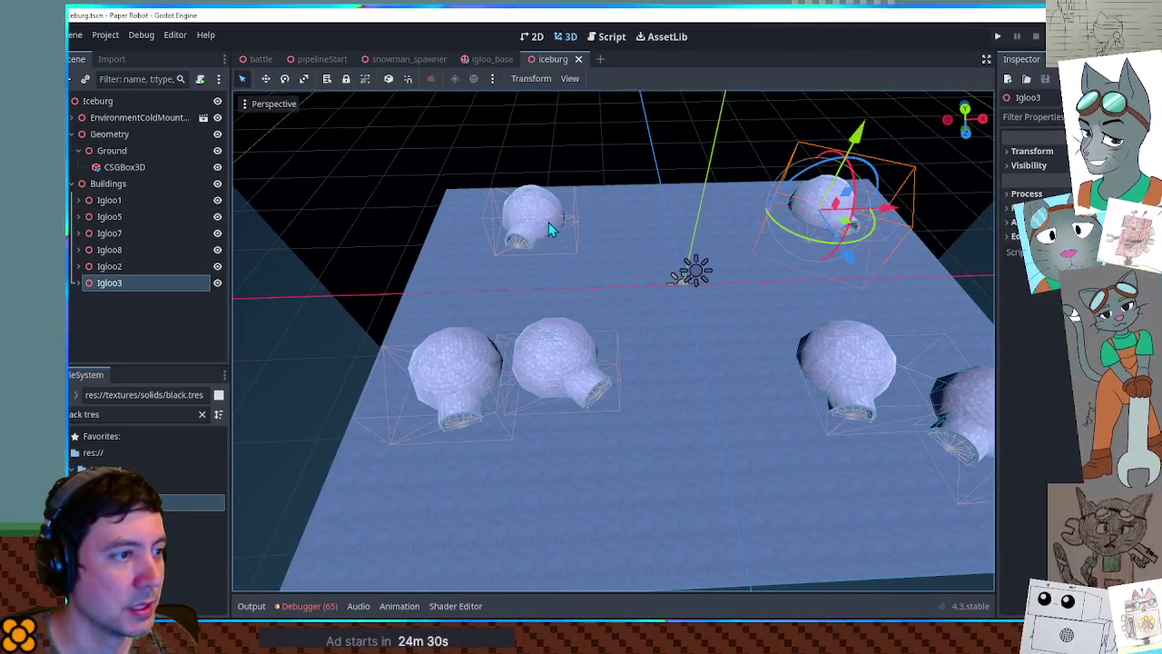
shift+click(112, 202)
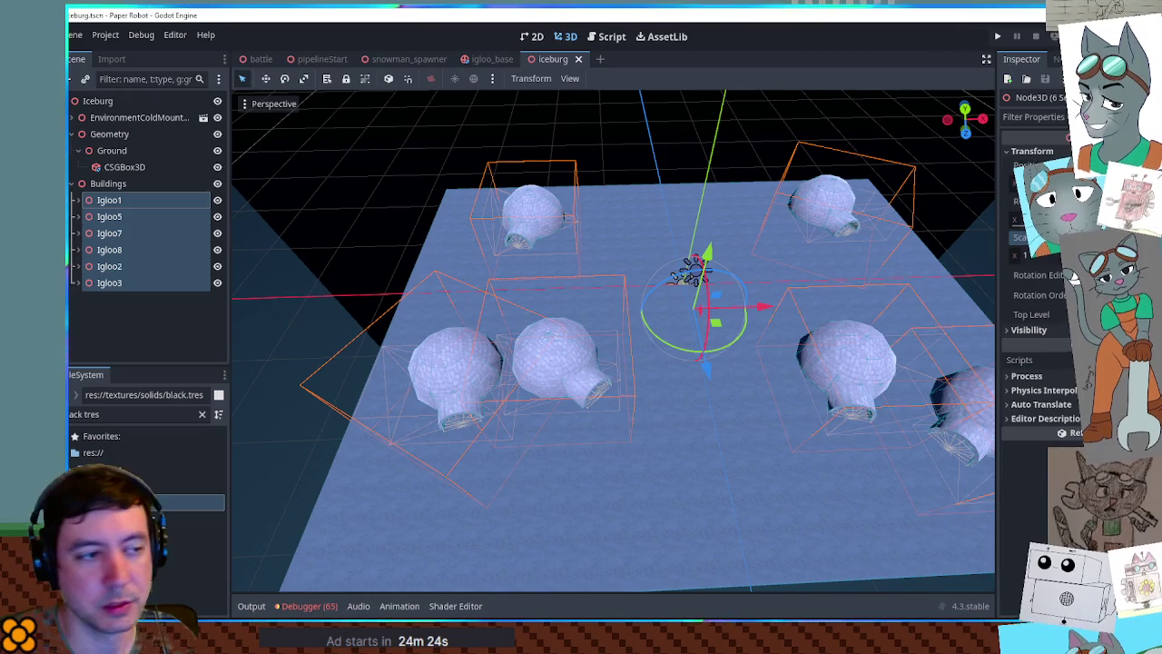
text(0.75)
key(Return)
- Move Igloo1 to the right and Igloo5 right and down toward the centre
scroll(817, 344, down, 5)
scroll(577, 338, up, 3)
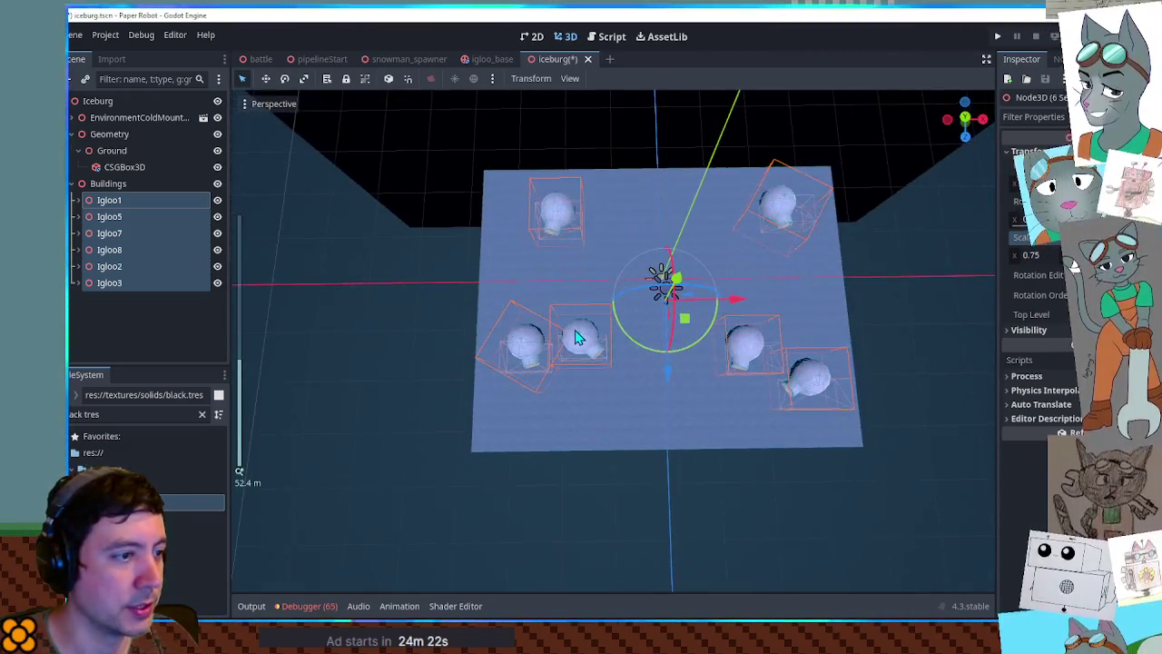
scroll(574, 320, up, 2)
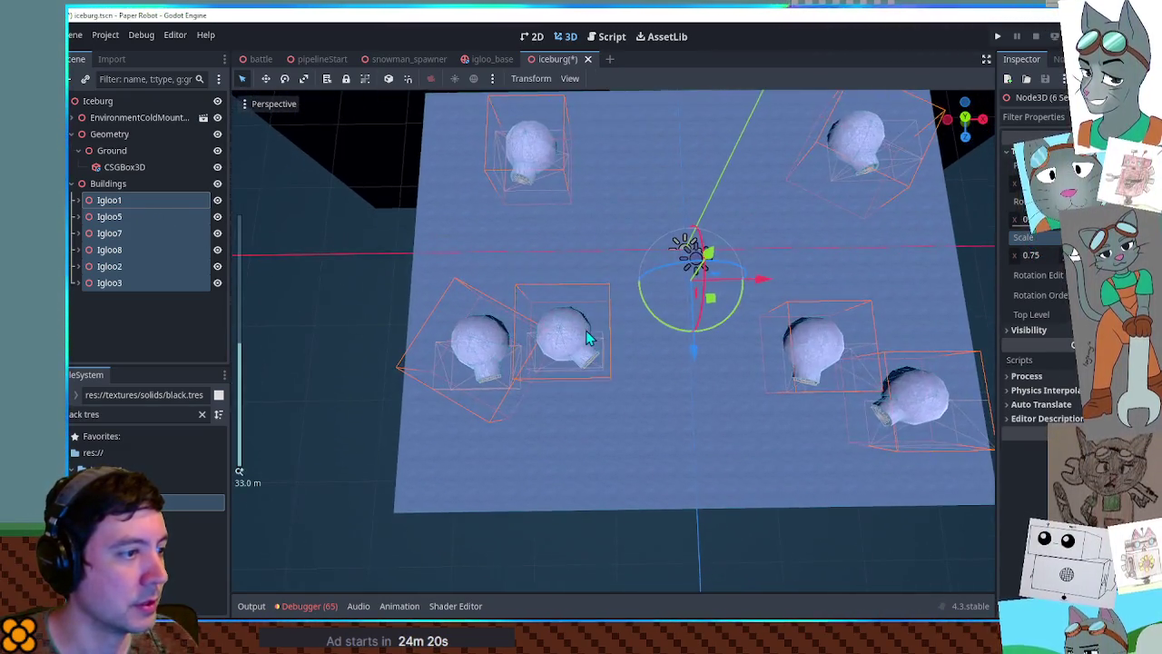
click(130, 207)
drag(631, 332, 672, 324)
click(136, 217)
drag(550, 172, 601, 210)
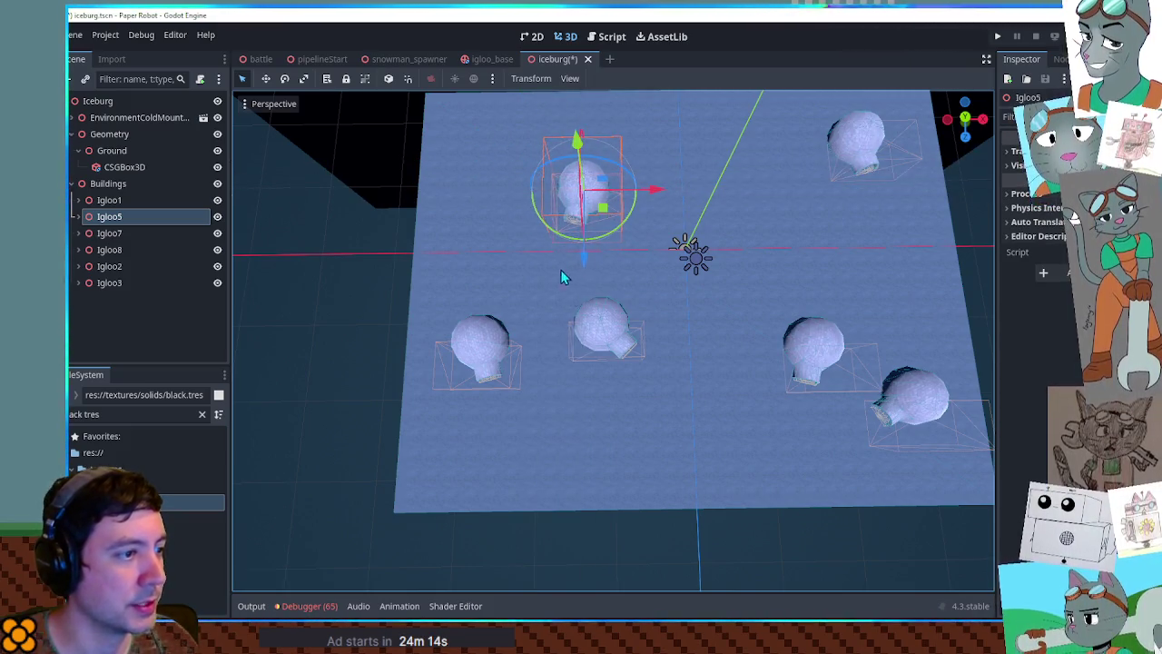
- In top view, move Igloo7 left-down and Igloo8 up beside the middle-right igloo
click(179, 233)
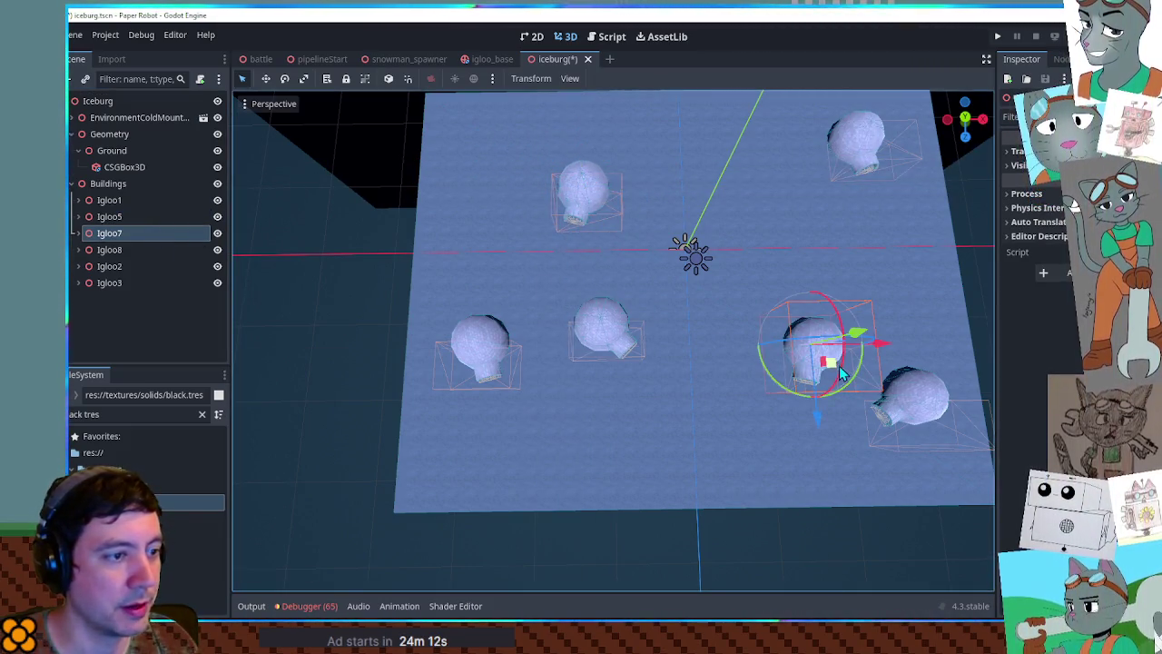
key(KP_7)
mouse_move(826, 339)
mouse_down()
mouse_move(772, 348)
mouse_move(788, 346)
mouse_up()
click(113, 250)
mouse_move(949, 427)
mouse_down()
mouse_move(894, 411)
mouse_move(868, 381)
mouse_up()
- Move Igloo2 right and Igloo3 left-down, then save the scene
click(376, 425)
drag(376, 424, 428, 436)
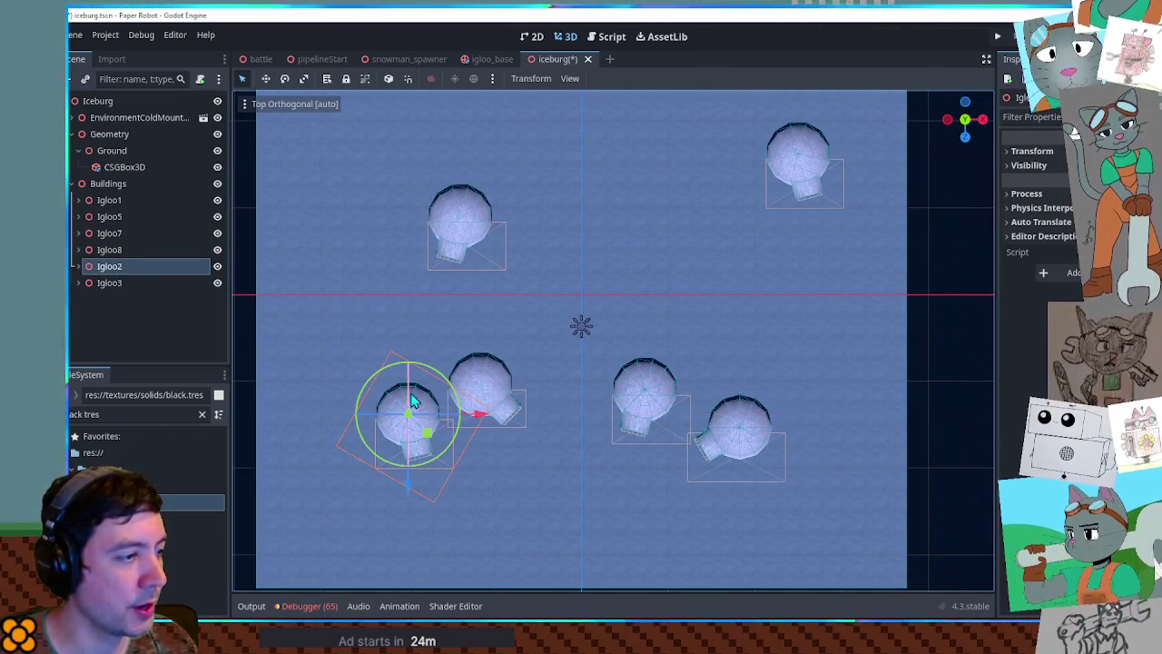
click(128, 283)
mouse_move(817, 177)
mouse_down()
mouse_move(720, 218)
mouse_move(742, 254)
mouse_move(730, 231)
mouse_move(742, 232)
mouse_up()
key(ctrl+s)
- Run the level and walk the robot into and back out of an igloo entrance
key(F5)
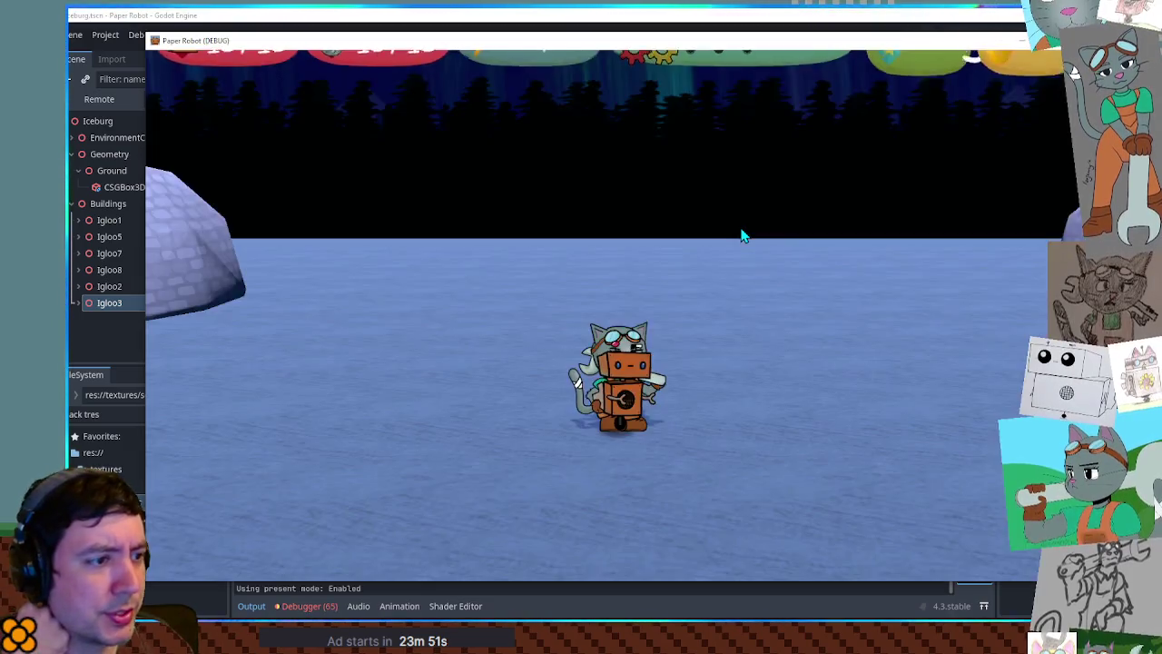
key(Left)
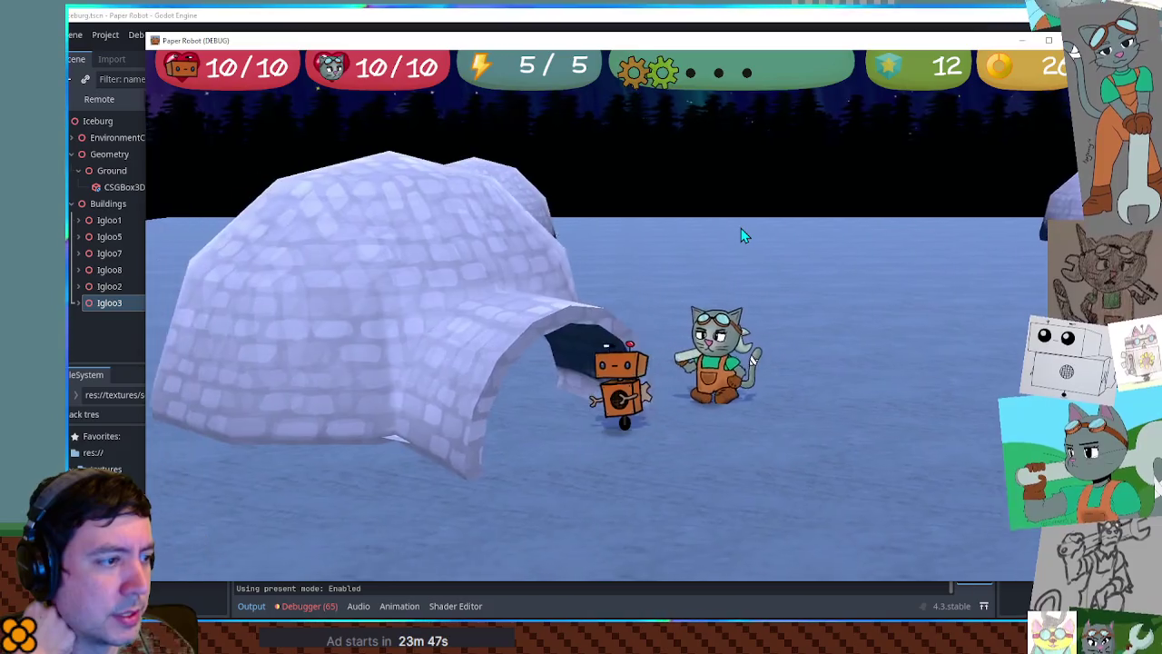
key(Left)
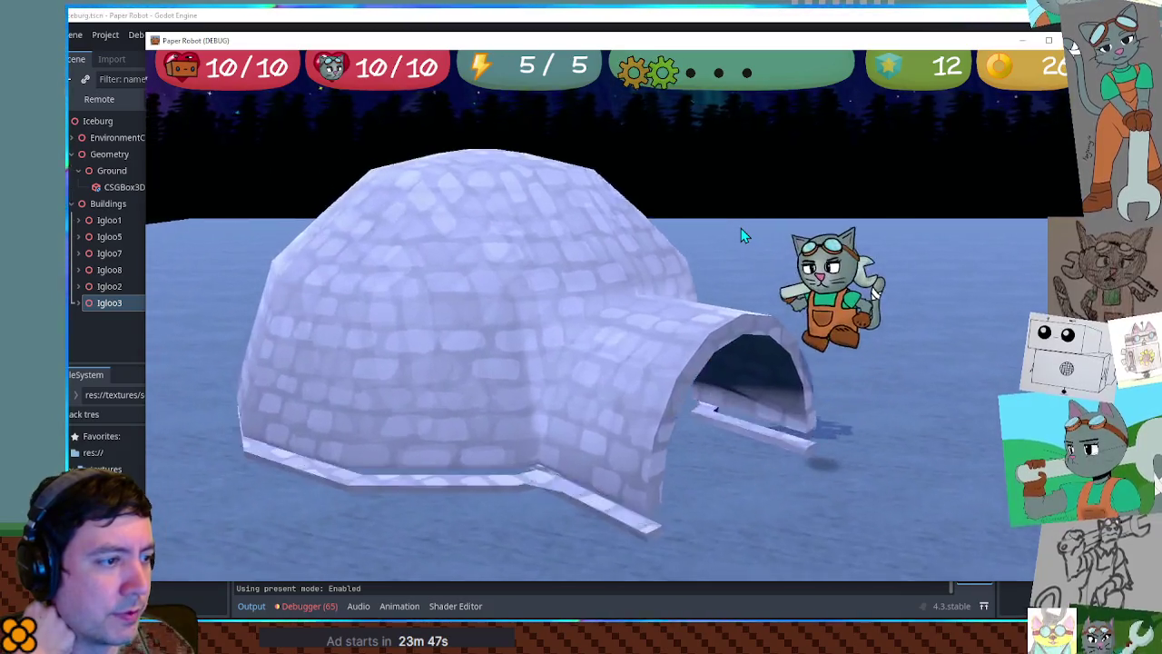
key(Right)
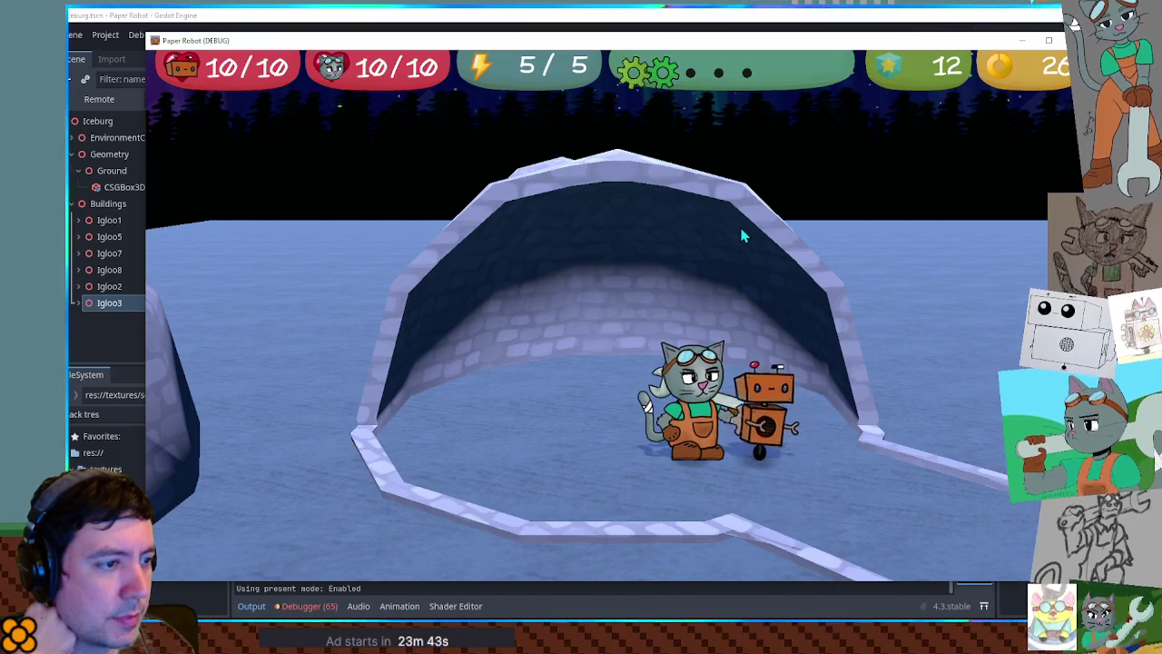
key(s)
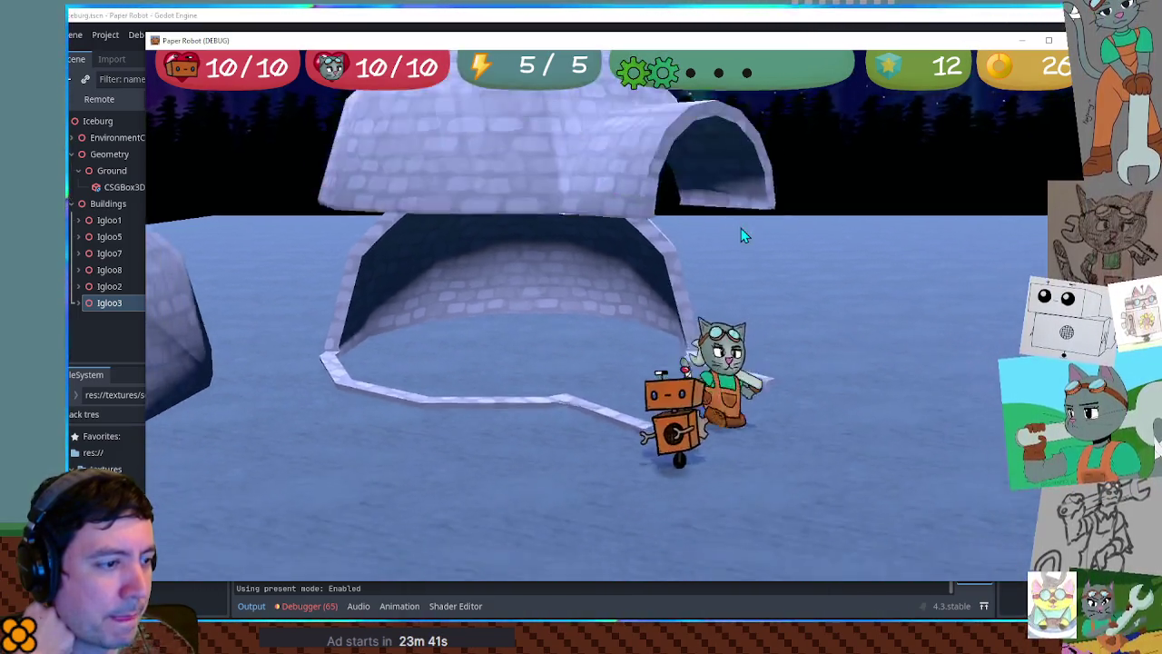
key(w)
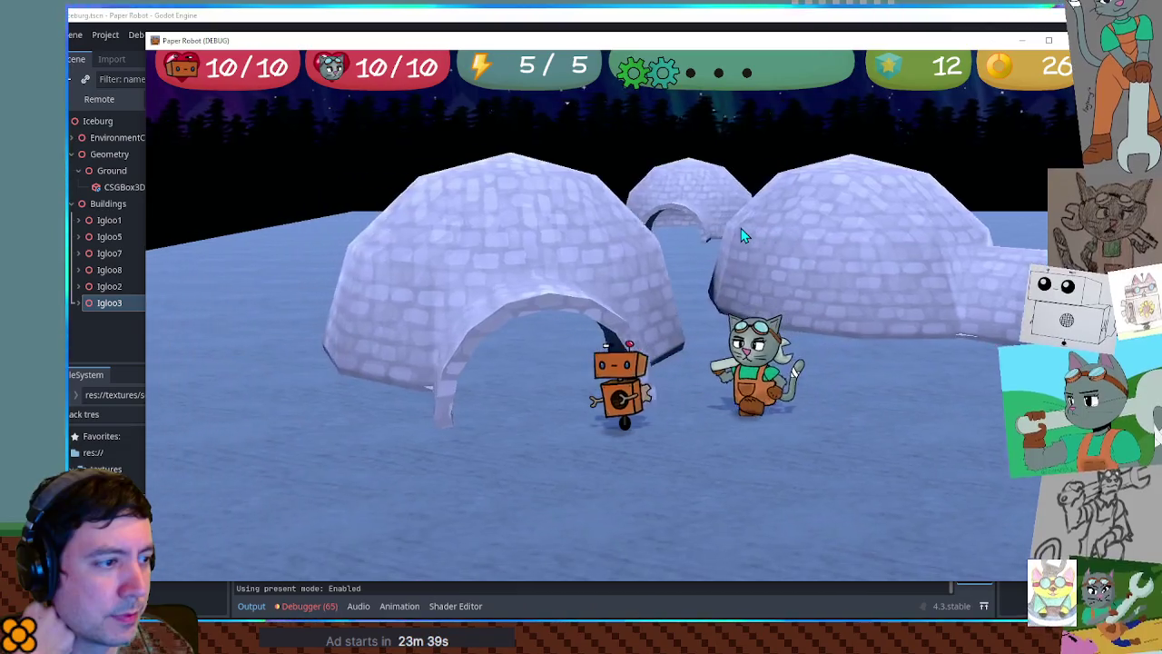
key(s)
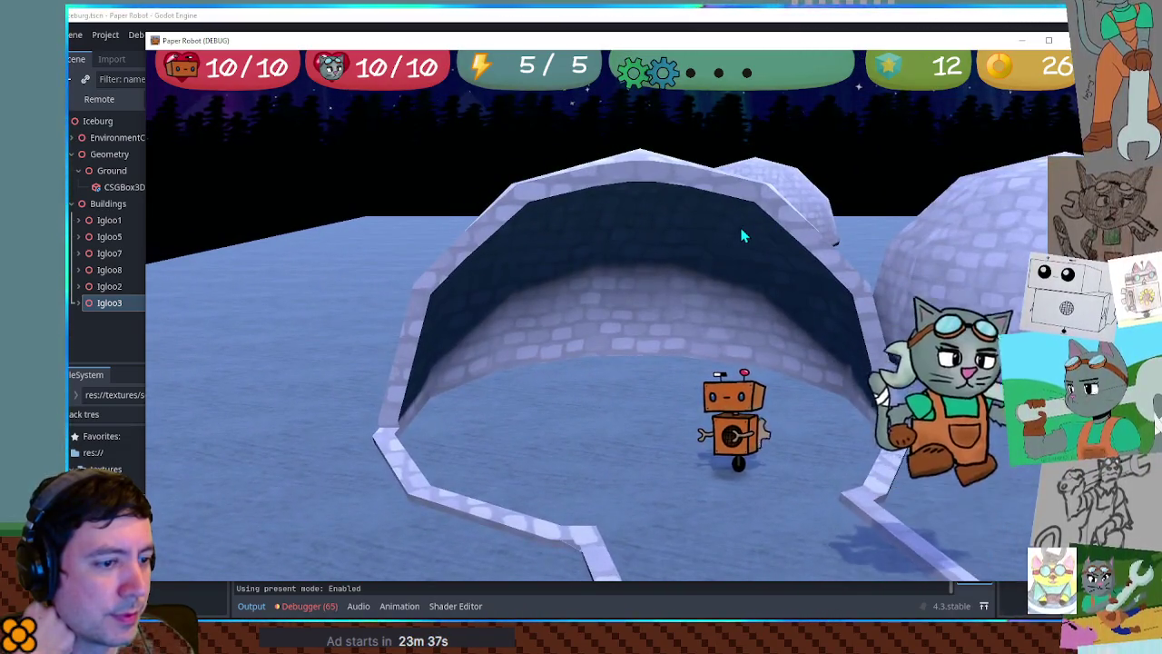
- Walk the cat into the igloo, around inside and back out, then close the game
key(w)
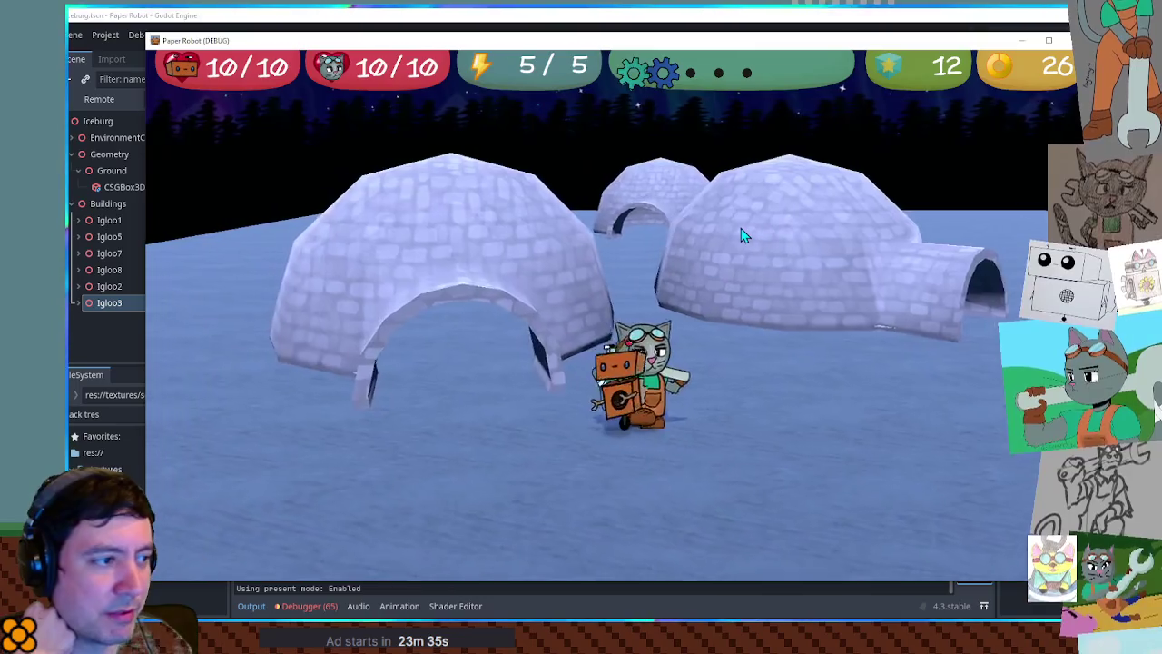
key(w)
key(a)
key(d)
key(s)
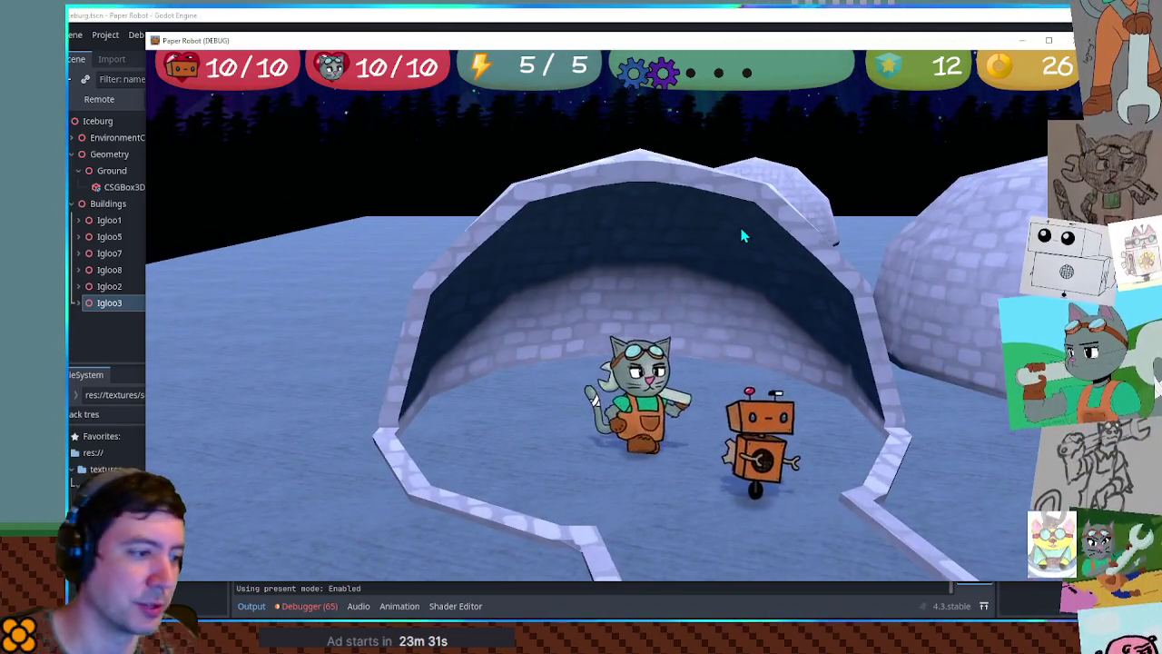
key(a)
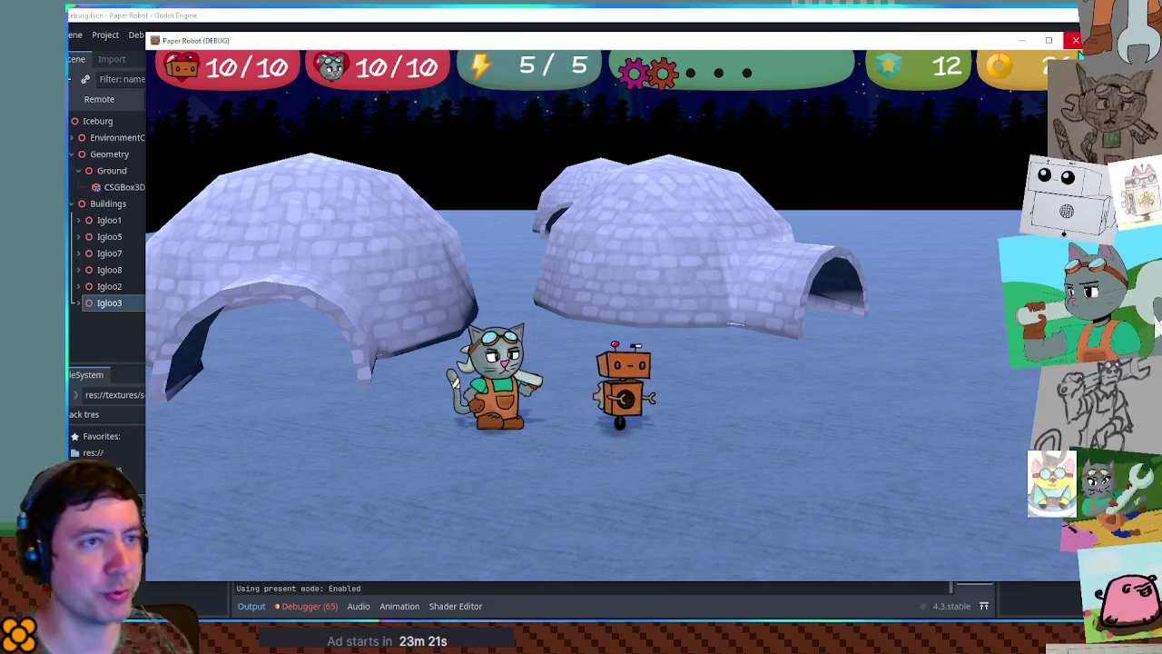
click(1074, 40)
- Add a CameraControlZone inside Igloo1 and make its child nodes editable
click(91, 199)
scroll(598, 440, up, 5)
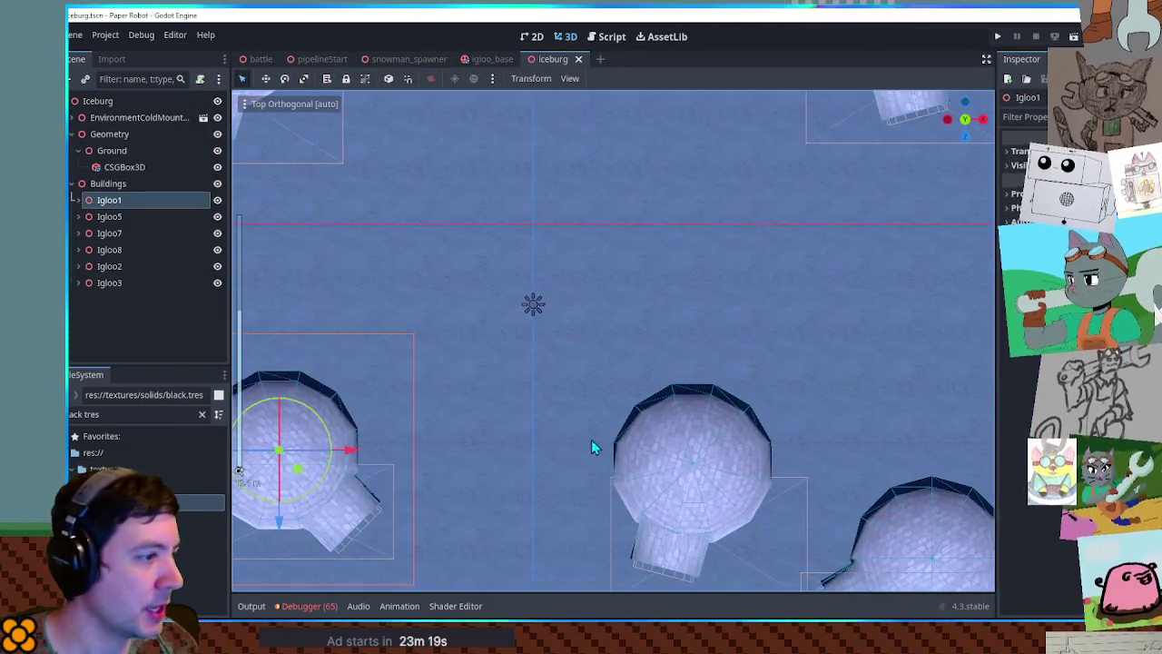
key(f)
drag(655, 434, 654, 363)
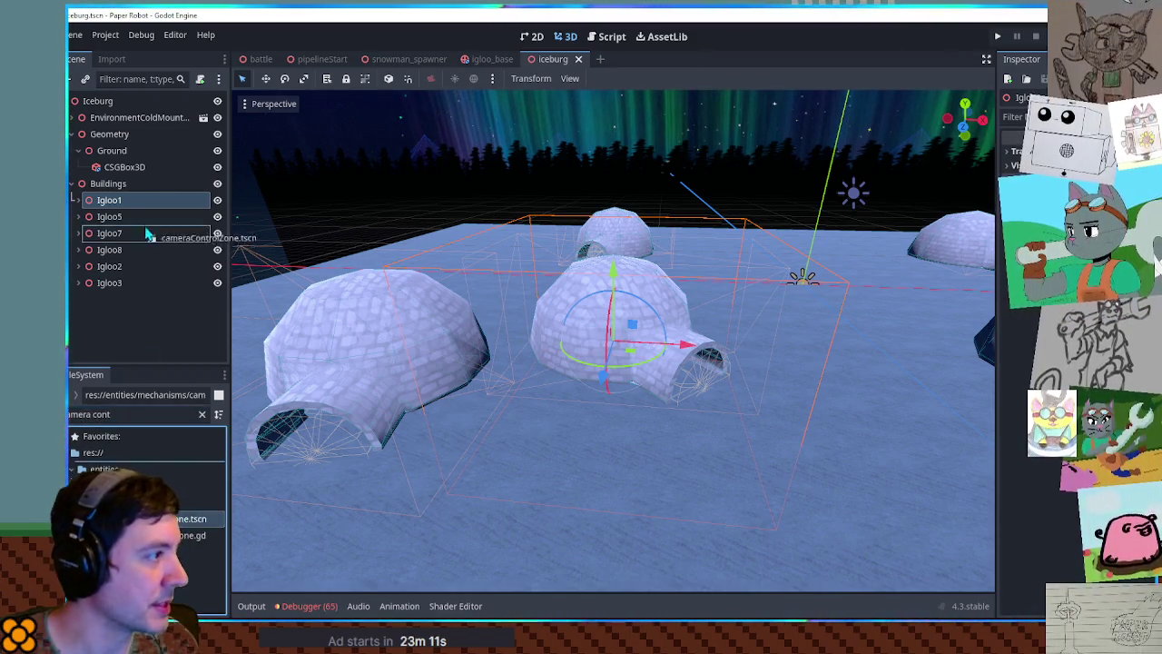
drag(127, 214, 116, 209)
right_click(122, 352)
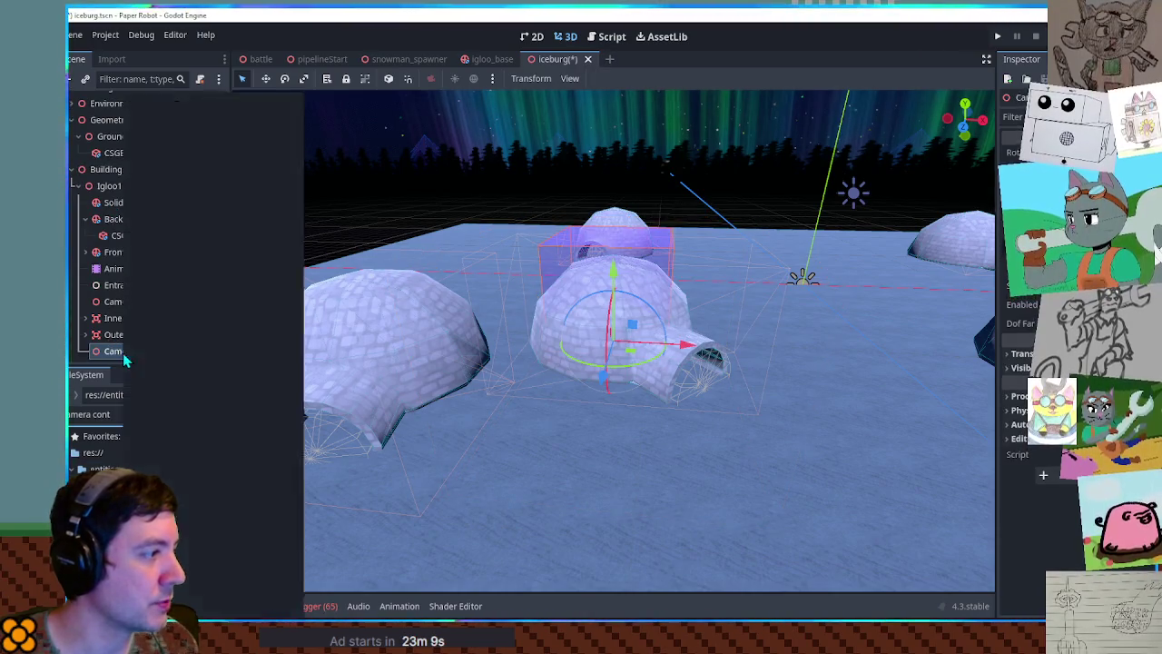
click(181, 463)
scroll(143, 299, down, 4)
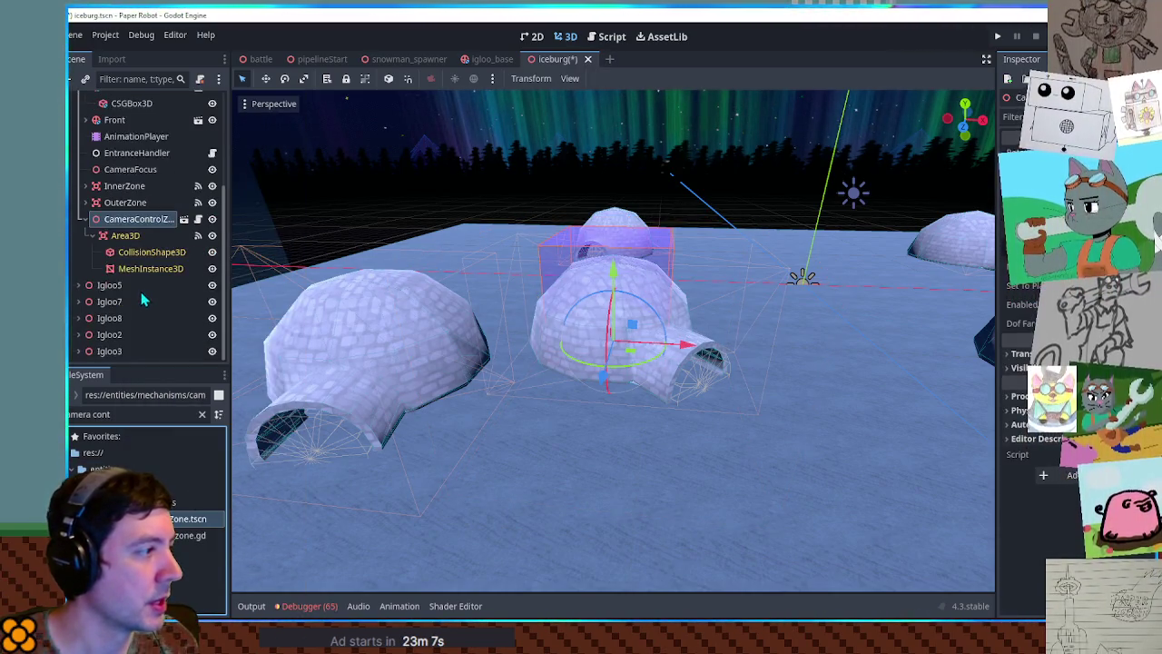
click(136, 254)
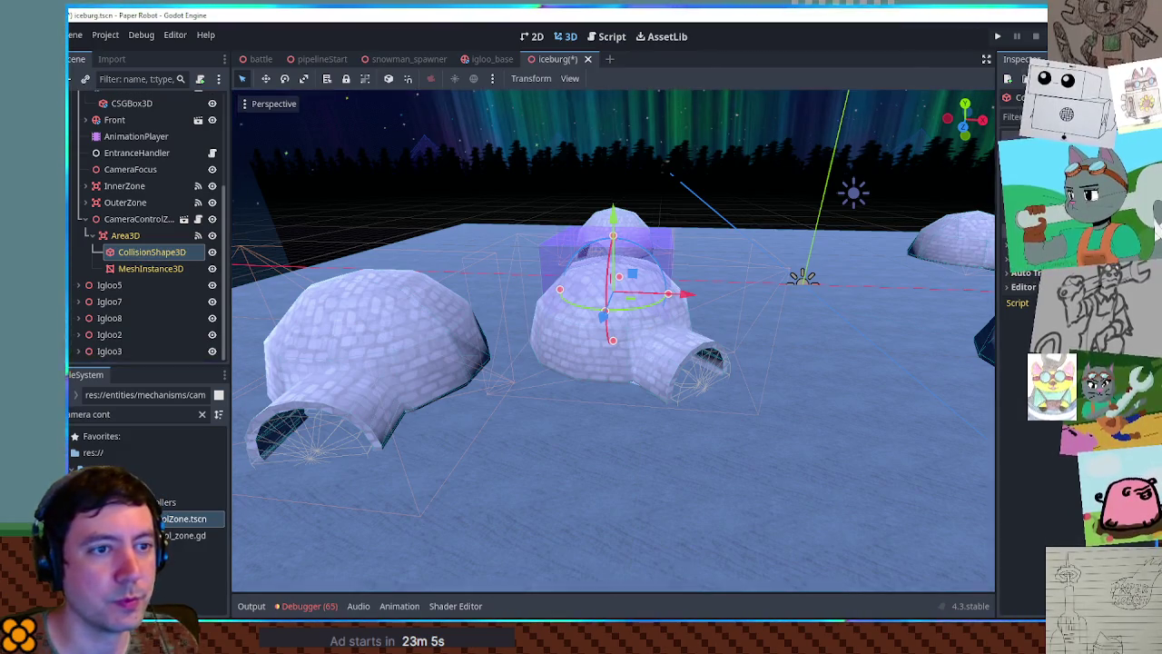
click(127, 241)
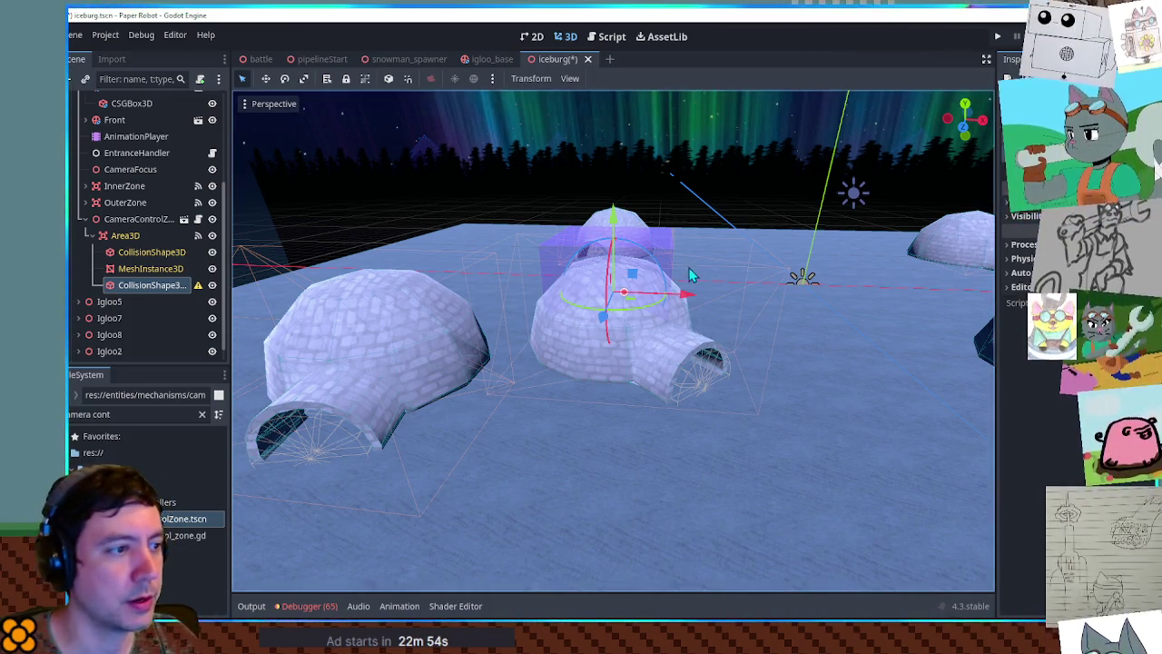
- Inspect the zone's Area3D transform and its CollisionShape3D2 node around the igloo dome
scroll(693, 264, up, 6)
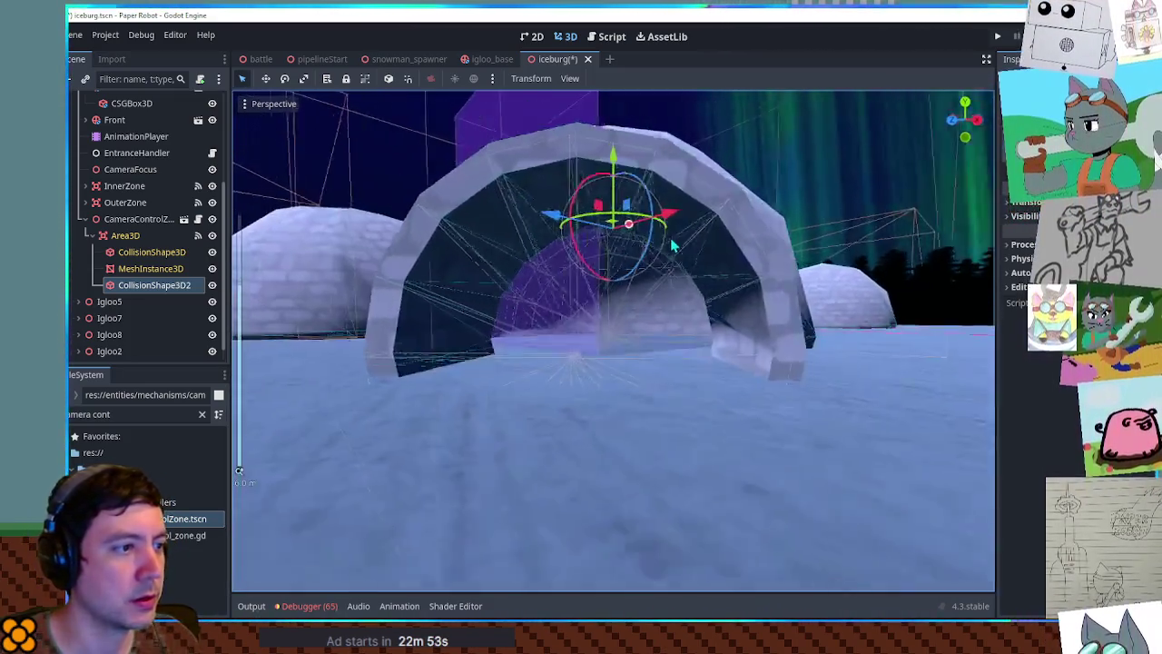
drag(671, 244, 568, 254)
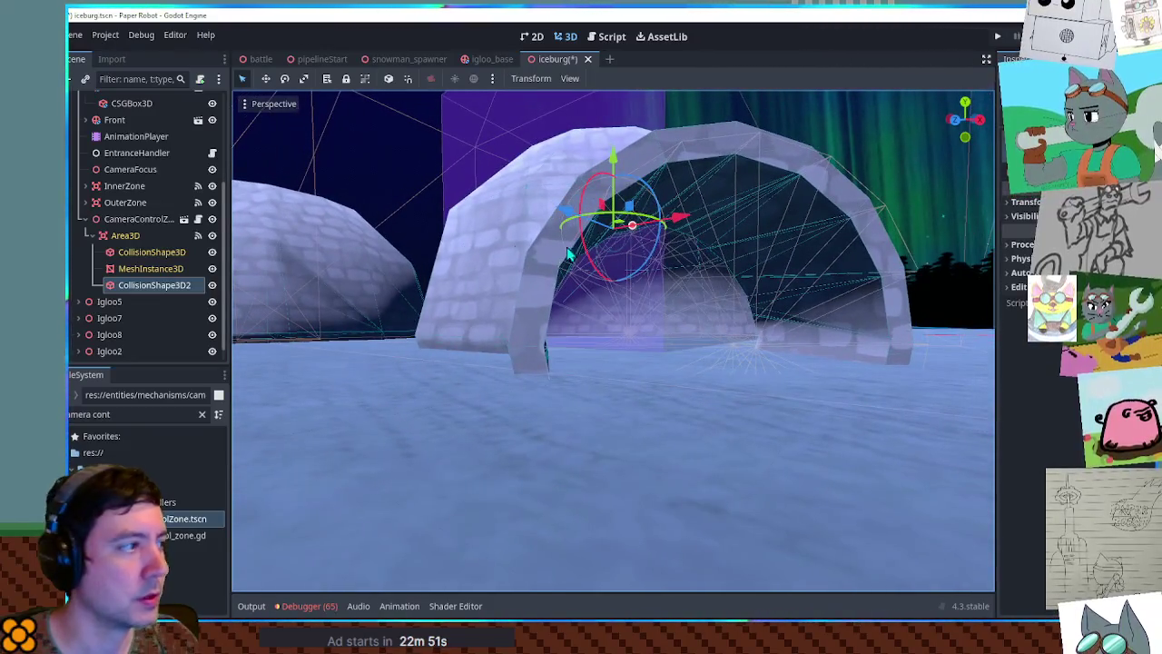
click(138, 219)
mouse_move(641, 268)
mouse_down()
mouse_move(753, 285)
mouse_move(733, 290)
mouse_up()
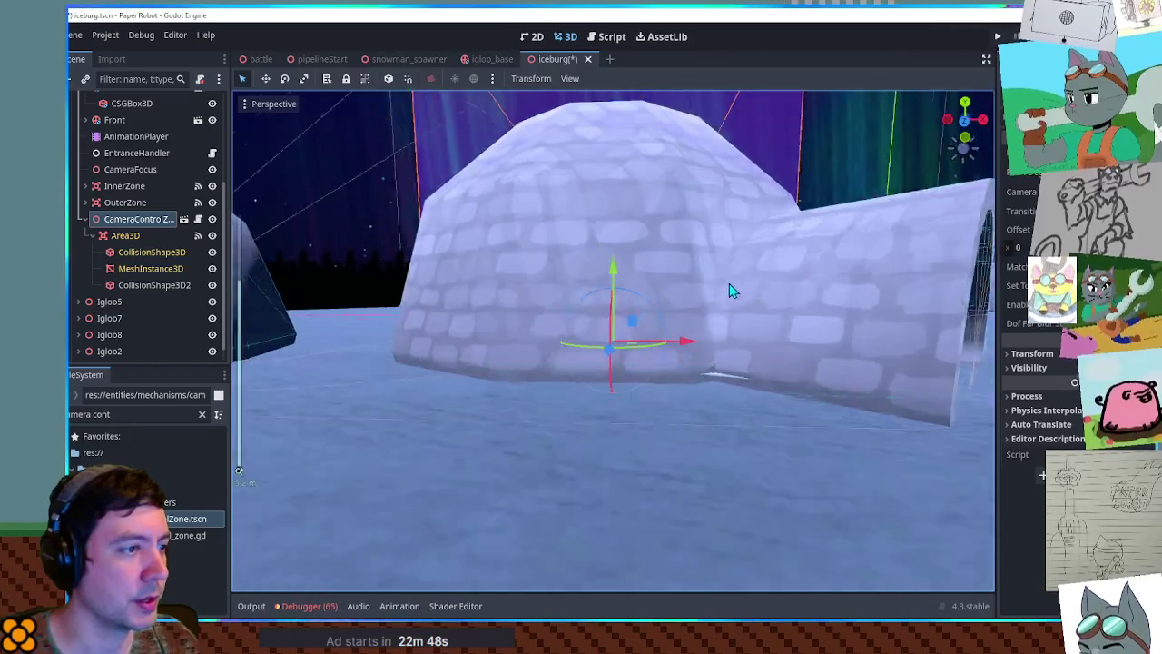
scroll(718, 295, up, 5)
click(408, 249)
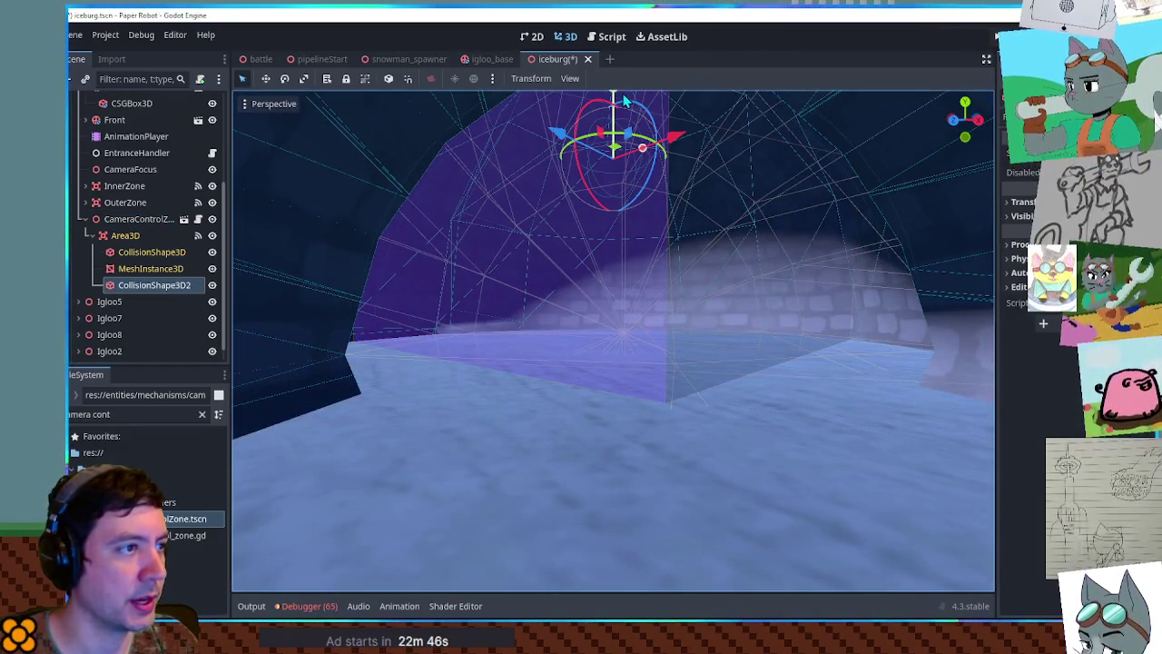
key(f)
scroll(633, 299, up, 3)
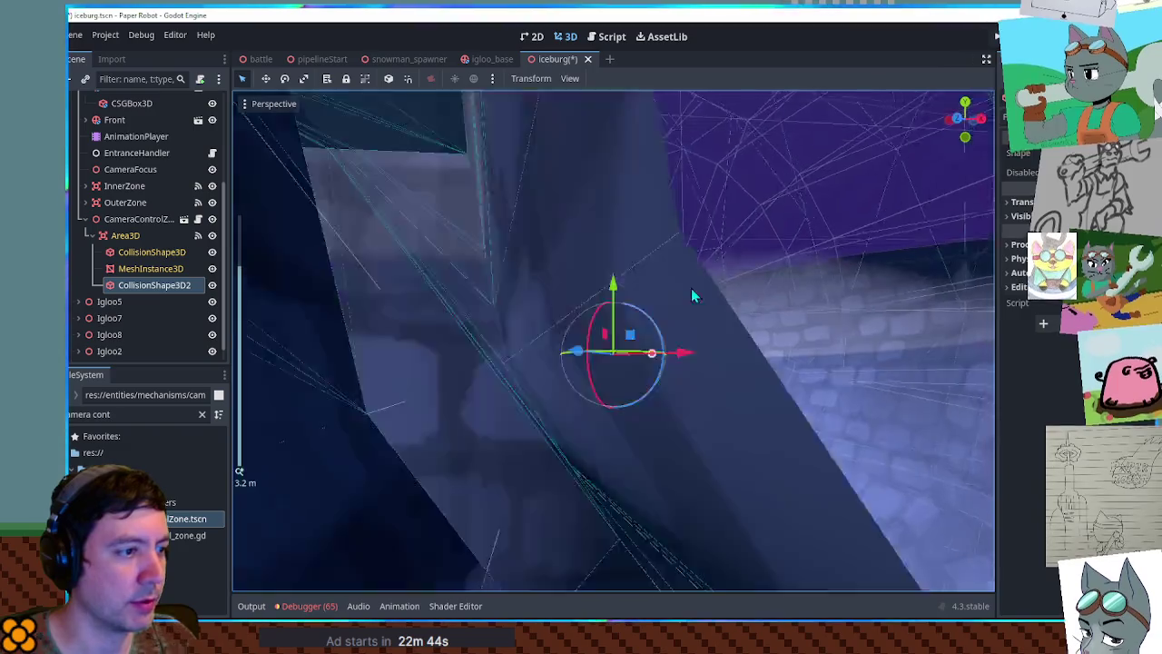
scroll(690, 299, up, 4)
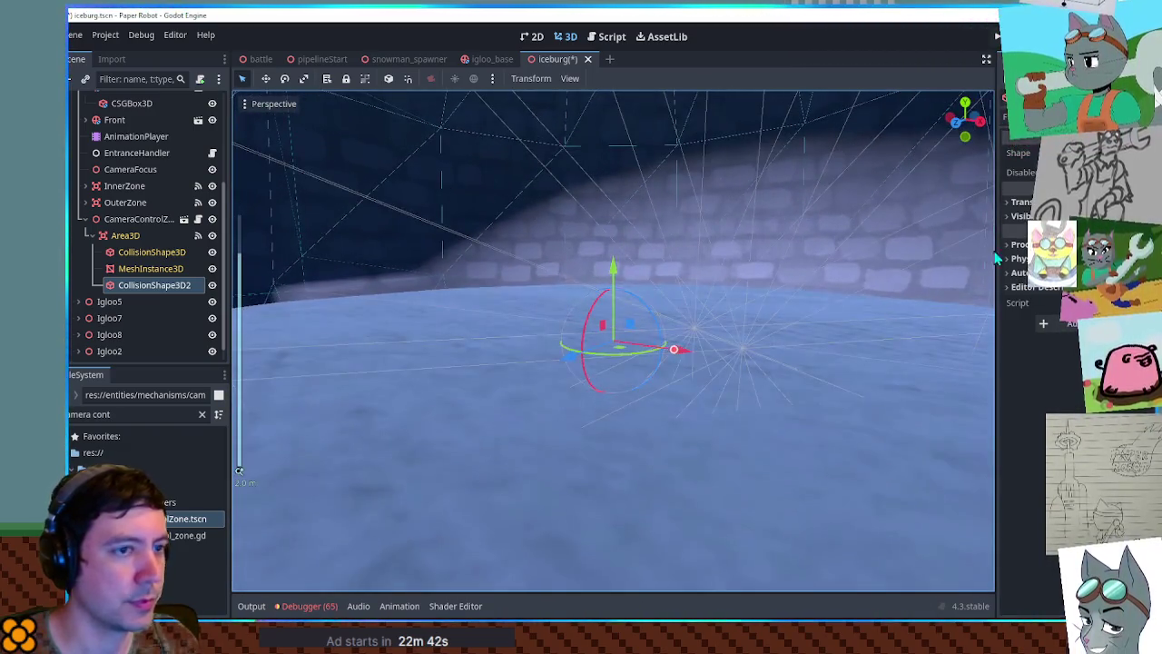
click(123, 236)
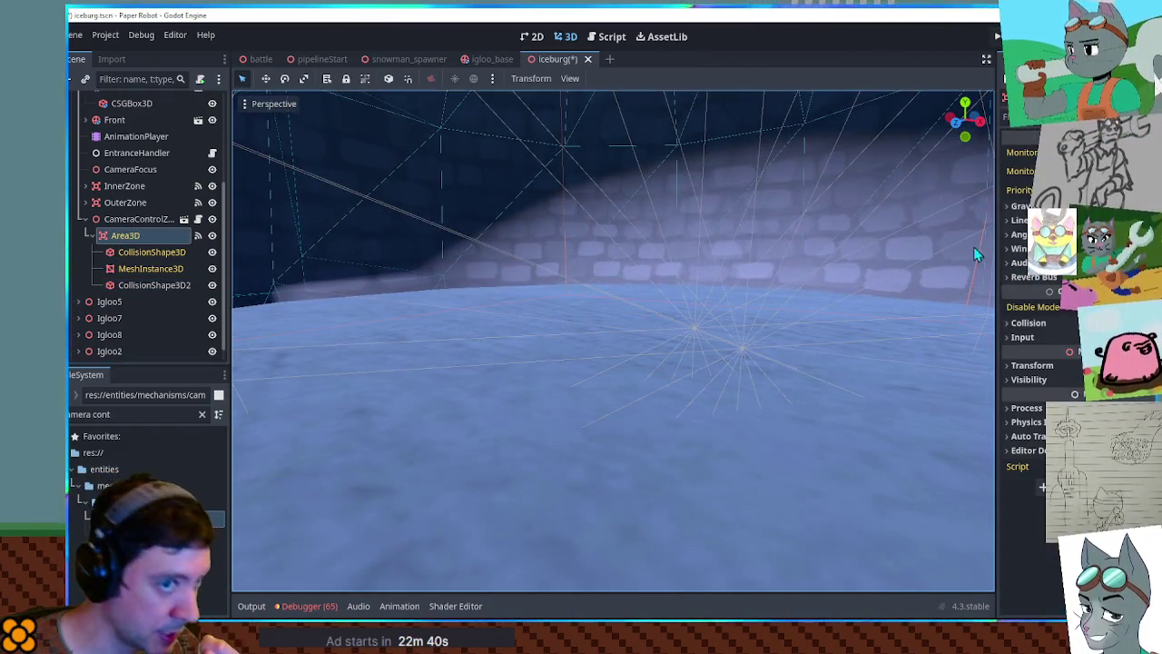
click(166, 221)
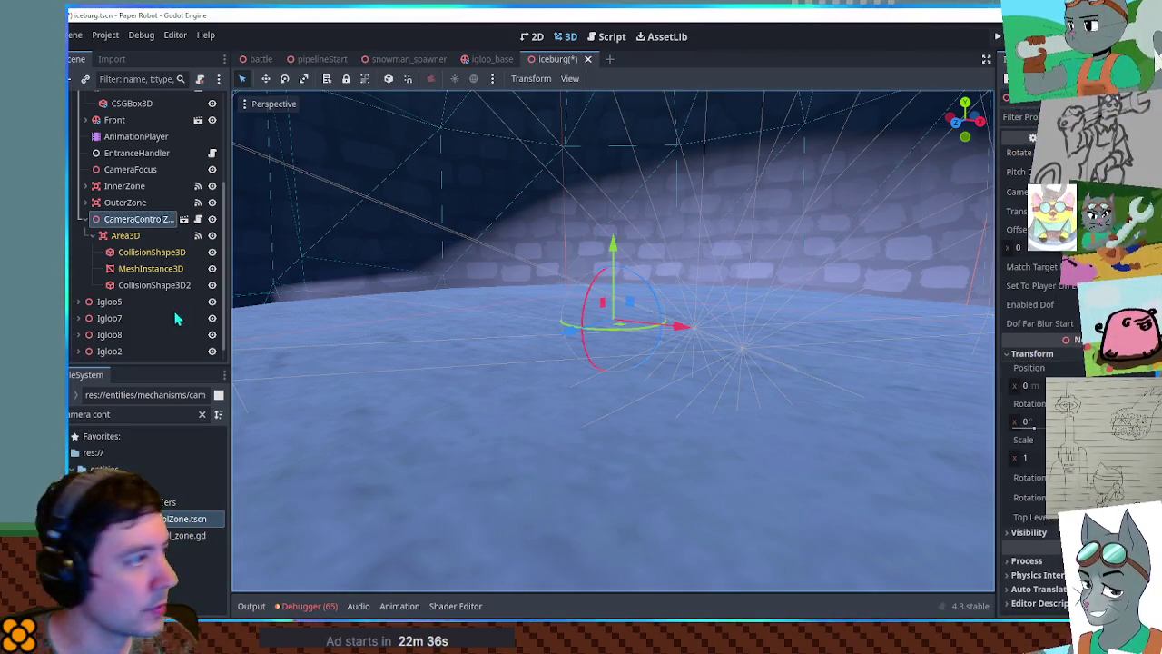
click(127, 235)
click(1064, 363)
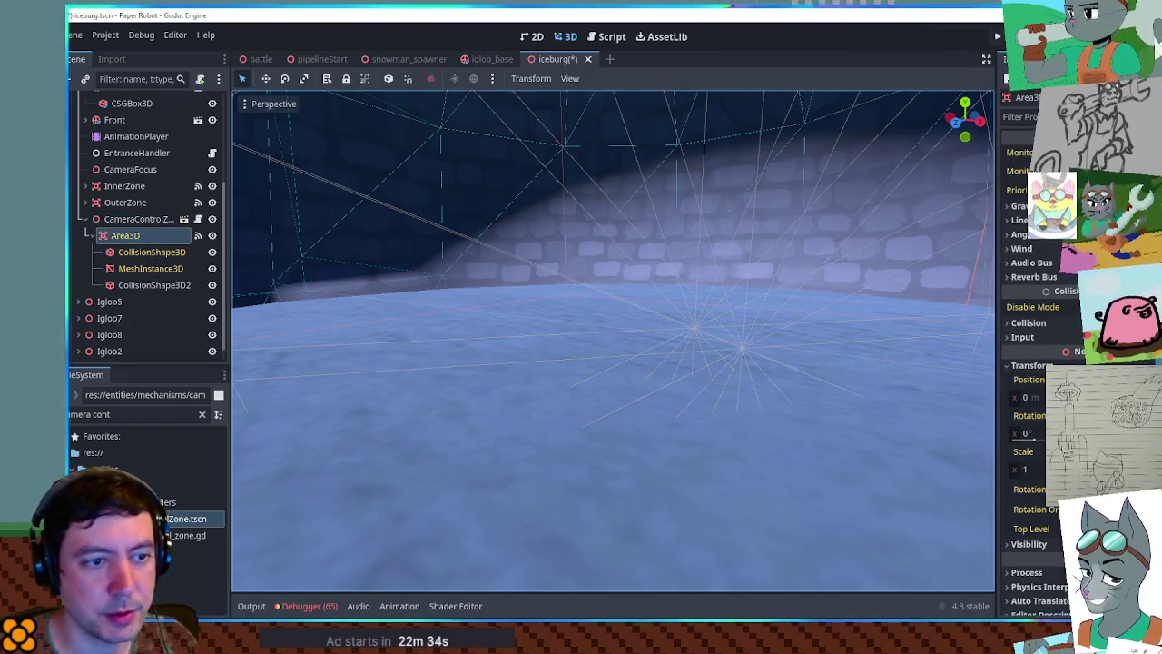
click(145, 286)
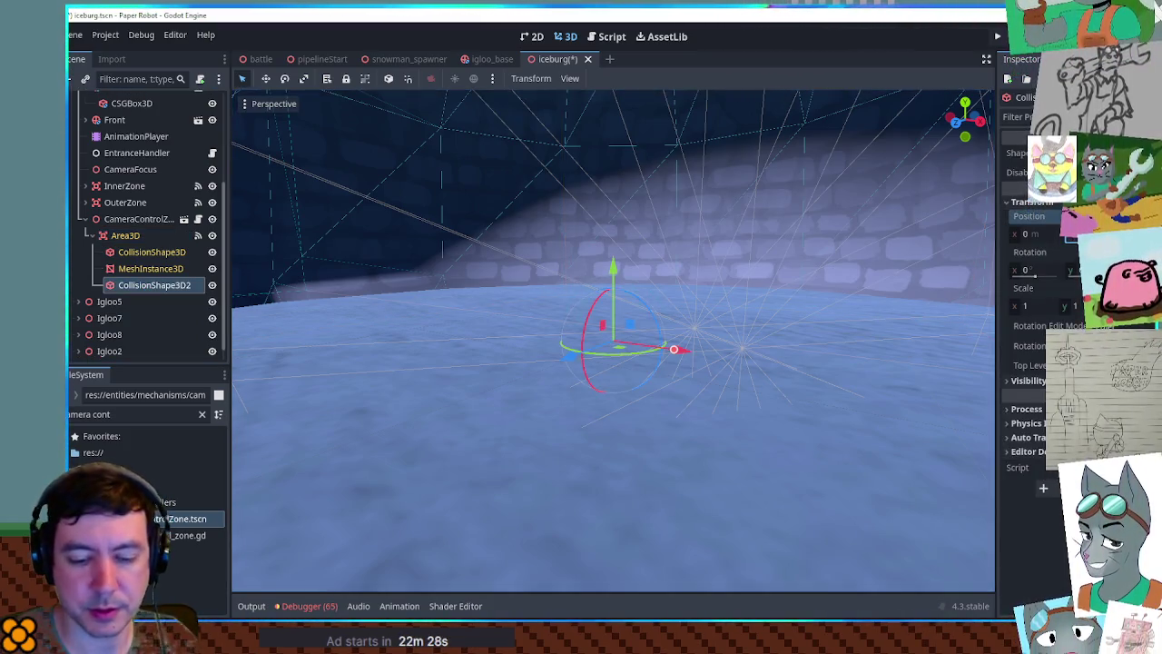
- From a top-down view, enlarge the collision sphere's radius to about 3.9
scroll(518, 379, up, 5)
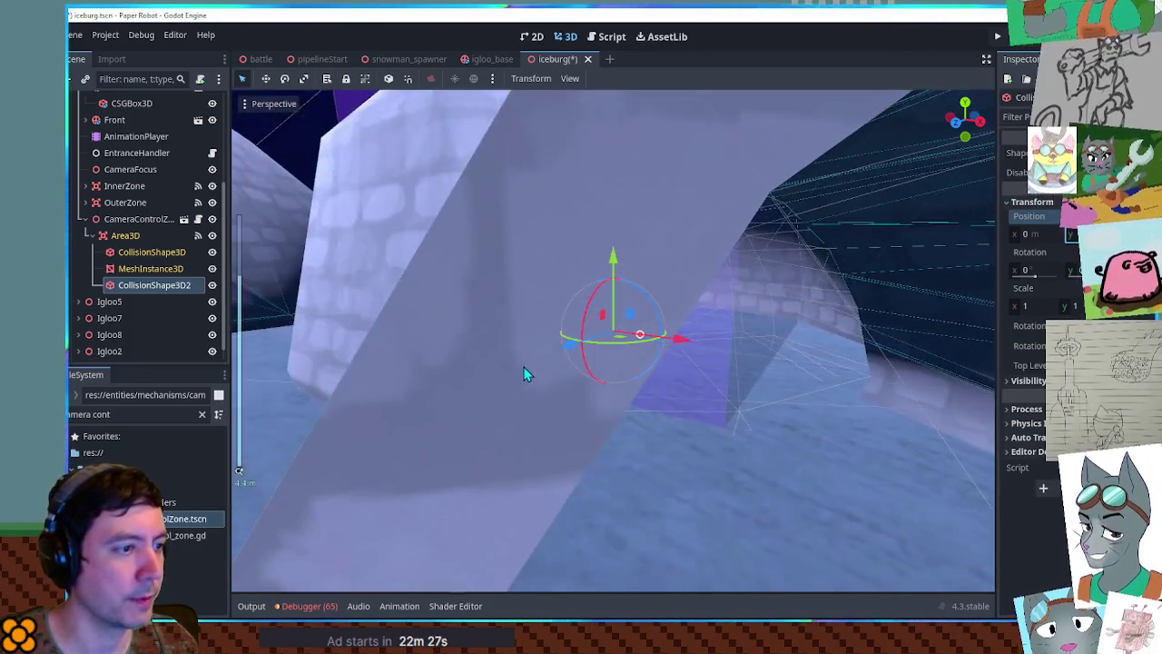
mouse_move(524, 373)
mouse_down()
mouse_move(482, 354)
mouse_move(615, 366)
mouse_move(658, 488)
mouse_move(696, 499)
mouse_move(739, 407)
mouse_move(739, 351)
mouse_move(699, 361)
mouse_up()
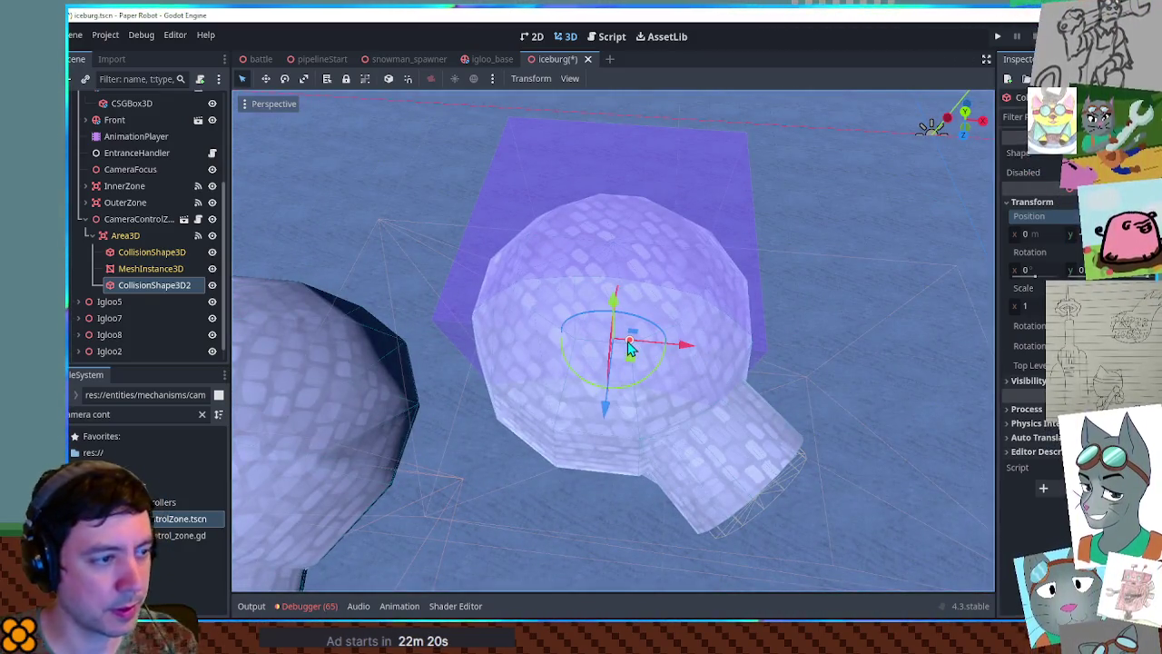
key(KP_7)
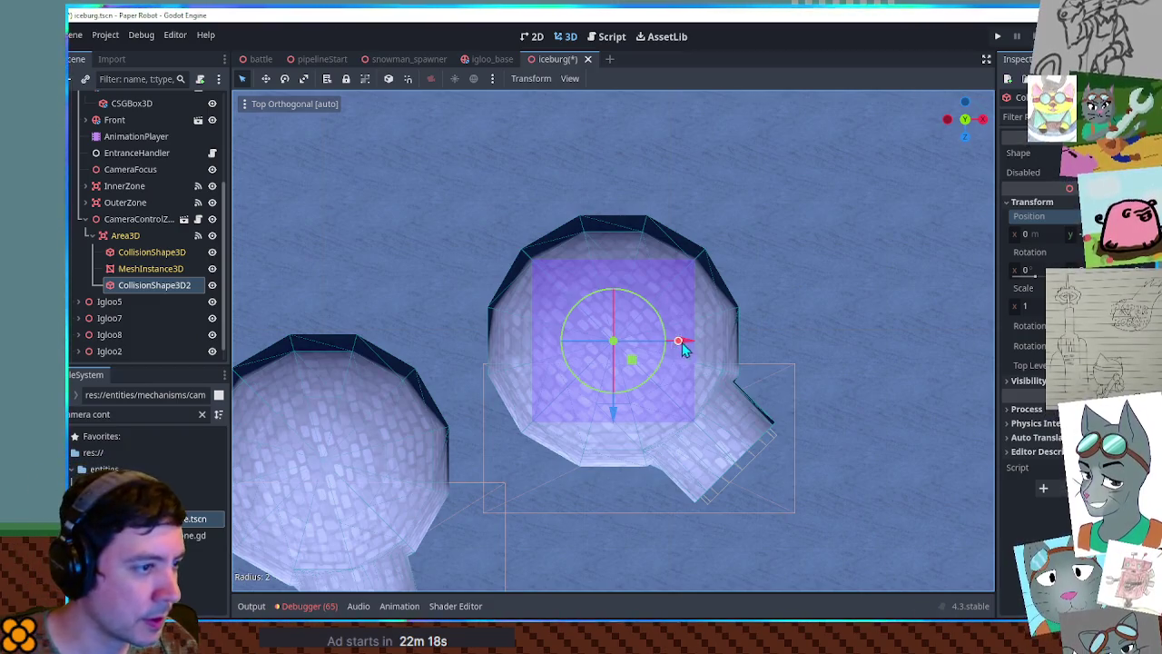
scroll(712, 347, up, 3)
mouse_move(769, 401)
mouse_down()
mouse_move(814, 324)
mouse_move(620, 330)
mouse_move(772, 353)
mouse_move(807, 345)
mouse_move(683, 360)
mouse_move(646, 387)
mouse_up()
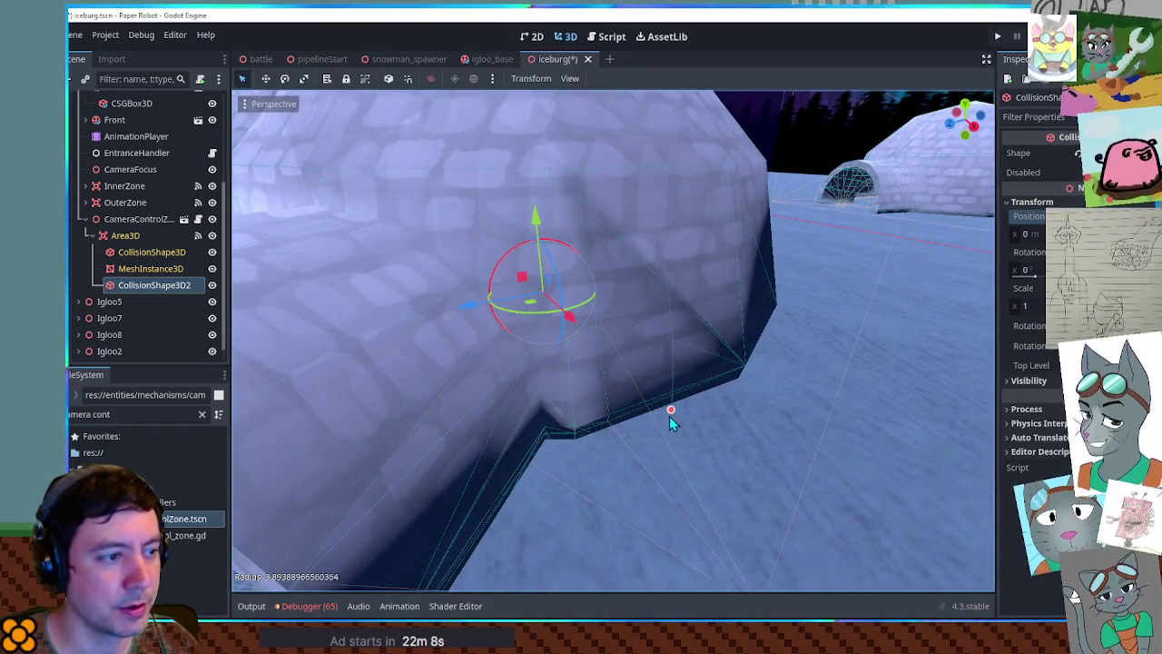
mouse_move(636, 387)
mouse_down()
mouse_move(757, 355)
mouse_move(694, 354)
mouse_up()
- Save the iceberg scene, reselect the camera control zone, and launch the game with F5
key(ctrl+s)
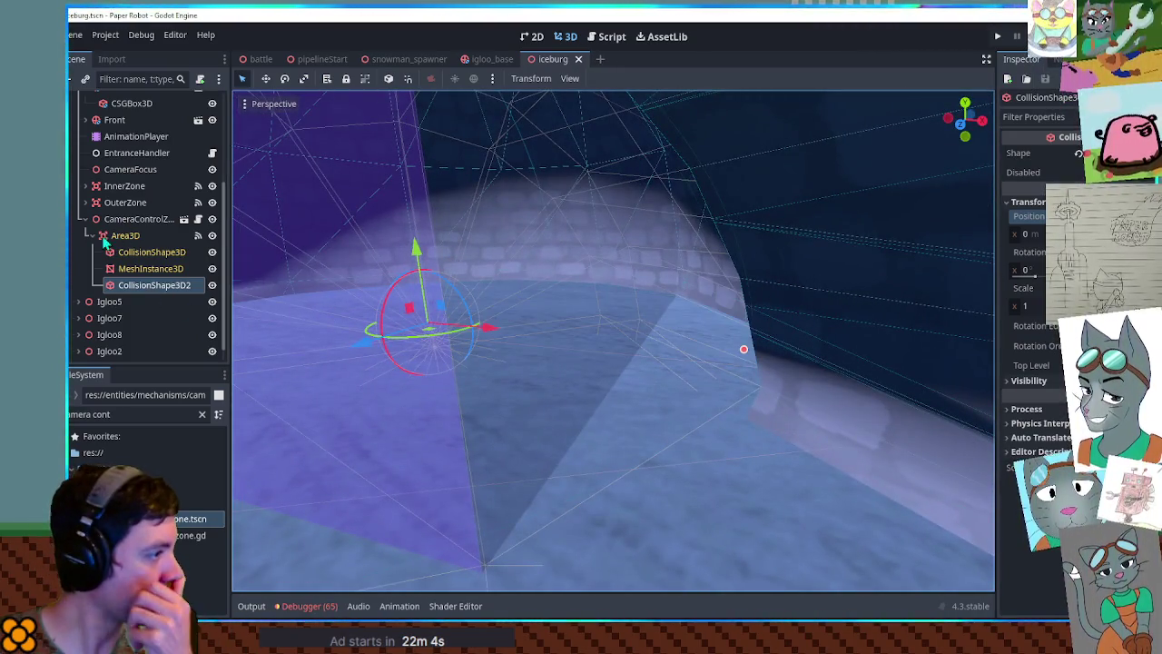
double_click(116, 236)
click(136, 251)
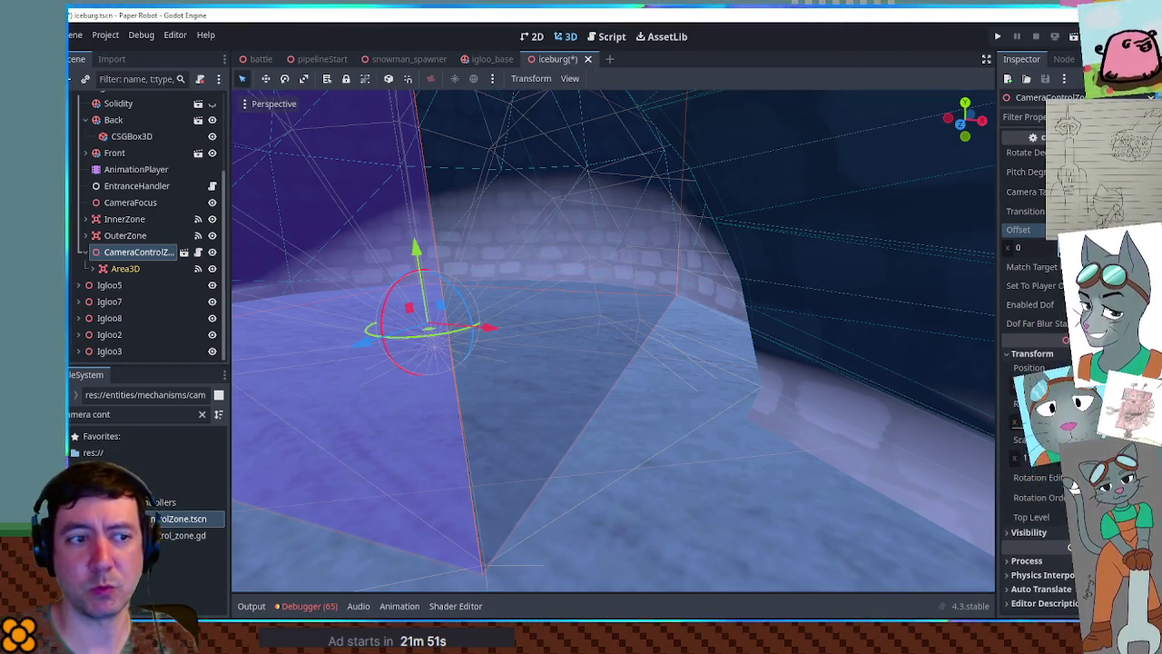
scroll(572, 357, down, 10)
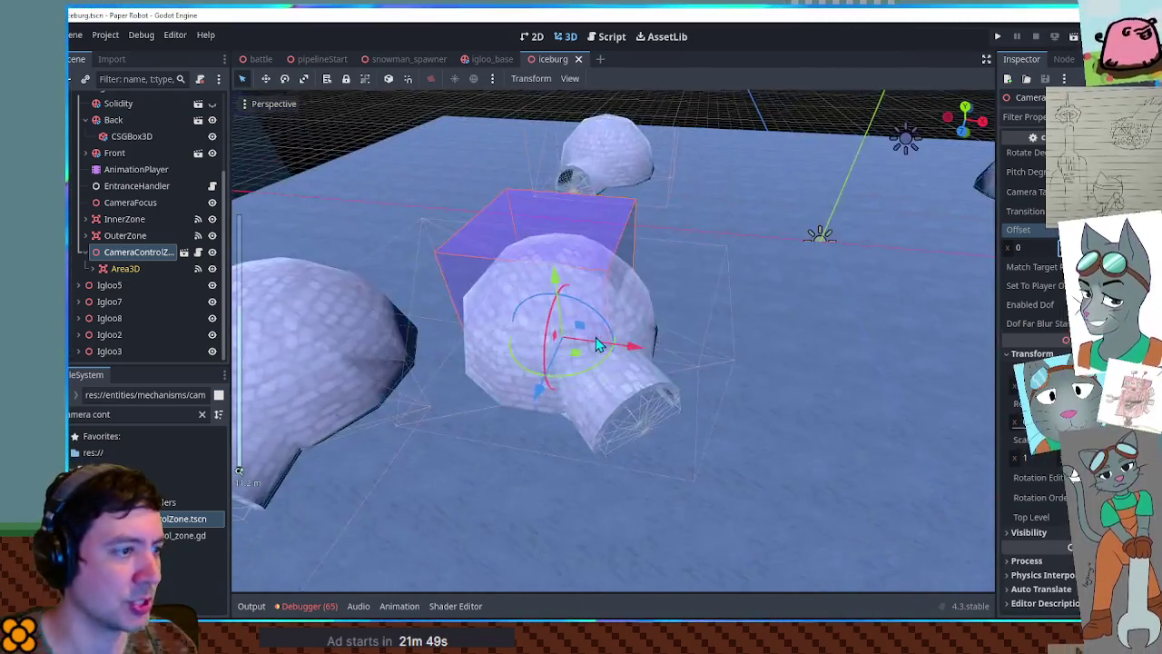
key(F5)
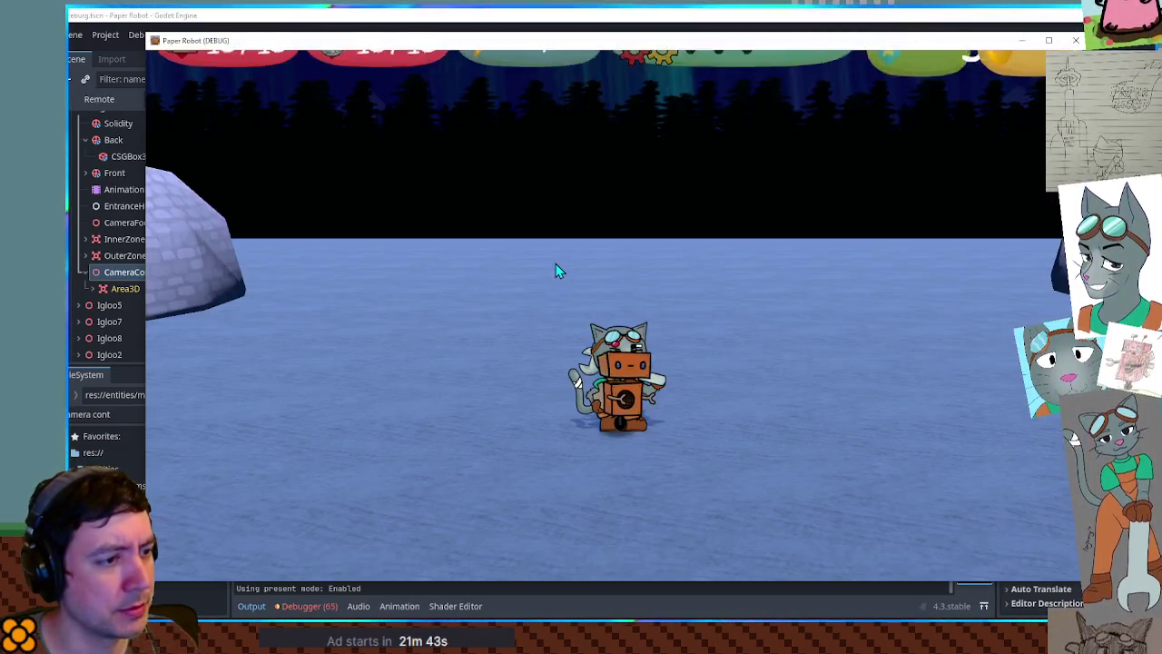
- Walk the robot into the igloo, then right past the cat
key(a)
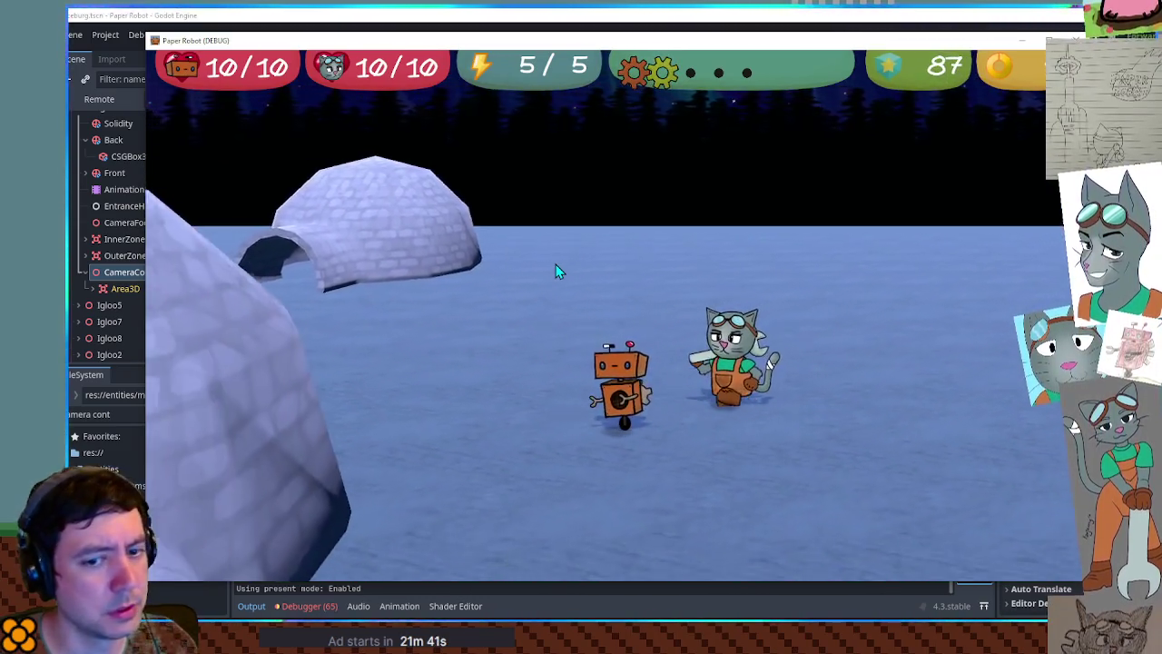
key(a)
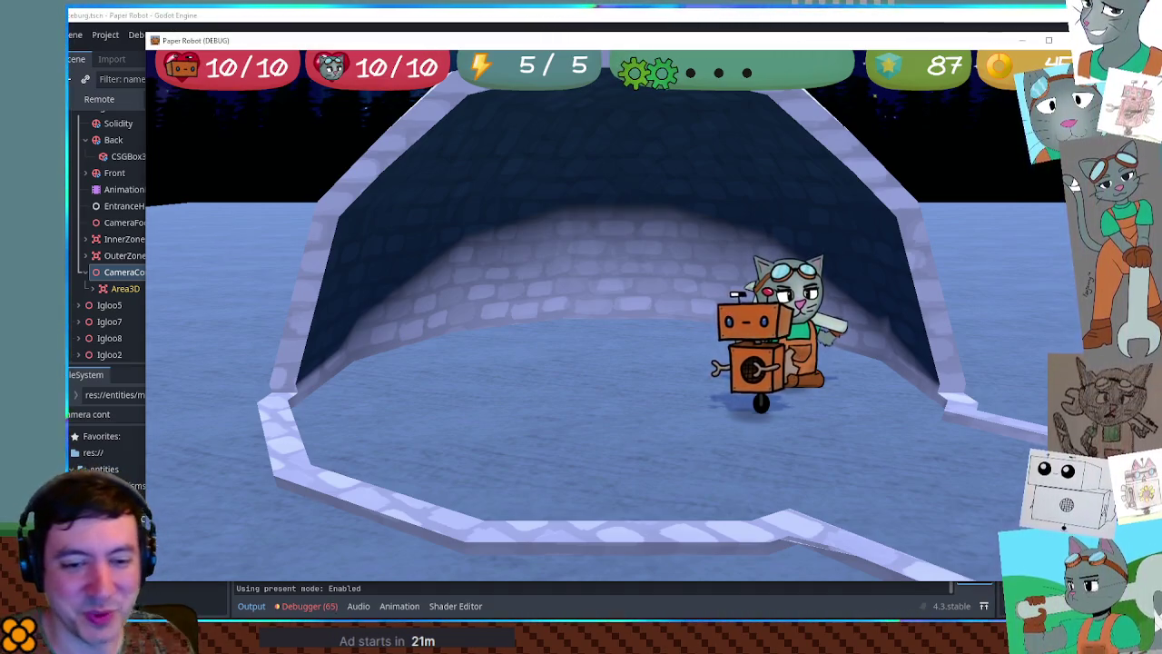
key(d)
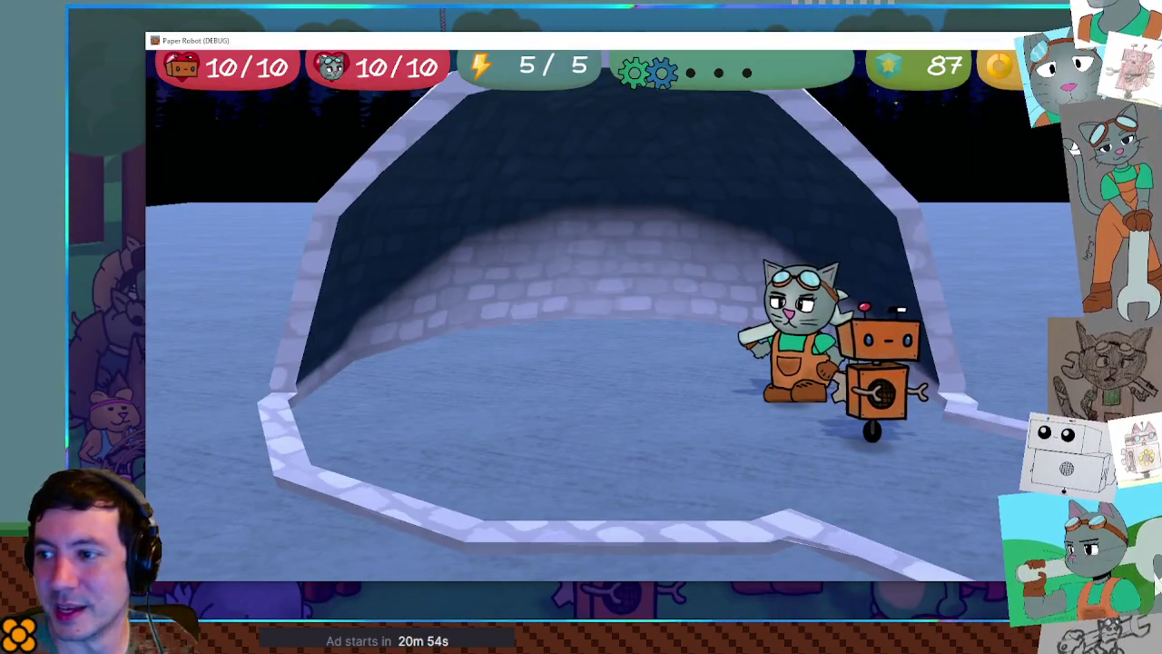
key(d)
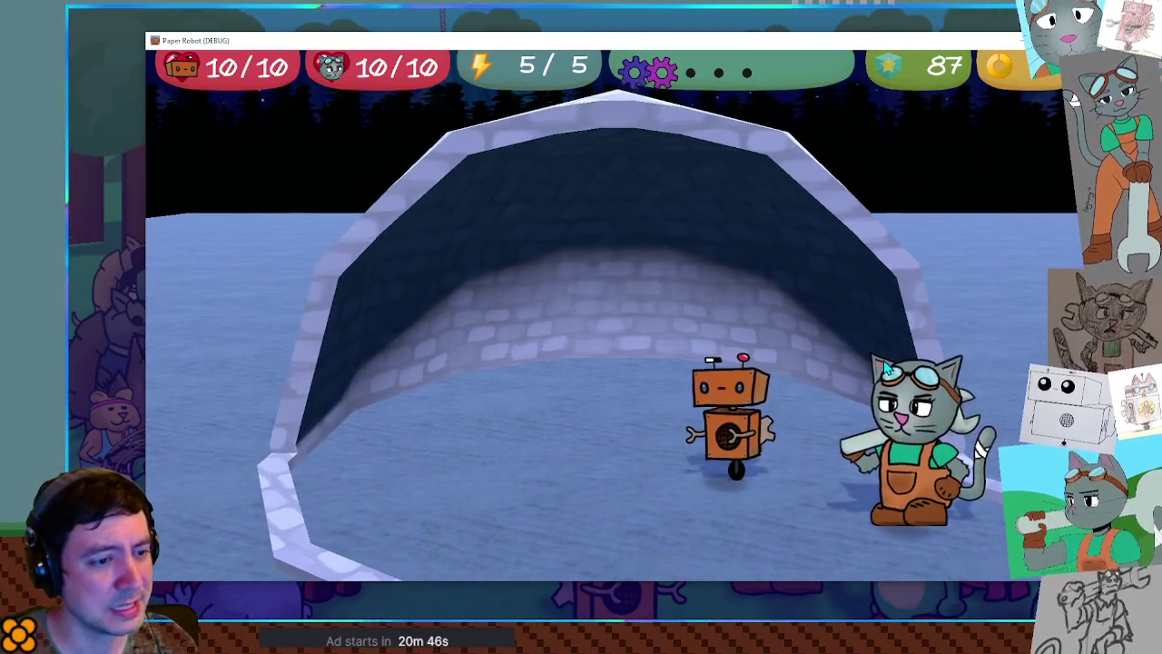
- Walk the cat out of and back into the igloo, jumping near the back wall
key(a)
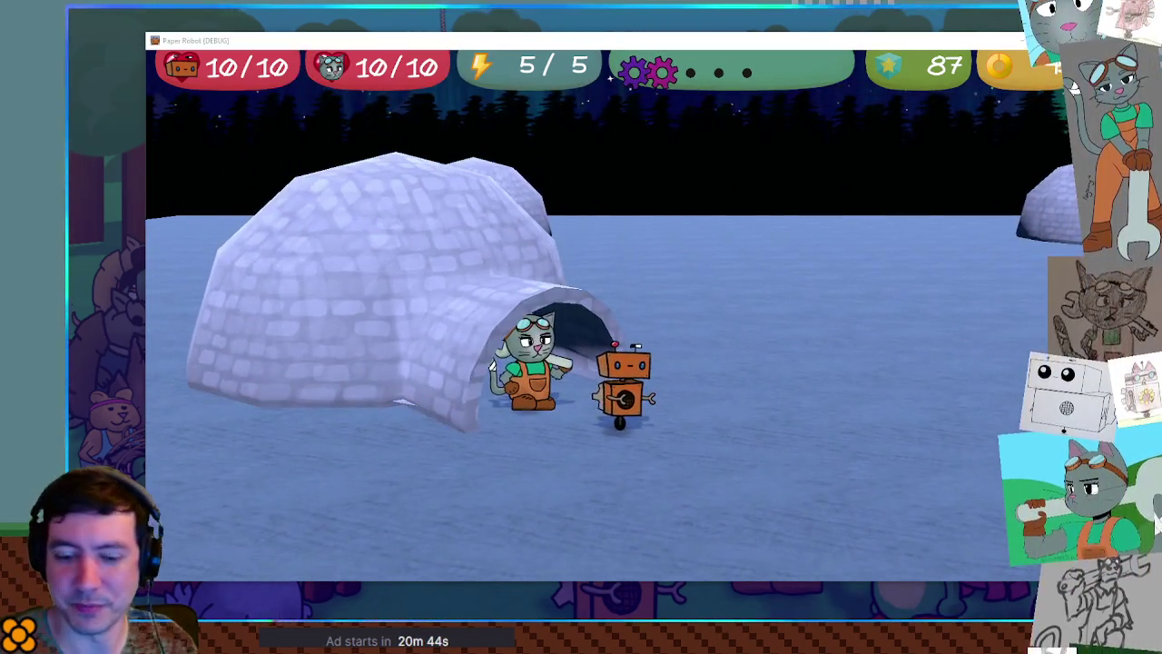
key(d)
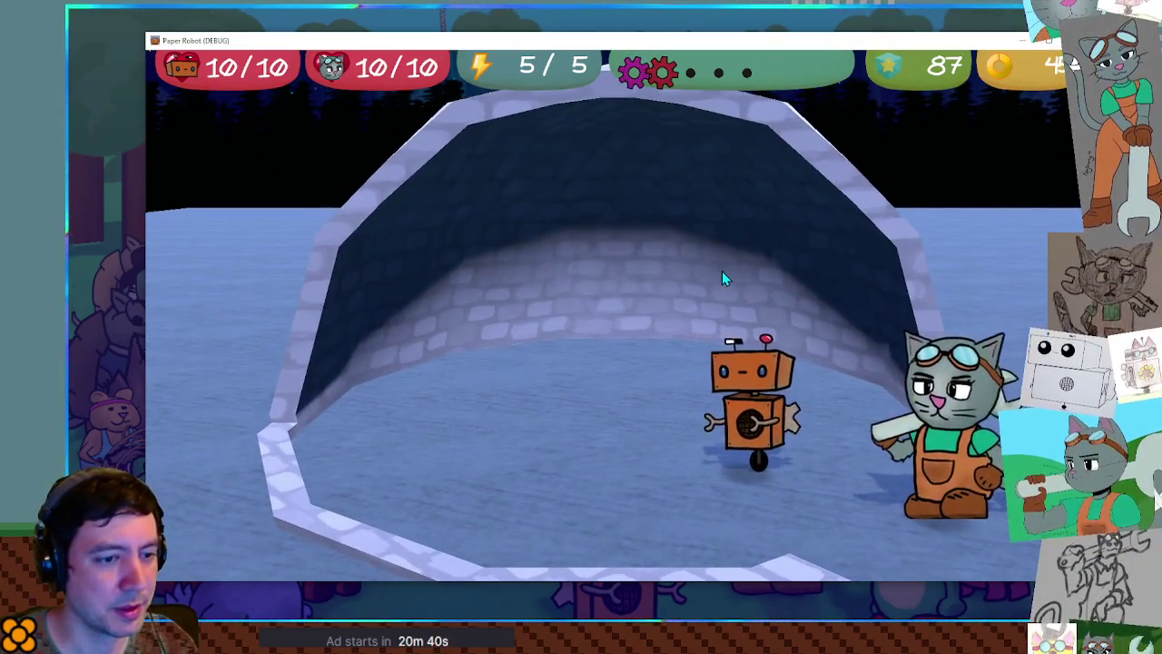
key(a)
key(w)
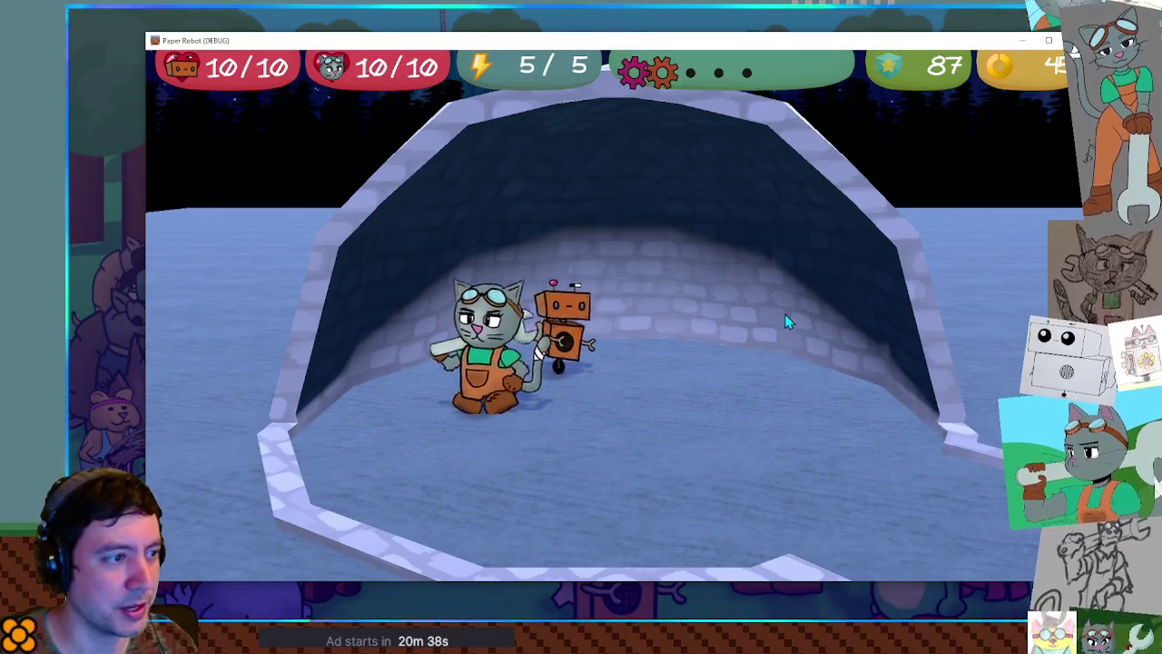
key(space)
key(s)
key(a)
key(d)
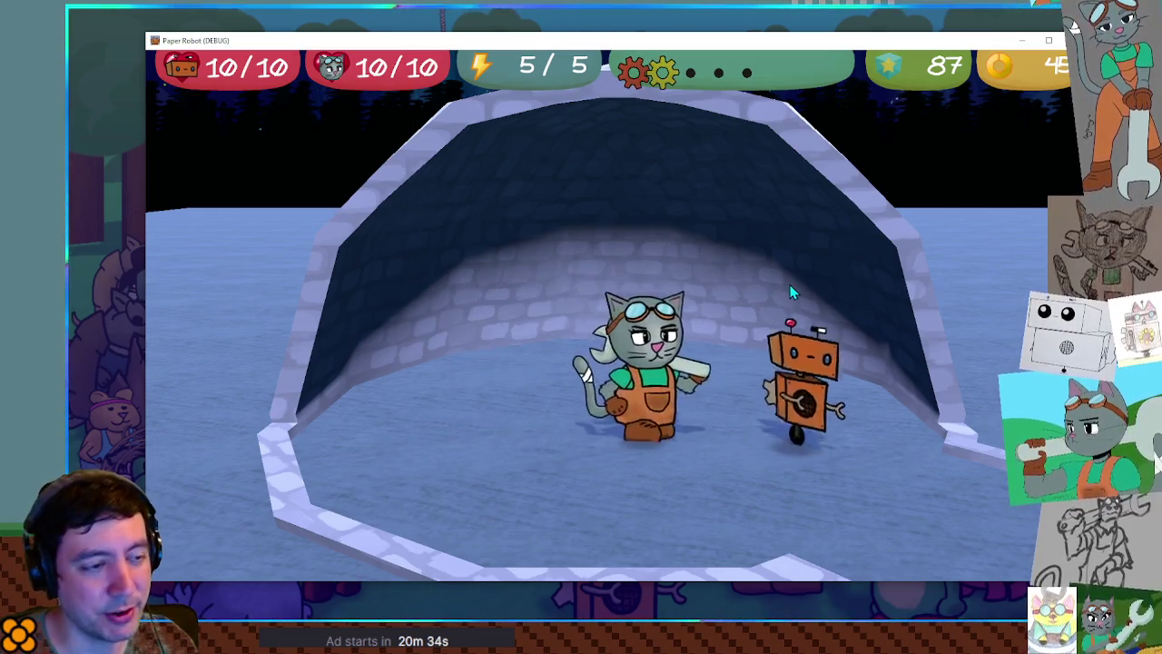
key(a)
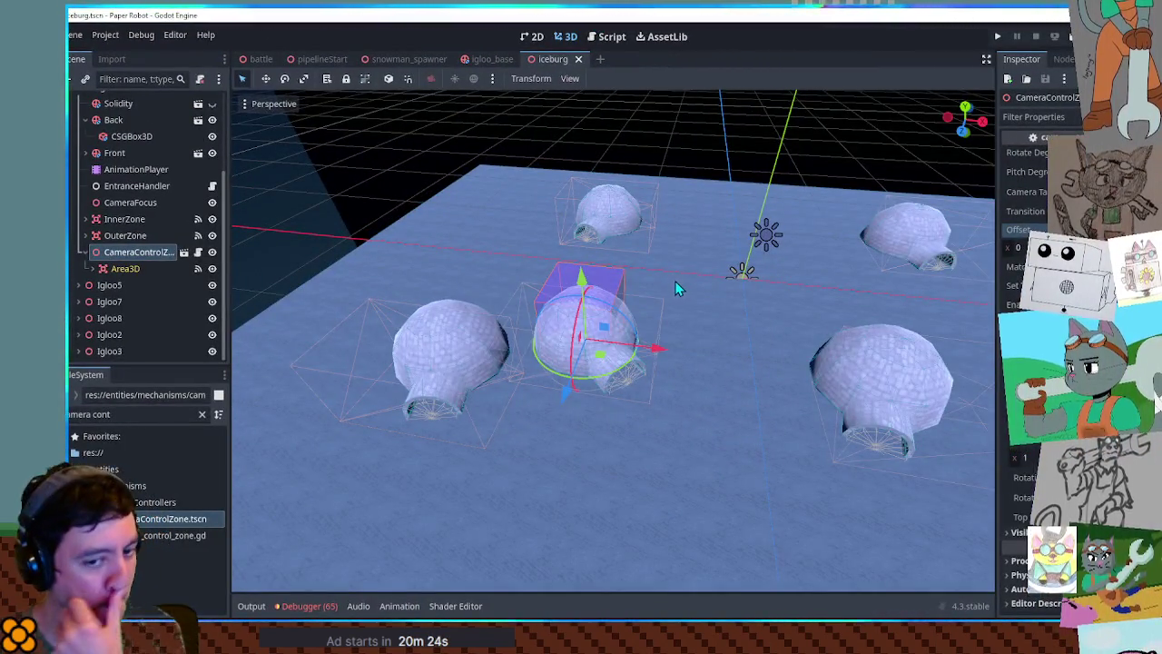
- Copy Igloo1's CameraControlZone and place one into Igloo5
click(290, 231)
scroll(297, 234, down, 5)
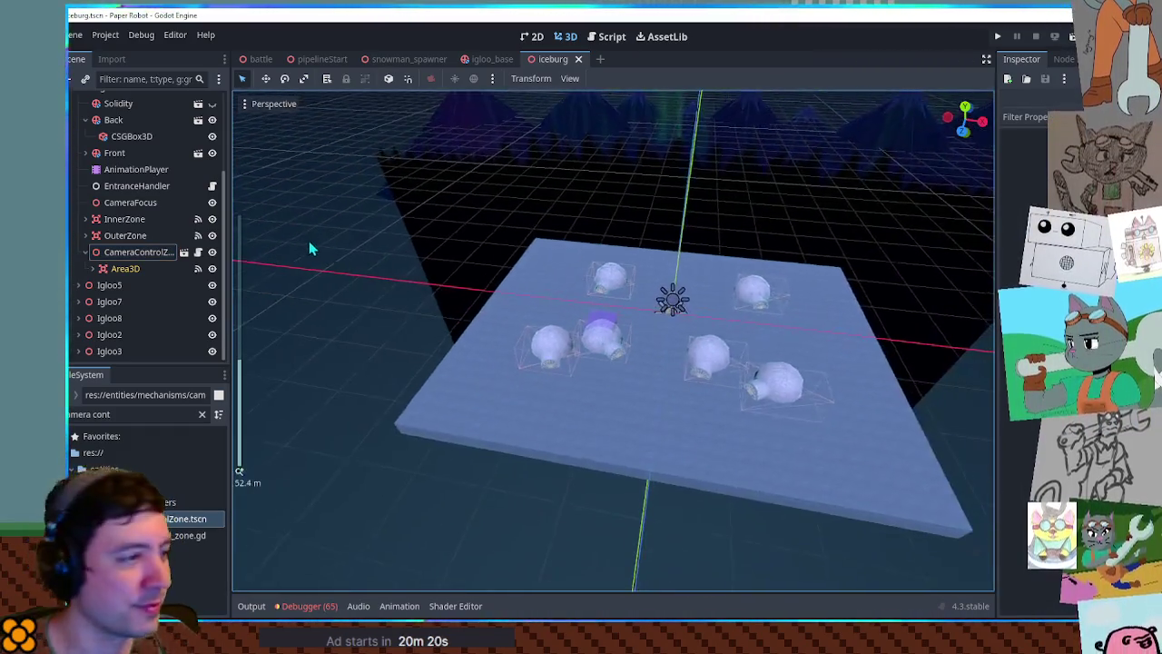
click(118, 252)
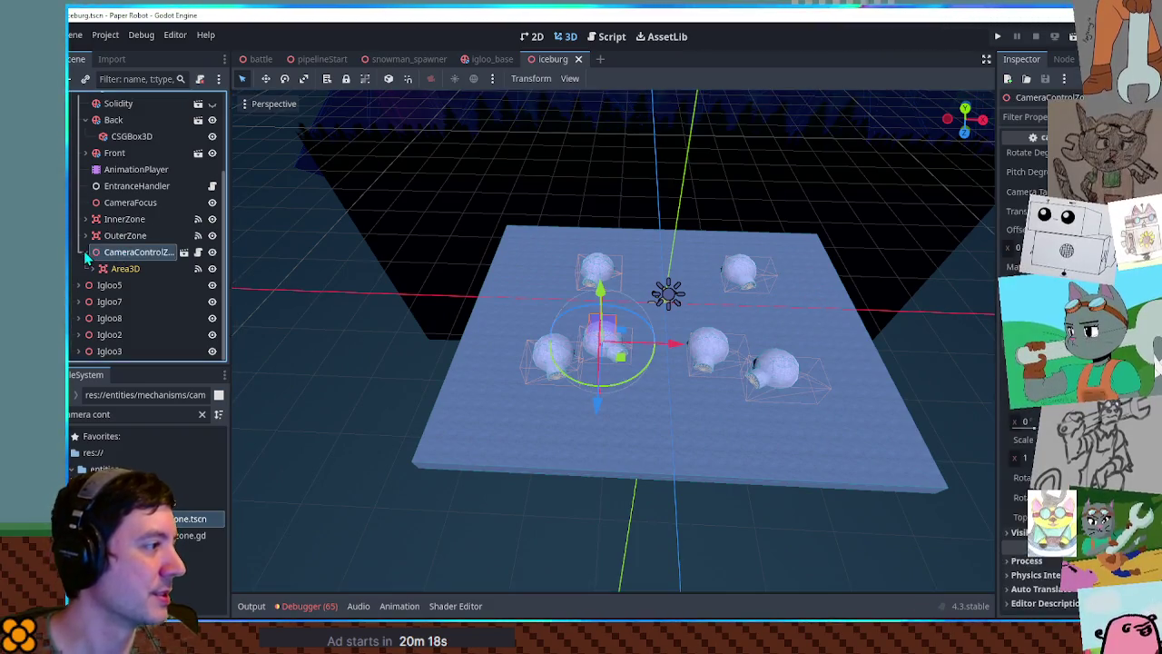
click(78, 104)
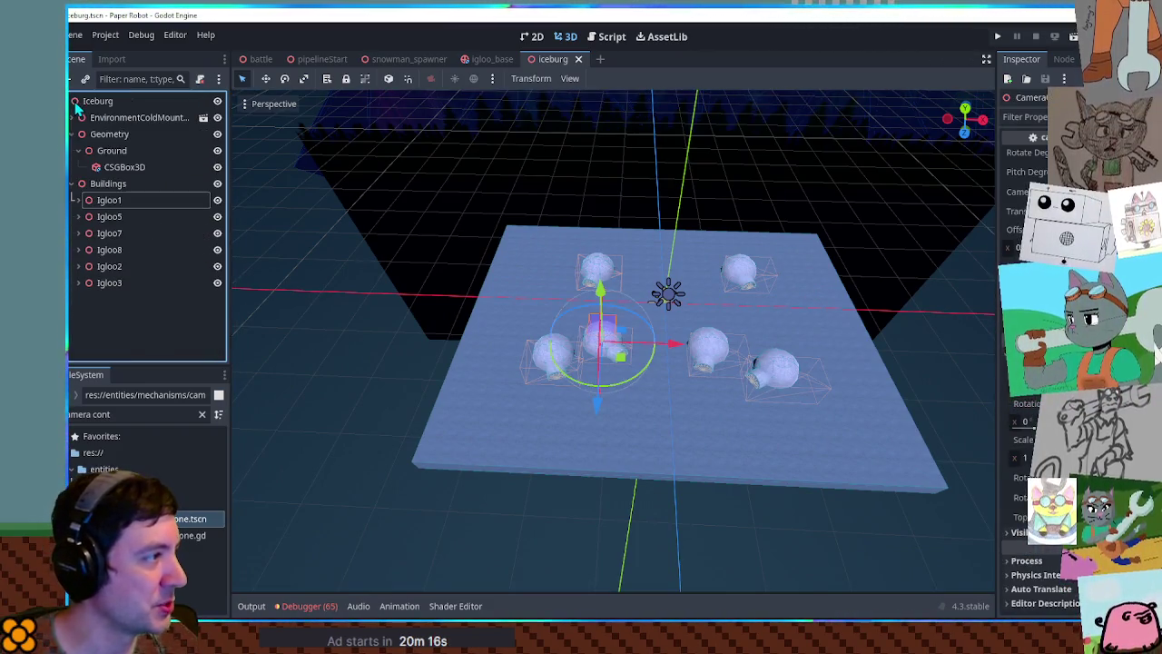
click(110, 217)
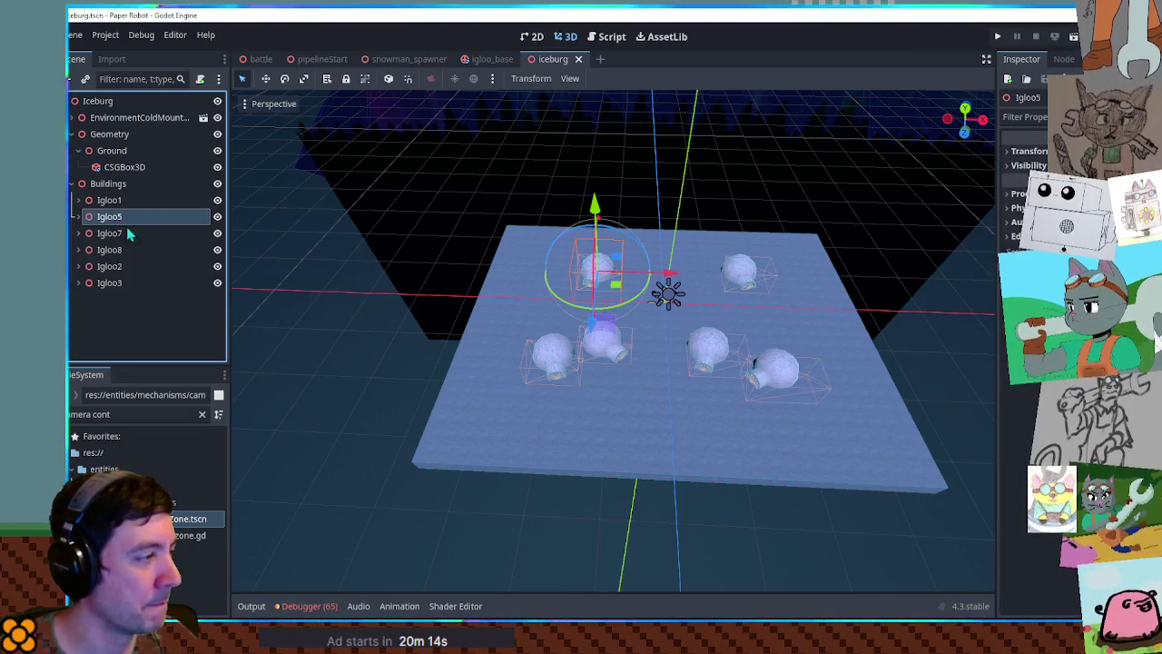
drag(94, 222, 95, 222)
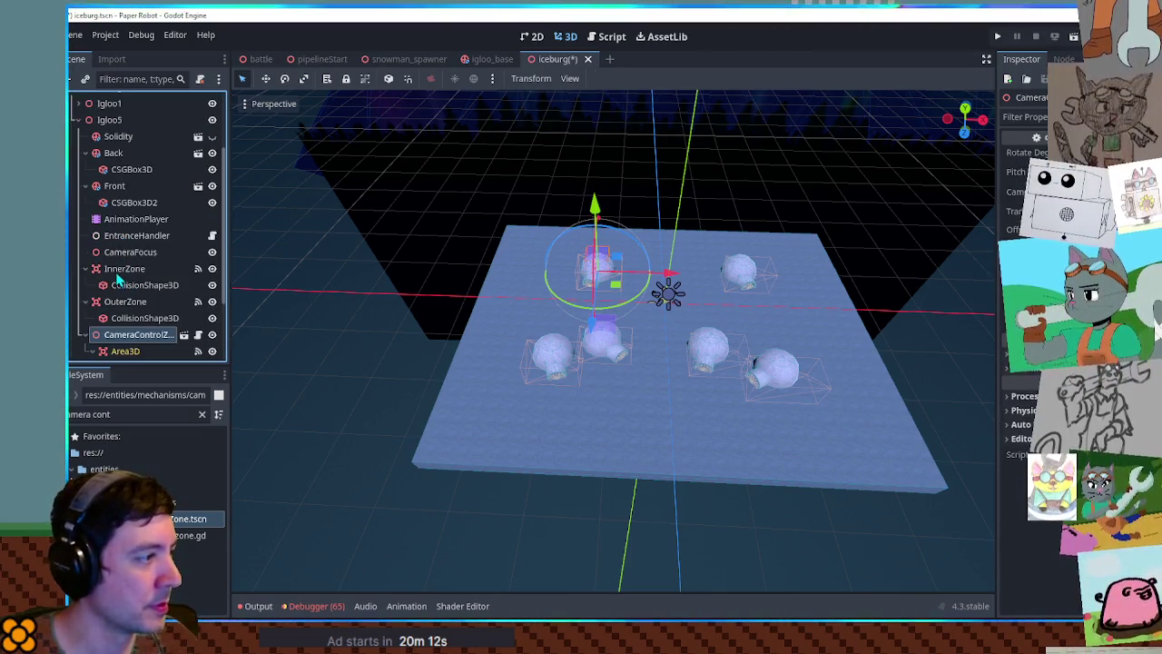
- Add a zone to Igloo7 and check Igloo8, Igloo2 and Igloo3 for their zones
click(78, 121)
key(ctrl+z)
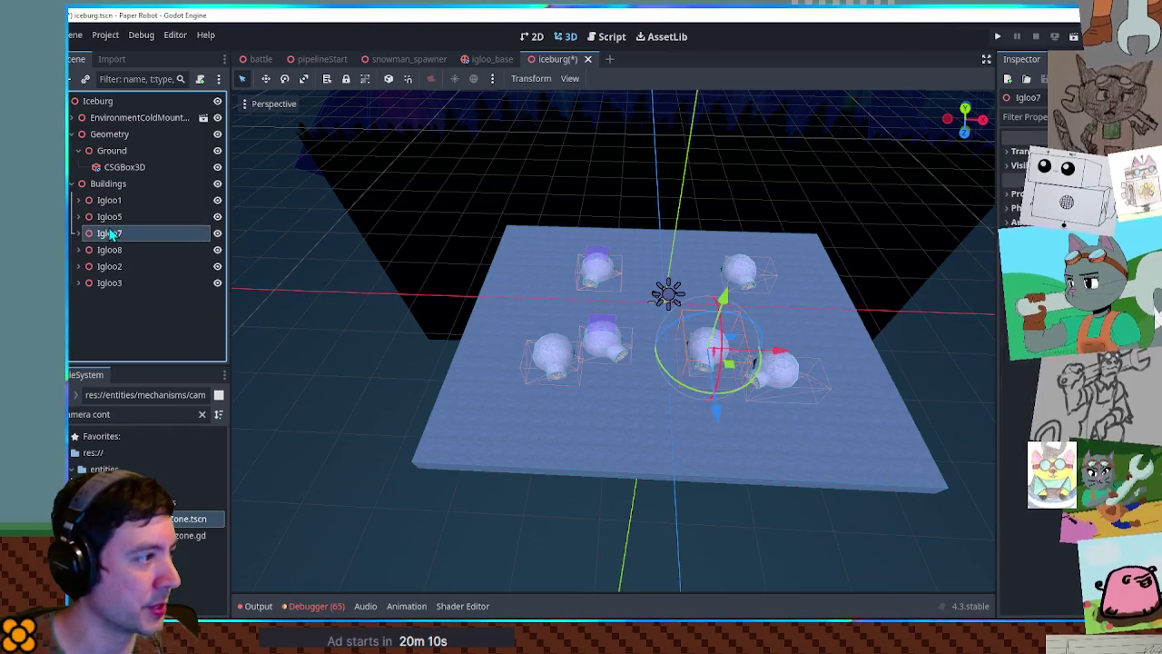
click(78, 137)
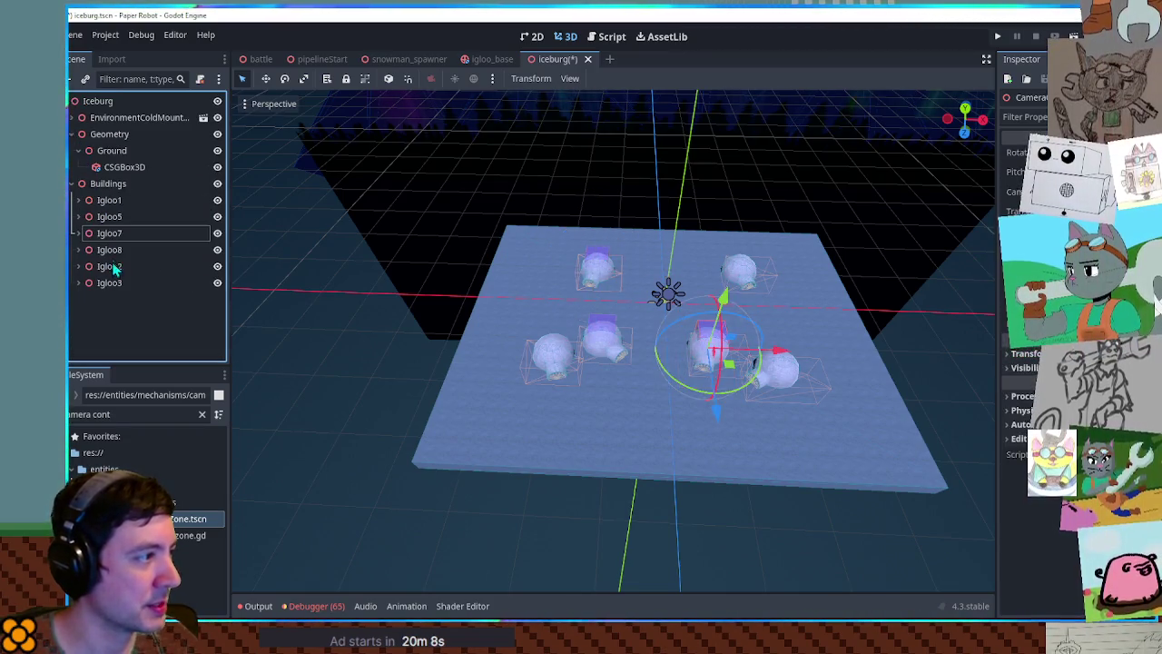
click(108, 250)
click(78, 250)
click(78, 147)
click(109, 266)
click(78, 266)
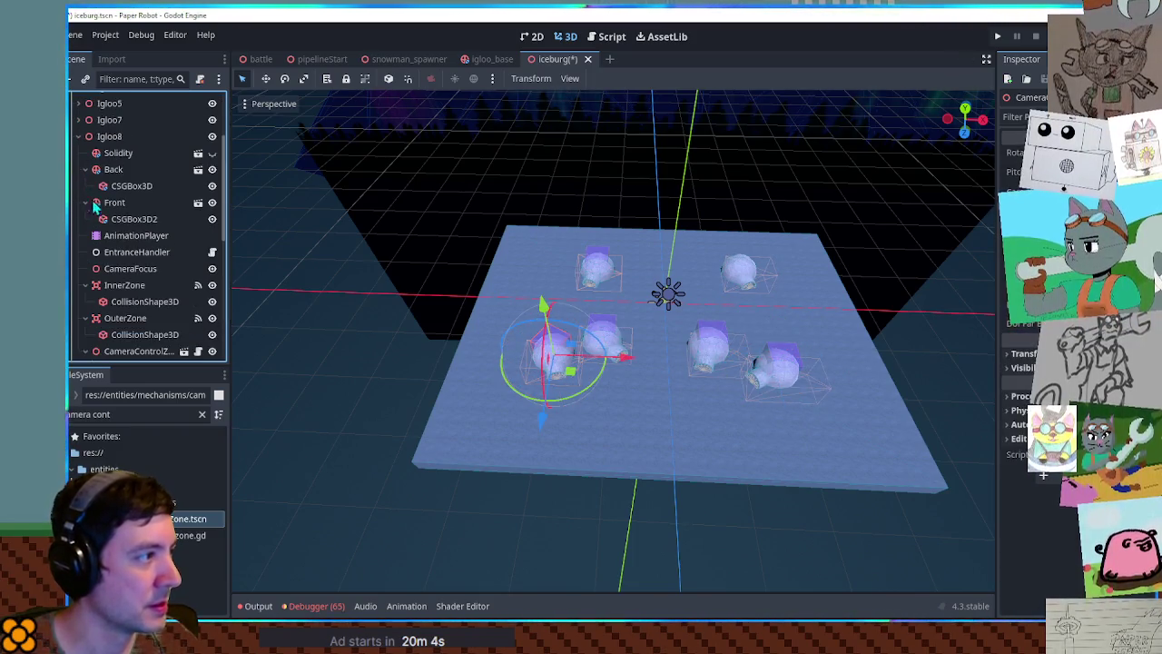
click(79, 152)
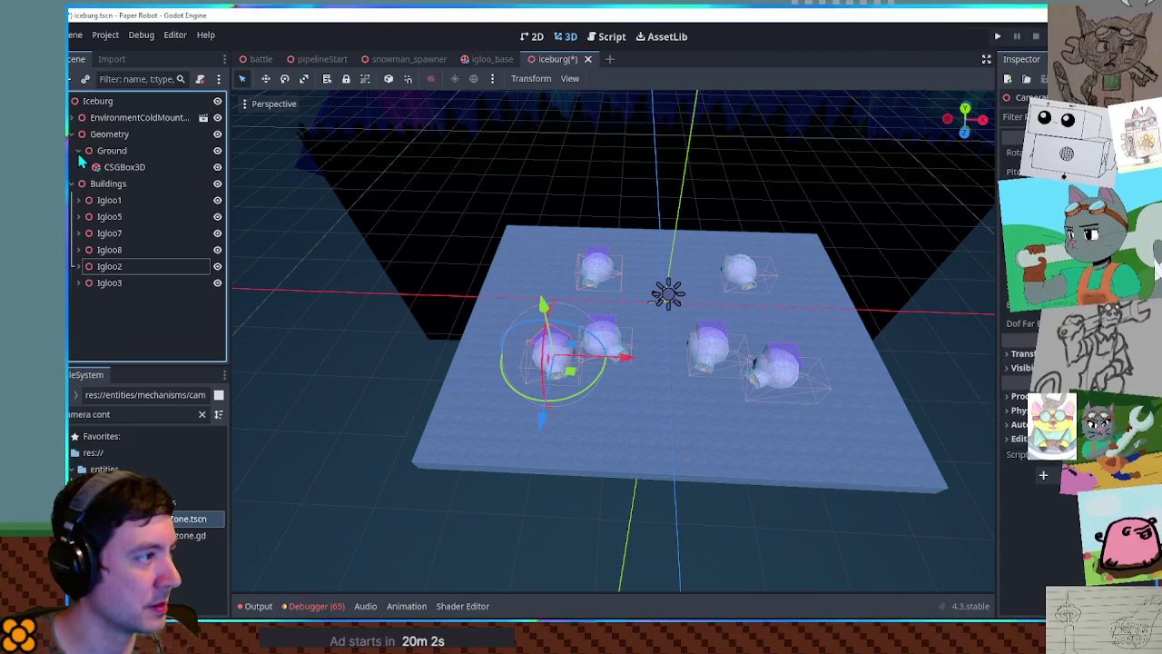
click(109, 282)
click(78, 282)
- Save the iceberg scene and inspect the igloos from low and overhead angles
key(ctrl+s)
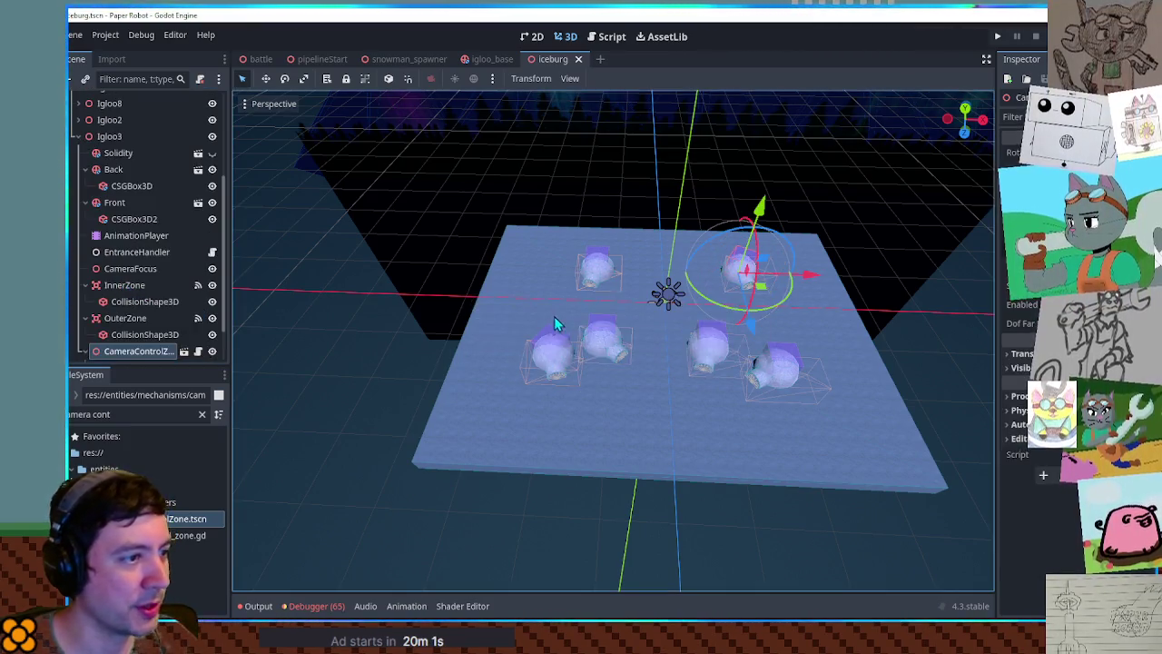
mouse_move(580, 409)
mouse_down()
mouse_move(576, 373)
mouse_move(599, 336)
mouse_move(576, 316)
mouse_move(384, 280)
mouse_move(636, 336)
mouse_move(738, 415)
mouse_move(617, 428)
mouse_move(654, 332)
mouse_up()
scroll(622, 296, up, 5)
scroll(623, 297, up, 3)
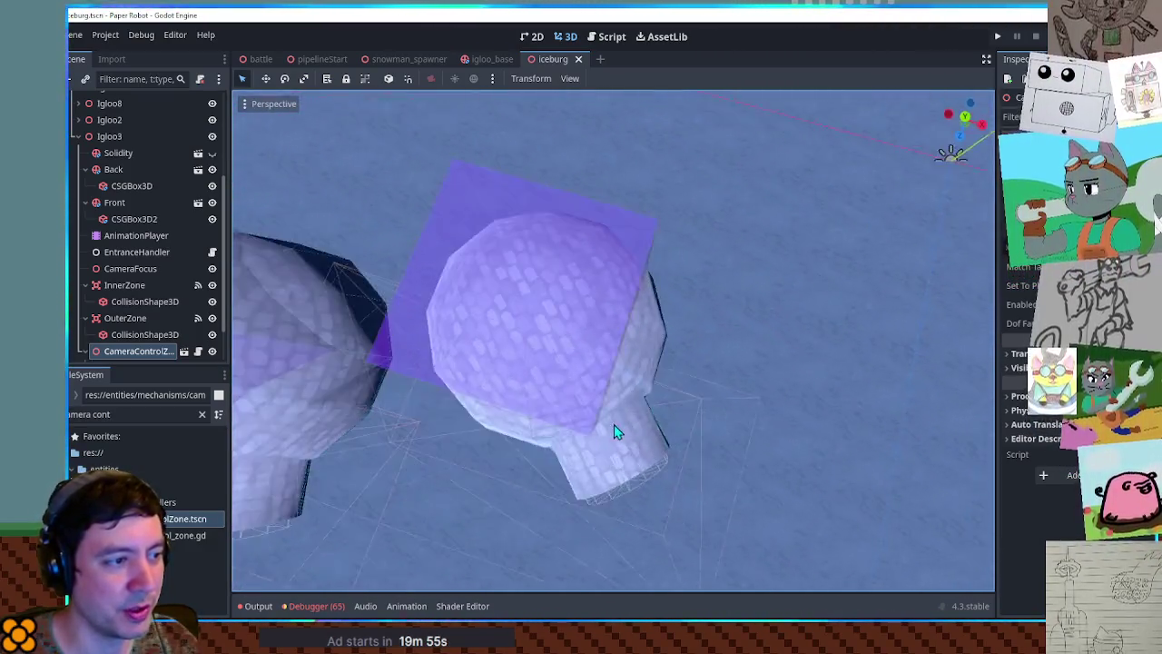
scroll(649, 334, down, 6)
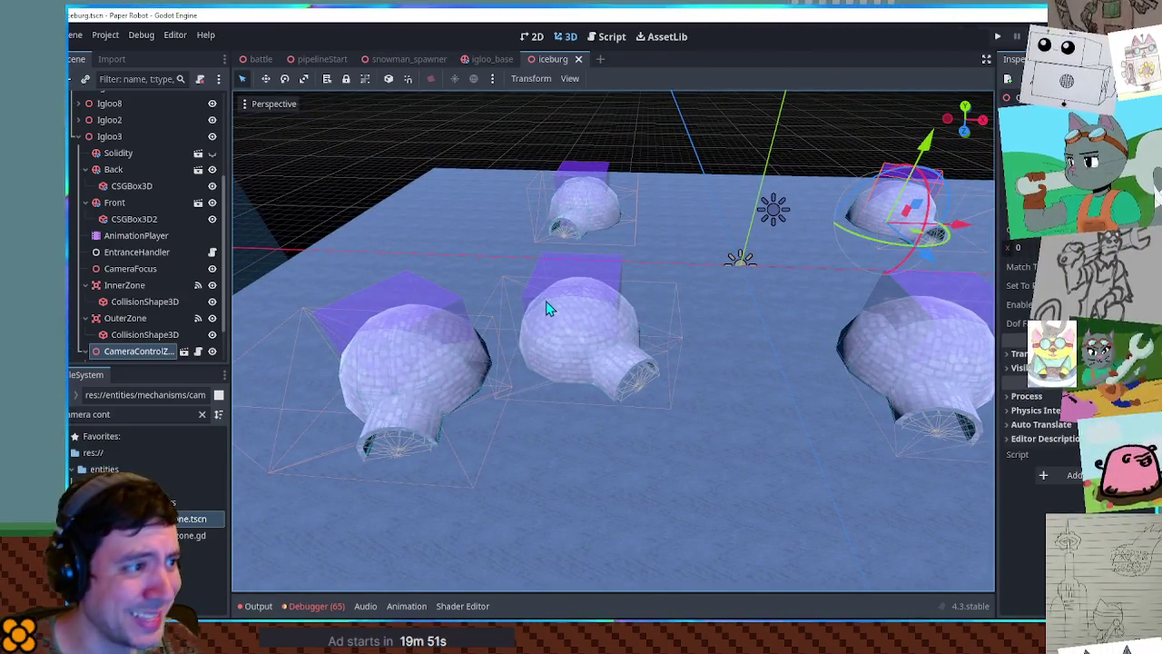
drag(547, 308, 563, 409)
scroll(591, 320, down, 5)
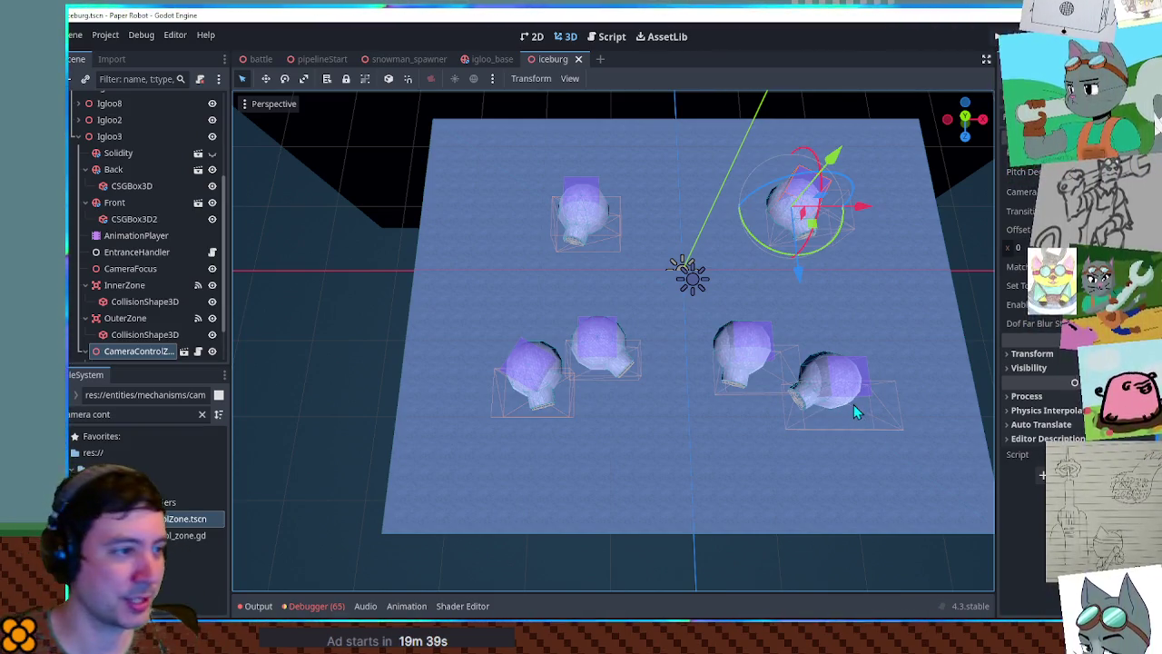
click(391, 396)
scroll(640, 328, up, 5)
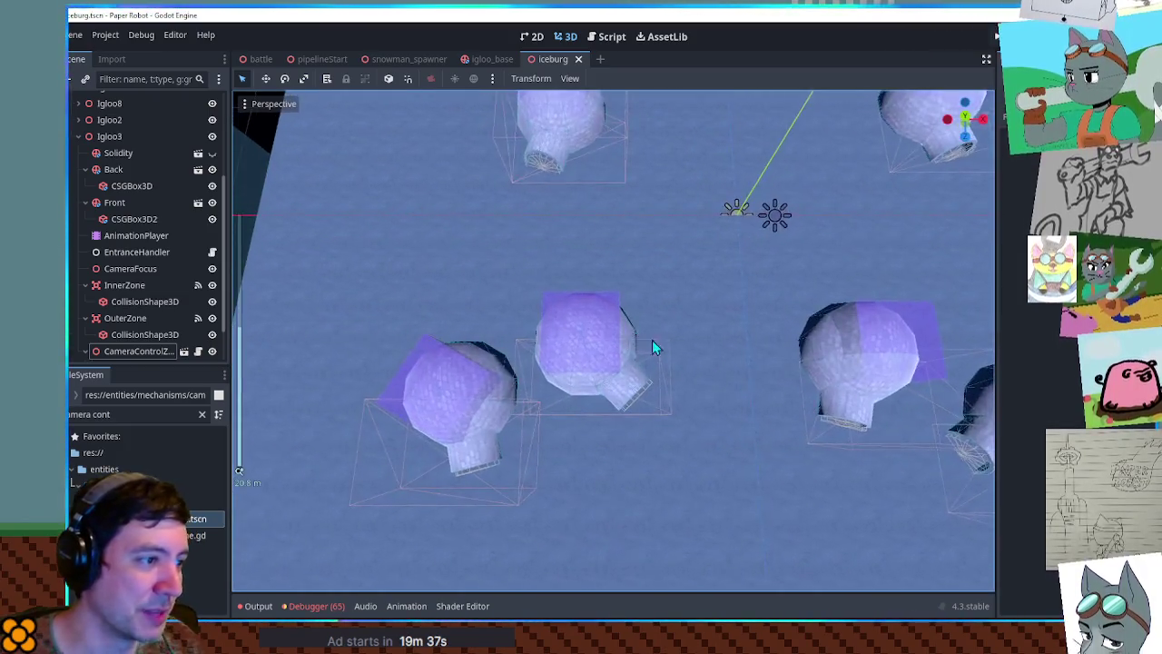
mouse_move(739, 387)
mouse_down()
mouse_move(614, 287)
mouse_move(557, 269)
mouse_move(735, 283)
mouse_up()
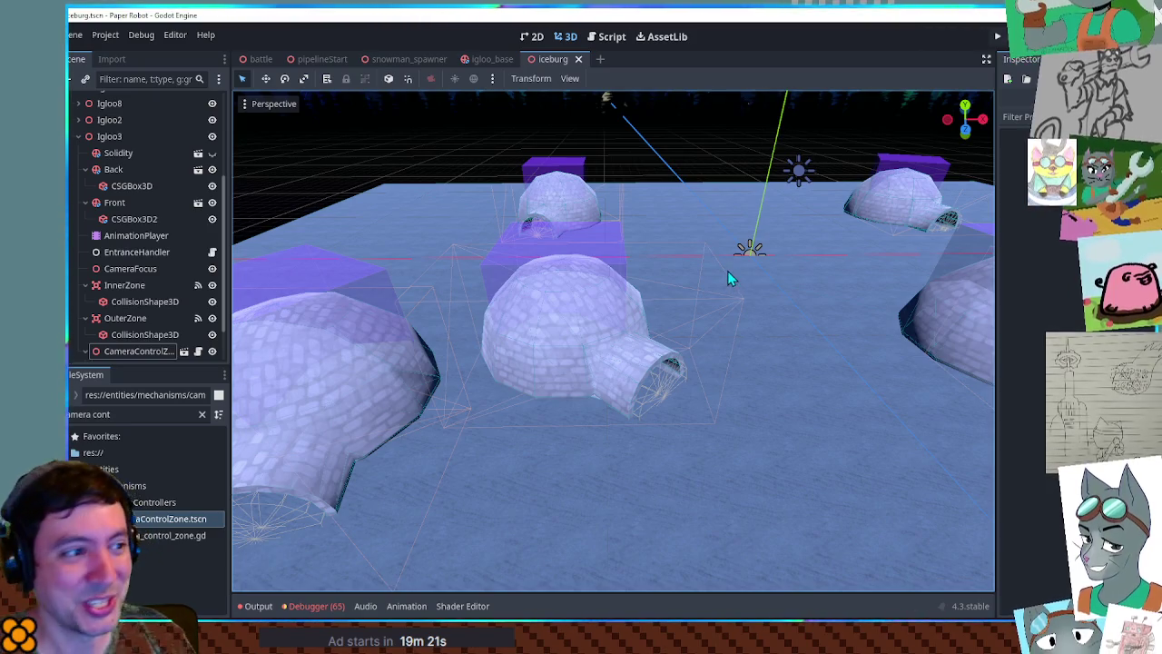
- Run the game to test the igloos, then bring up the F1 debug tools overlay
key(F5)
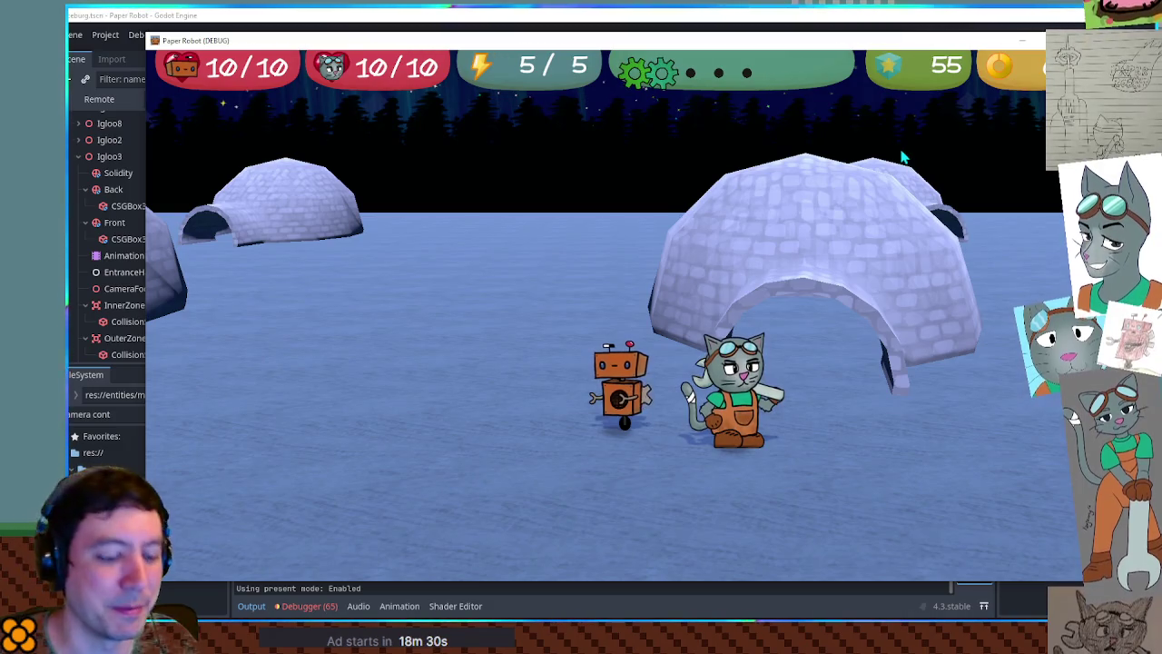
key(F1)
- Warp to the Test room from the Room Warp list, collapsing the prologue and chapter groups
click(308, 88)
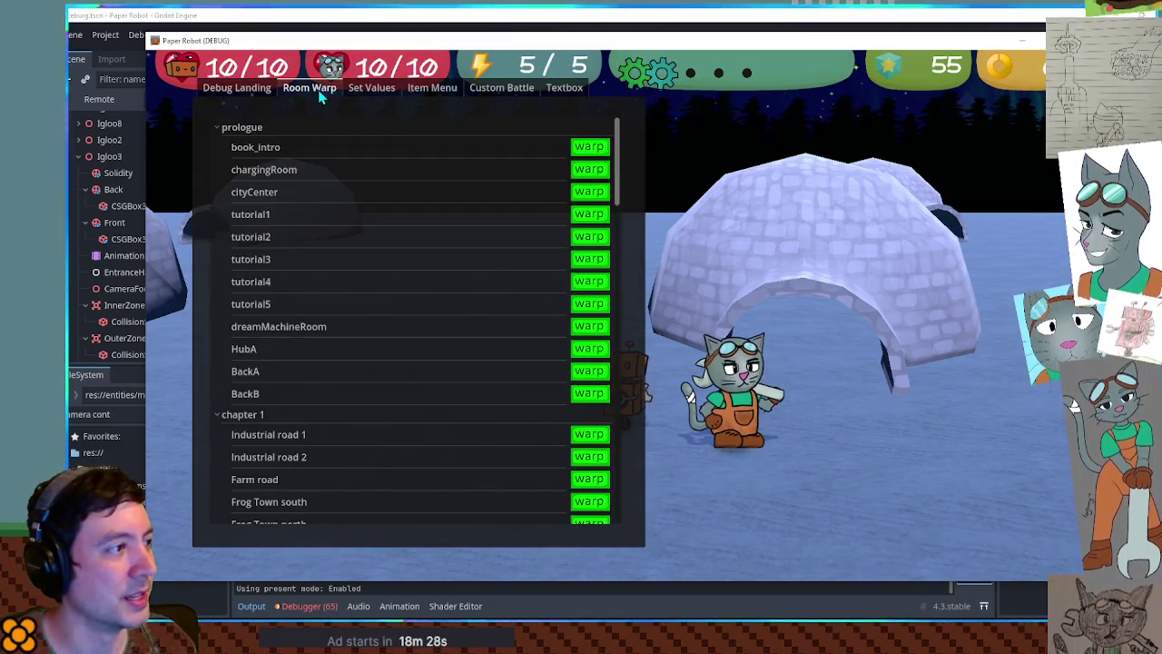
click(229, 127)
click(226, 145)
click(225, 164)
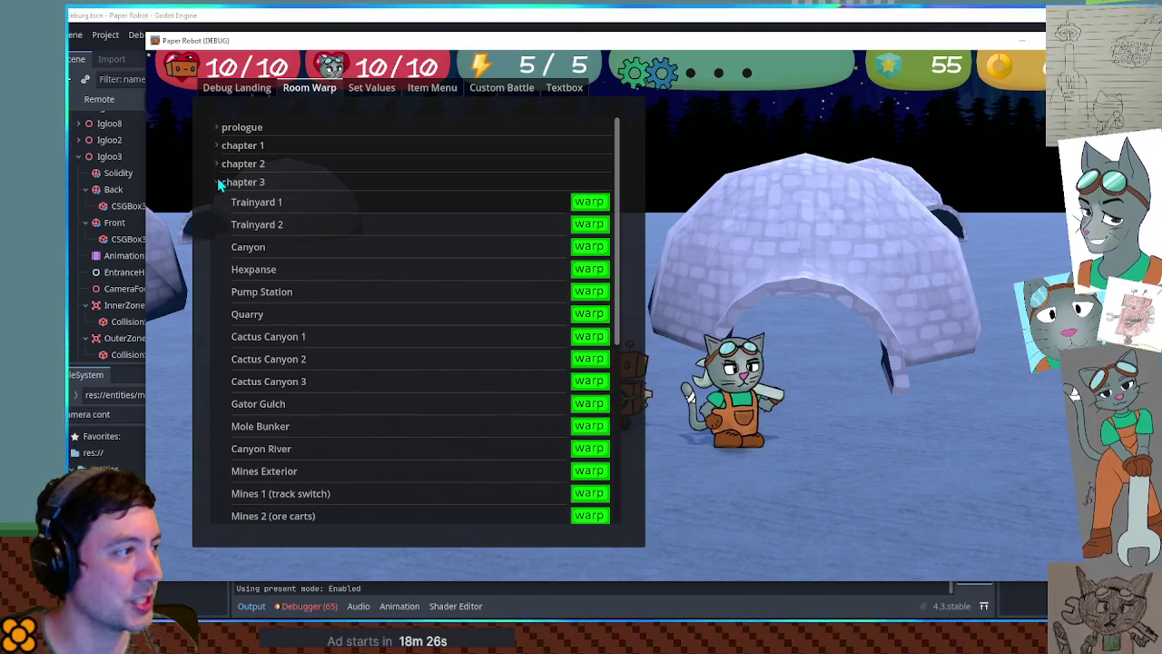
click(225, 181)
click(595, 221)
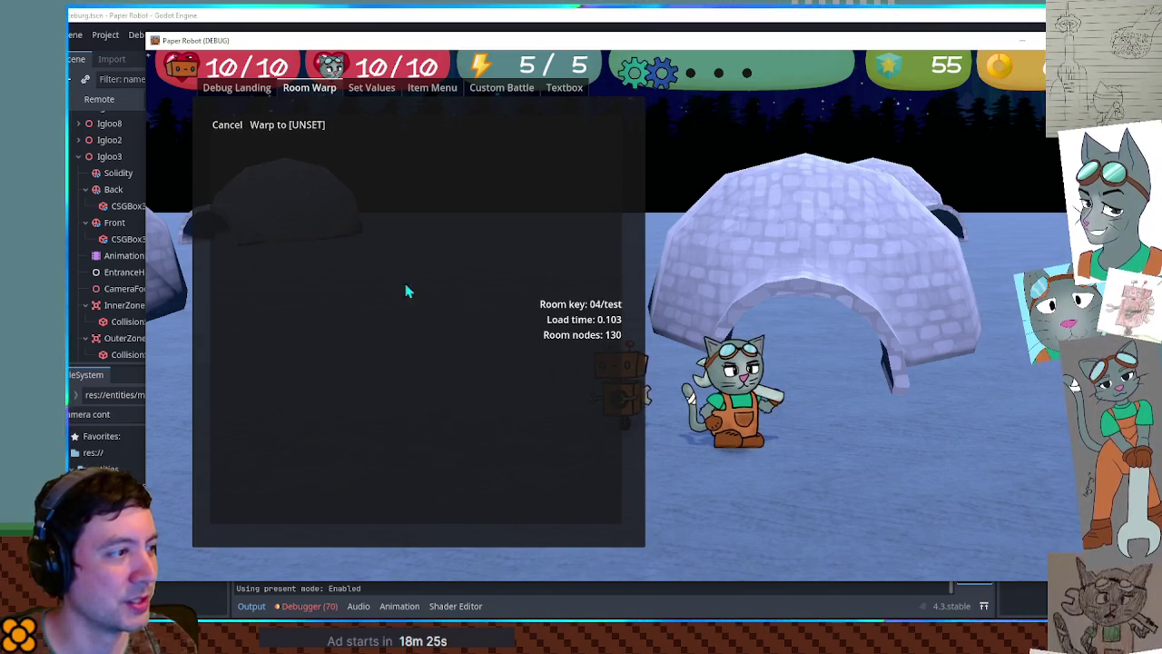
click(253, 127)
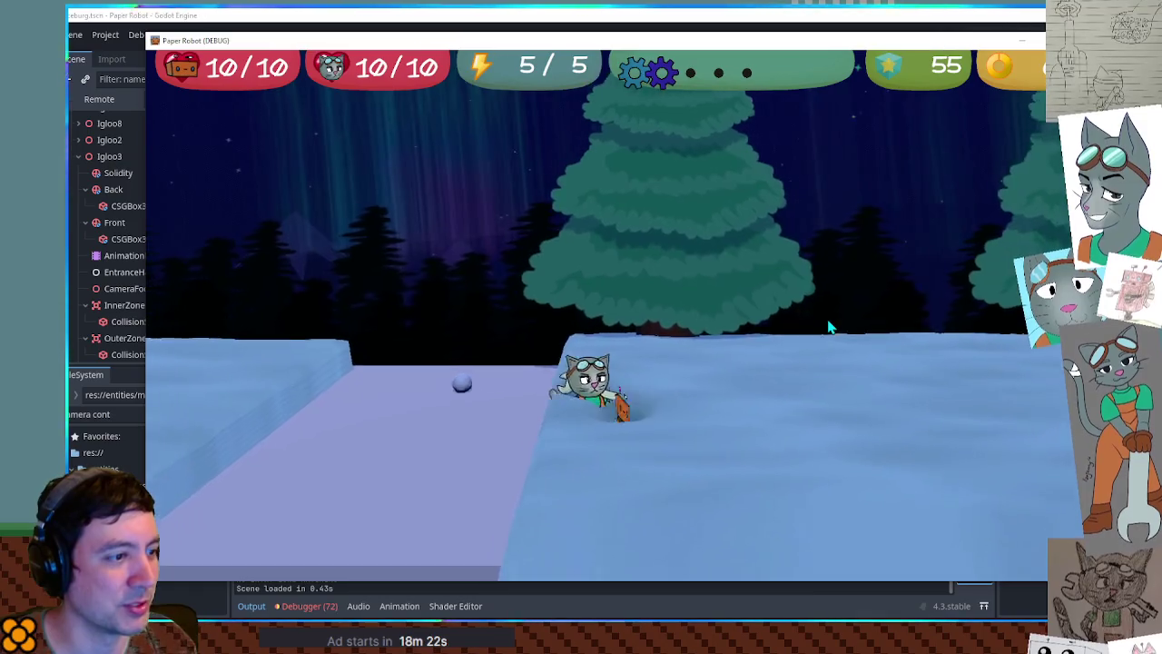
- Walk the cat right through the deep snow, then stop the game with F8
key(d)
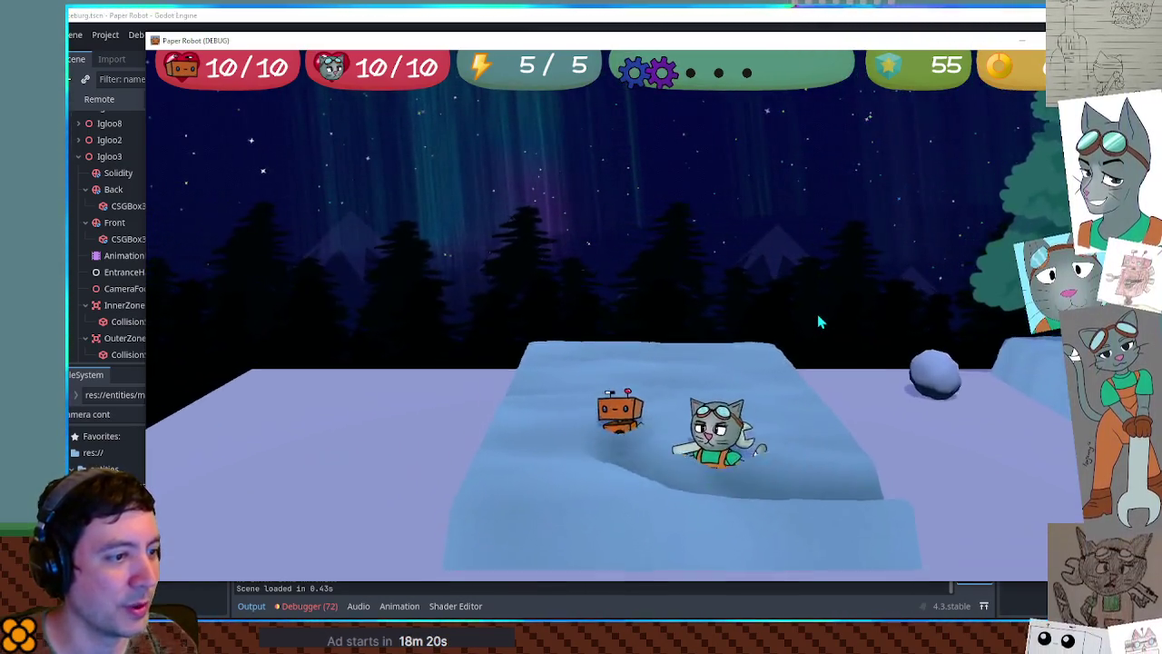
key(d)
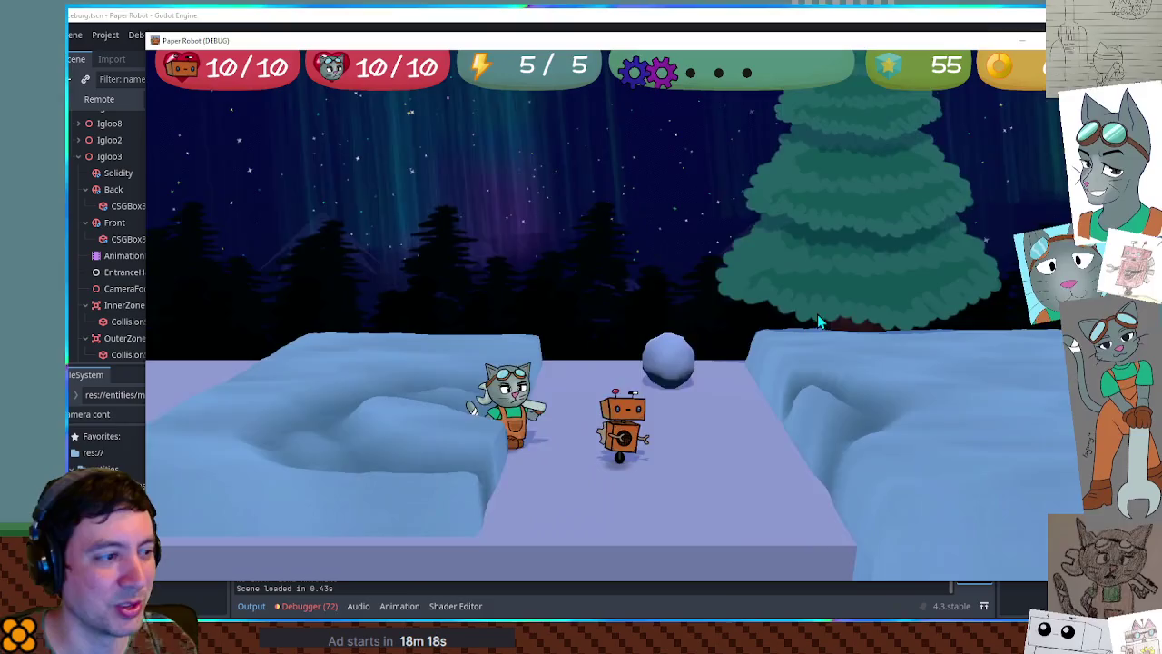
key(F8)
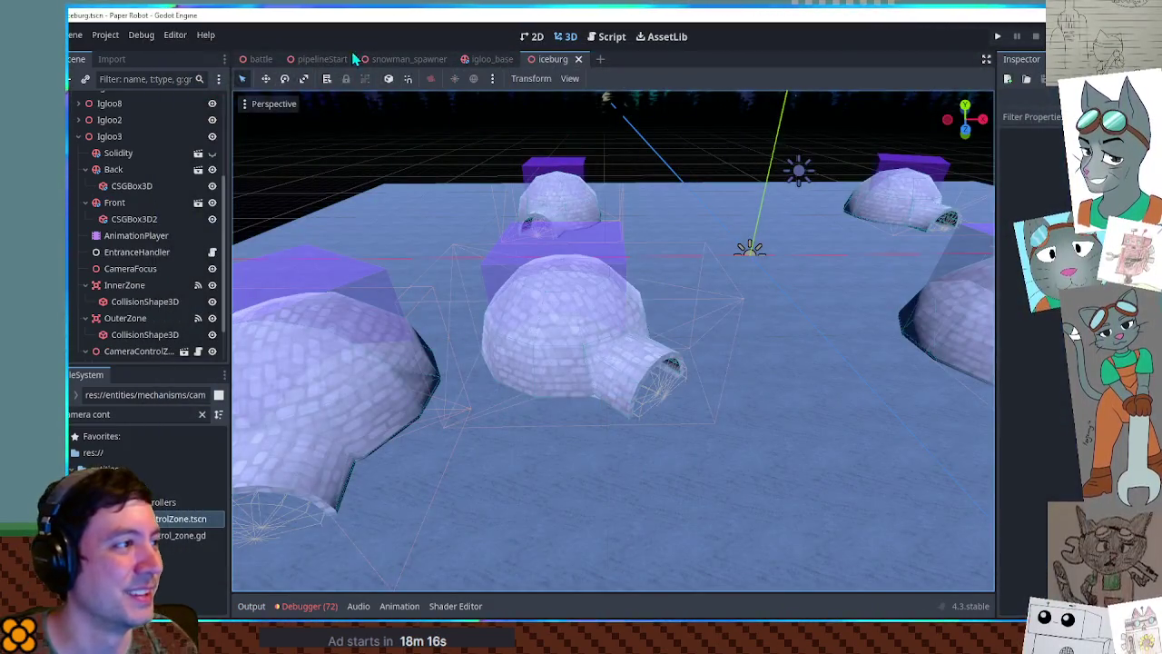
- Run the pipelineStart scene with F6 and walk the cat right past the tunnel and robot
click(322, 58)
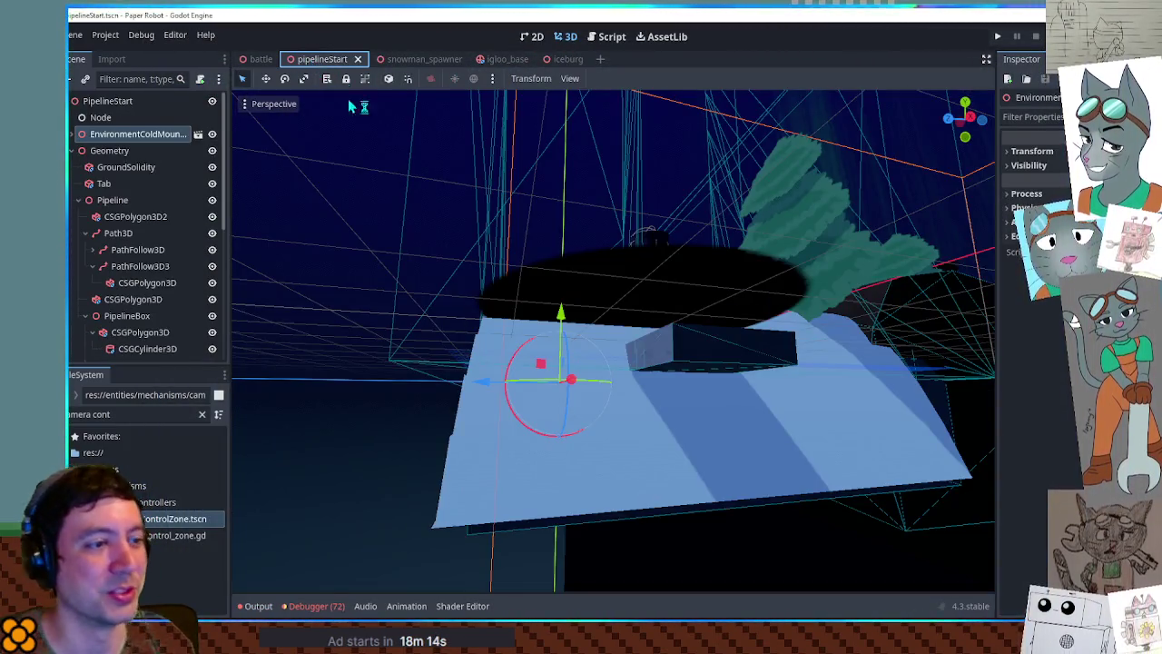
key(F6)
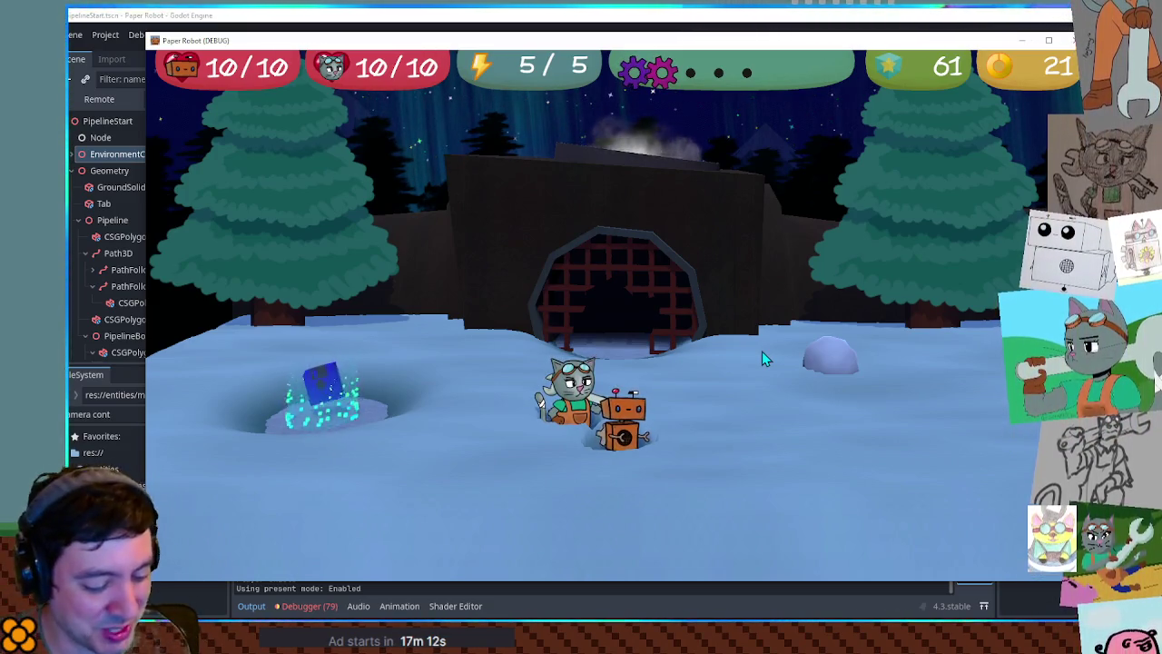
key(d)
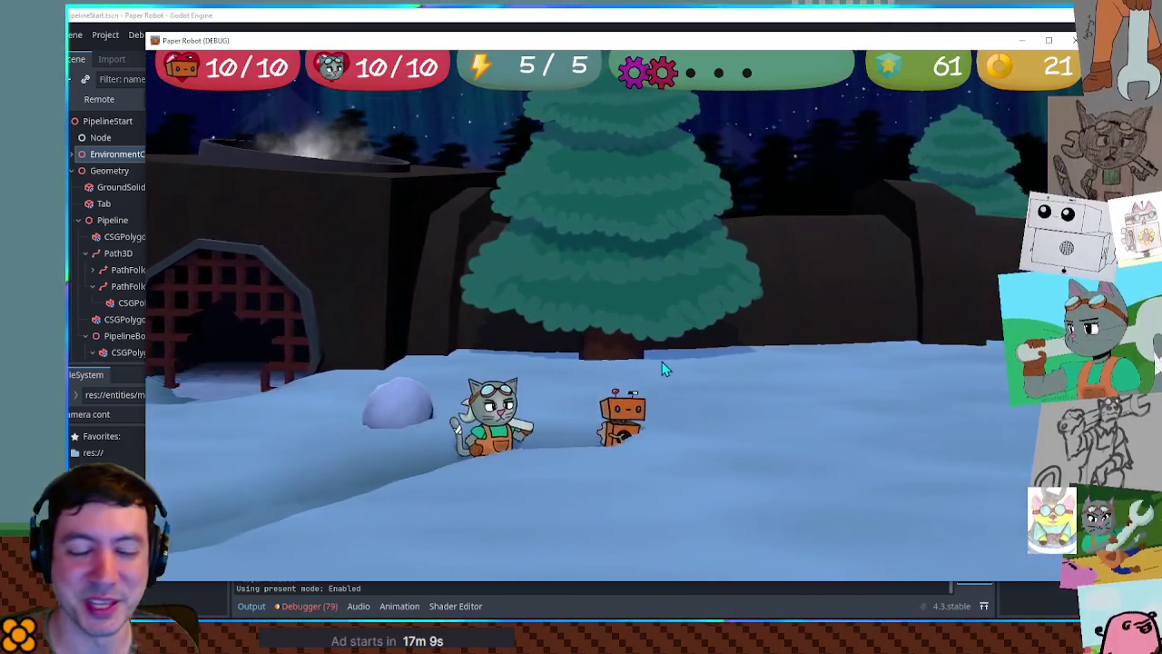
key(d)
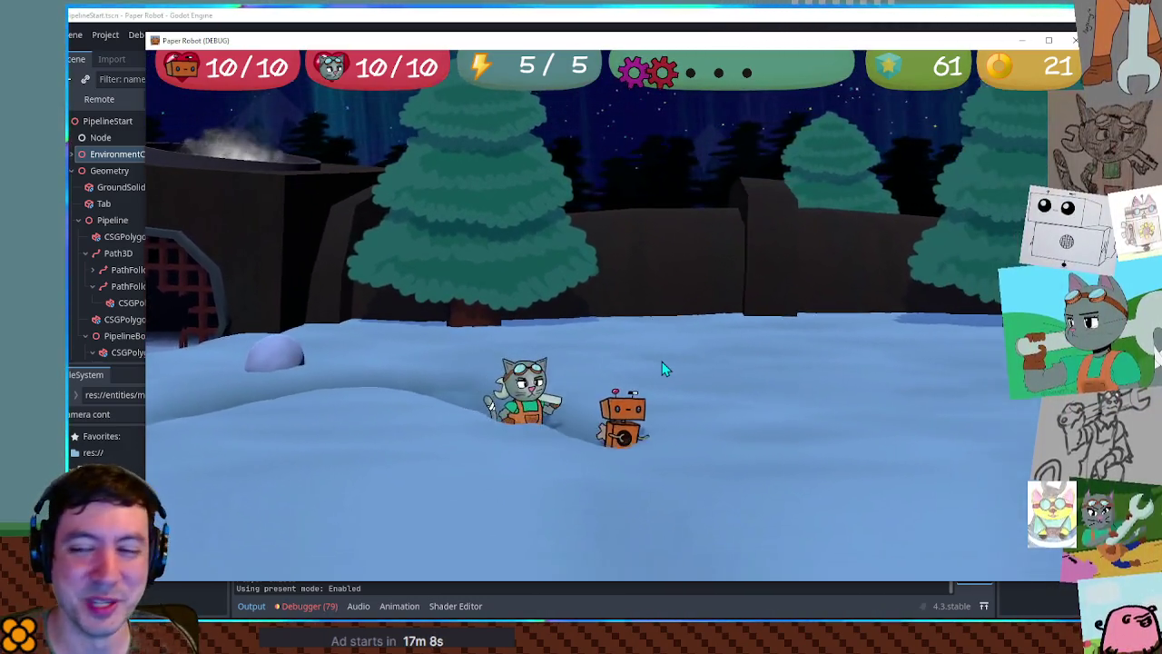
key(d)
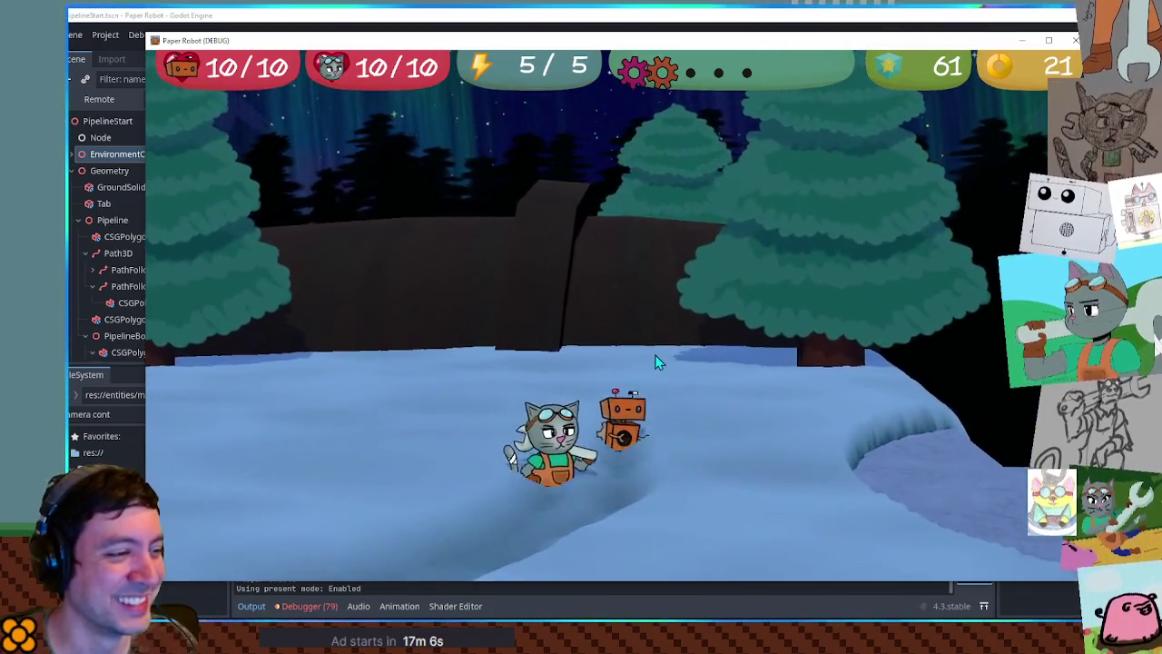
key(a)
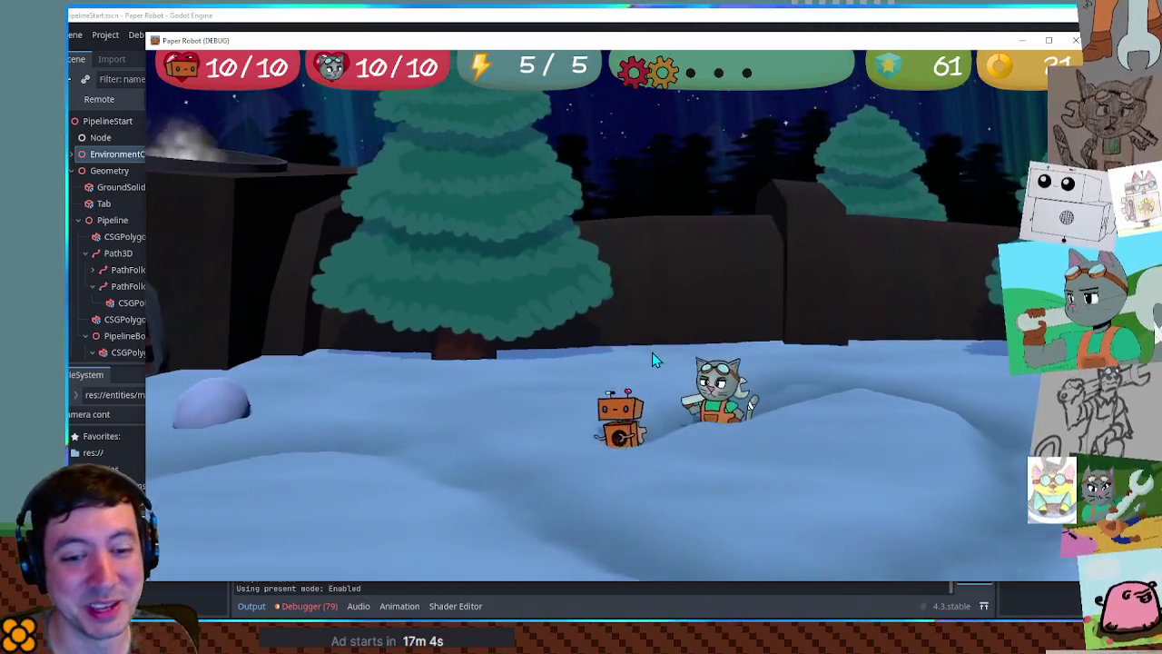
- Walk the cat left across the snow, hopping toward the barred gate and back to the robot
key(Left)
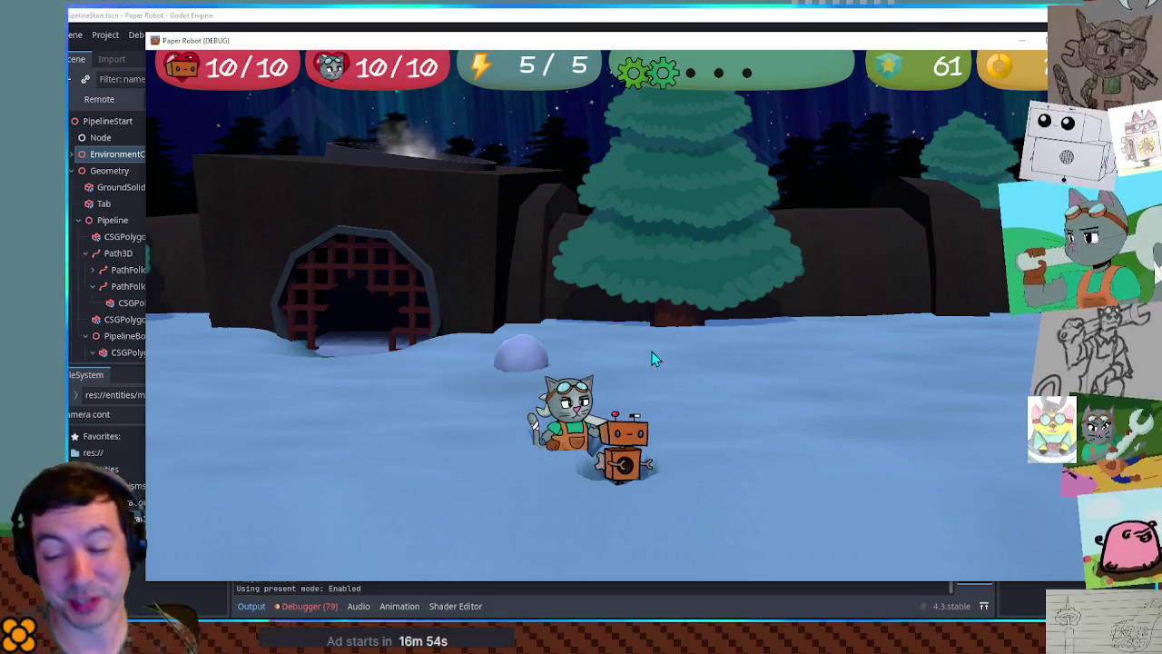
key(Left)
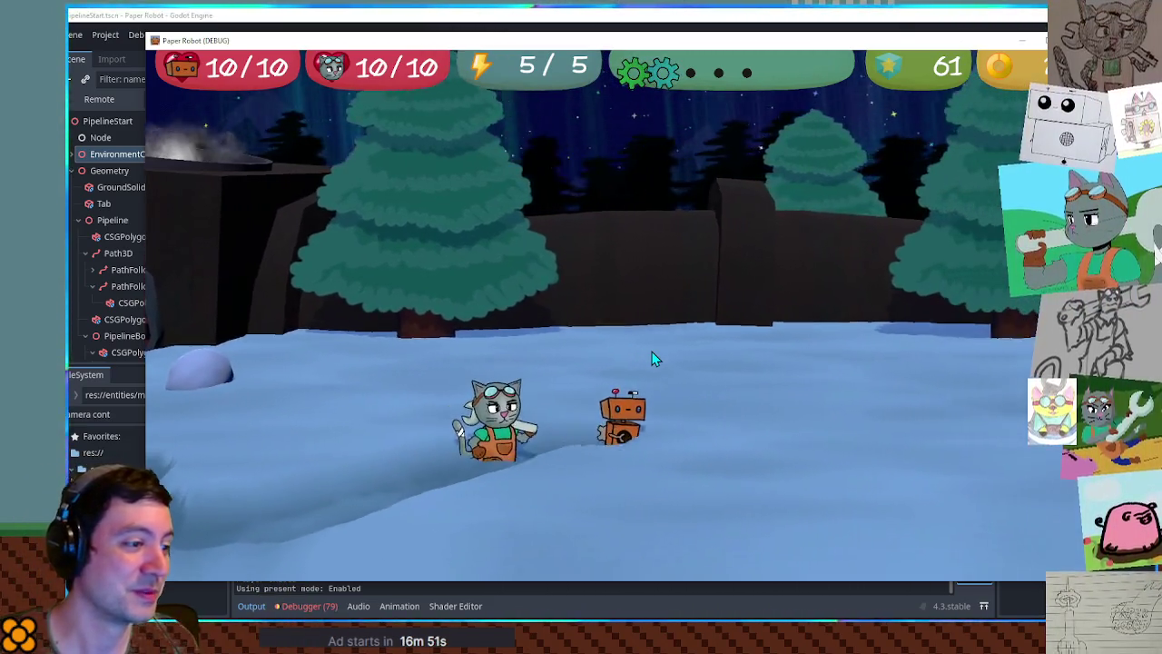
key(Left)
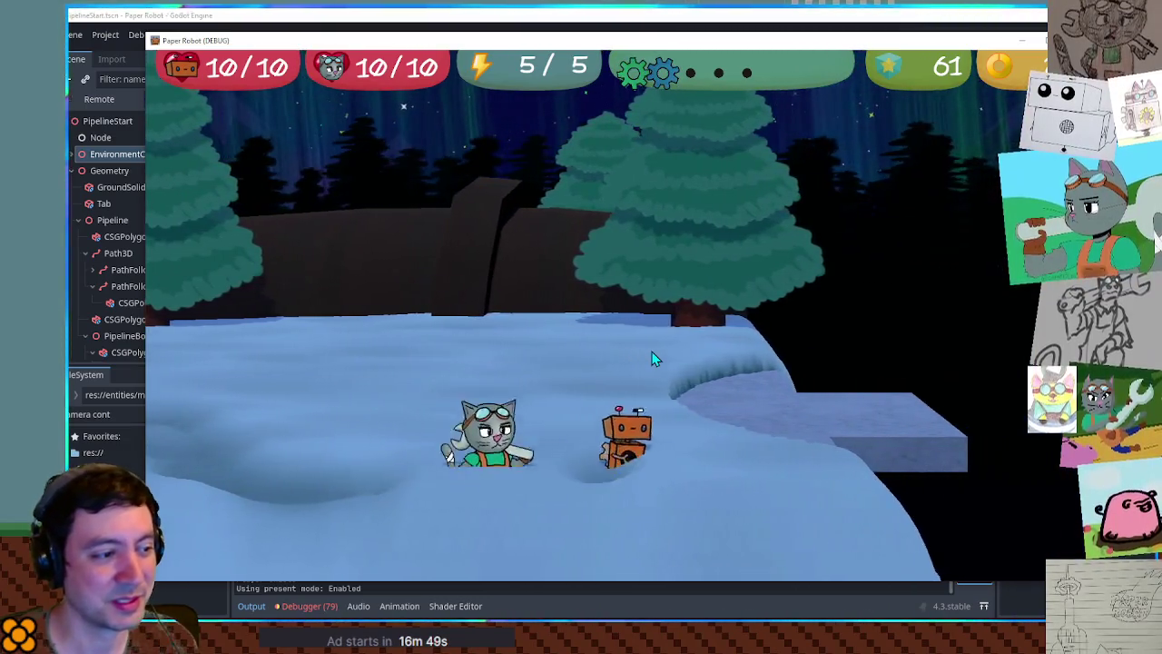
key(Right)
key(space)
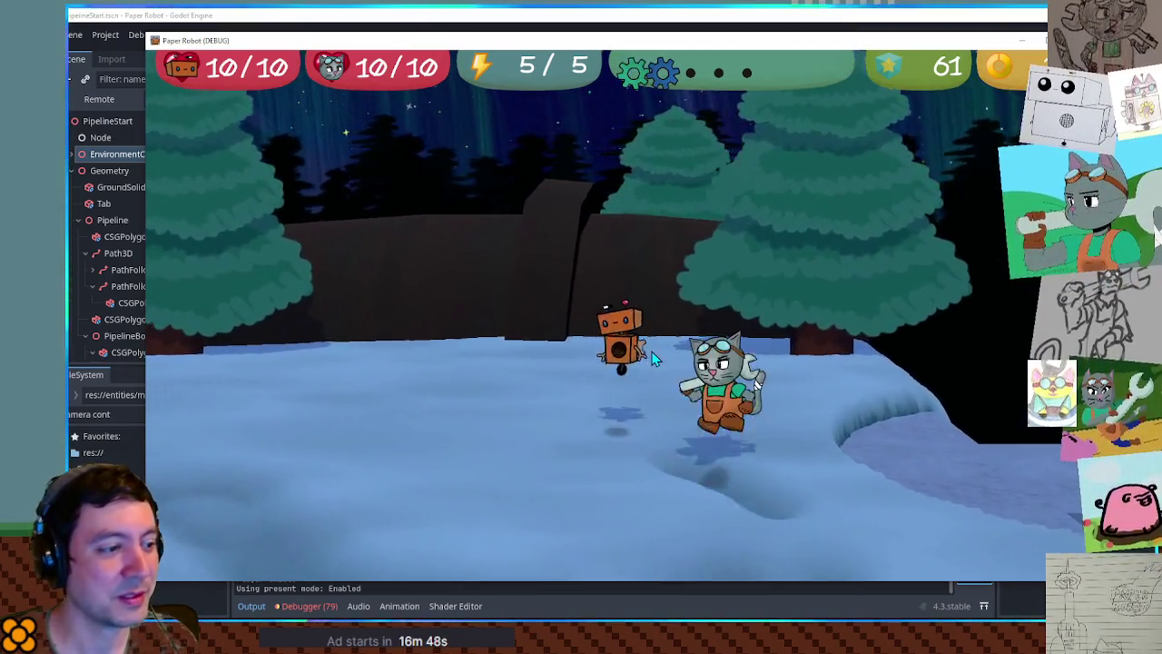
key(Left)
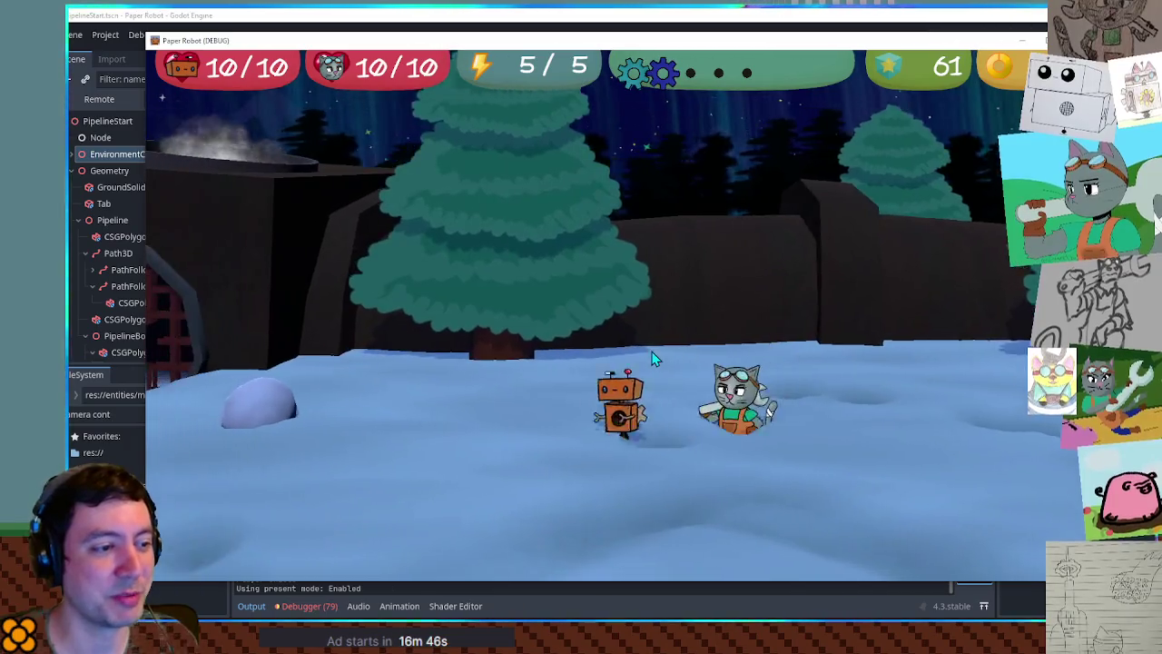
key(space)
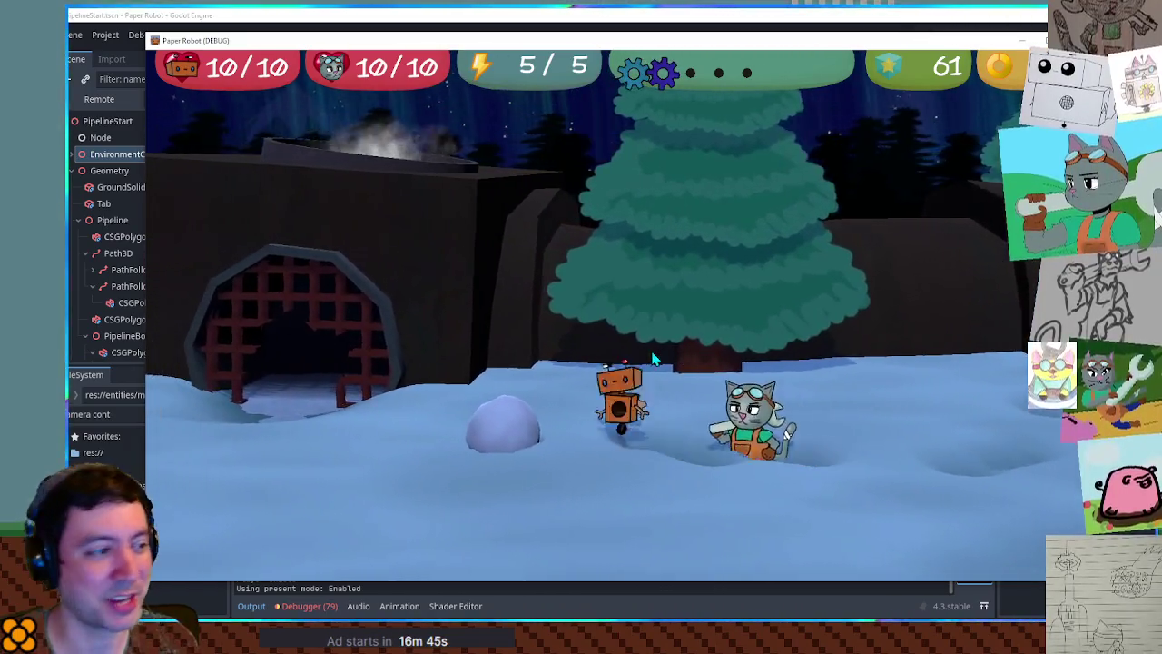
key(Left)
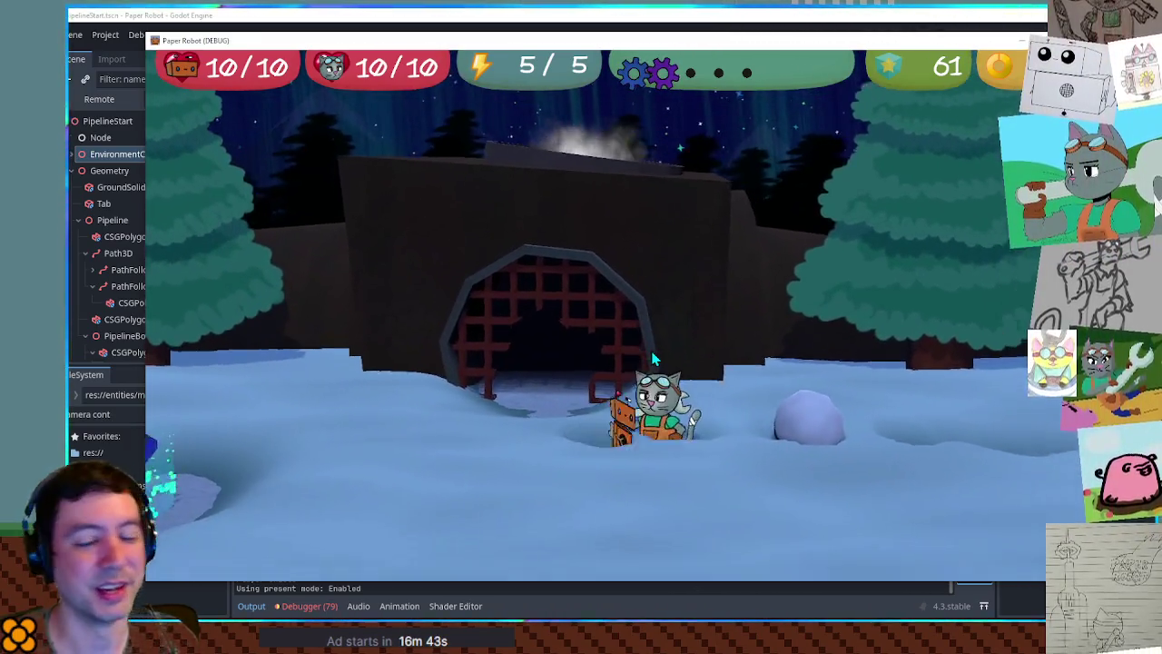
key(Left)
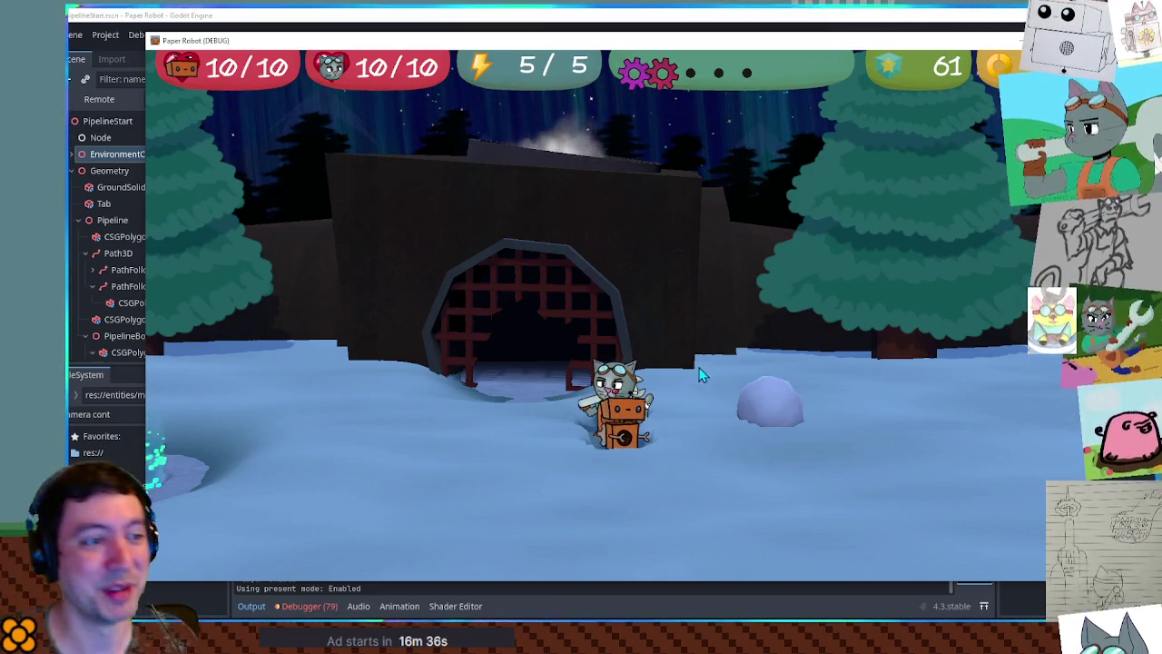
key(Left)
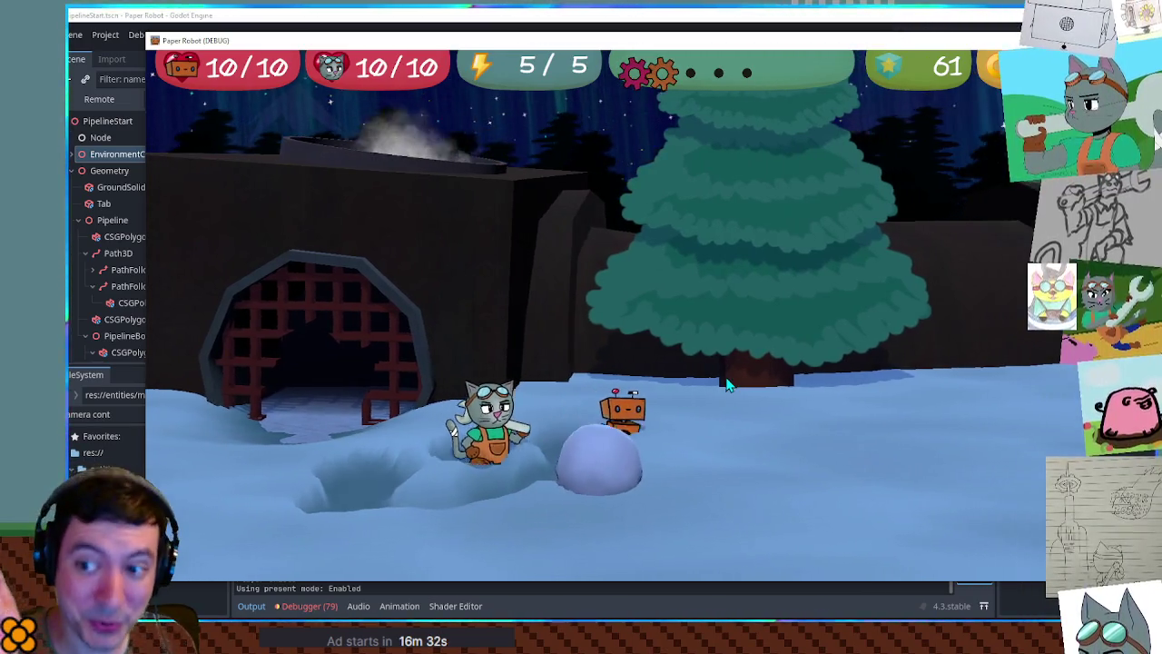
- Walk the cat right past the rolling snowball and robot, then back, and return to the editor
key(Right)
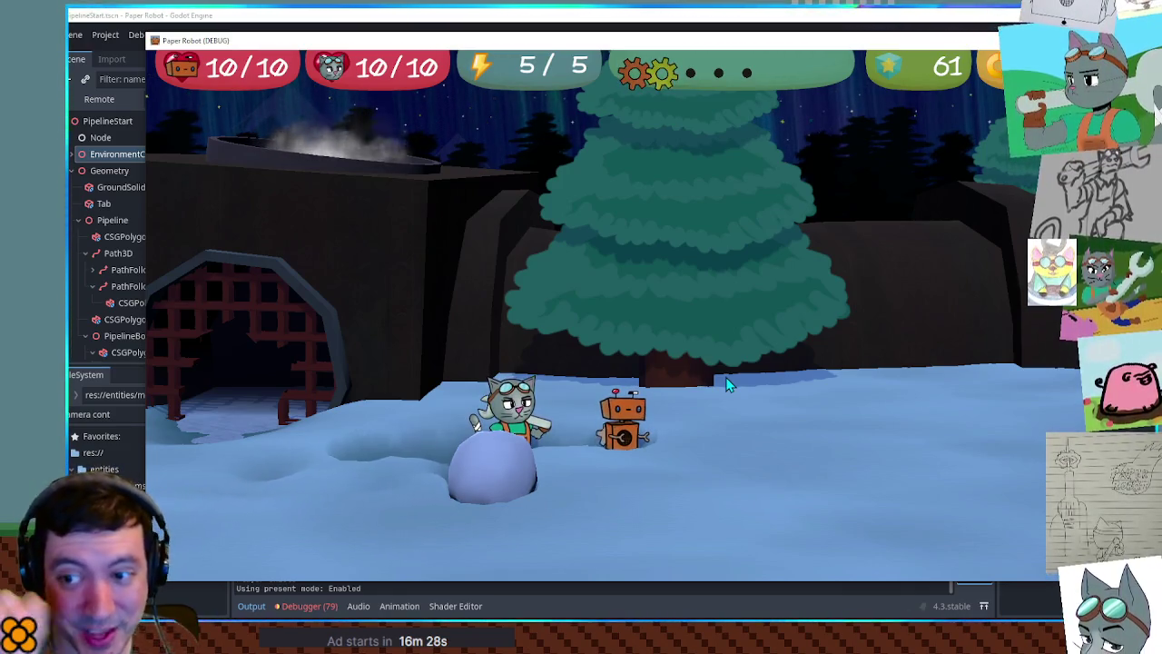
key(Right)
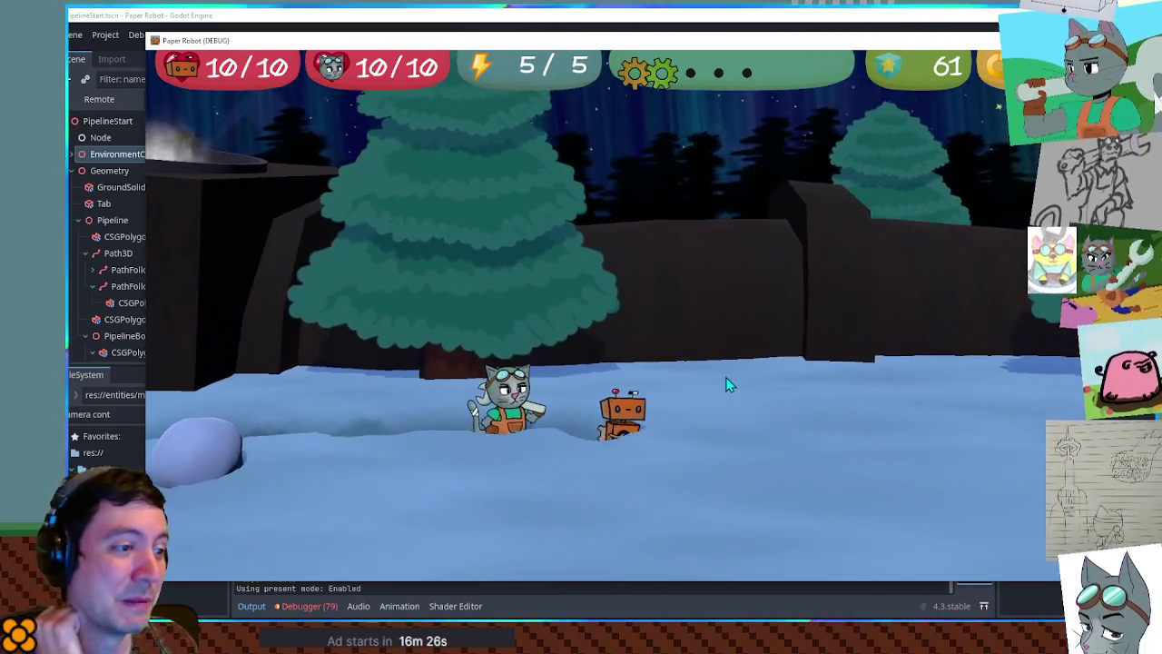
key(Right)
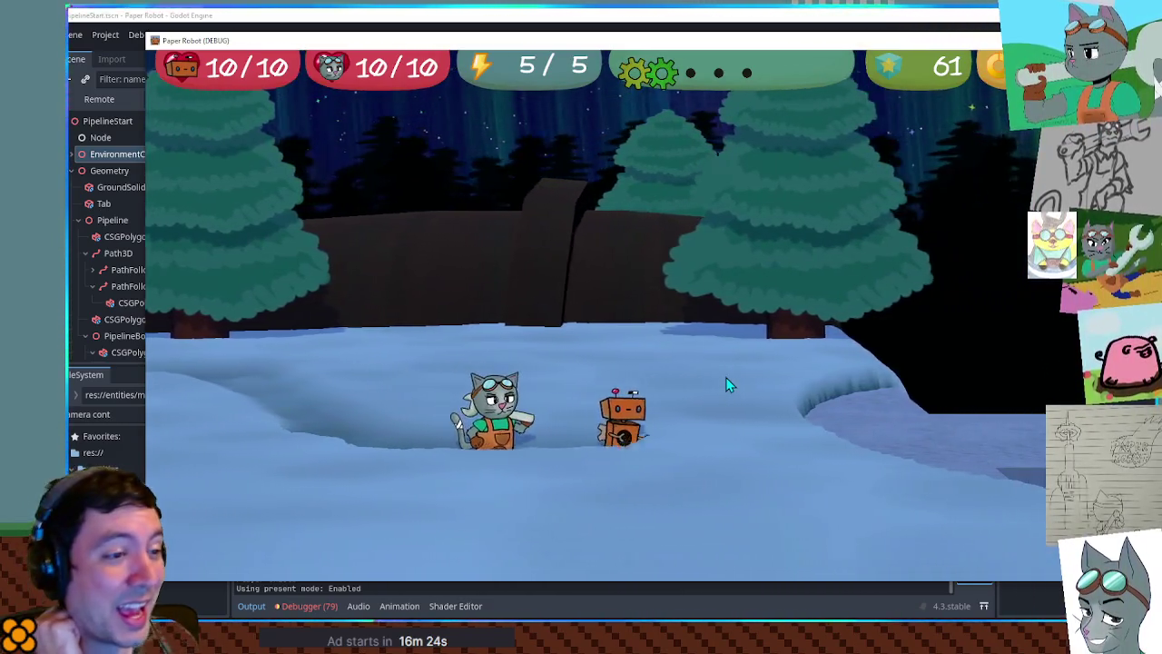
key(Right)
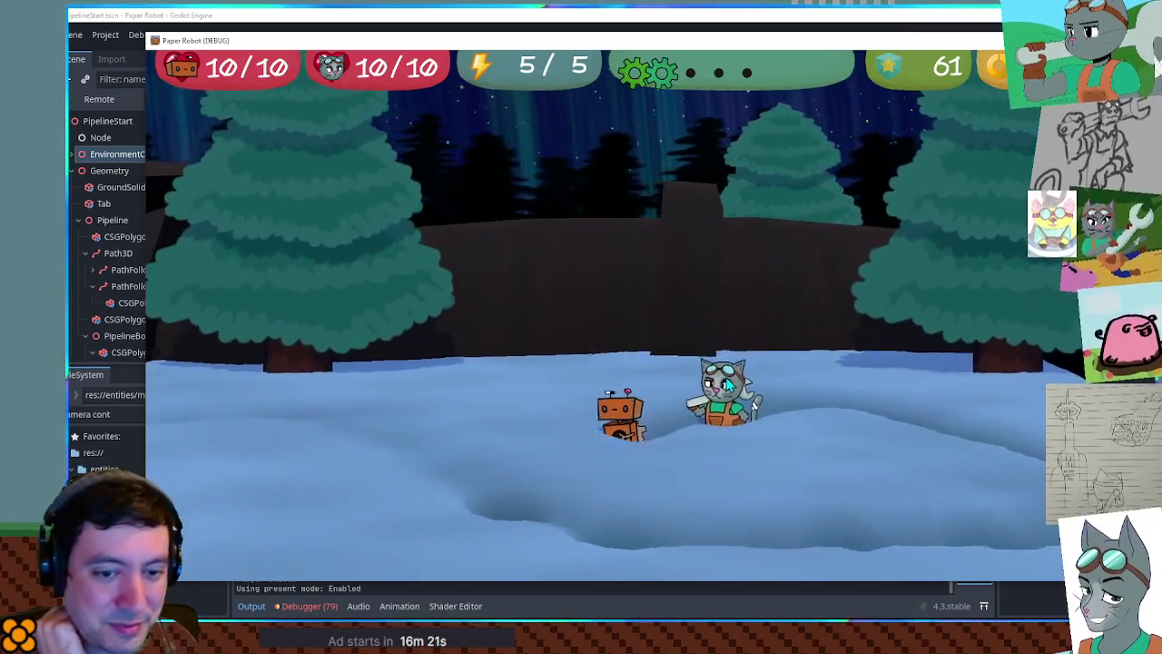
key(Up)
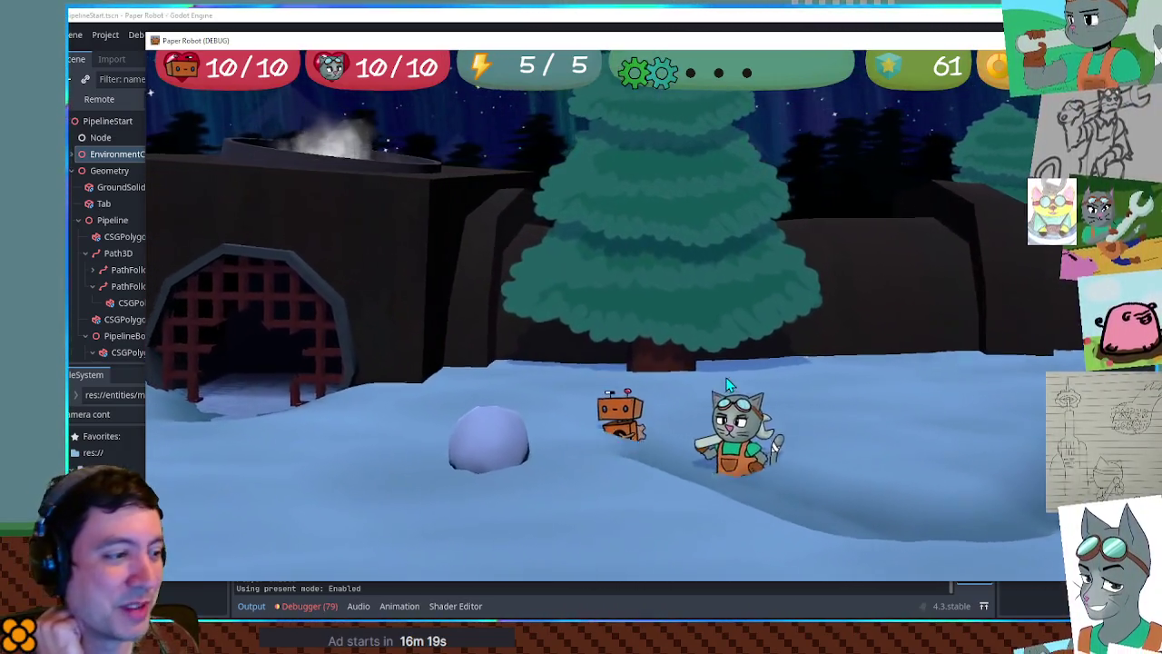
key(Left)
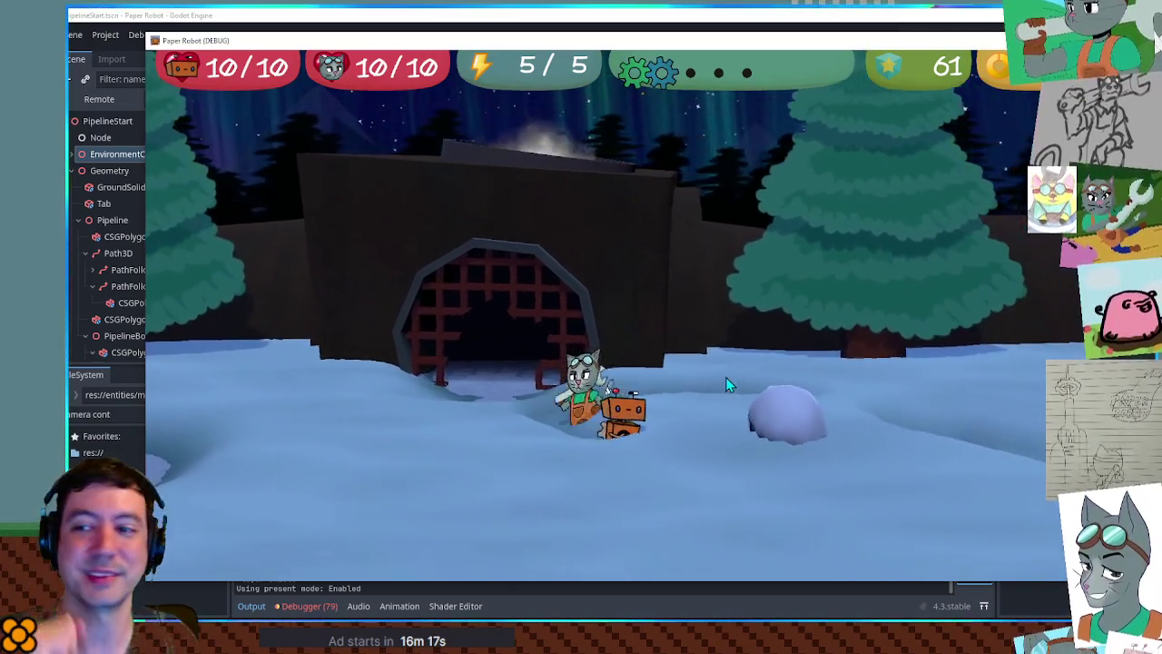
key(Left)
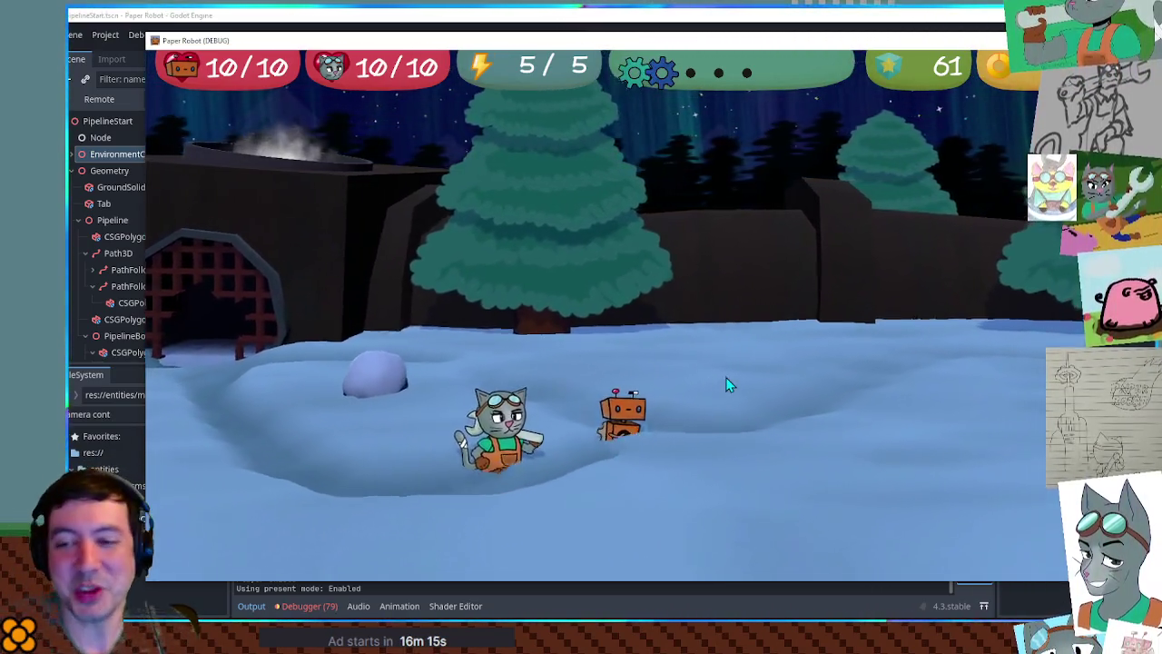
click(788, 15)
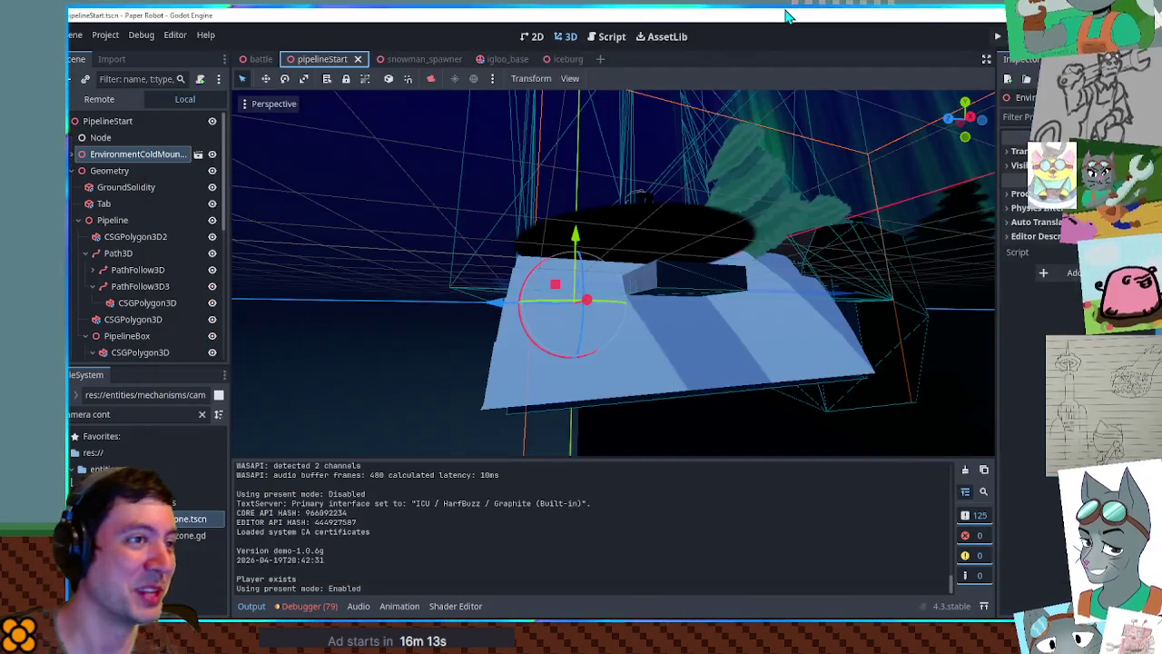
- Switch to the iceberg scene and walk the cat right past the robot in the running game
click(569, 59)
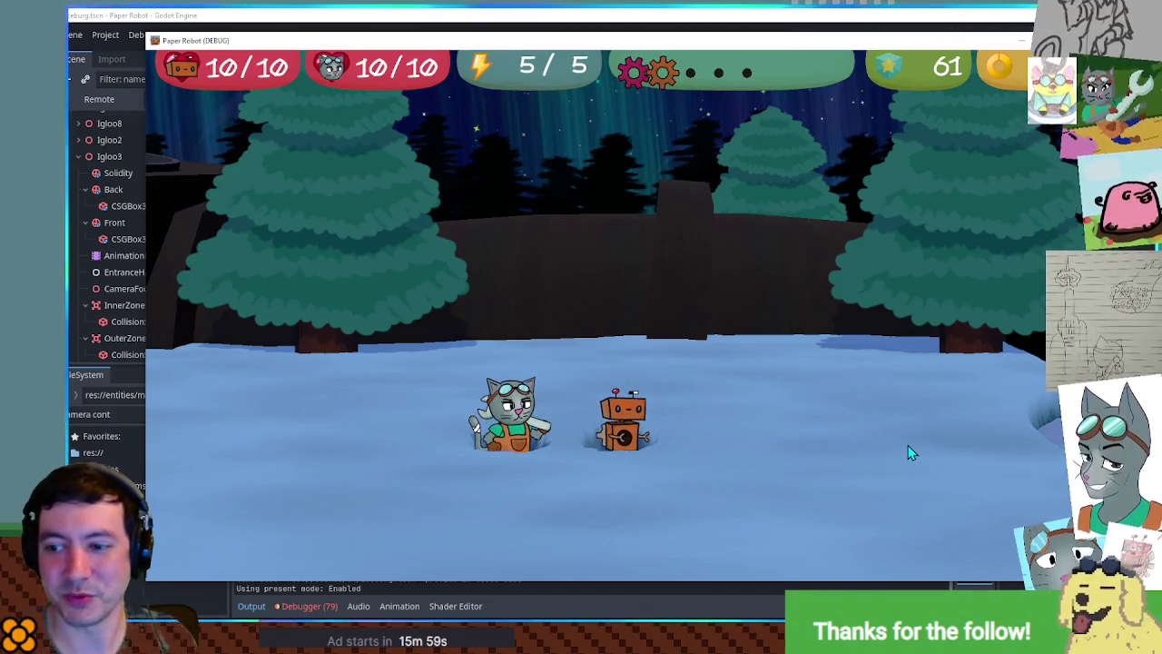
key(d)
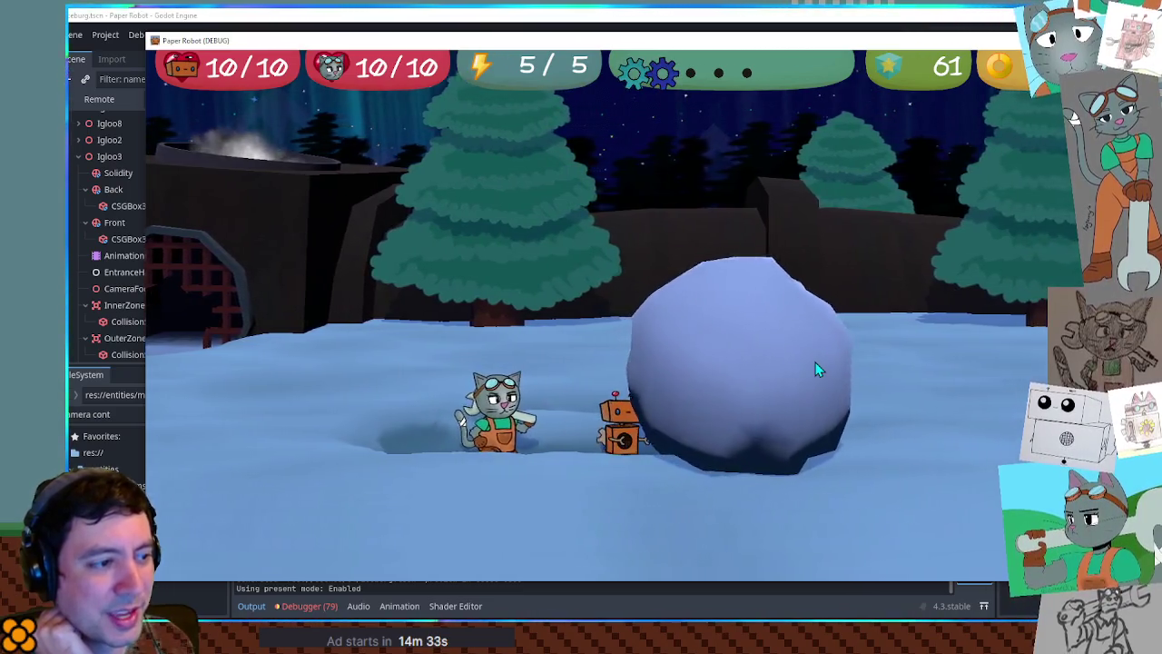
- Walk the cat right toward the snowball and back left past the robot
key(Right)
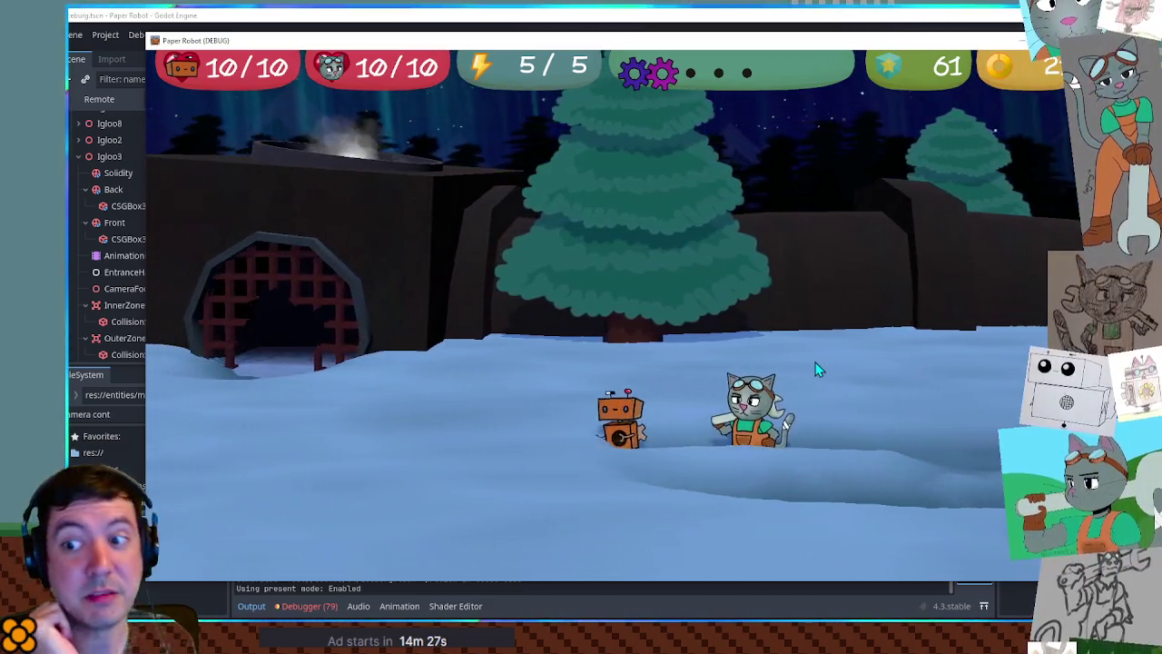
key(Left)
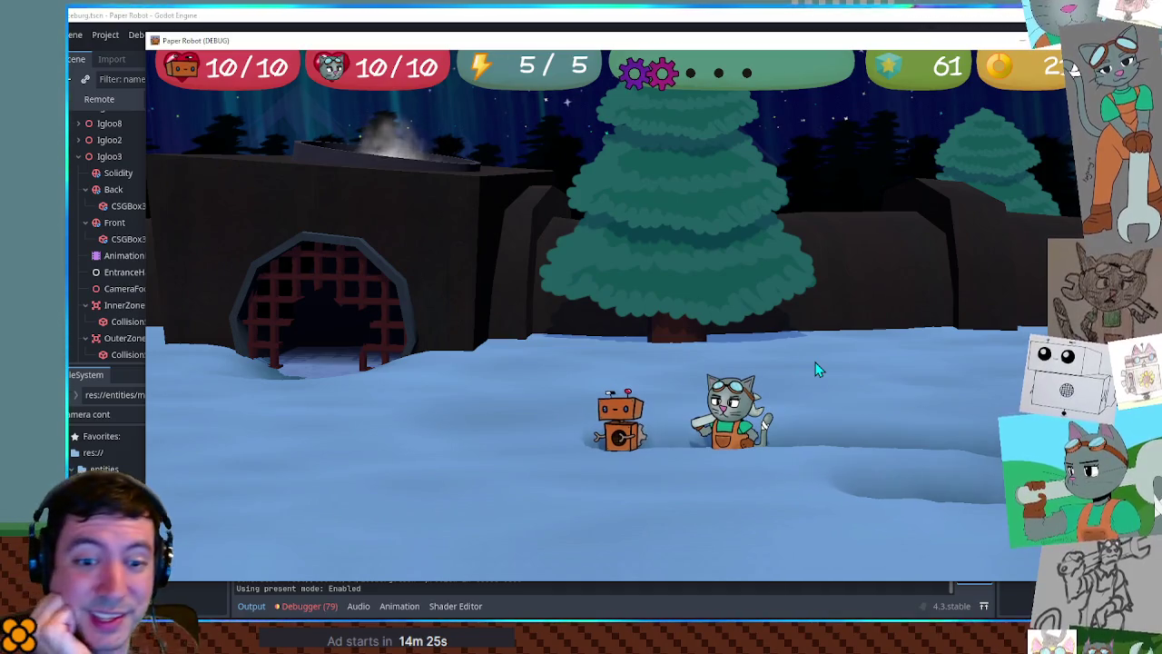
key(Left)
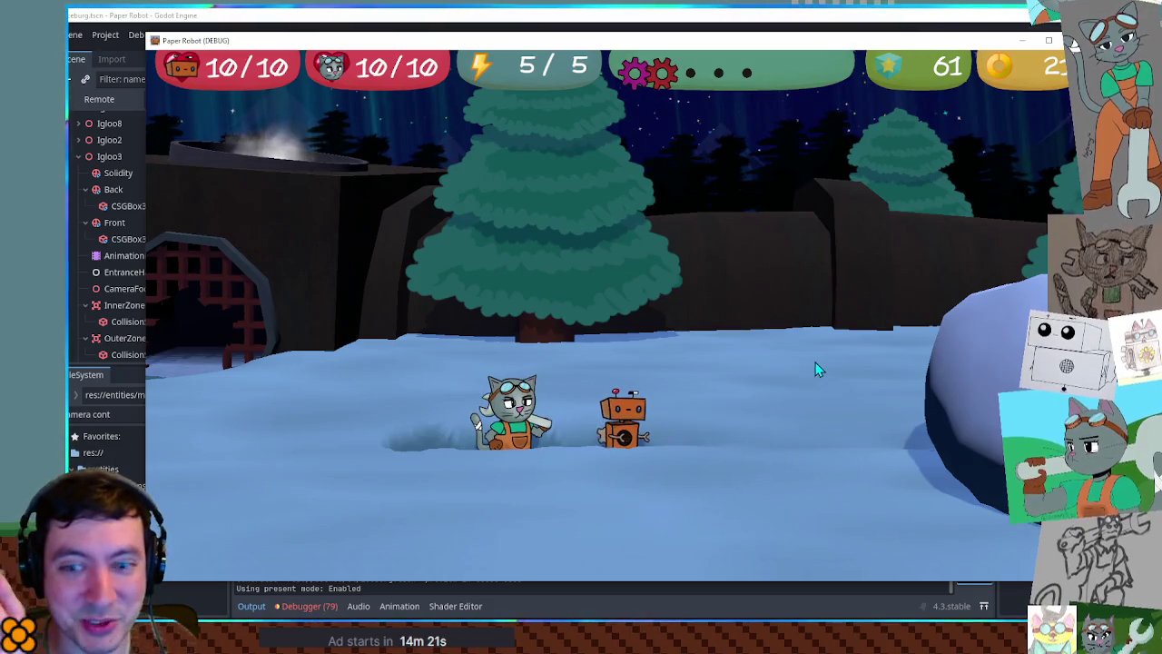
key(Right)
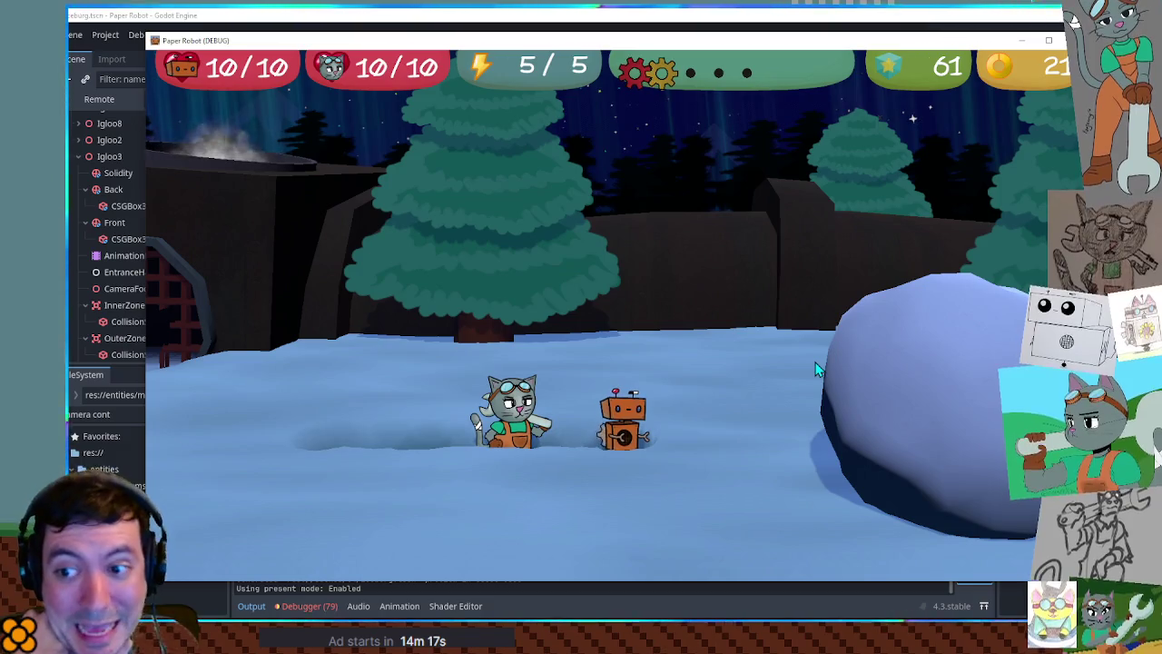
key(Right)
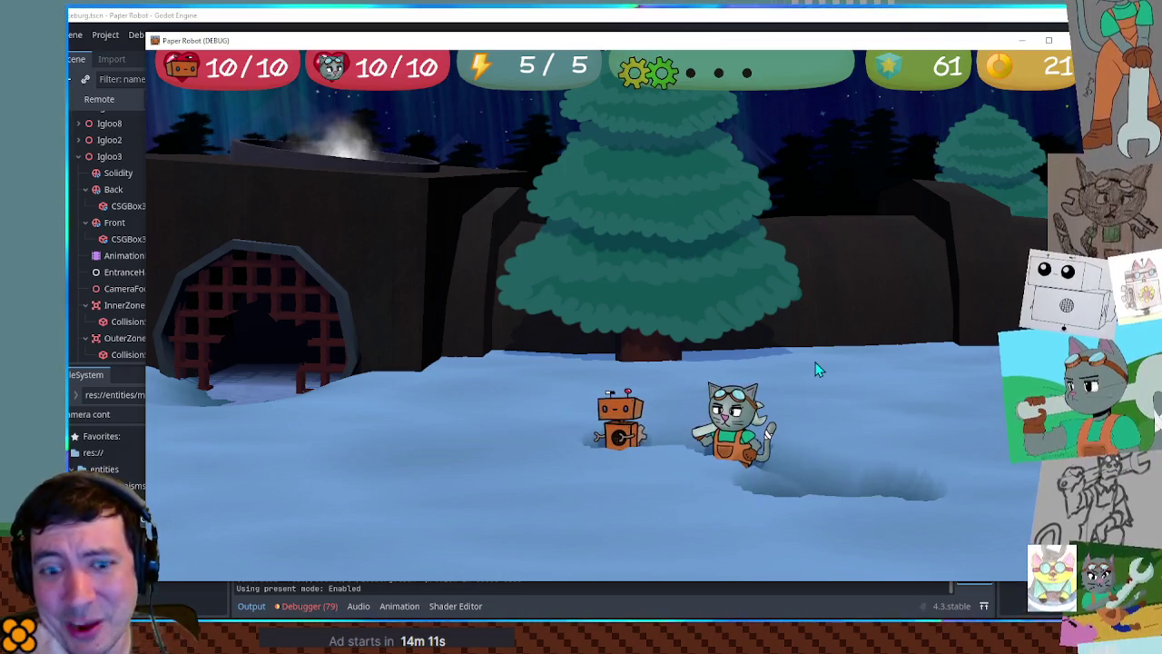
key(Left)
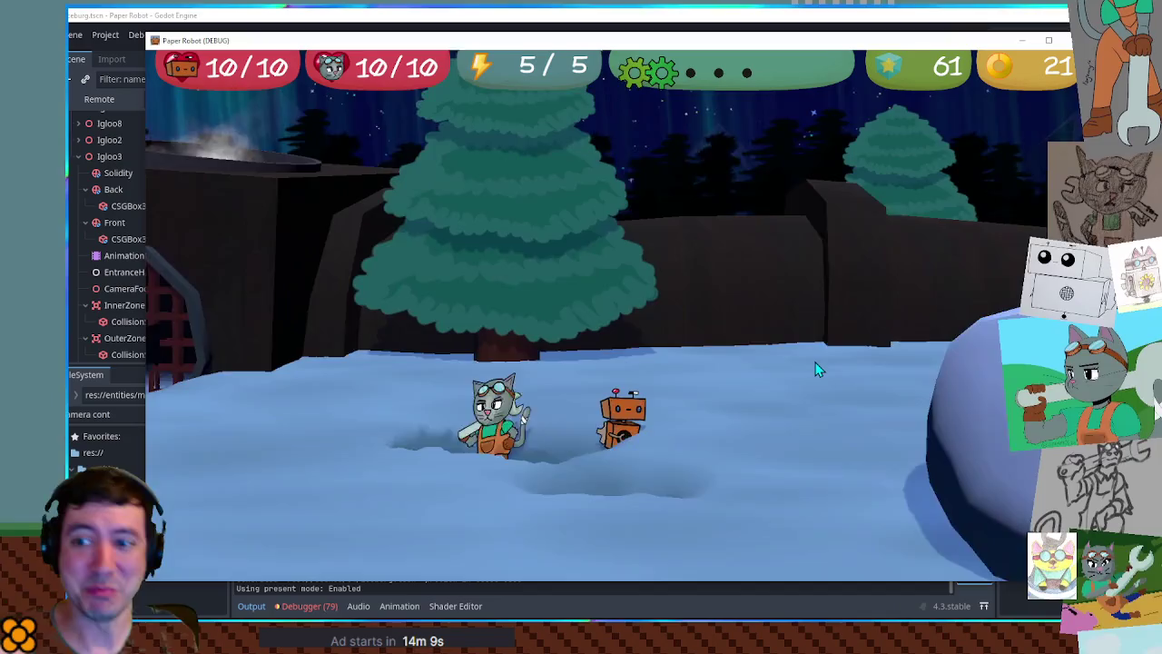
- Walk the cat back and forth toward the igloo gate, watching the camera swing
key(Right)
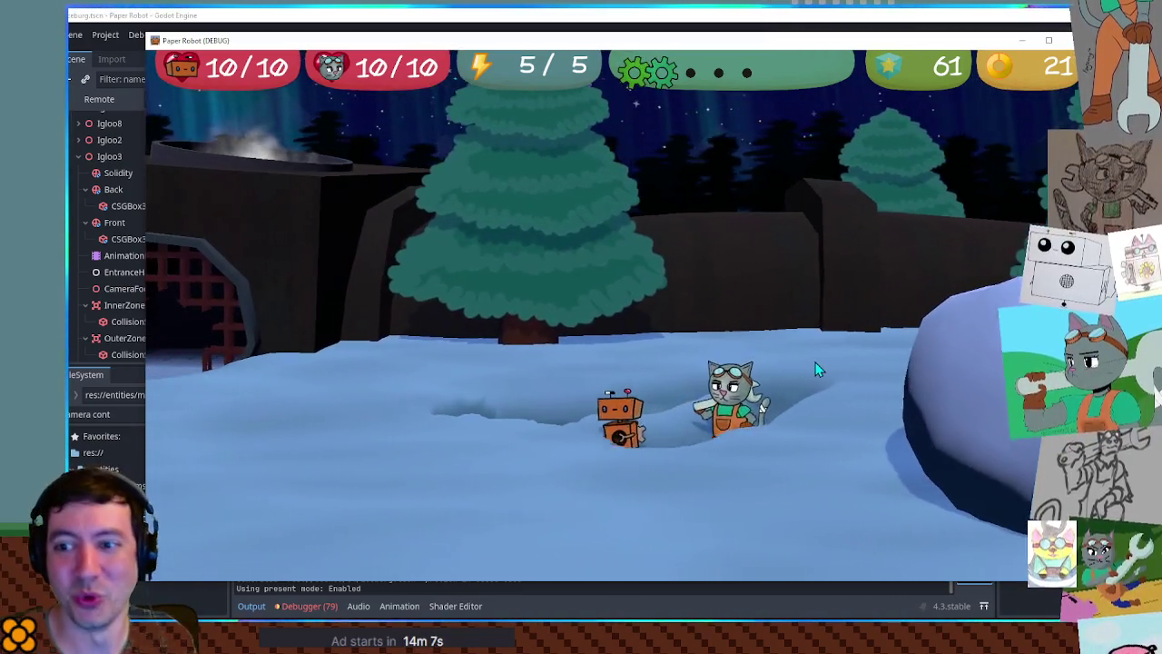
key(Left)
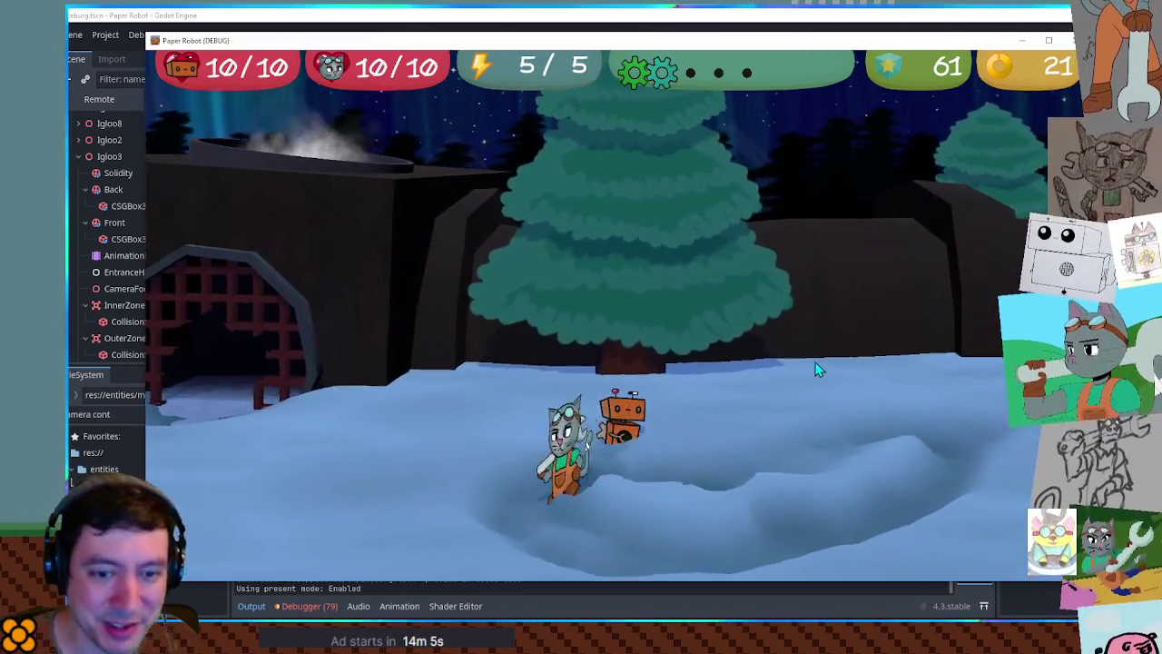
key(Right)
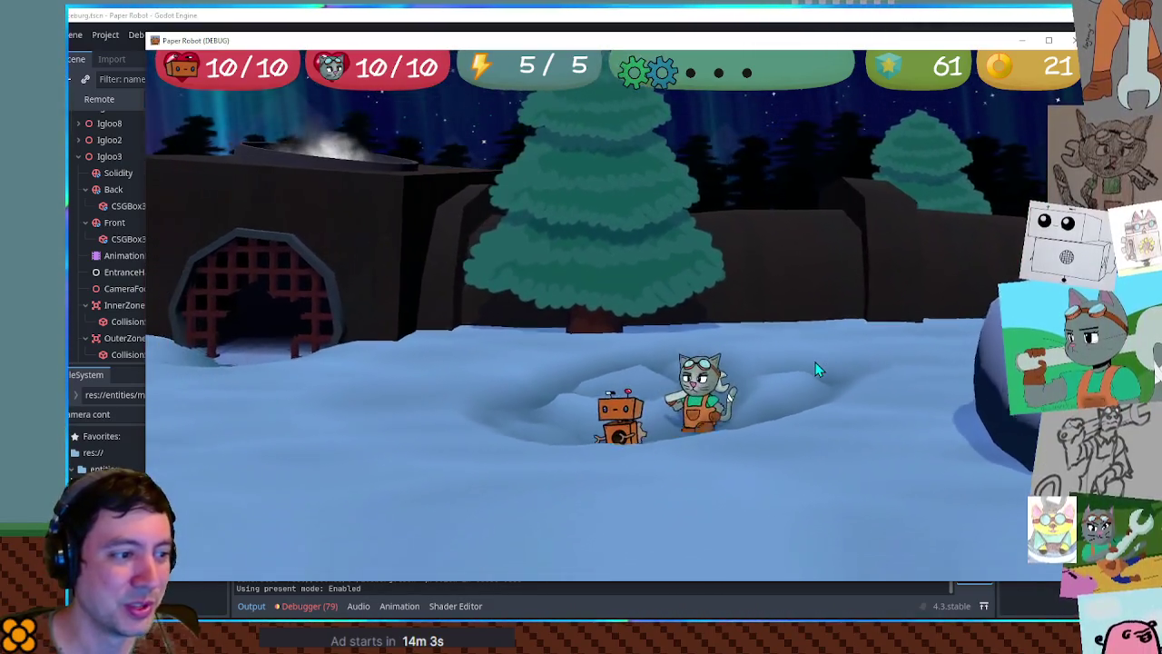
key(Left)
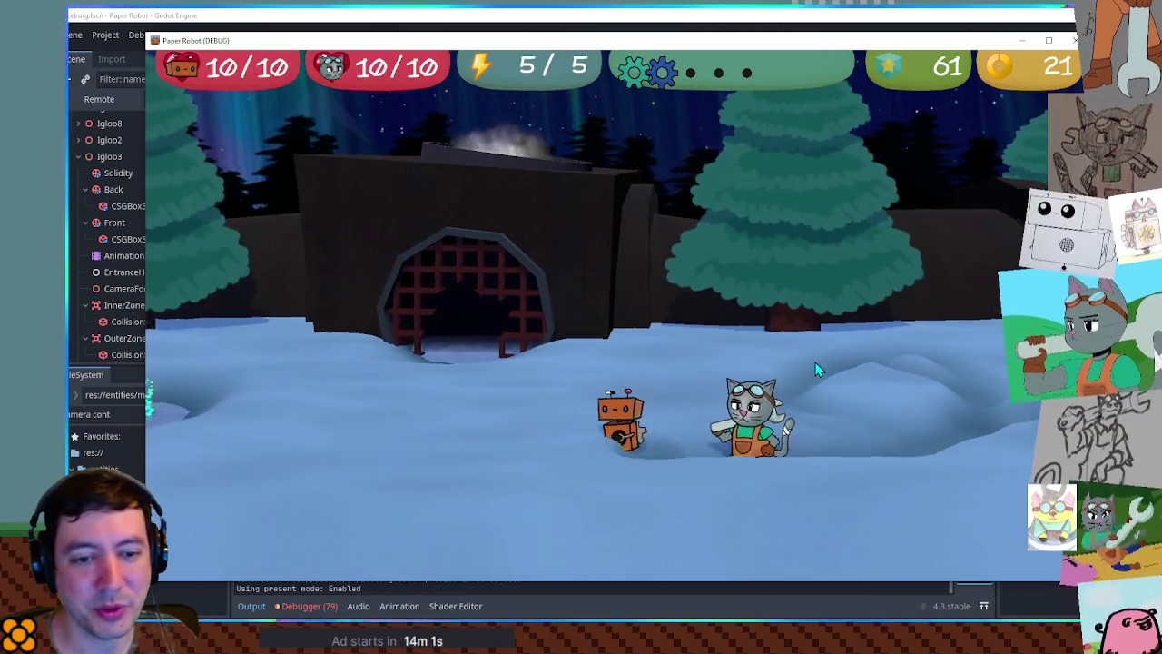
key(Right)
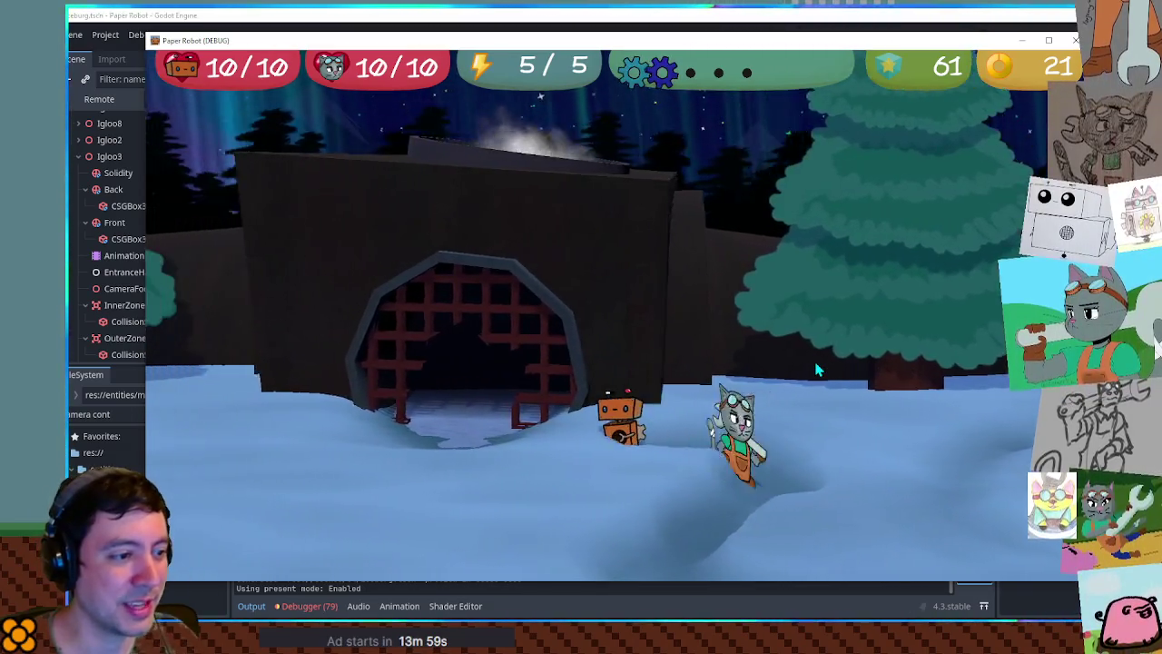
key(Up)
key(Left)
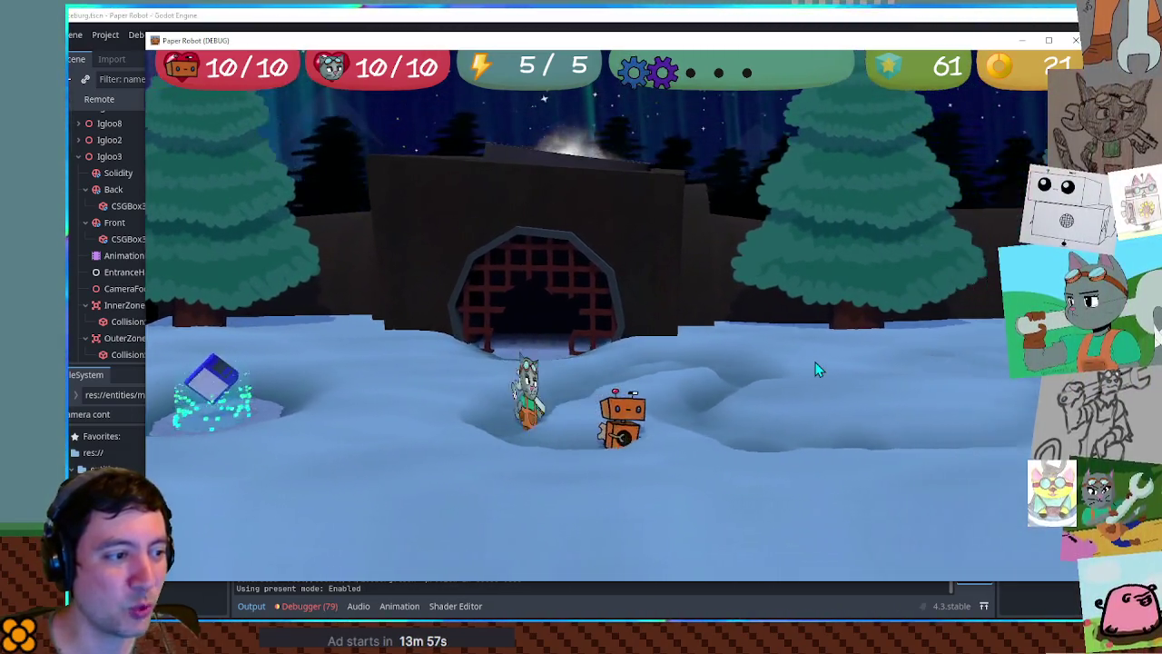
key(Down)
key(Right)
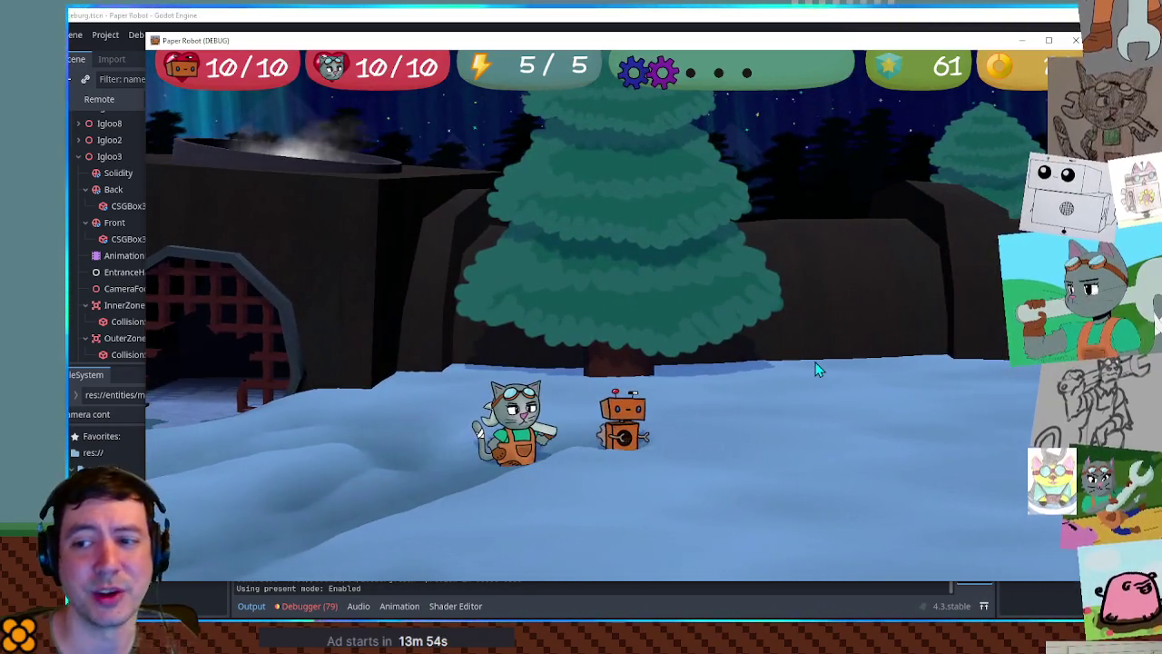
key(Right)
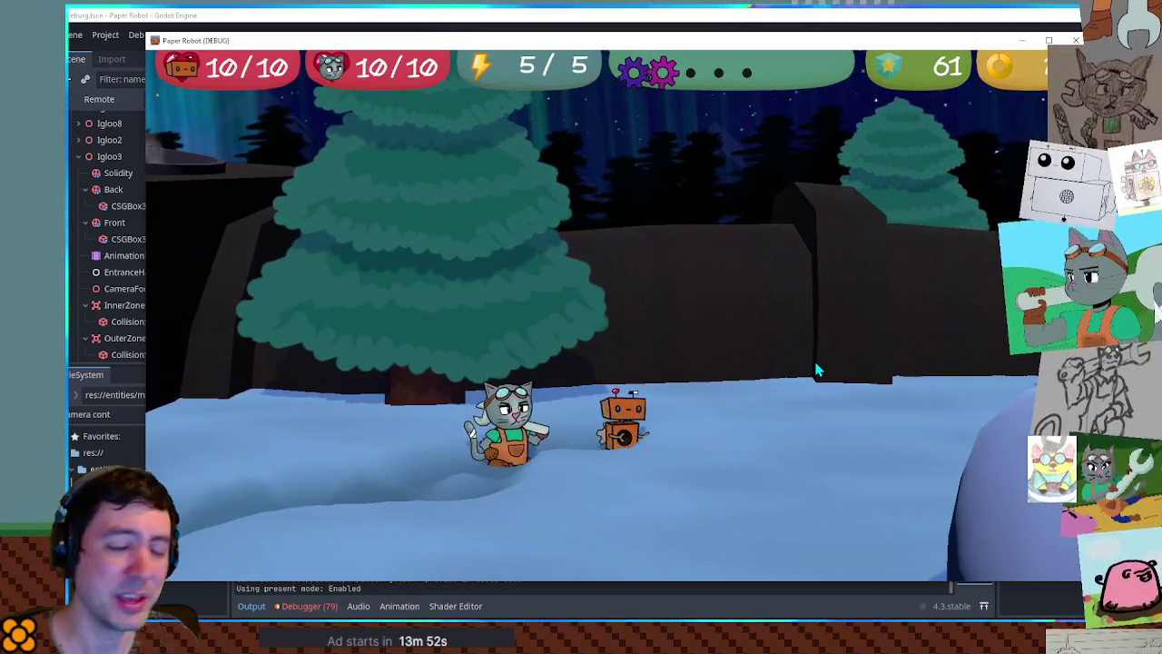
key(Right)
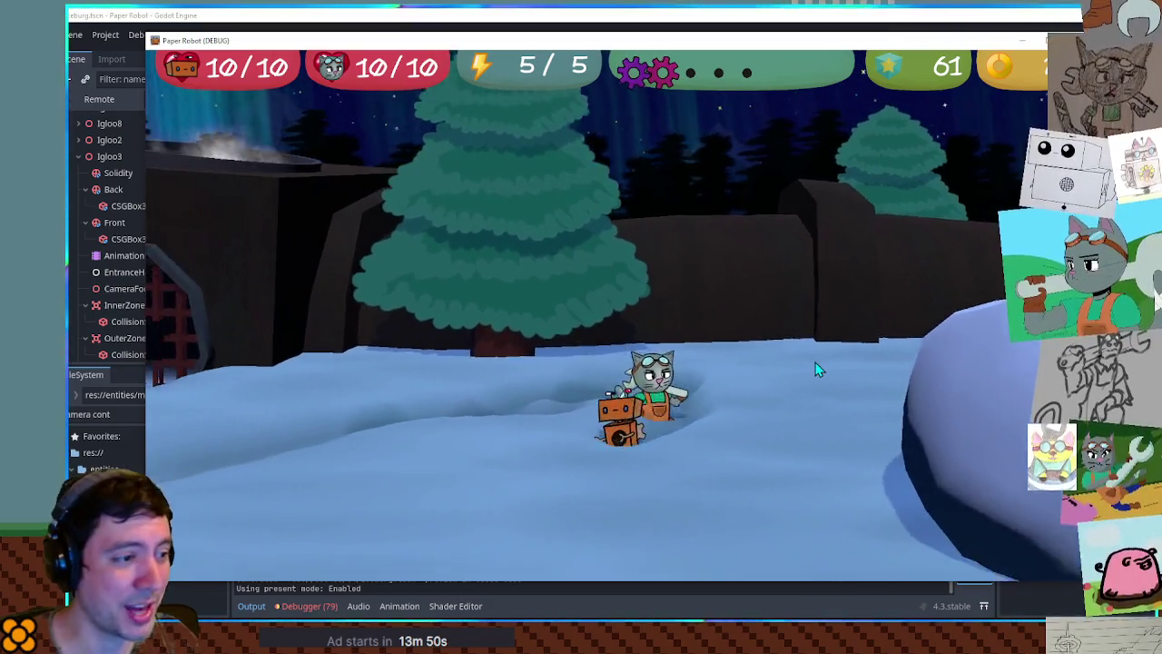
key(Left)
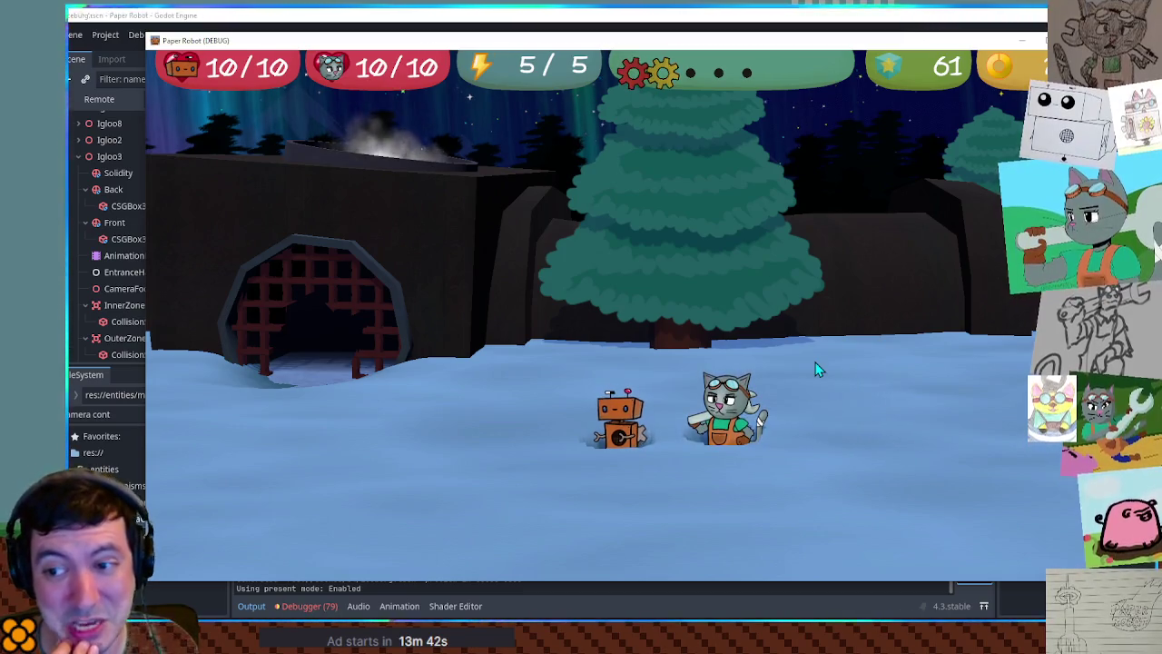
- Walk the cat left to the igloo entrance, then right toward the snow mound
key(Left)
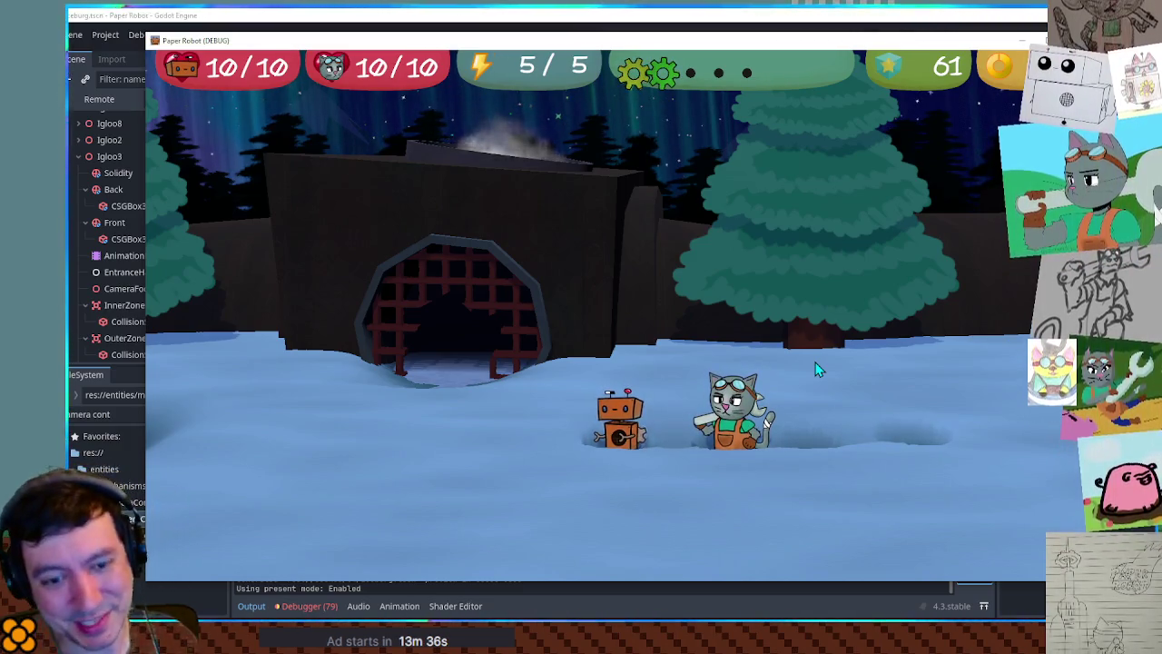
key(Left)
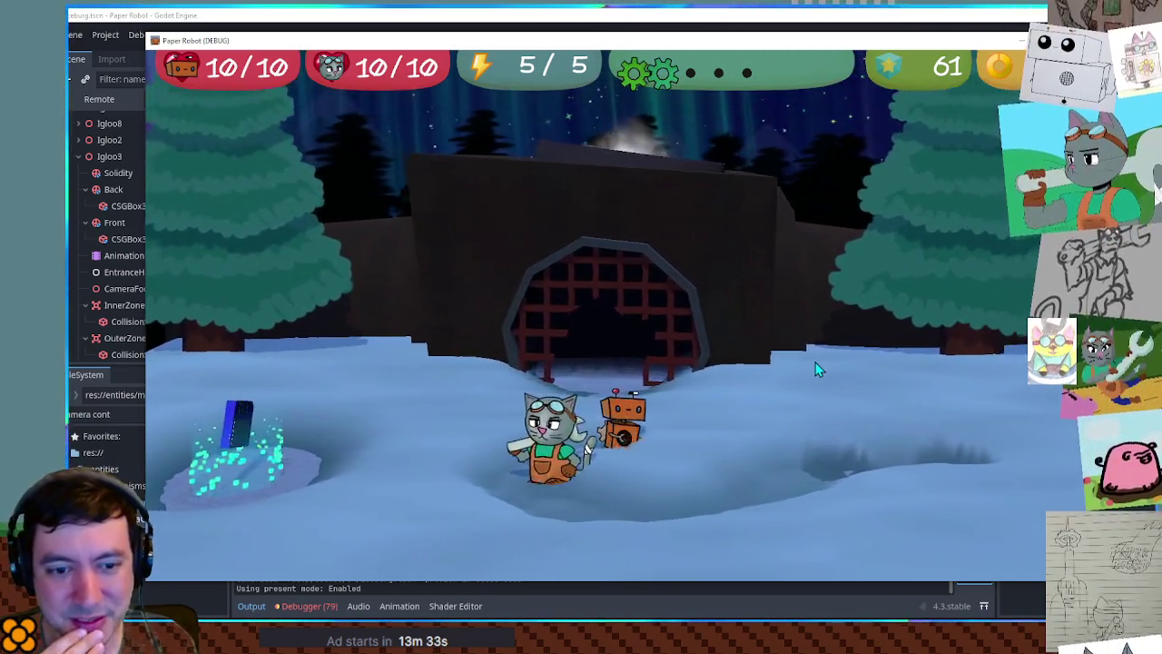
key(Right)
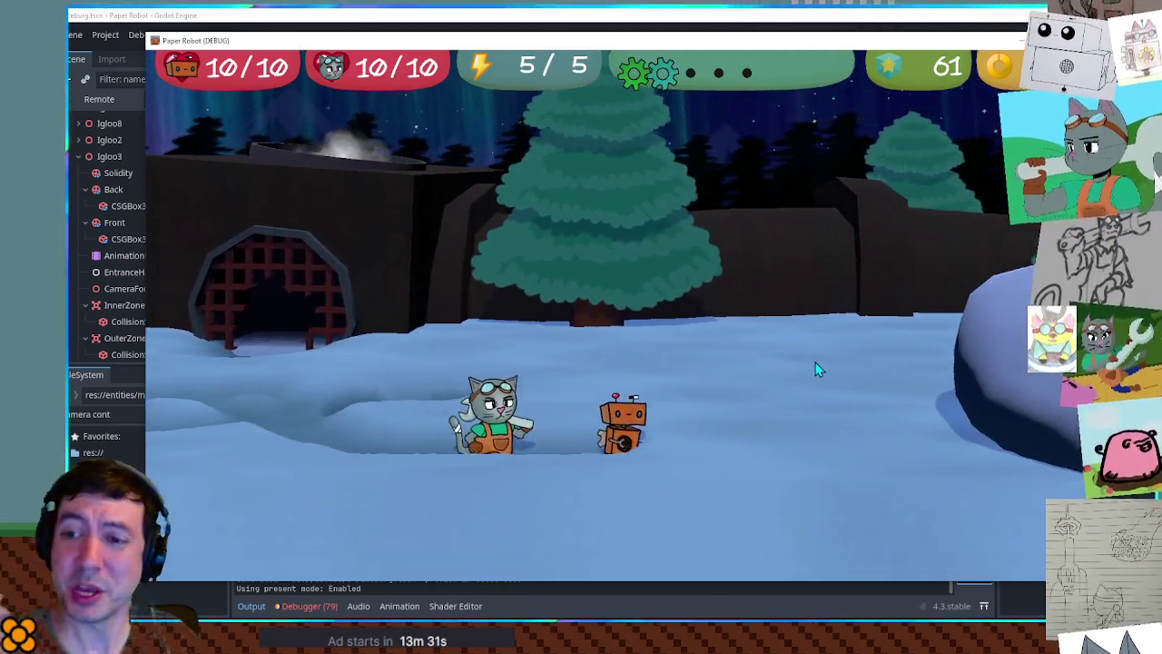
key(Right)
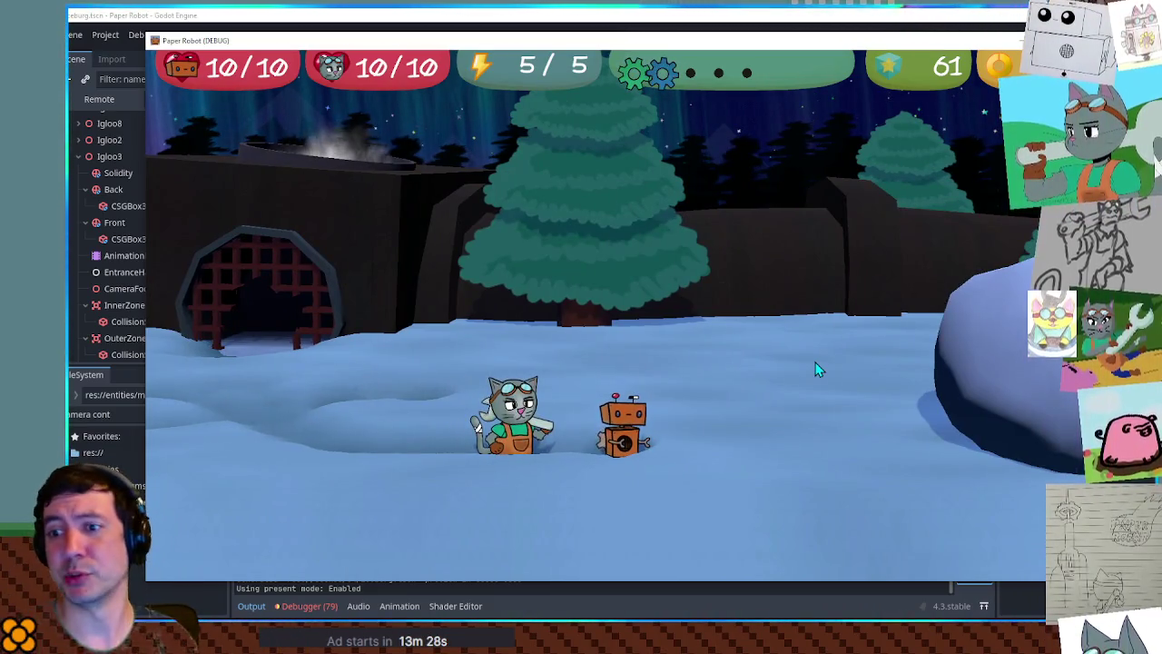
key(Right)
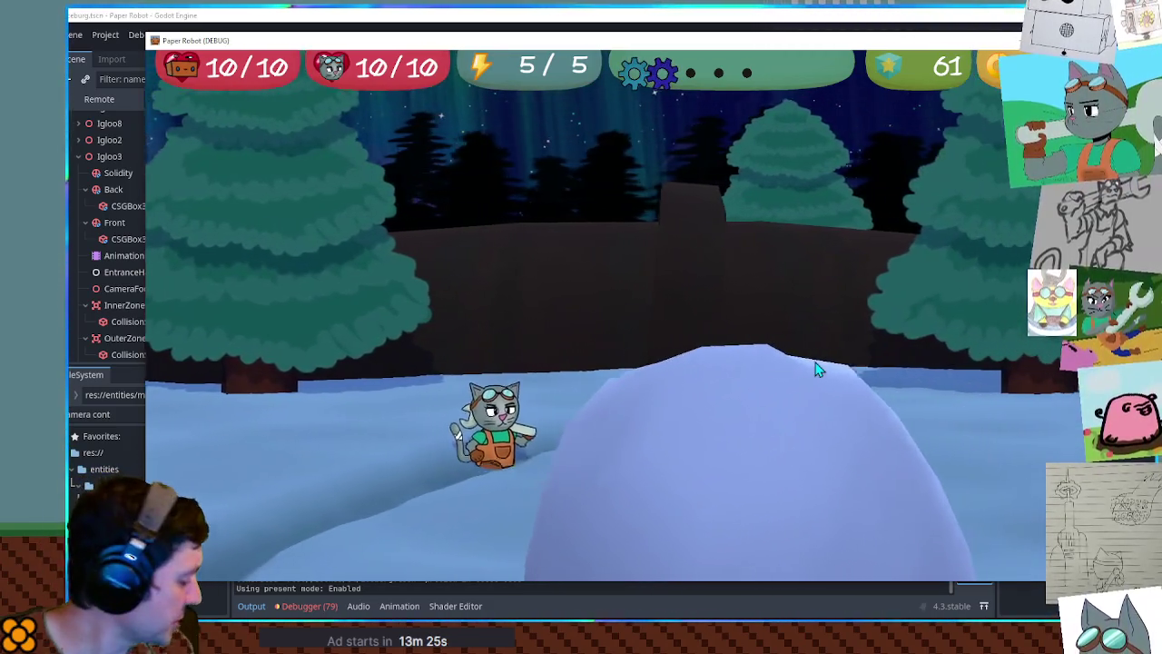
key(Right)
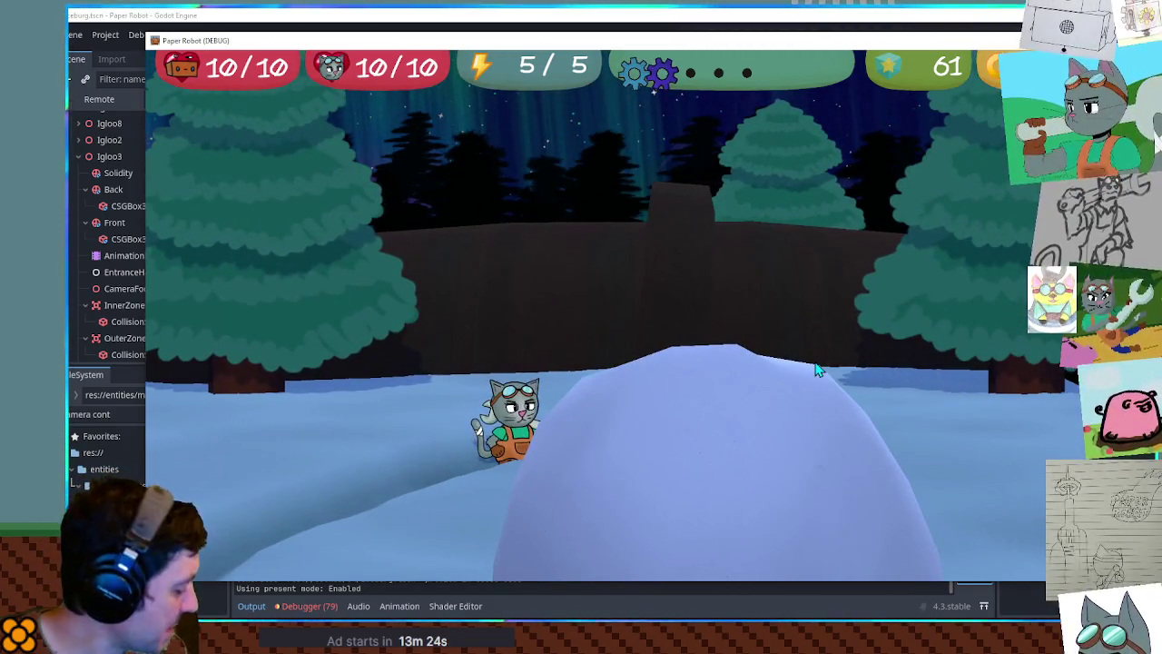
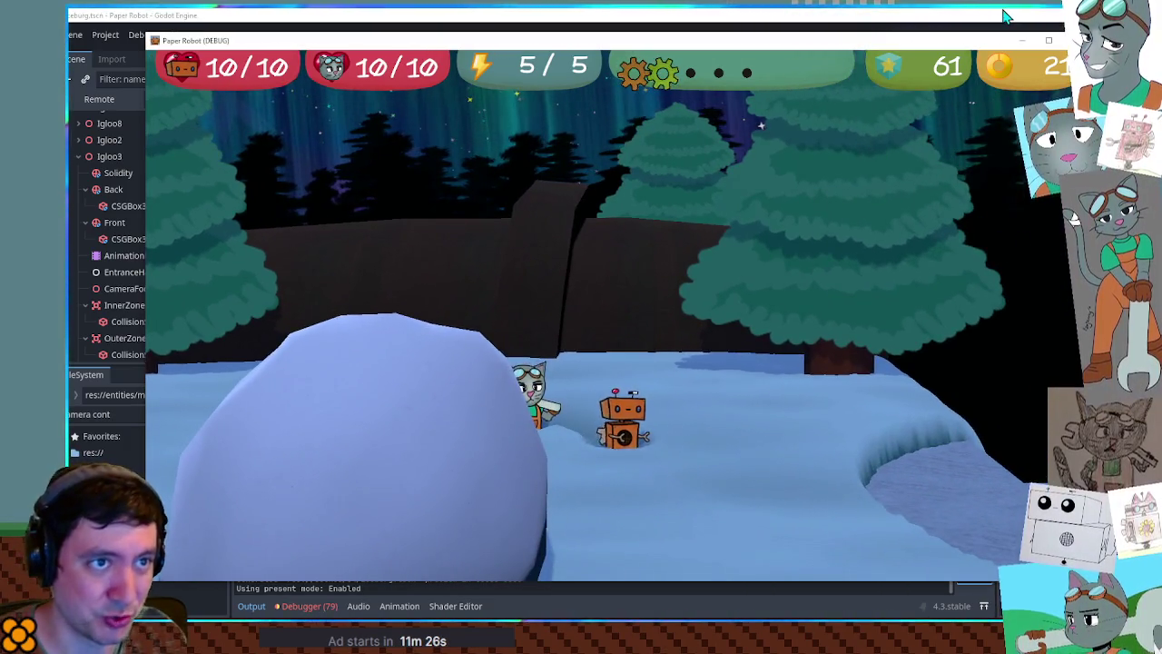
- Stop the test run and reframe the 3D view on the six igloos
key(F8)
mouse_move(694, 98)
mouse_down()
mouse_move(692, 240)
mouse_move(924, 313)
mouse_move(846, 238)
mouse_move(850, 281)
mouse_move(846, 228)
mouse_move(851, 368)
mouse_move(863, 299)
mouse_move(812, 317)
mouse_move(895, 360)
mouse_move(858, 256)
mouse_move(822, 263)
mouse_move(835, 303)
mouse_up()
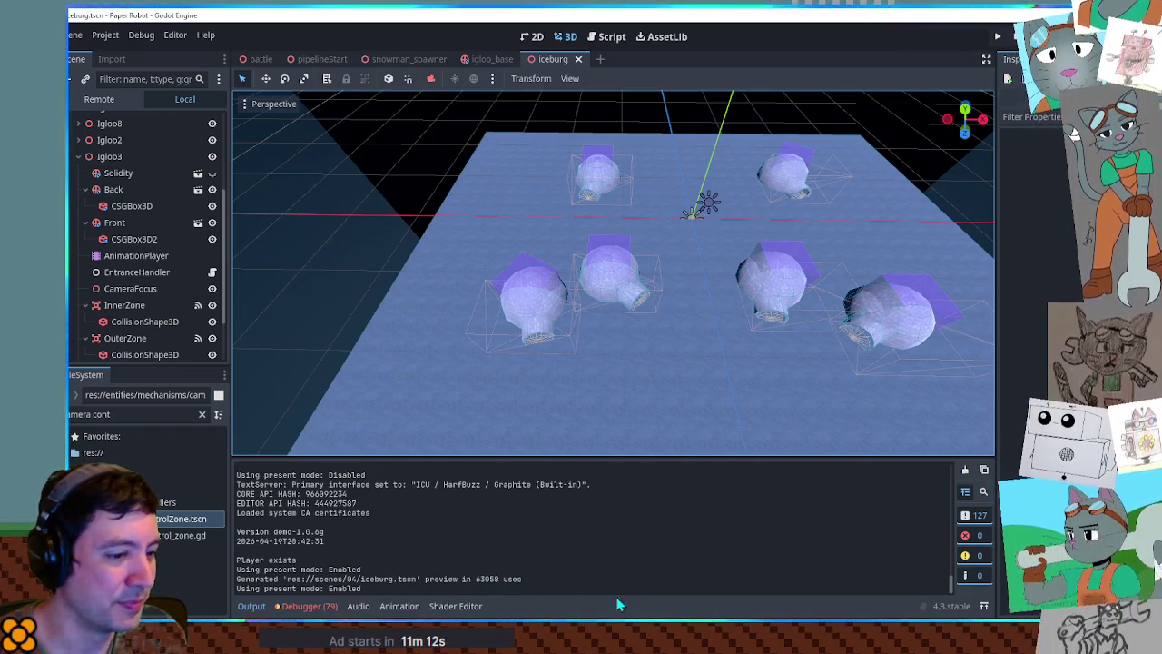
- Collapse the output panel, inspect the igloo village from low angles, and select the small igloo
click(245, 608)
mouse_move(314, 418)
mouse_down()
mouse_move(373, 349)
mouse_move(464, 414)
mouse_move(404, 391)
mouse_move(411, 399)
mouse_move(404, 373)
mouse_up()
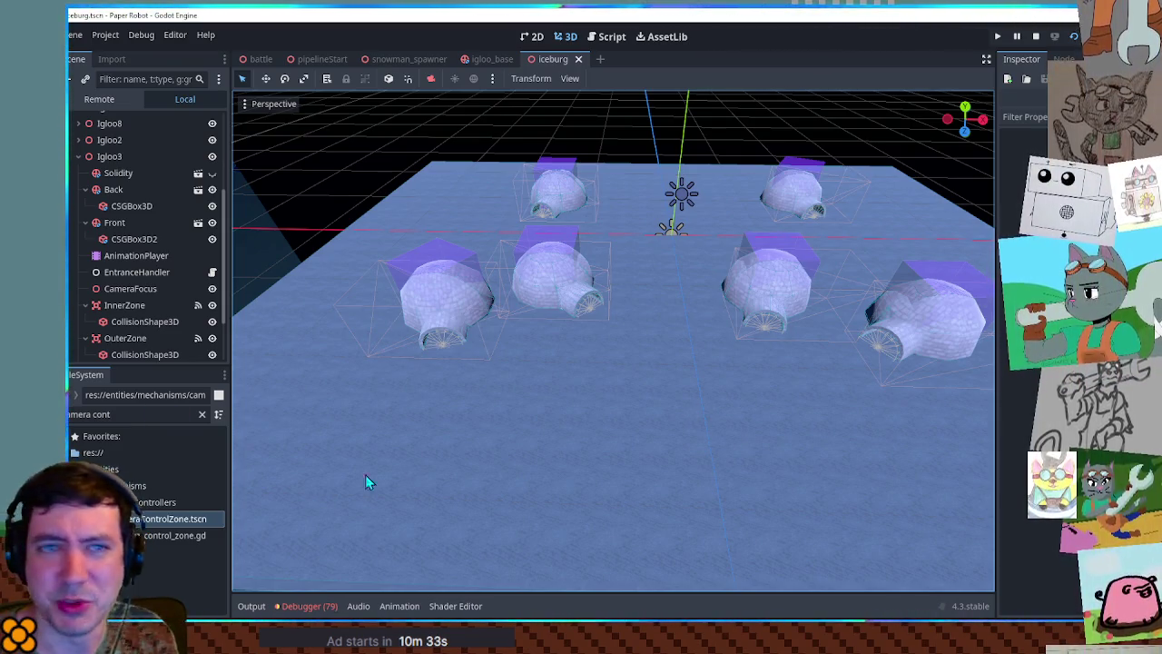
scroll(334, 302, up, 3)
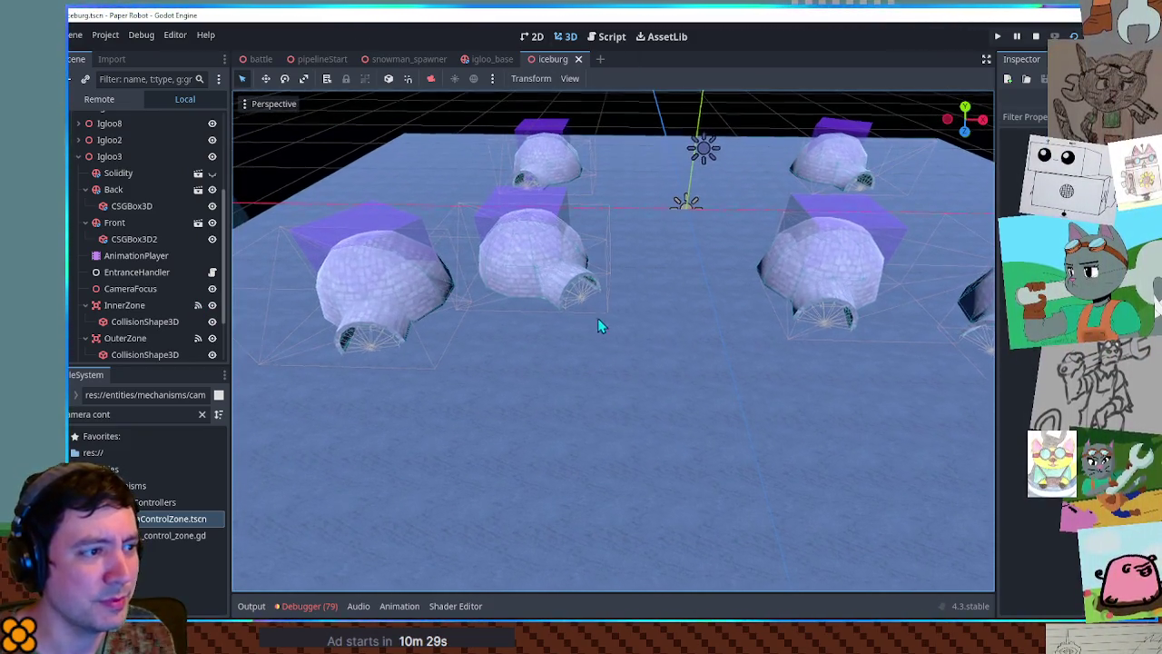
mouse_move(597, 317)
mouse_down()
mouse_move(676, 405)
mouse_move(698, 413)
mouse_move(595, 316)
mouse_move(732, 360)
mouse_move(715, 346)
mouse_move(576, 400)
mouse_move(687, 372)
mouse_up()
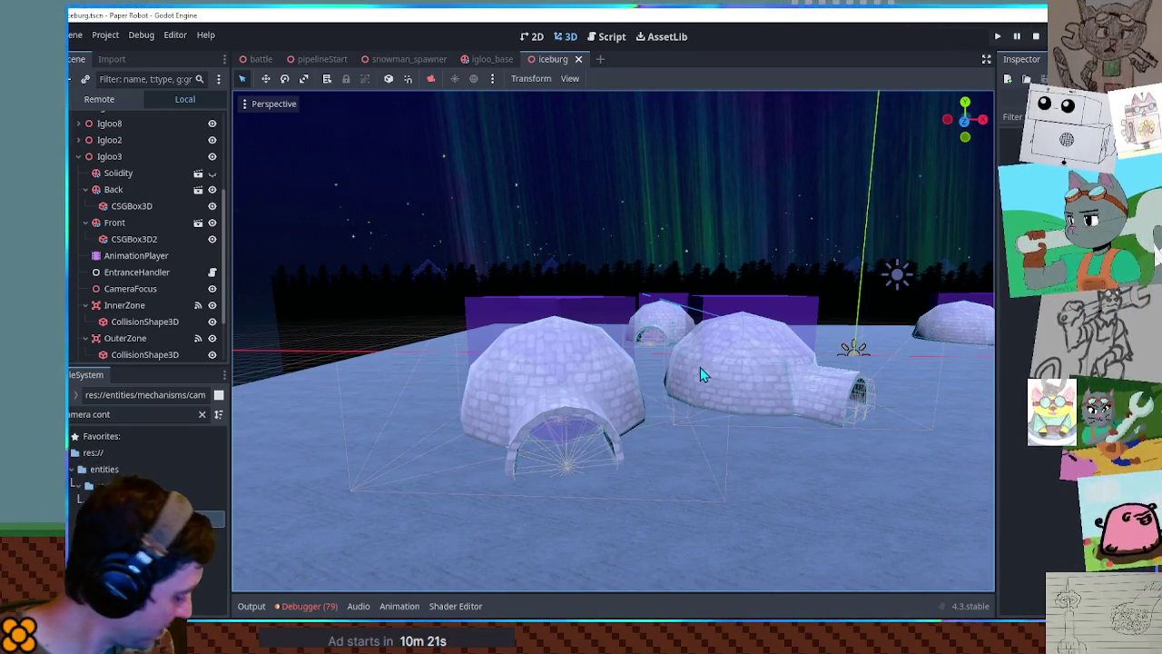
scroll(613, 434, up, 5)
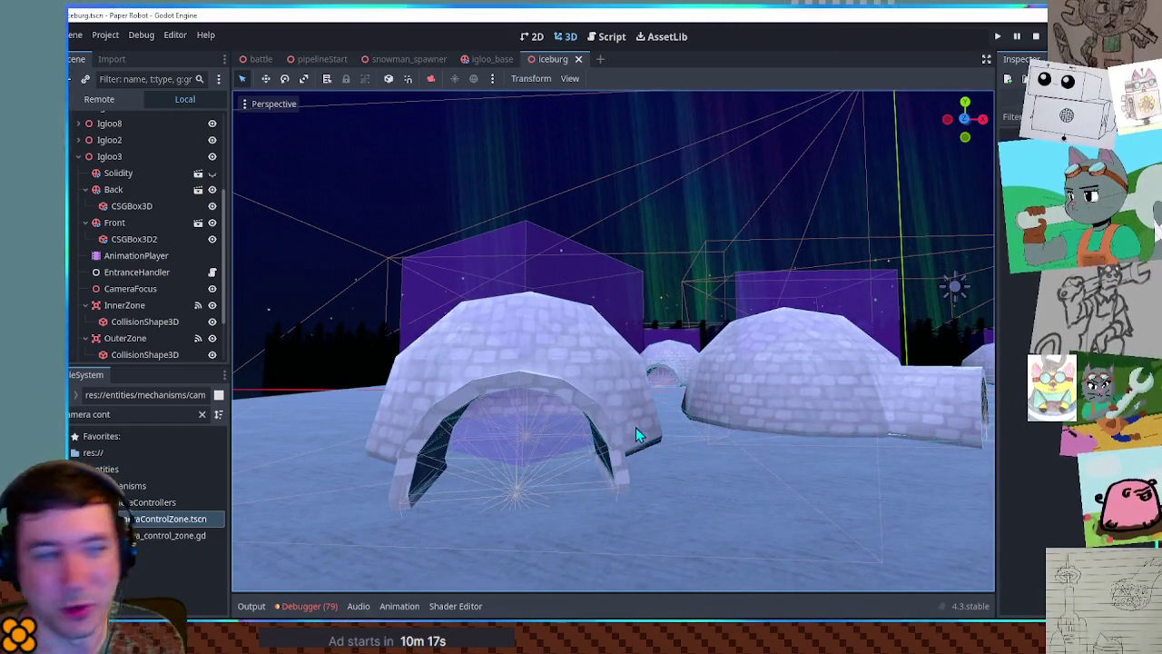
scroll(843, 375, down, 5)
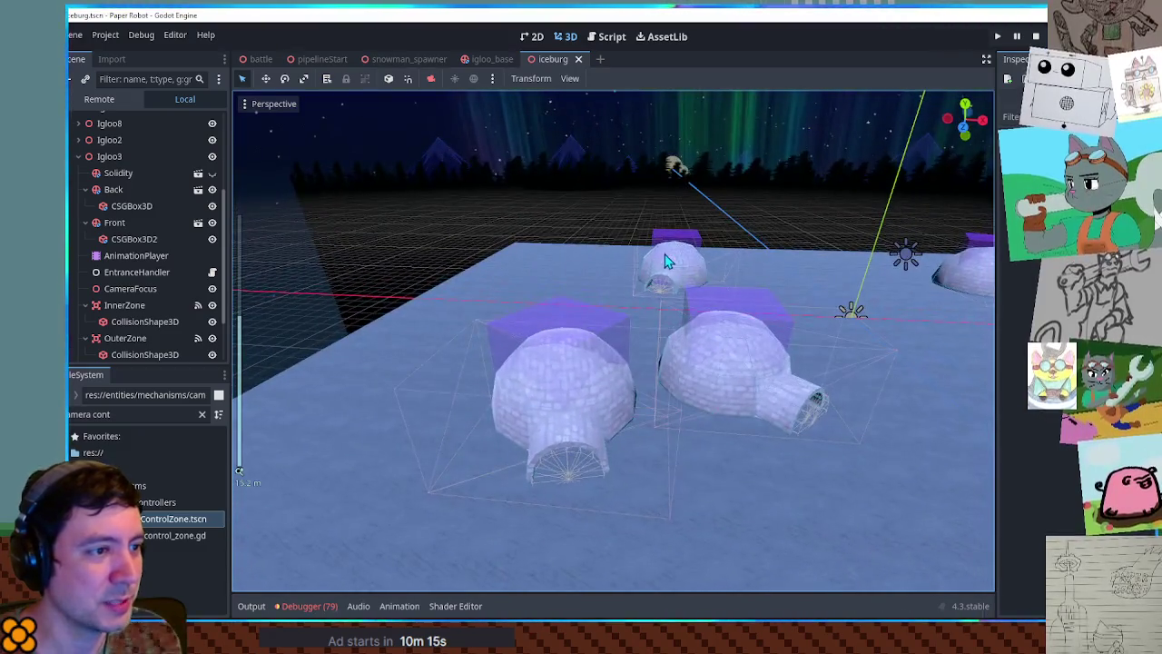
click(685, 282)
- Rename Igloo5 to Shop and enlarge its Scale in the Inspector
scroll(751, 299, up, 3)
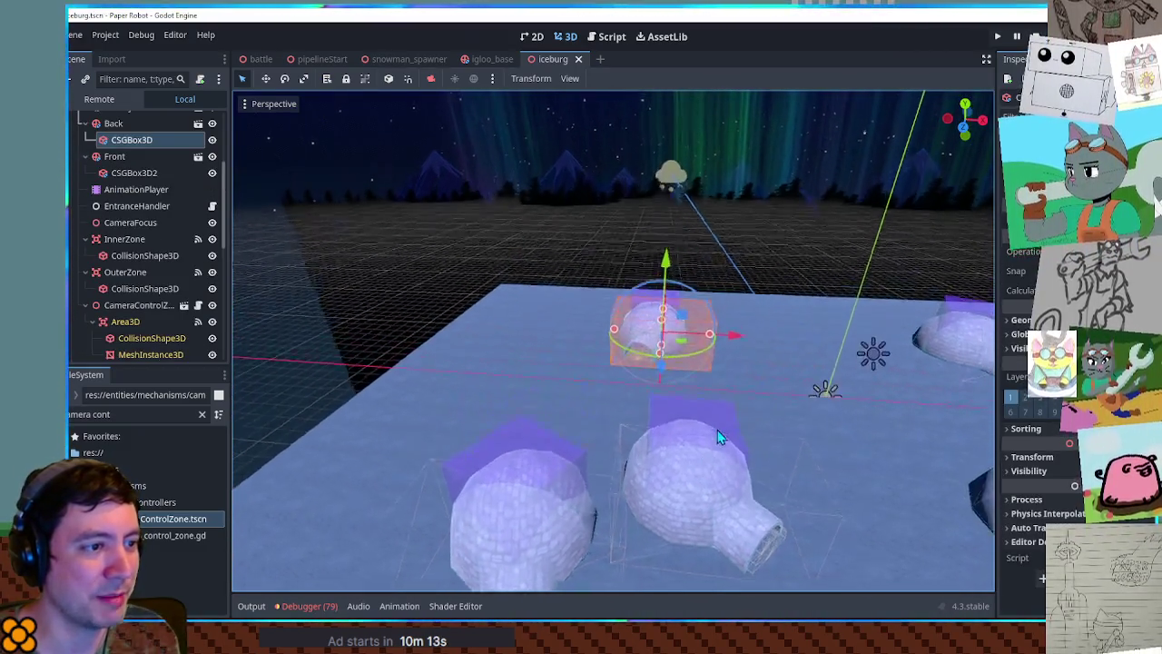
scroll(127, 163, up, 3)
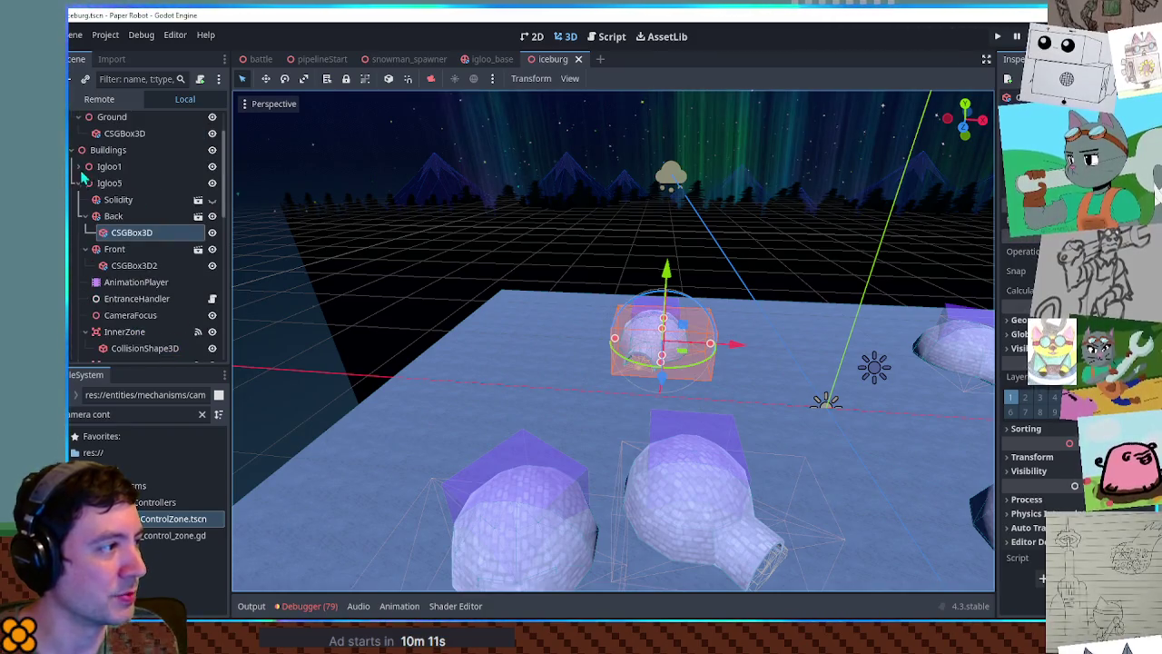
click(79, 184)
double_click(109, 183)
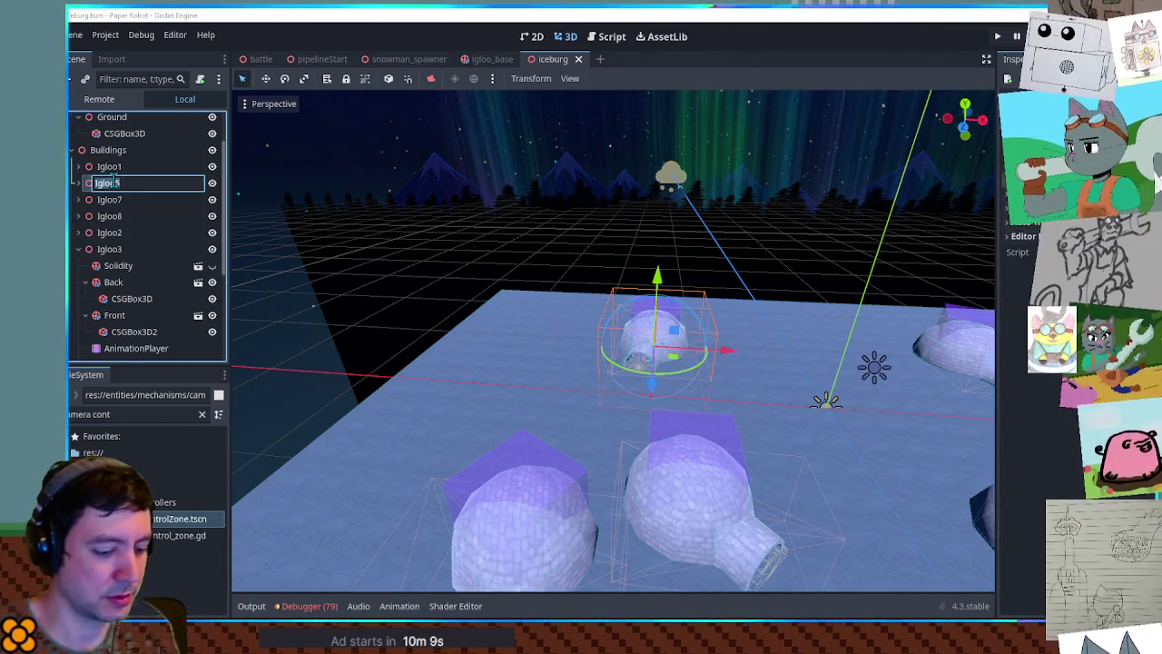
text(Shop)
key(Return)
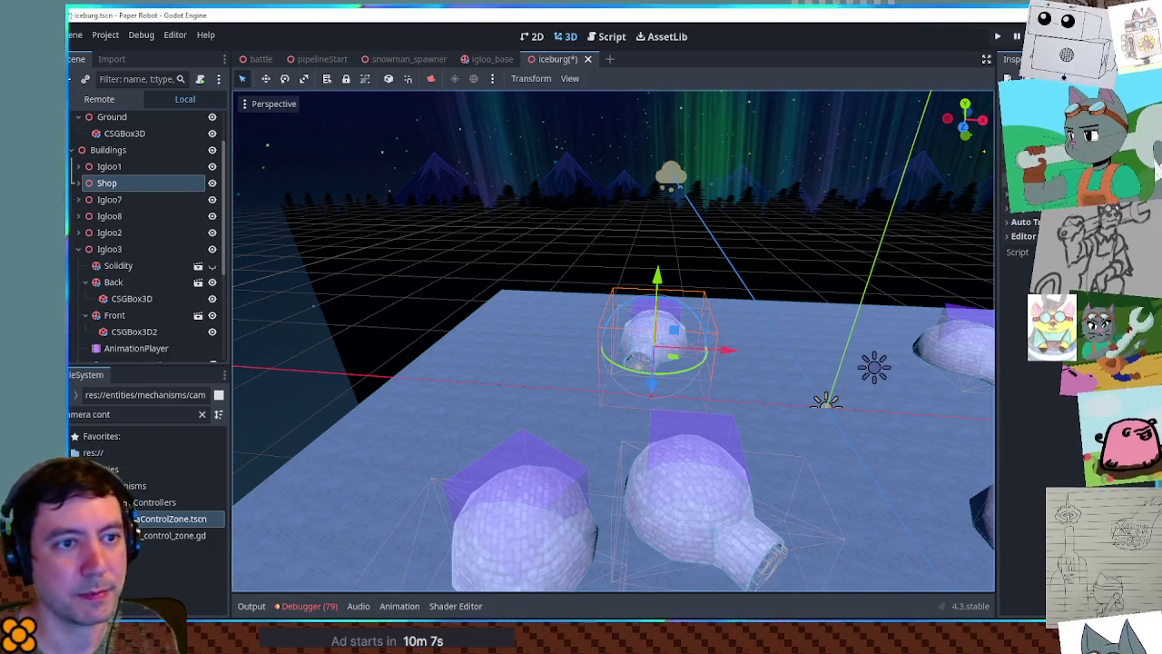
text(1)
key(Return)
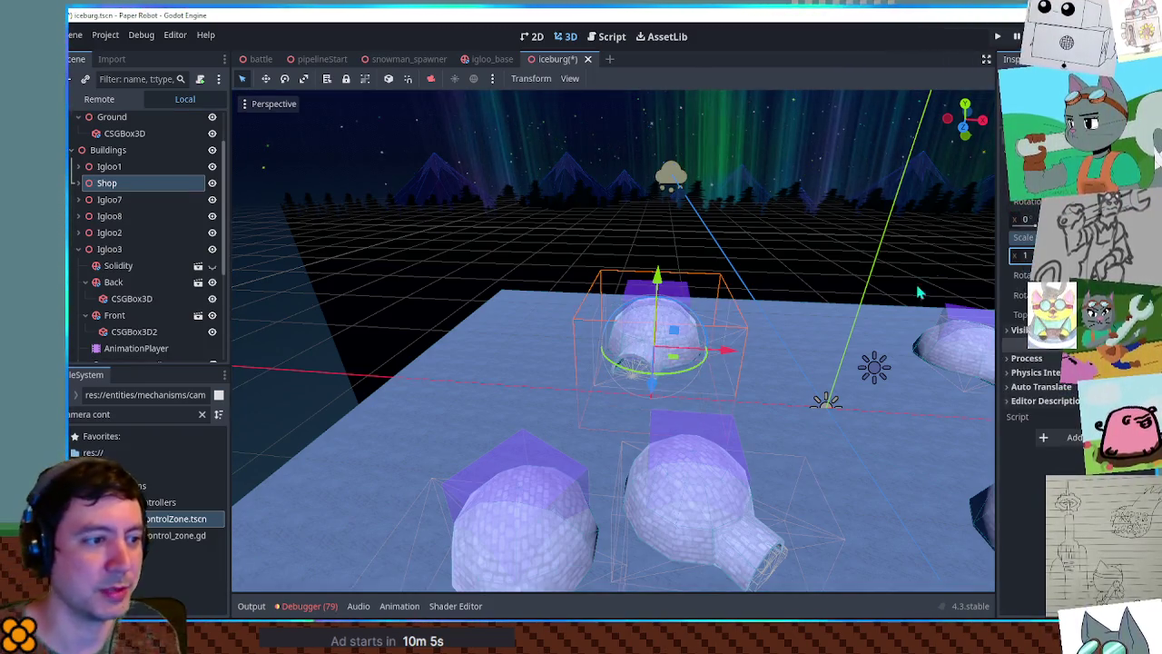
- Expand Shop and collapse its Back, Front, InnerZone and OuterZone children
scroll(720, 332, up, 4)
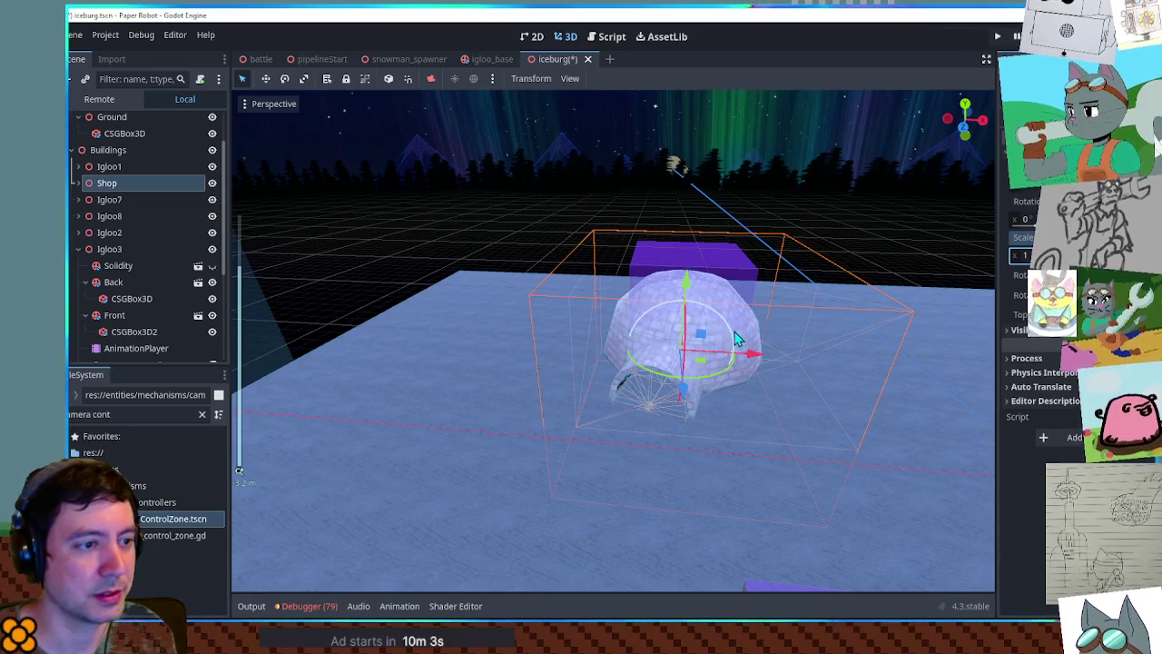
scroll(734, 338, up, 5)
scroll(717, 332, down, 2)
scroll(728, 354, down, 3)
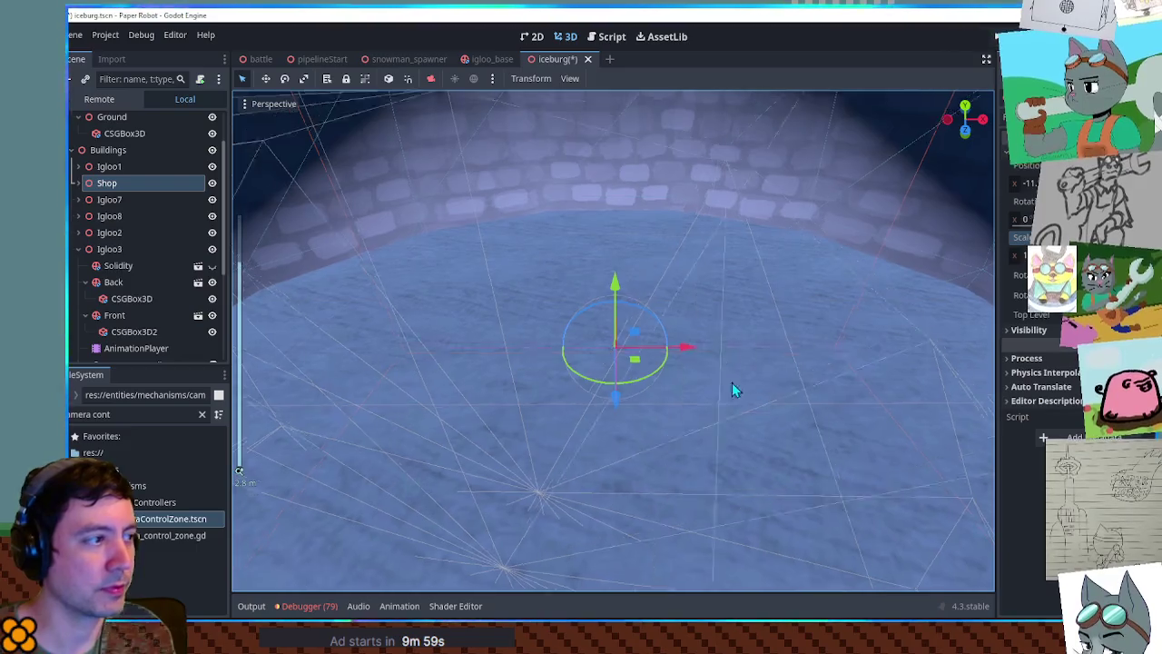
click(141, 417)
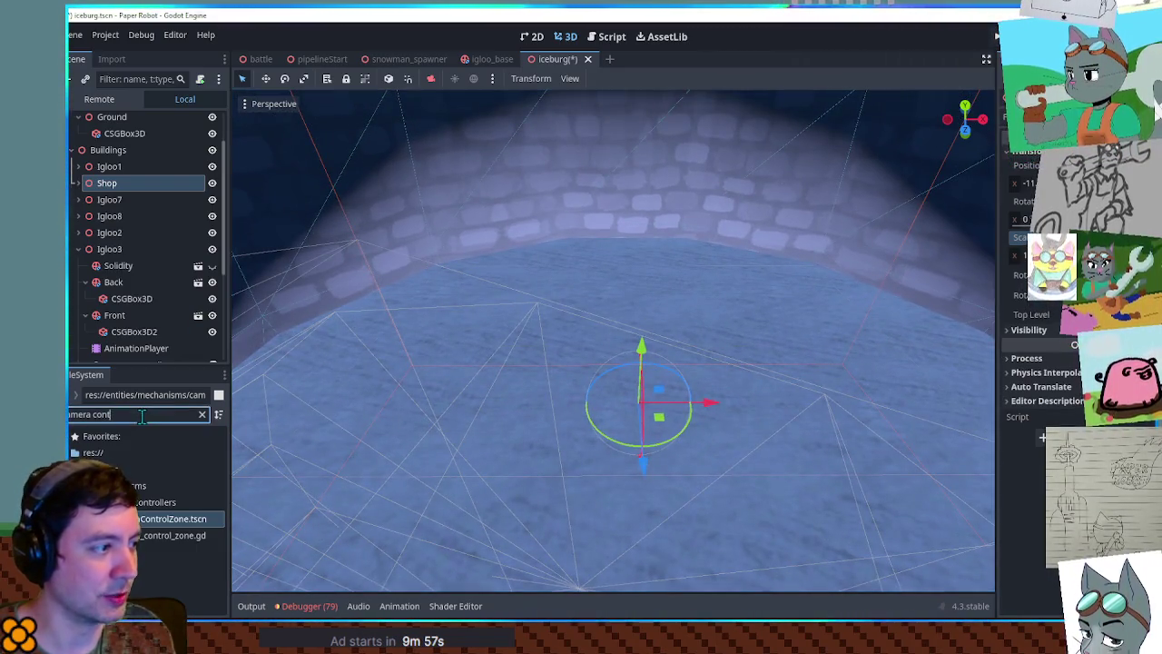
click(80, 182)
click(85, 216)
click(84, 232)
click(84, 299)
click(84, 315)
- Keep the name Shop and paste a new CSGBox3D box inside it
key(F2)
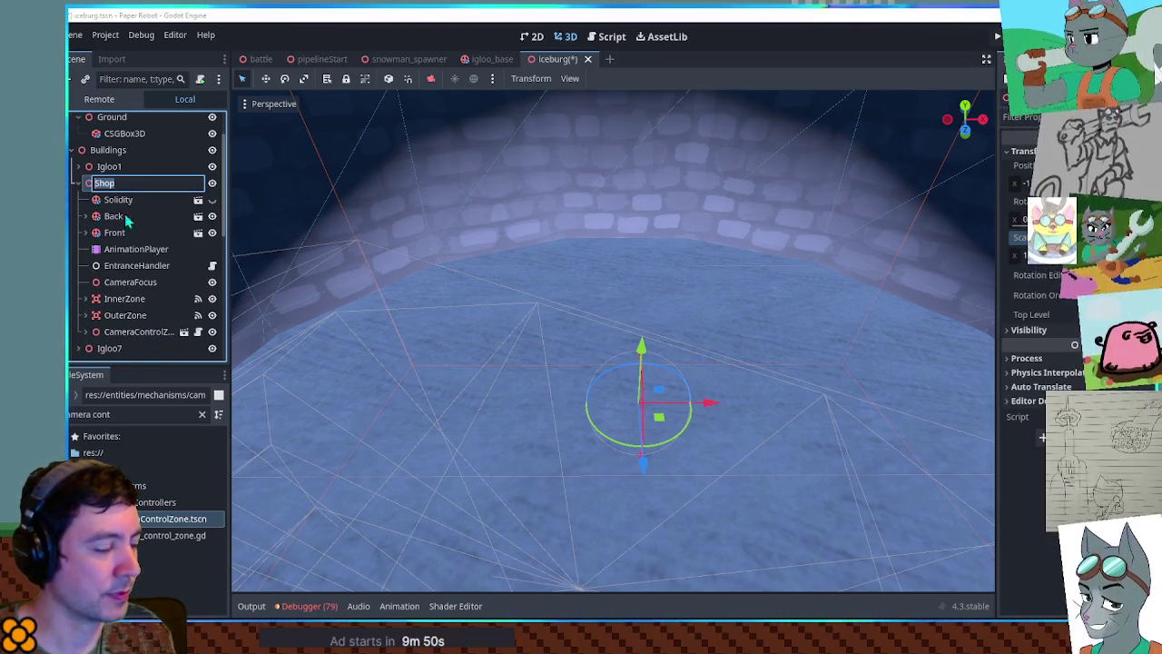
key(Return)
double_click(108, 184)
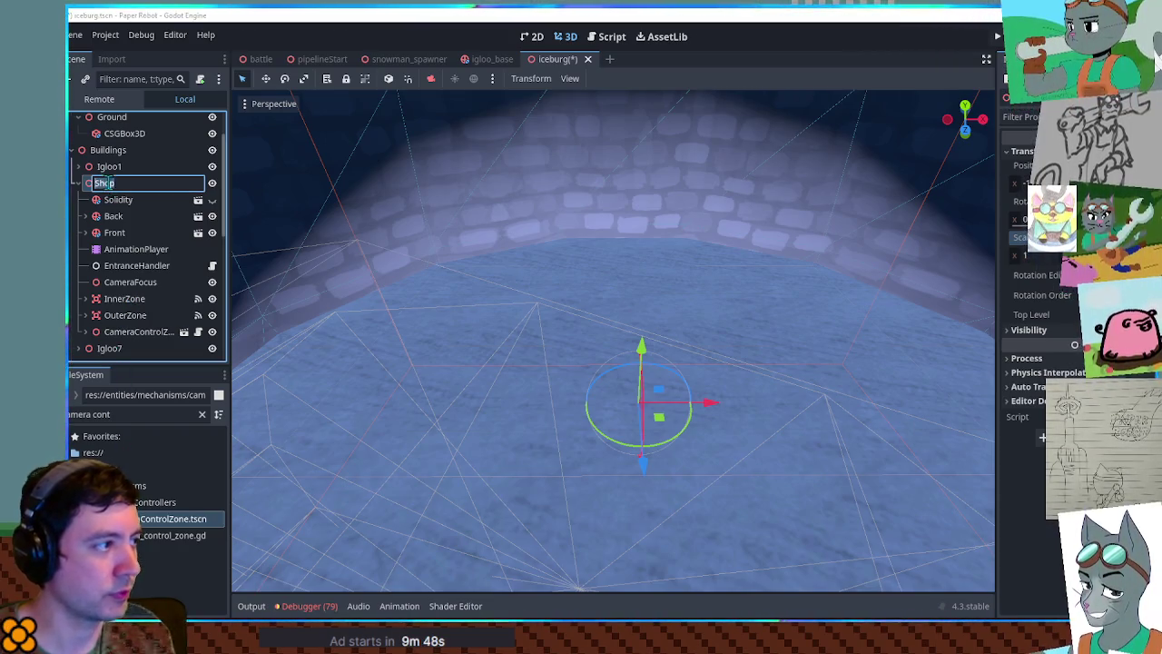
key(Return)
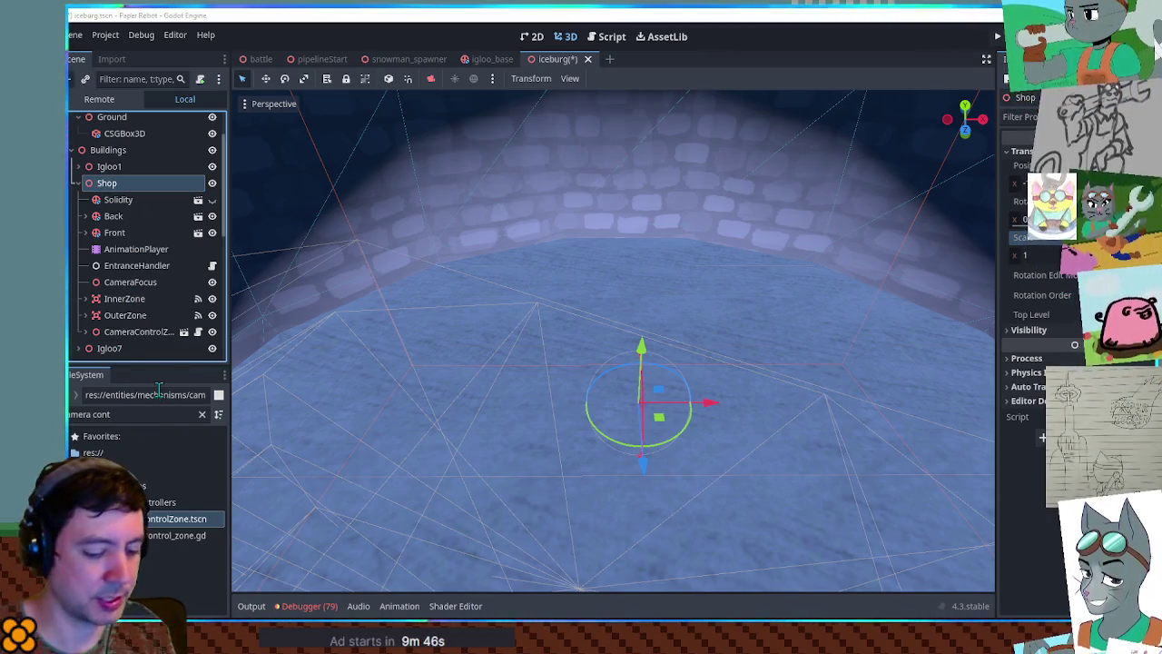
key(ctrl+v)
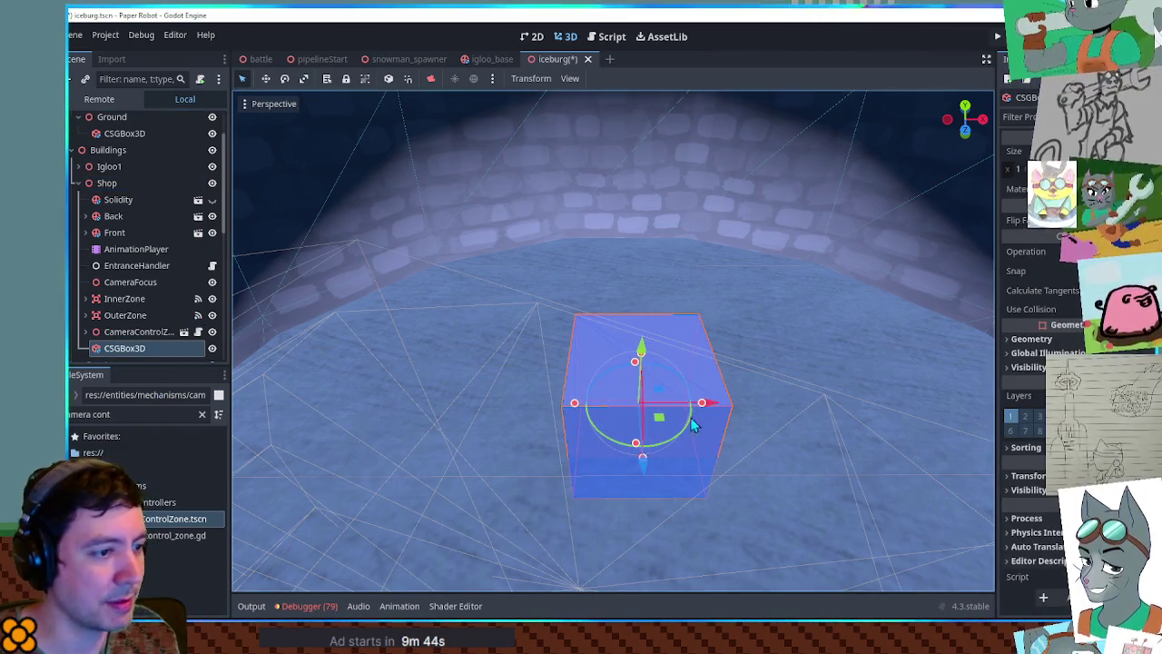
- Stretch the new box into a long shallow beam and filter FileSystem for 'plank', then 'test3'
drag(641, 472, 637, 379)
drag(586, 345, 296, 324)
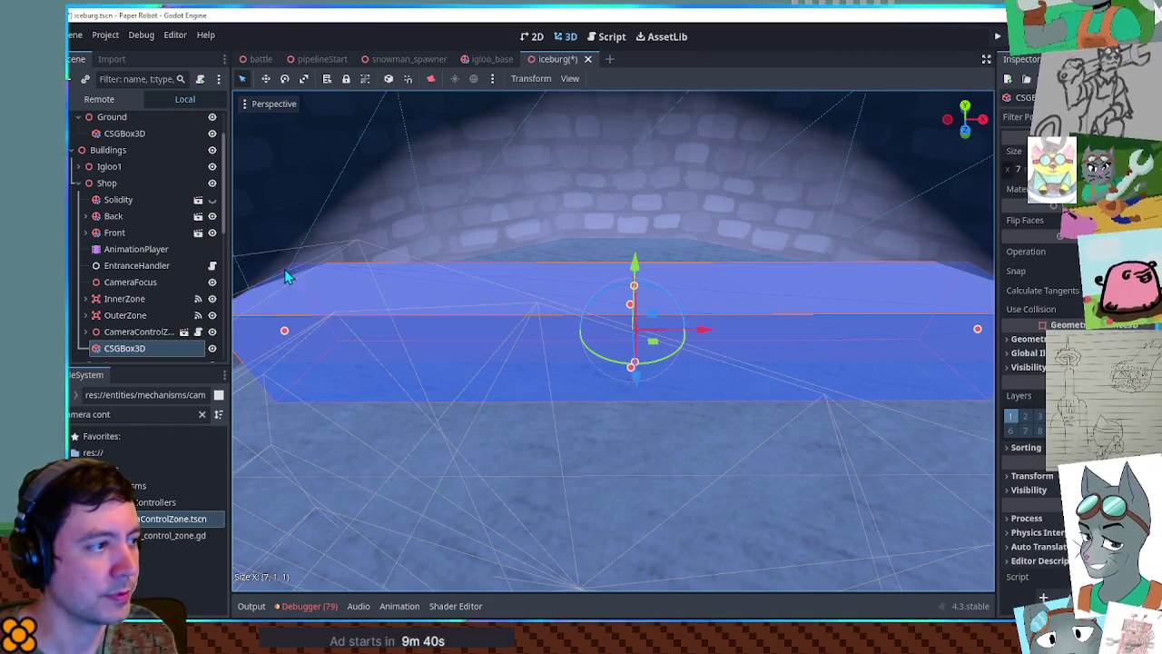
click(126, 414)
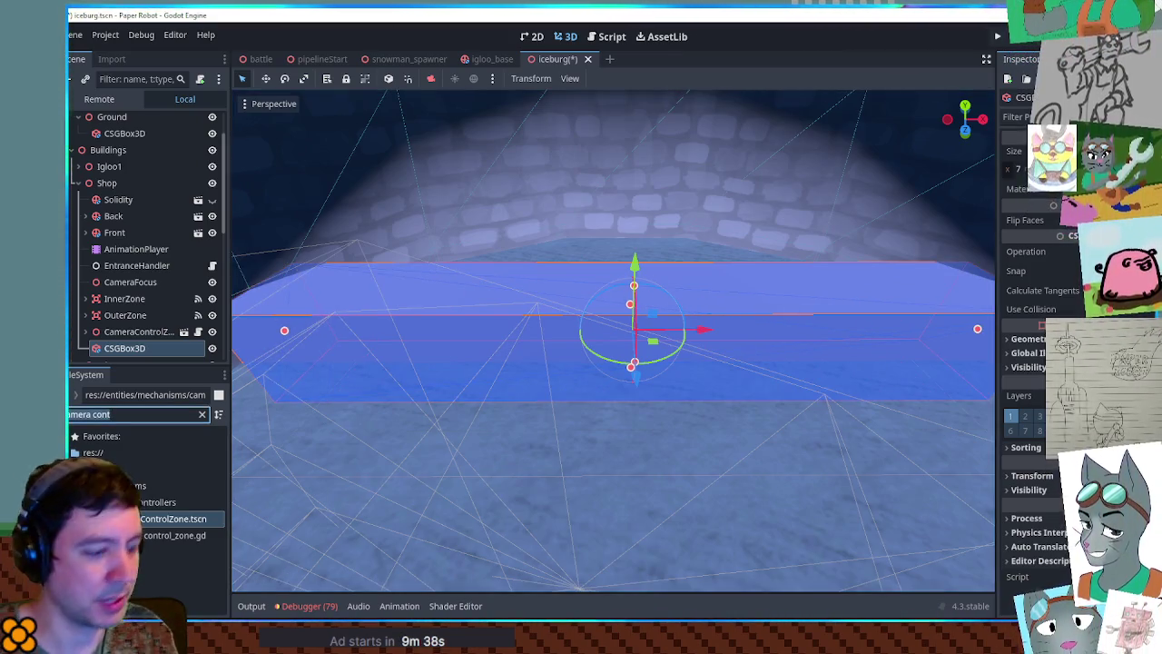
text(plank)
scroll(209, 449, down, 3)
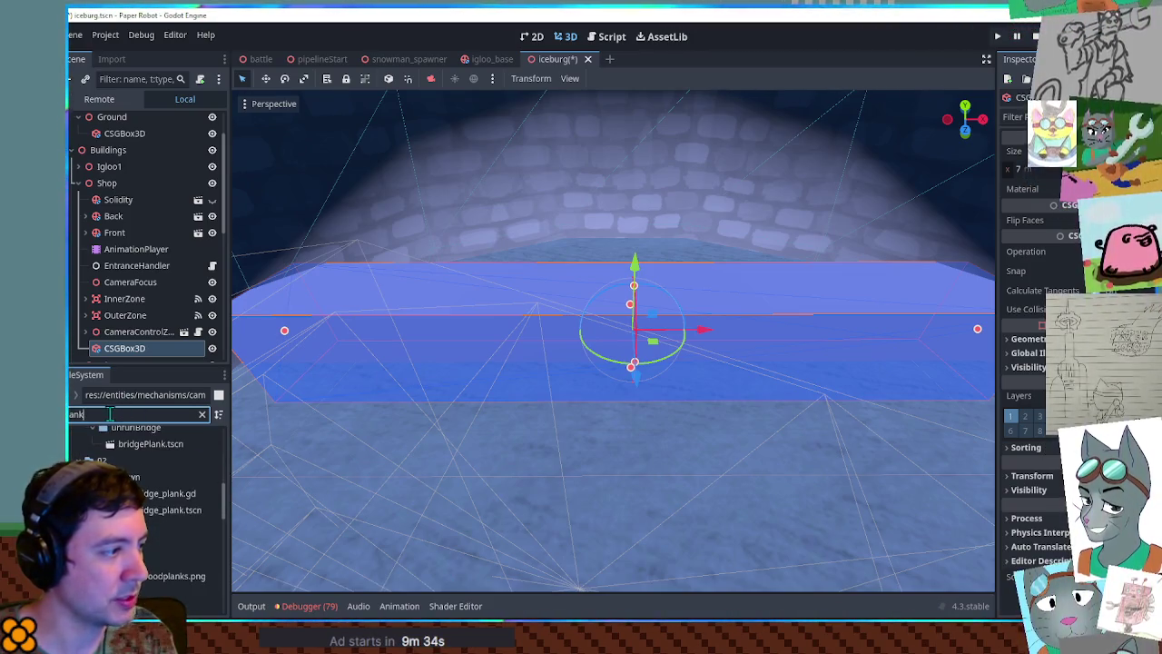
key(ctrl+a)
text(test3)
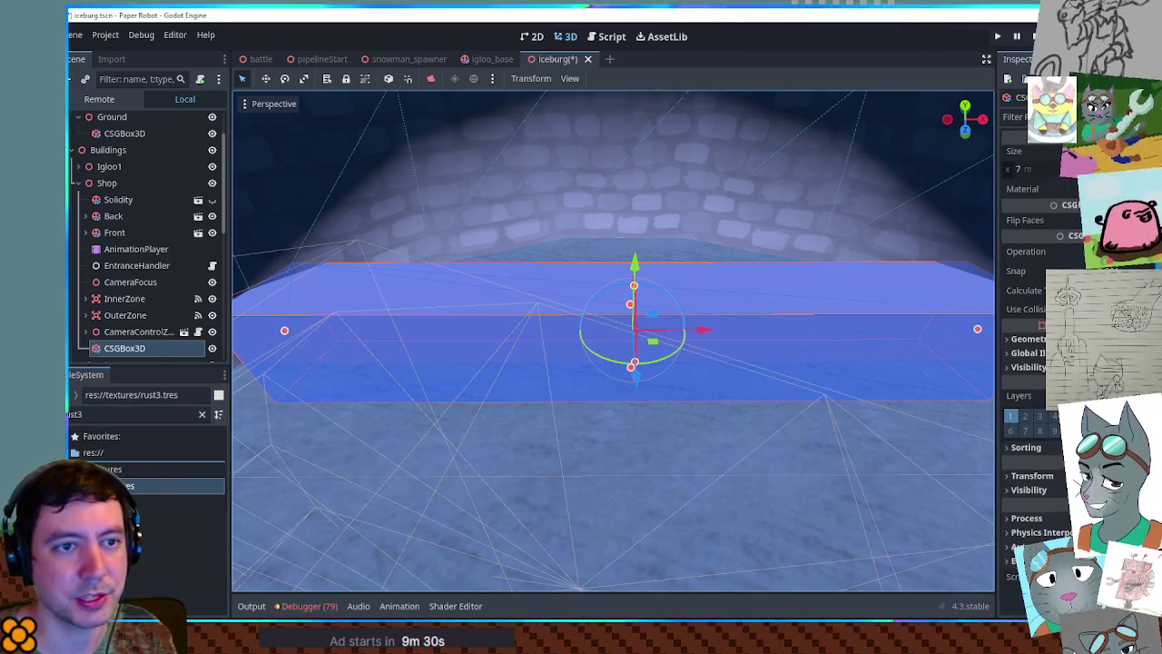
- Halve the new beam's depth to about 0.5 and check it from the front
click(772, 369)
click(639, 150)
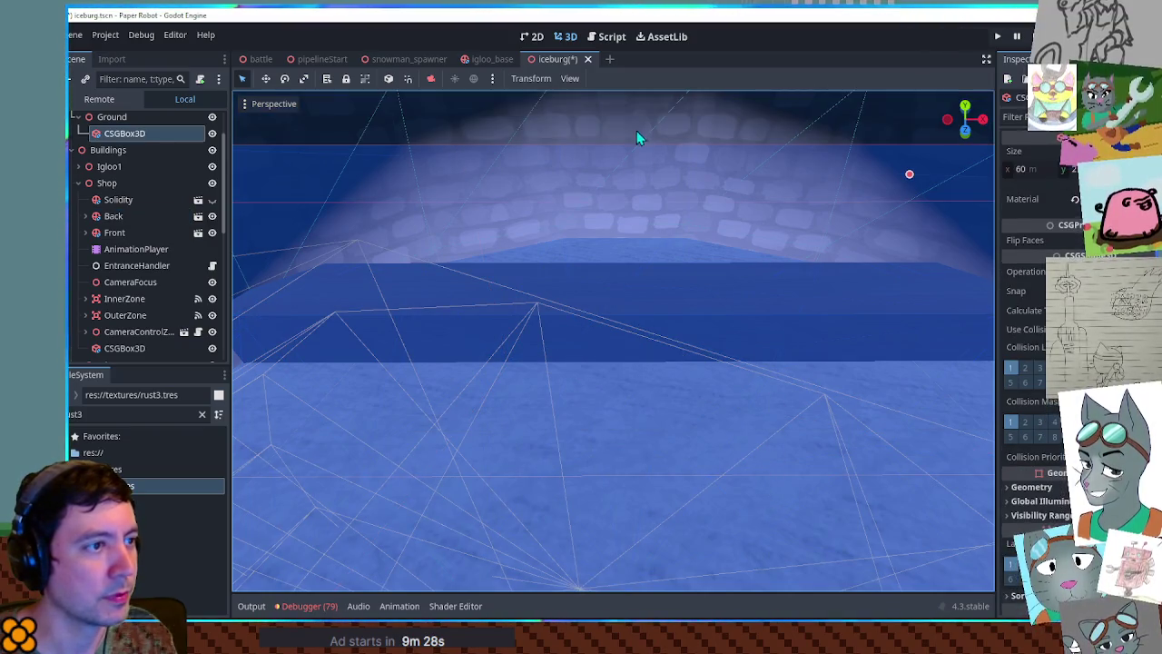
click(614, 121)
key(f)
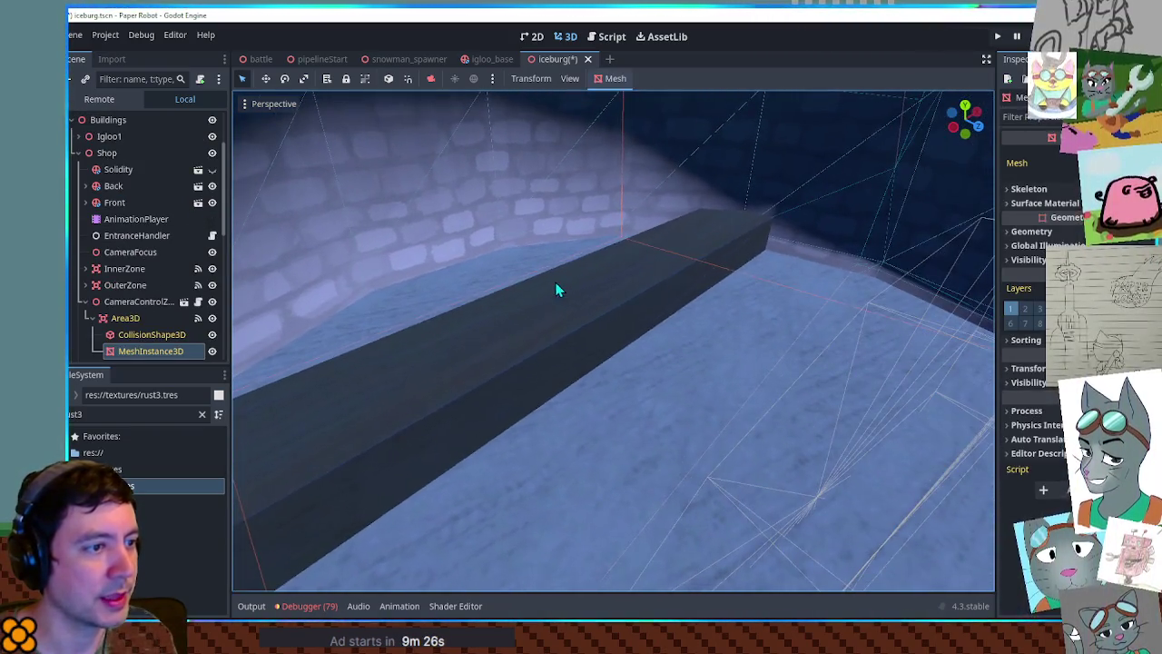
click(534, 318)
mouse_move(540, 323)
mouse_down()
mouse_move(559, 336)
mouse_move(690, 291)
mouse_up()
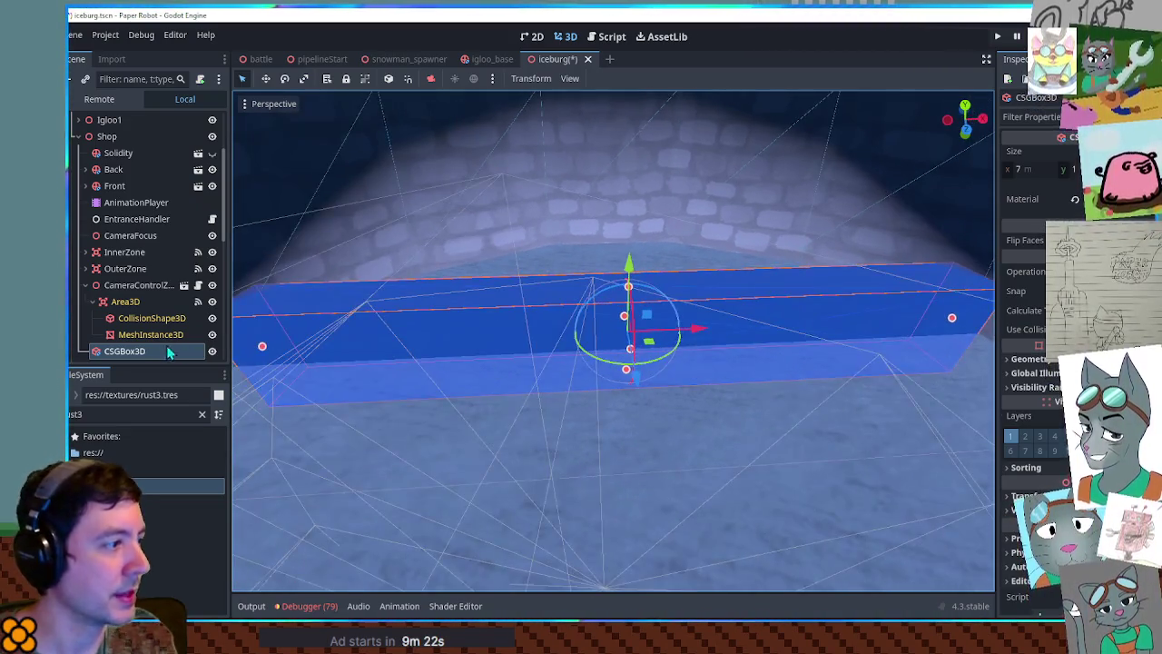
click(163, 349)
click(127, 136)
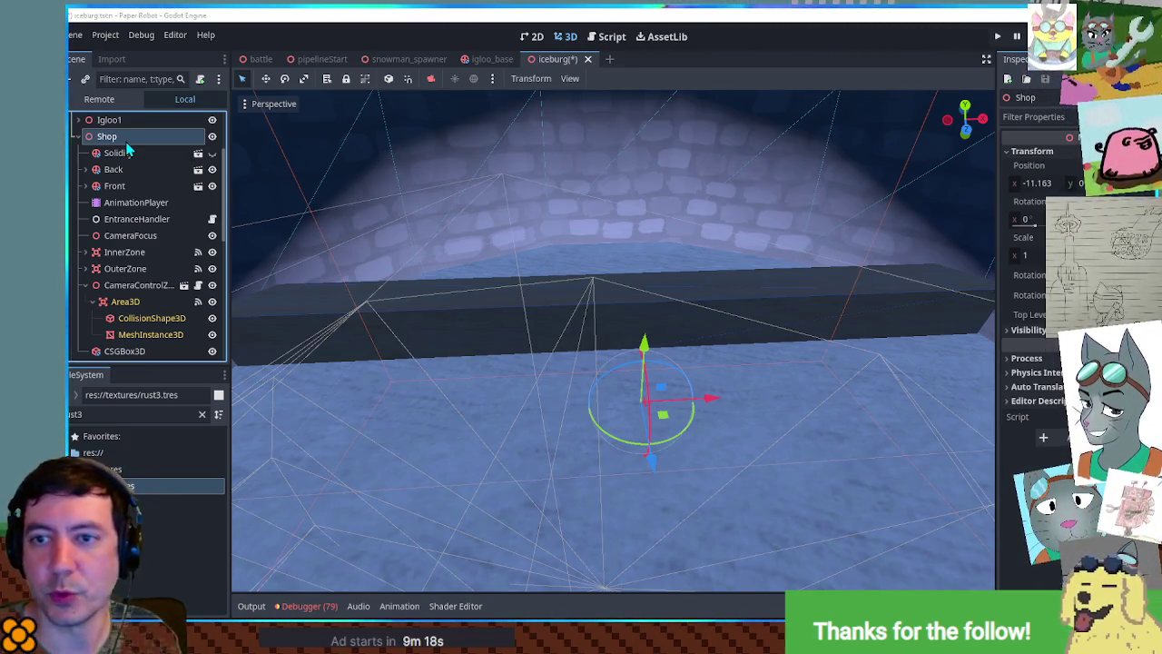
- Add an empty 3D node named PurchaseZones under Shop
key(ctrl+v)
key(F2)
text(PurchaseZones)
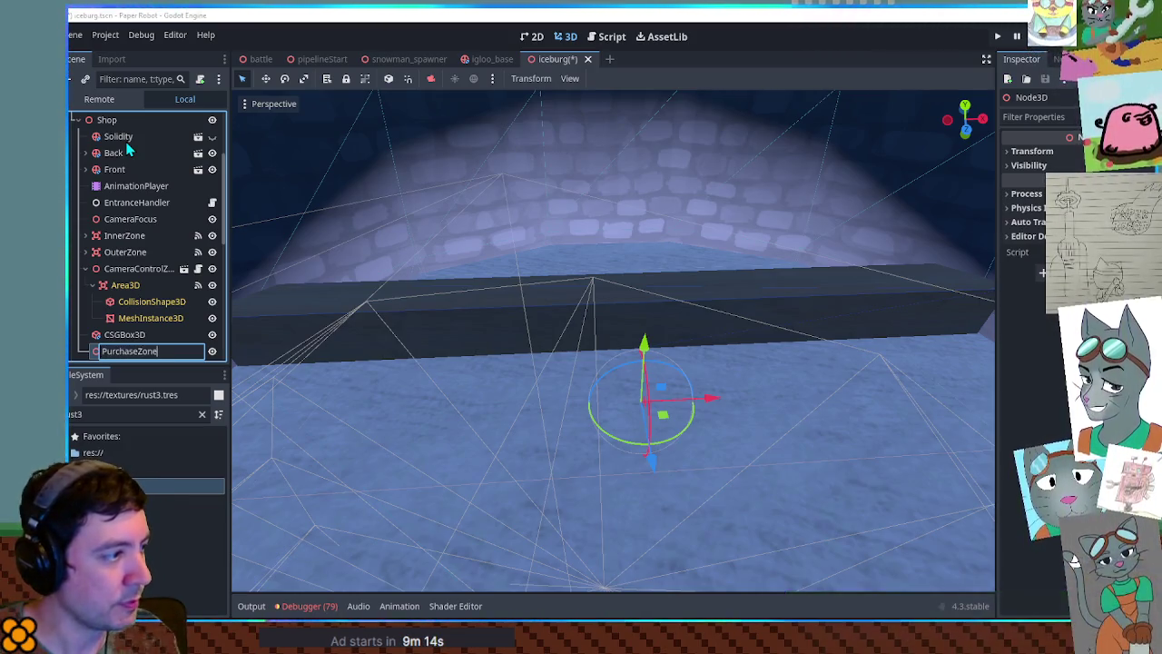
key(Return)
- Drop a shop_purchase_zone.tscn instance under PurchaseZones and shift it toward the counter
click(201, 414)
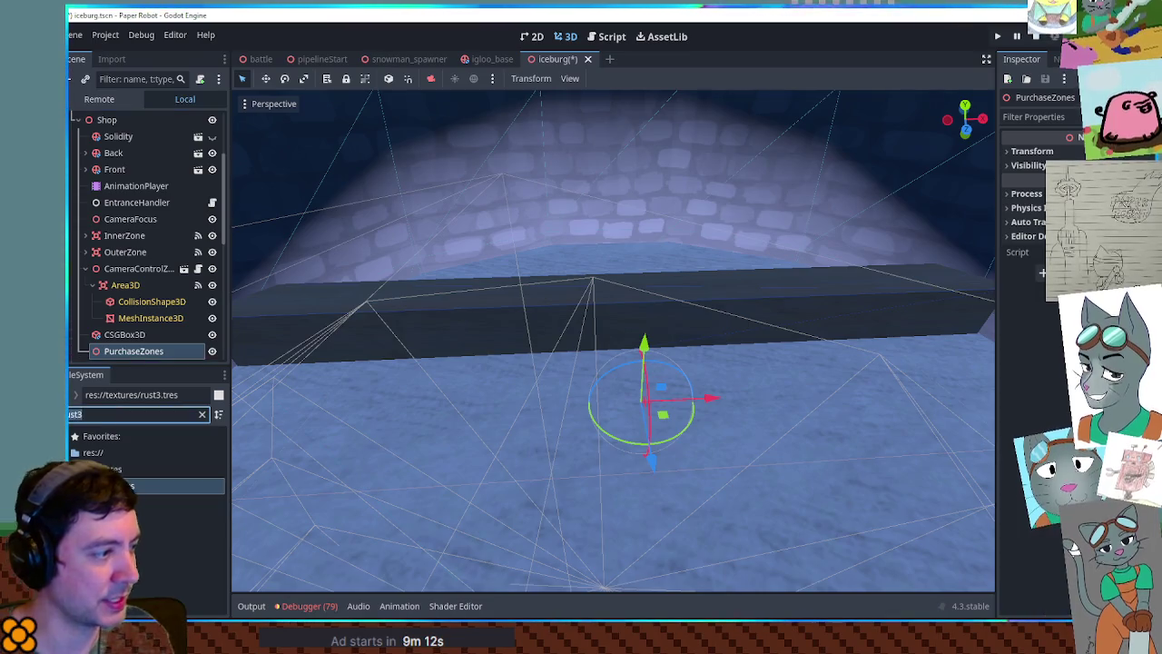
text(shop purchas)
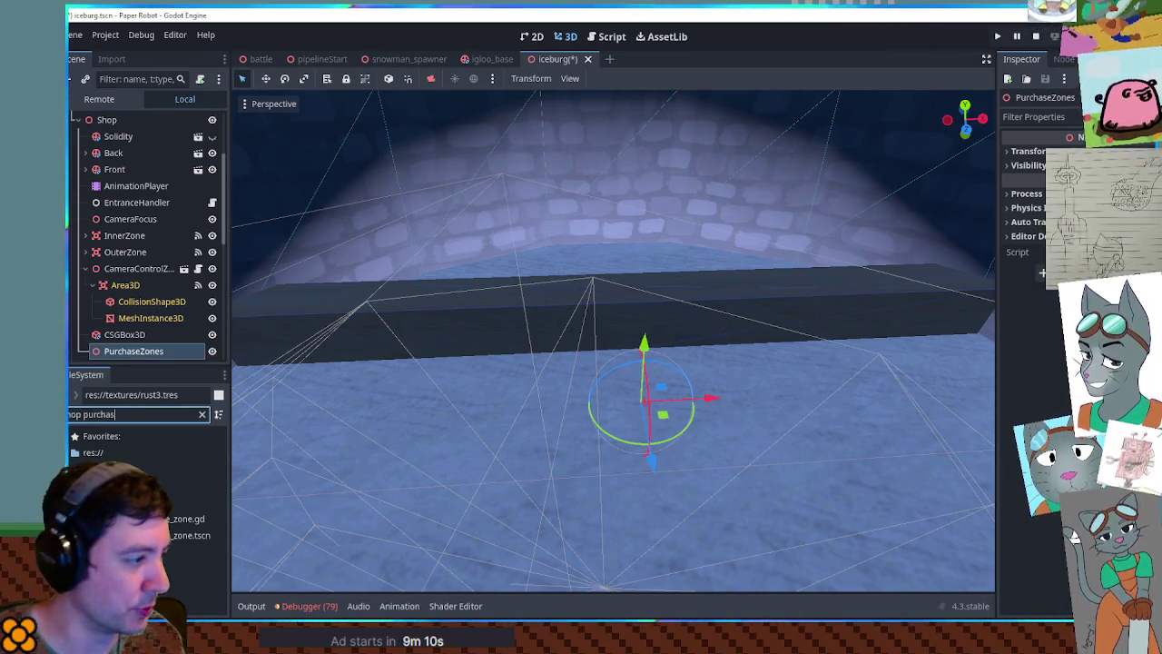
mouse_move(177, 535)
mouse_down()
mouse_move(113, 368)
mouse_move(133, 286)
mouse_up()
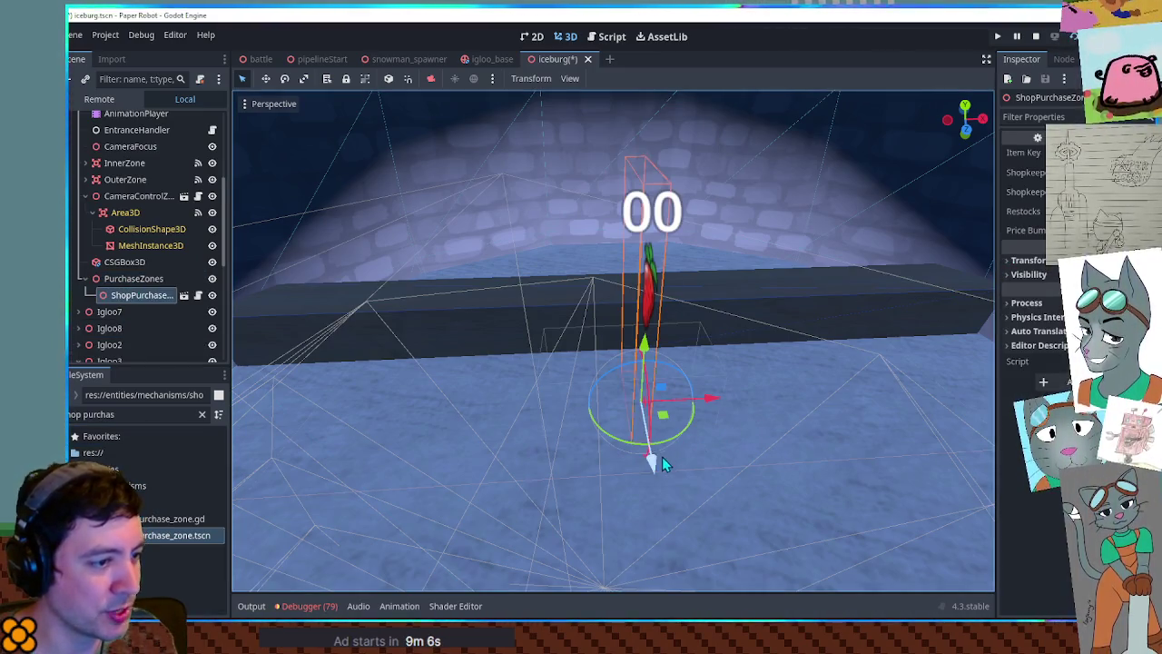
drag(662, 455, 635, 381)
- Check the strawberry sign's placement from front and orbited views
scroll(681, 359, up, 3)
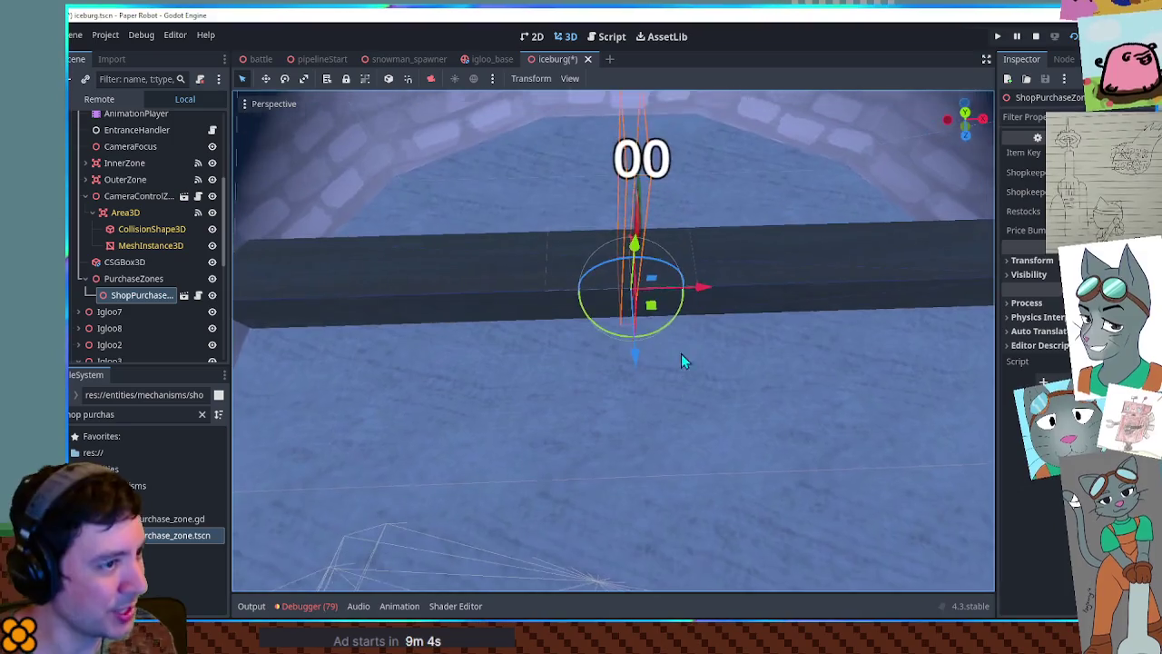
mouse_move(623, 314)
mouse_down()
mouse_move(808, 283)
mouse_move(573, 313)
mouse_move(747, 332)
mouse_up()
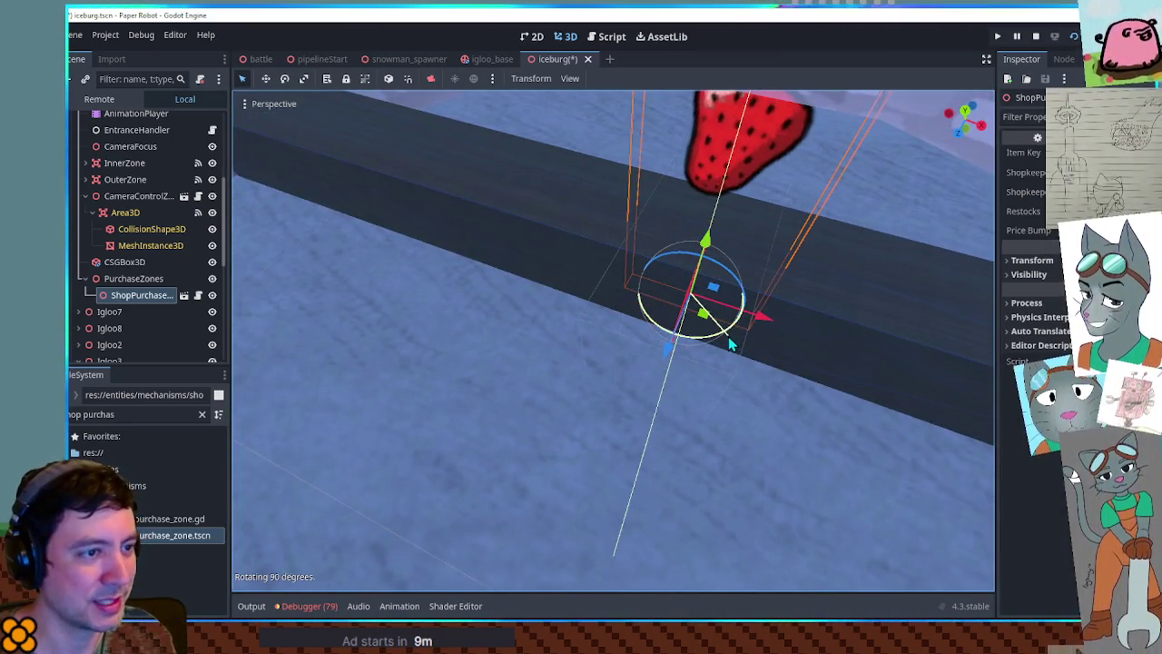
key(KP_1)
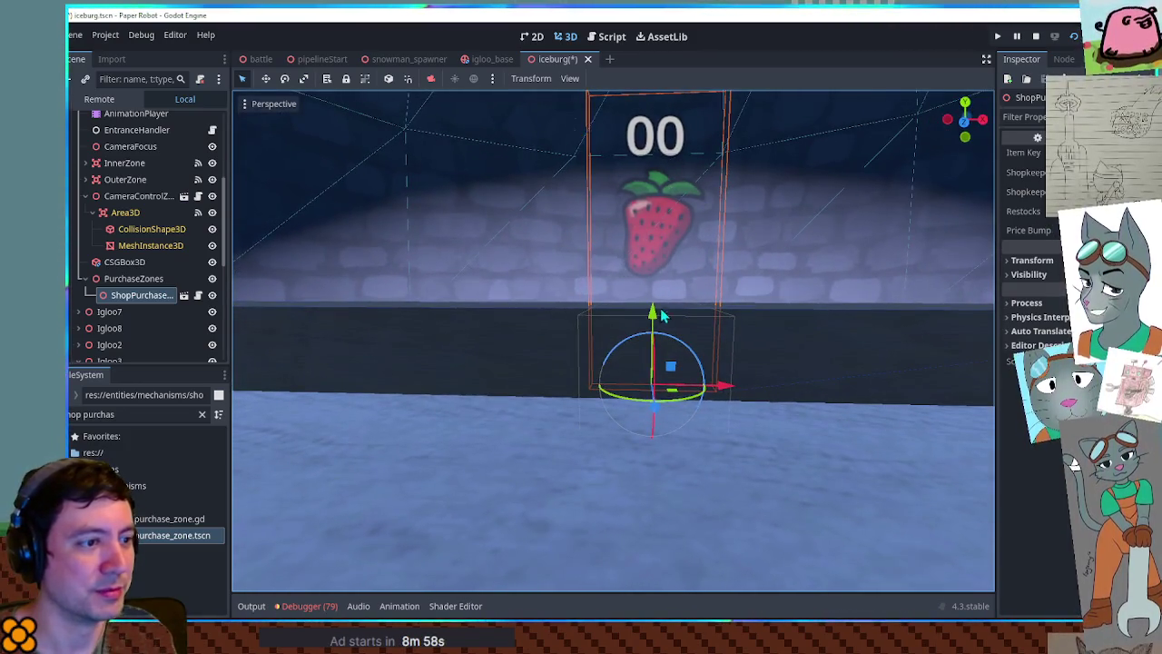
mouse_move(659, 318)
mouse_down()
mouse_move(664, 296)
mouse_move(835, 402)
mouse_move(928, 374)
mouse_move(699, 400)
mouse_up()
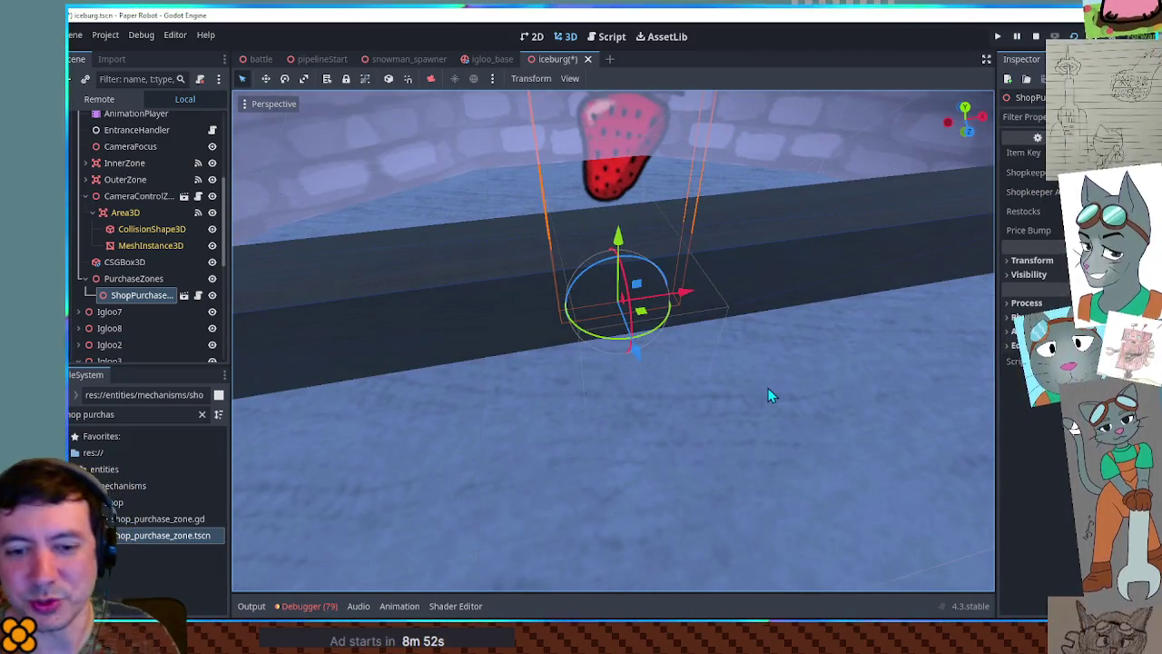
drag(881, 368, 967, 325)
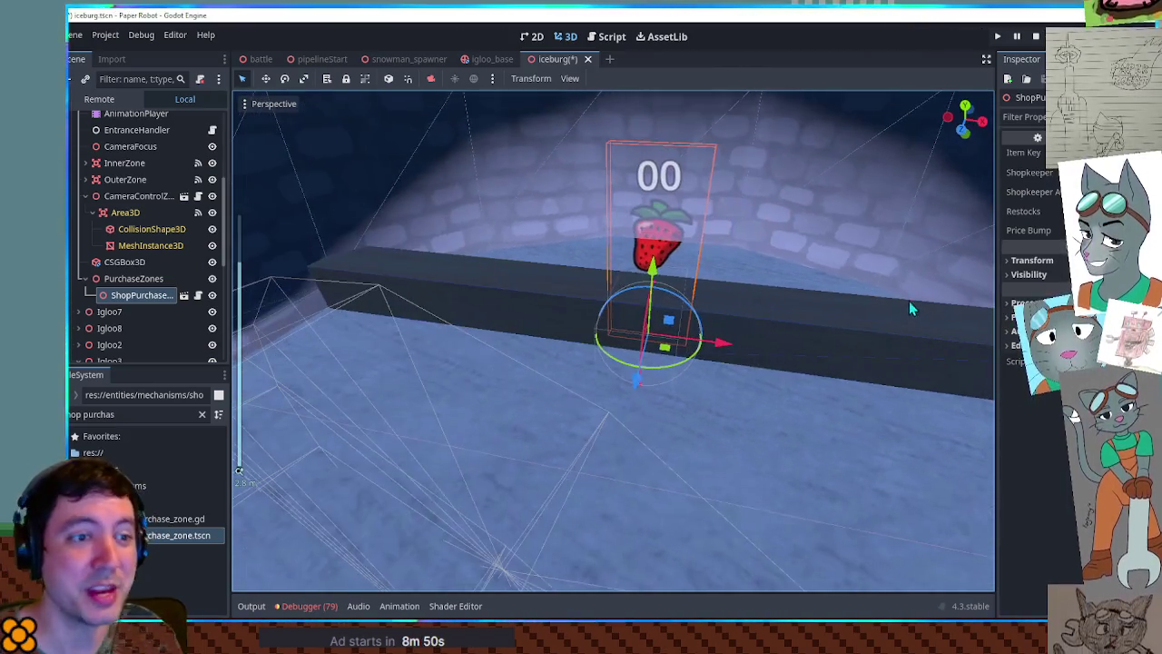
click(886, 336)
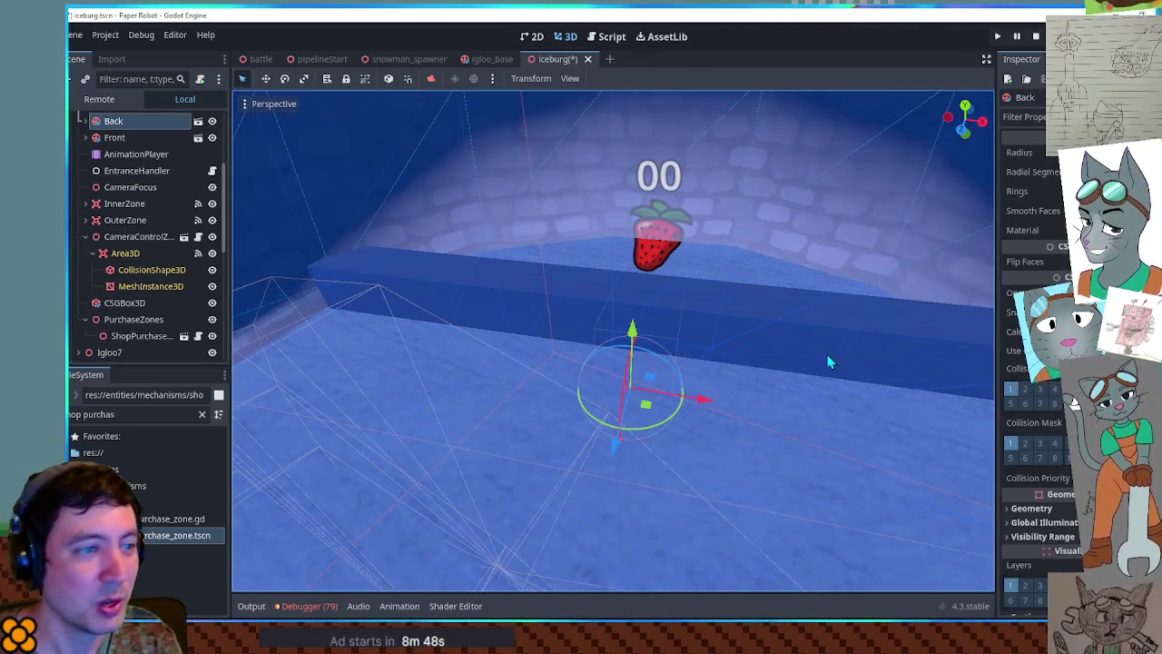
- Rename the CSGBox3D counter box to shelf
click(135, 301)
click(1062, 329)
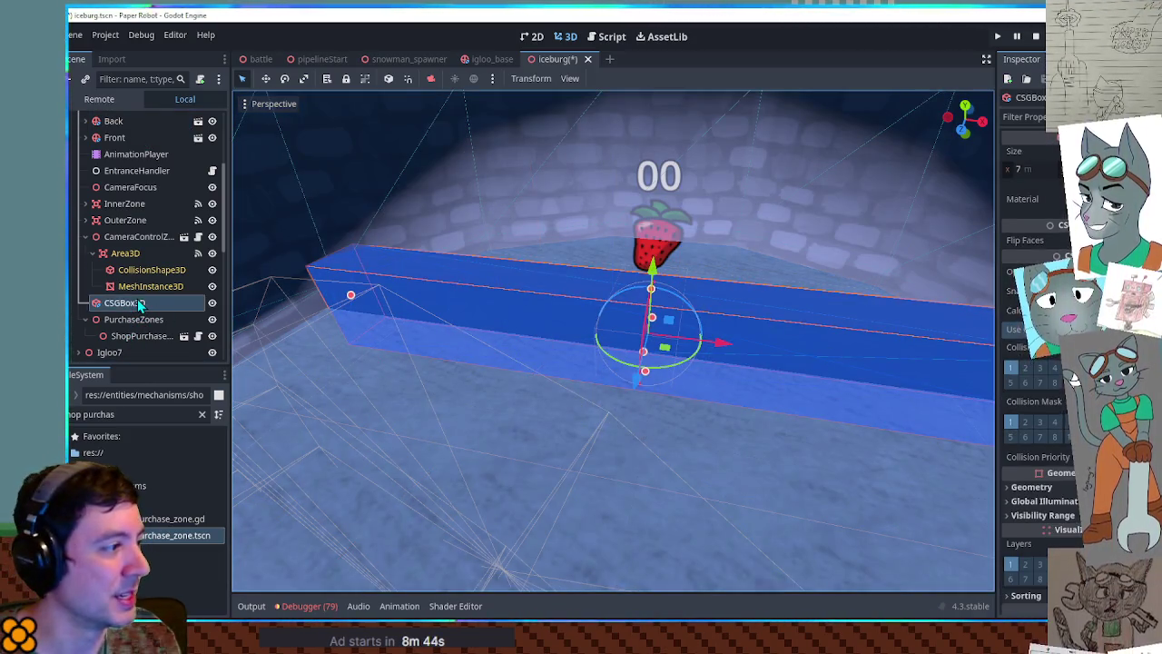
text(shelf)
key(Return)
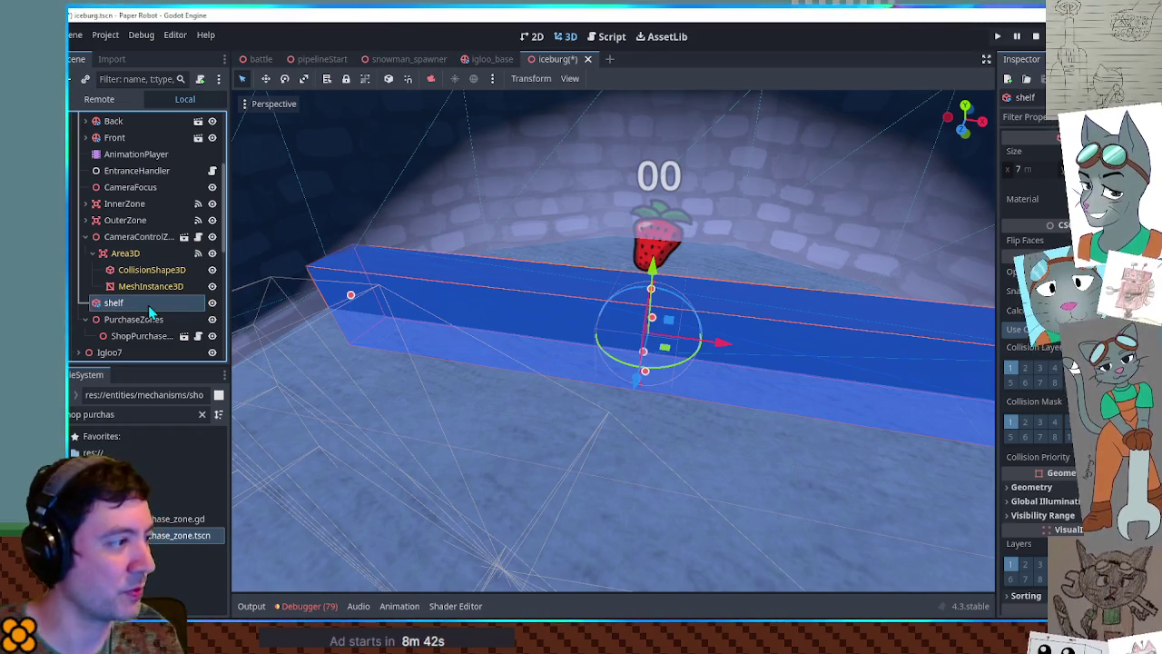
- Inspect the purchase zone and shelf box from several orbiting views
scroll(597, 391, up, 3)
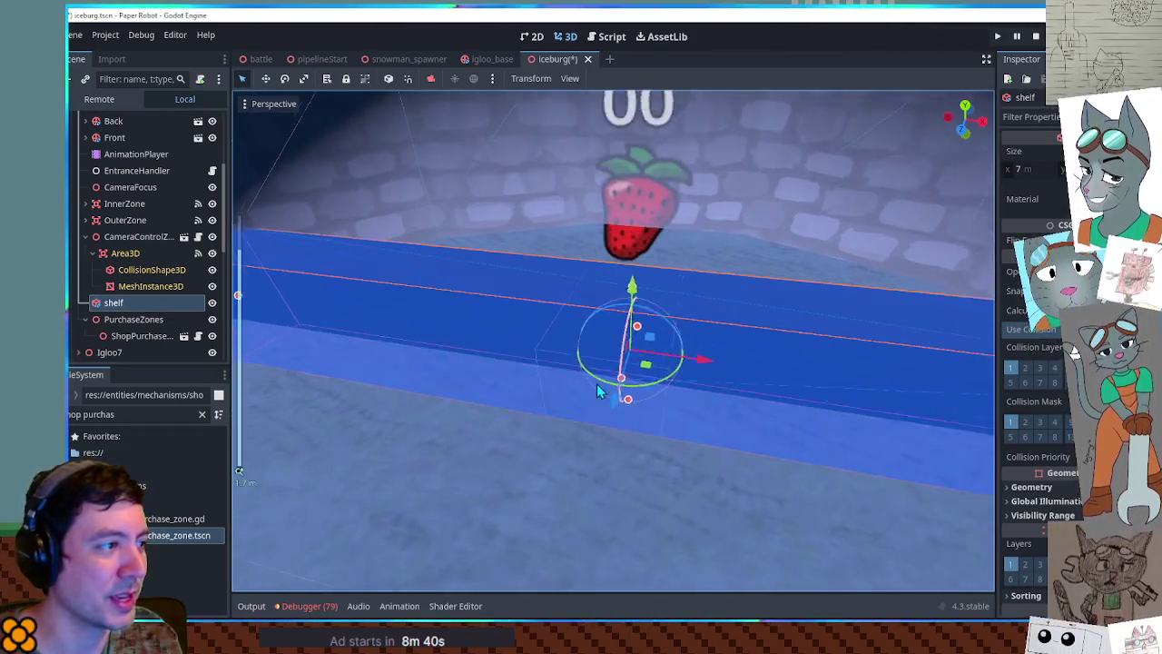
scroll(597, 390, down, 3)
click(558, 305)
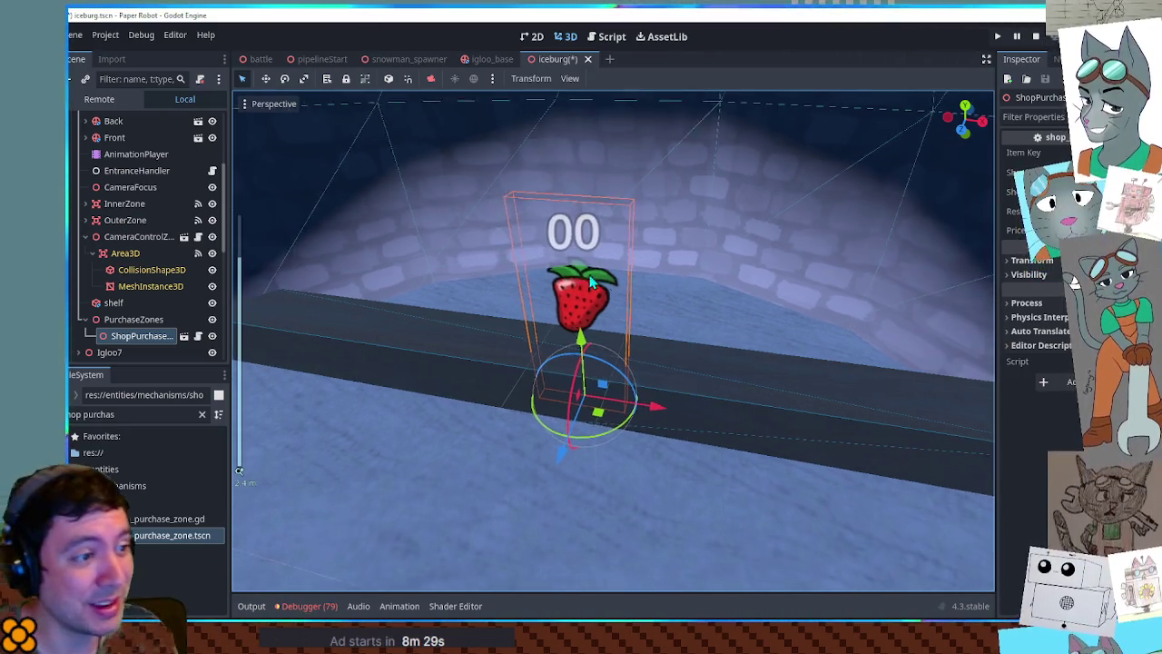
click(743, 393)
drag(781, 402, 669, 363)
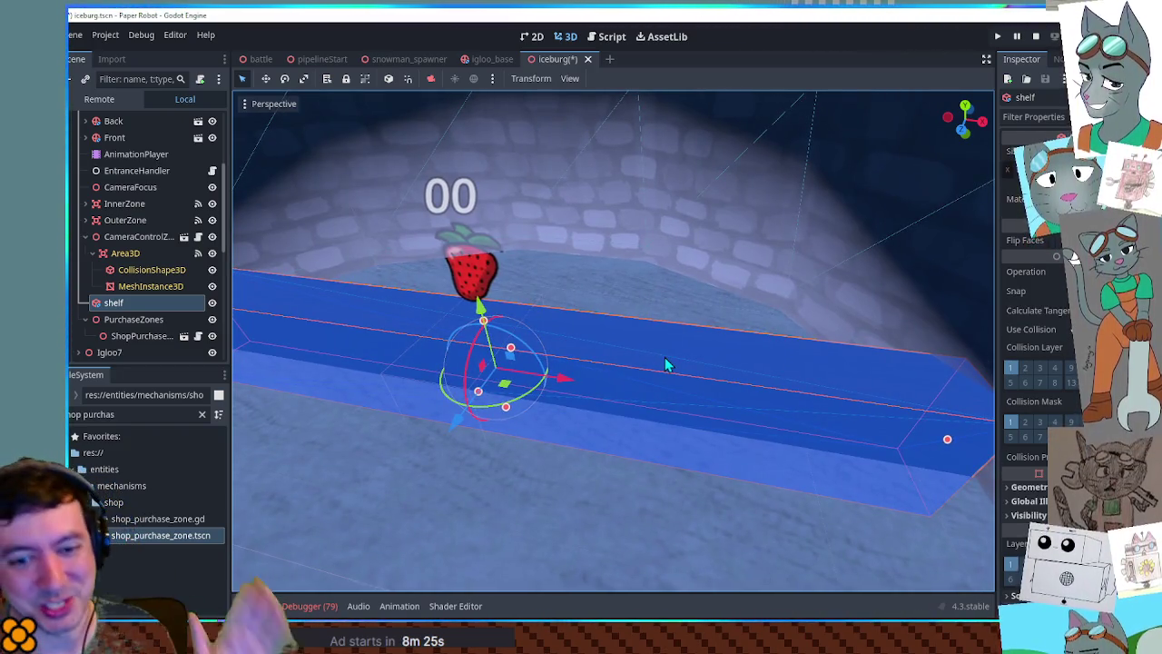
mouse_move(752, 339)
mouse_down()
mouse_move(750, 291)
mouse_move(782, 398)
mouse_up()
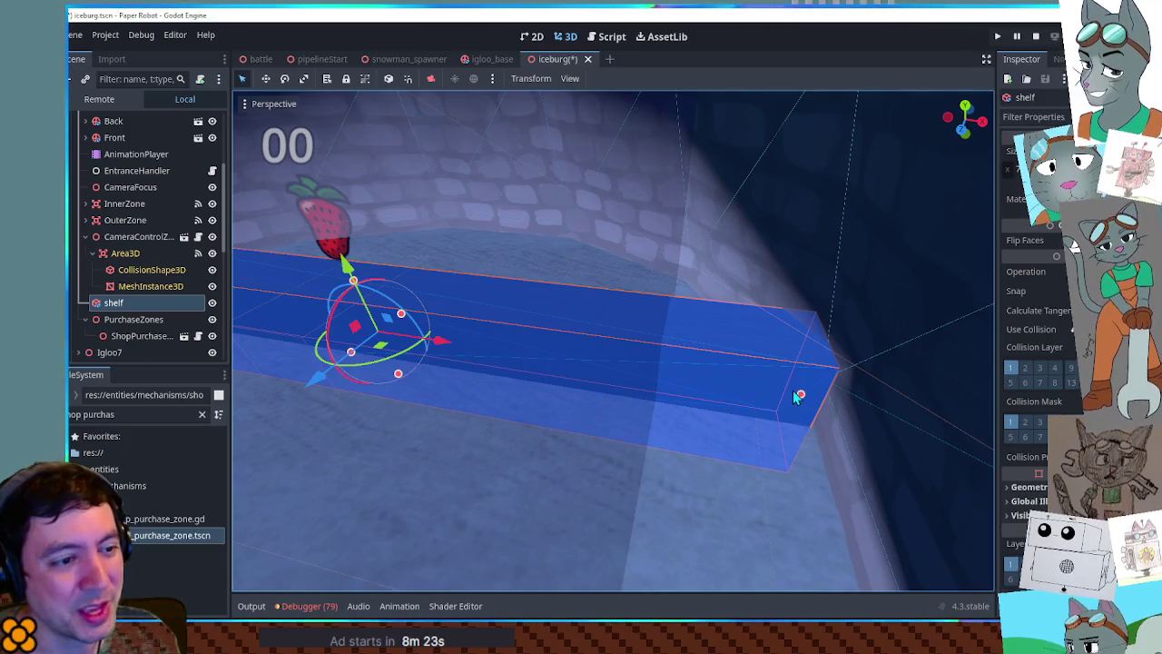
scroll(799, 397, up, 5)
scroll(697, 379, down, 5)
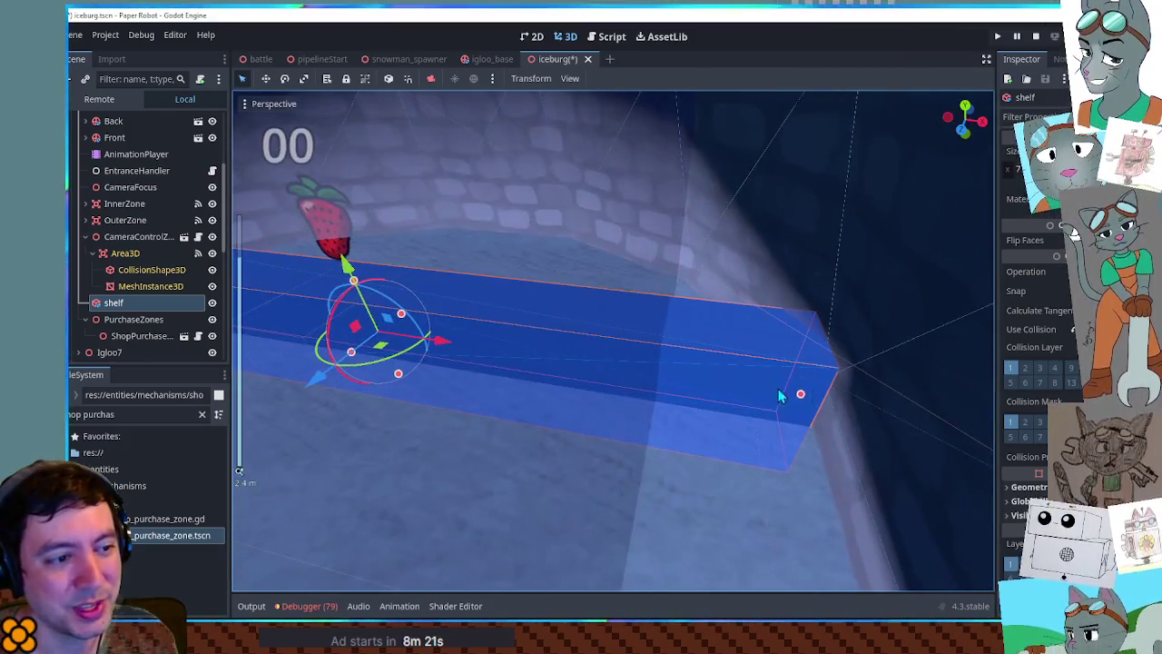
scroll(799, 396, down, 5)
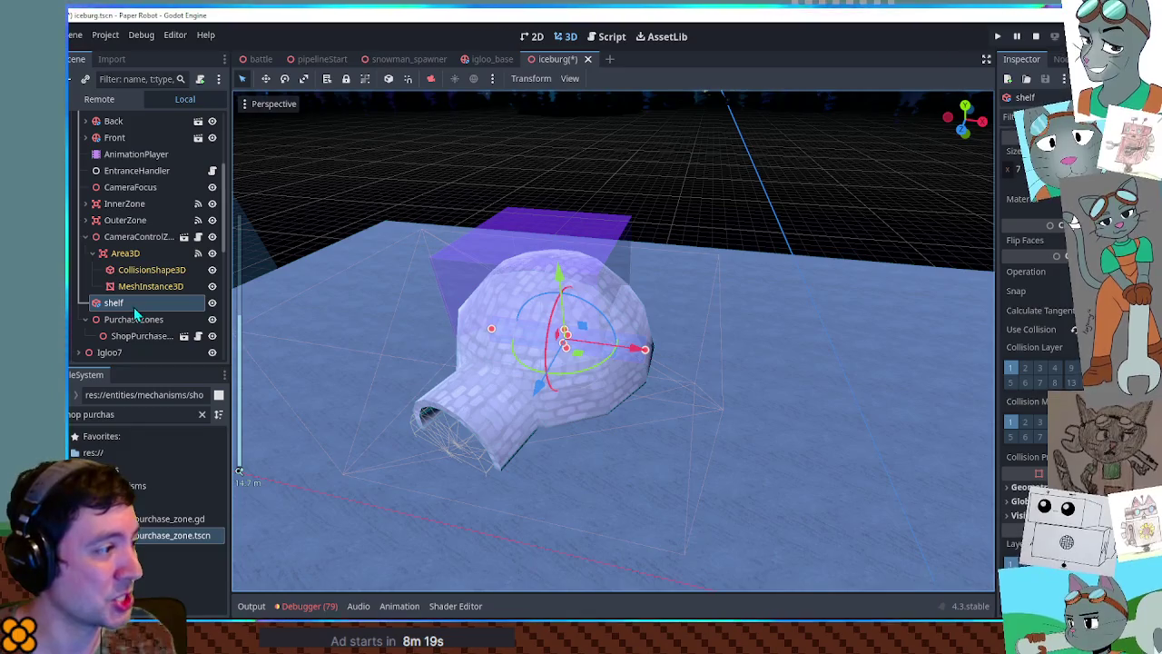
- Paste a MeshInstance3D under shelf, move it right, and set its box width to 2
click(132, 306)
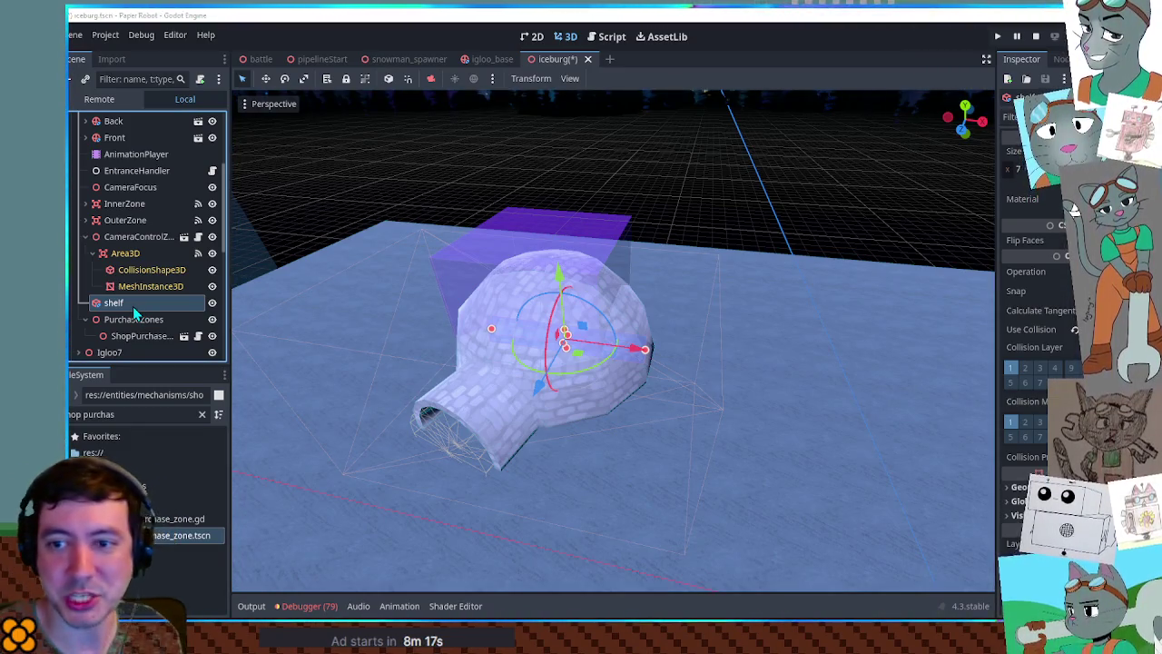
key(ctrl+v)
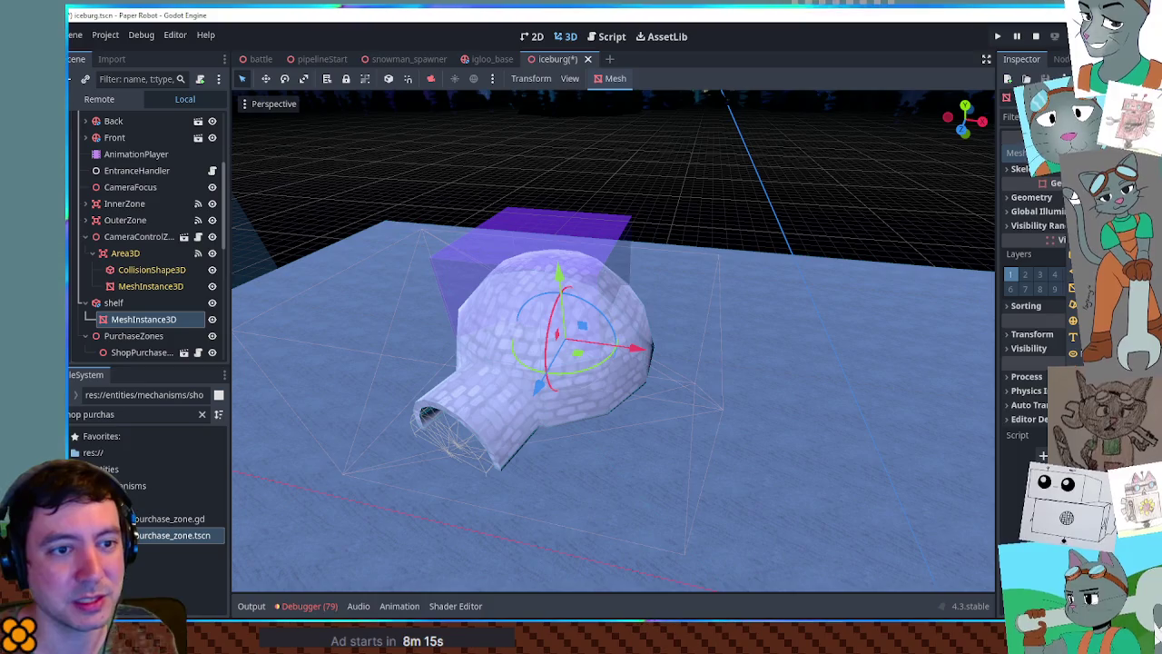
mouse_move(648, 349)
mouse_down()
mouse_move(916, 370)
mouse_move(876, 417)
mouse_up()
key(f)
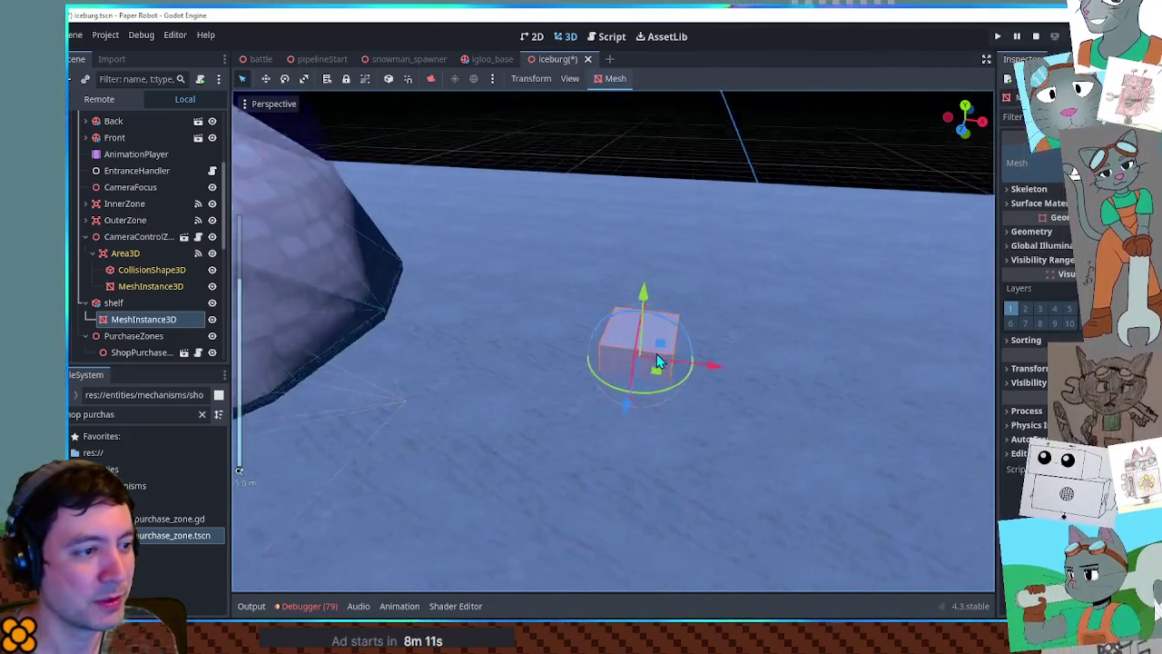
click(1040, 163)
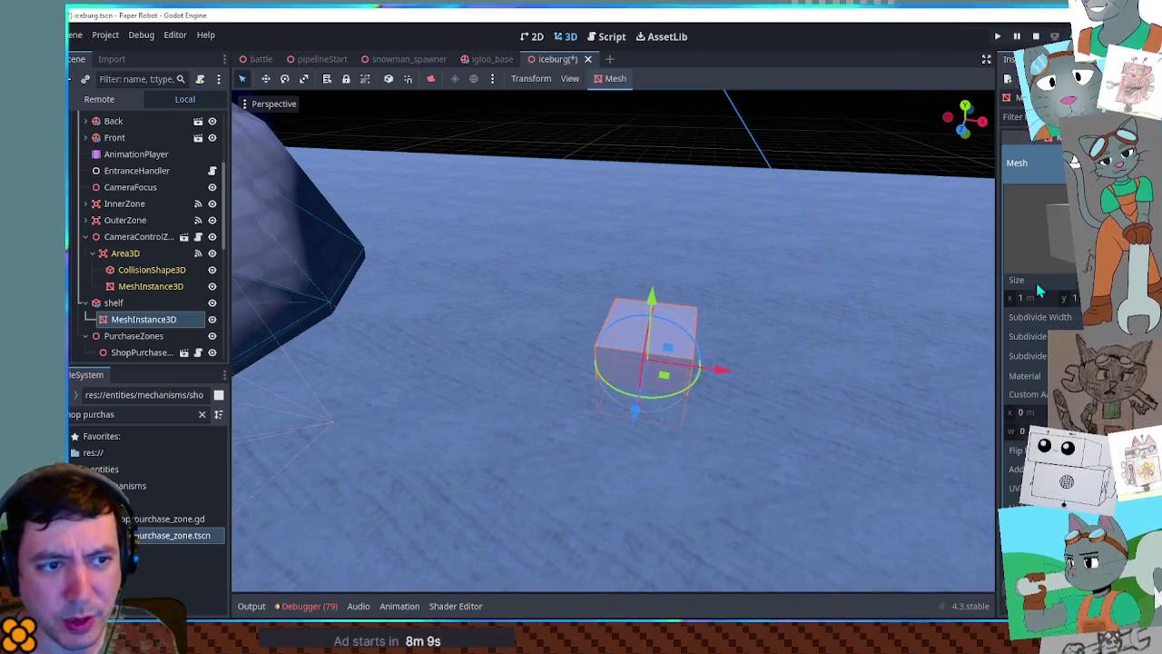
text(2)
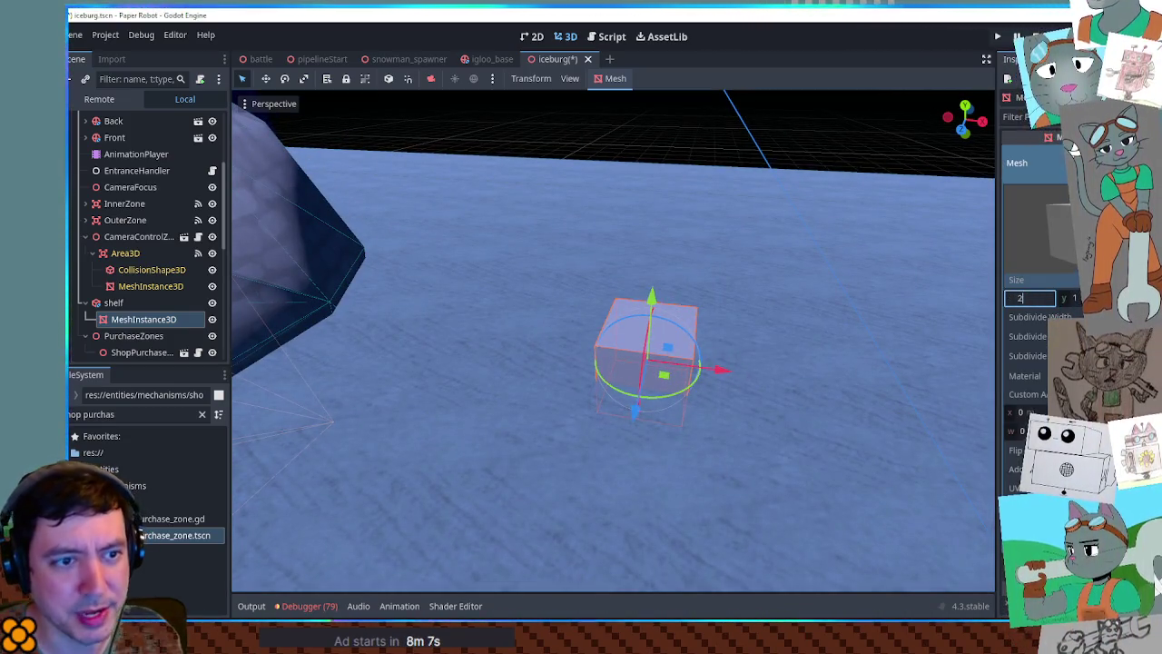
key(Return)
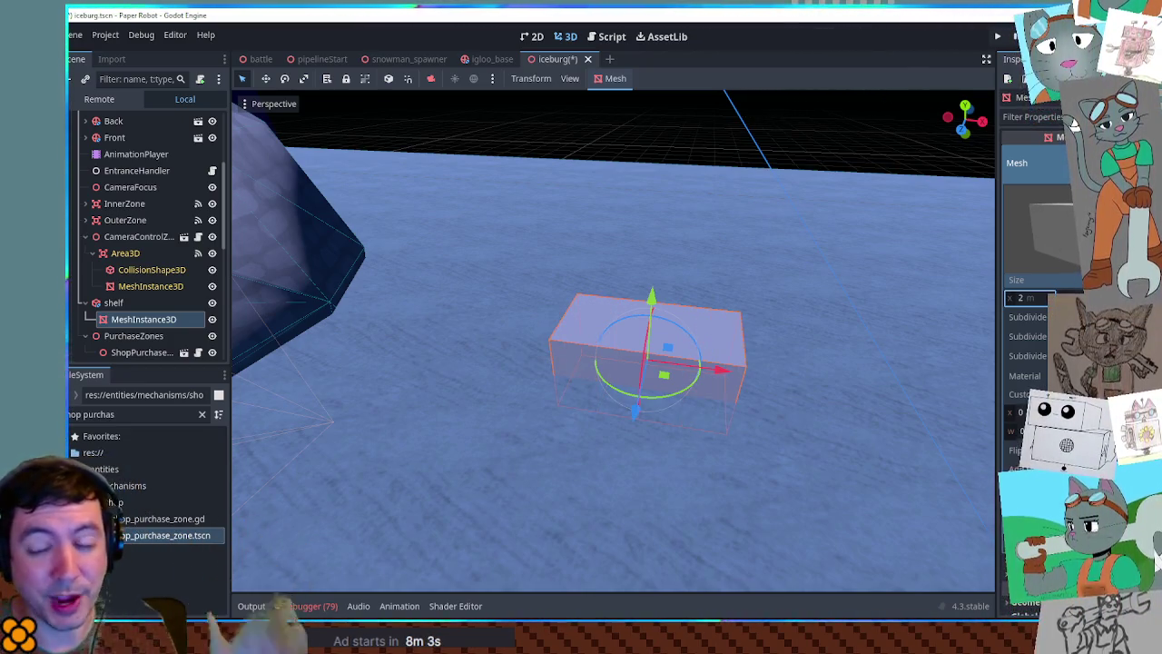
- Reapply the 2 m box width and set the mesh's X position to 8.86
key(ctrl+z)
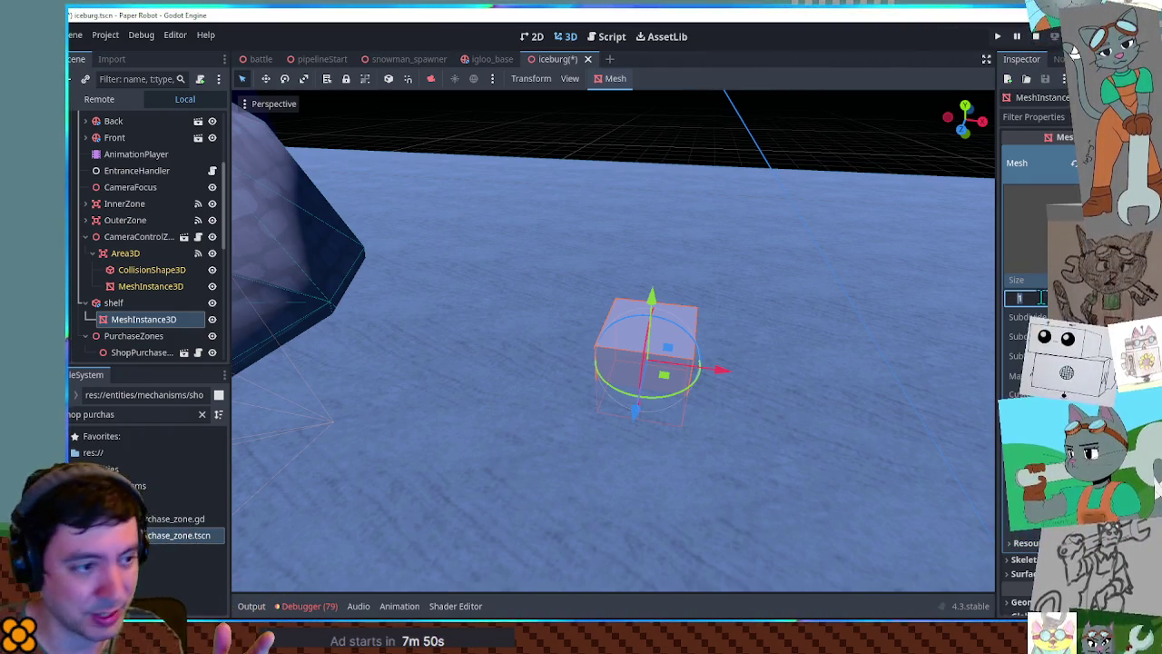
key(Return)
scroll(1043, 297, down, 5)
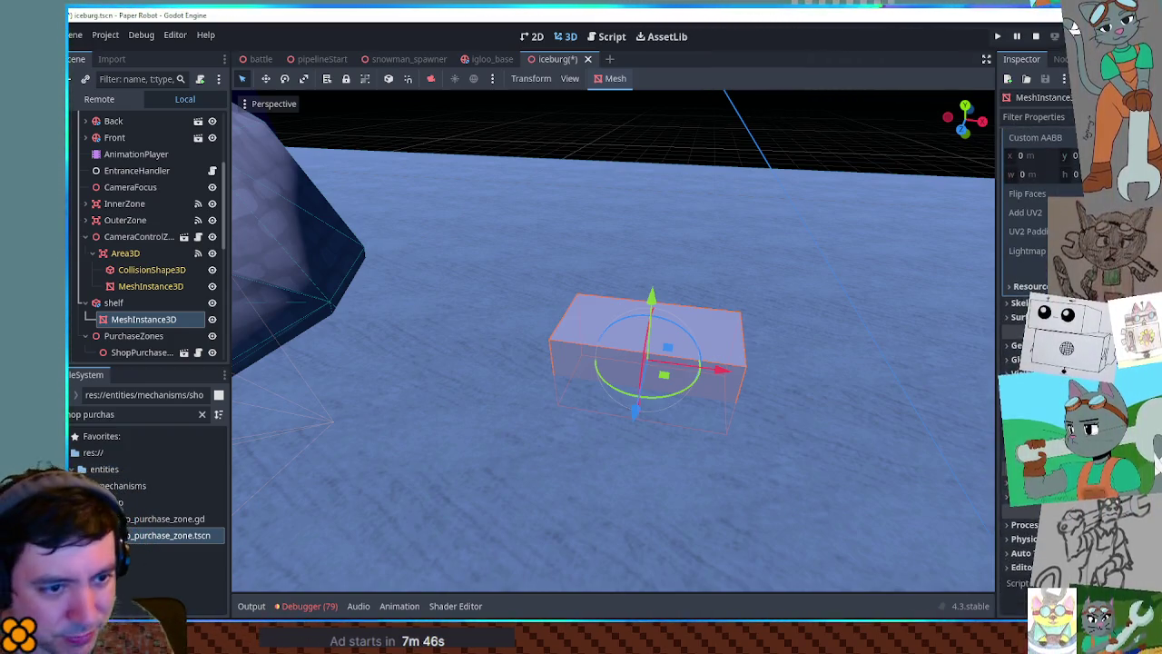
scroll(1035, 273, down, 2)
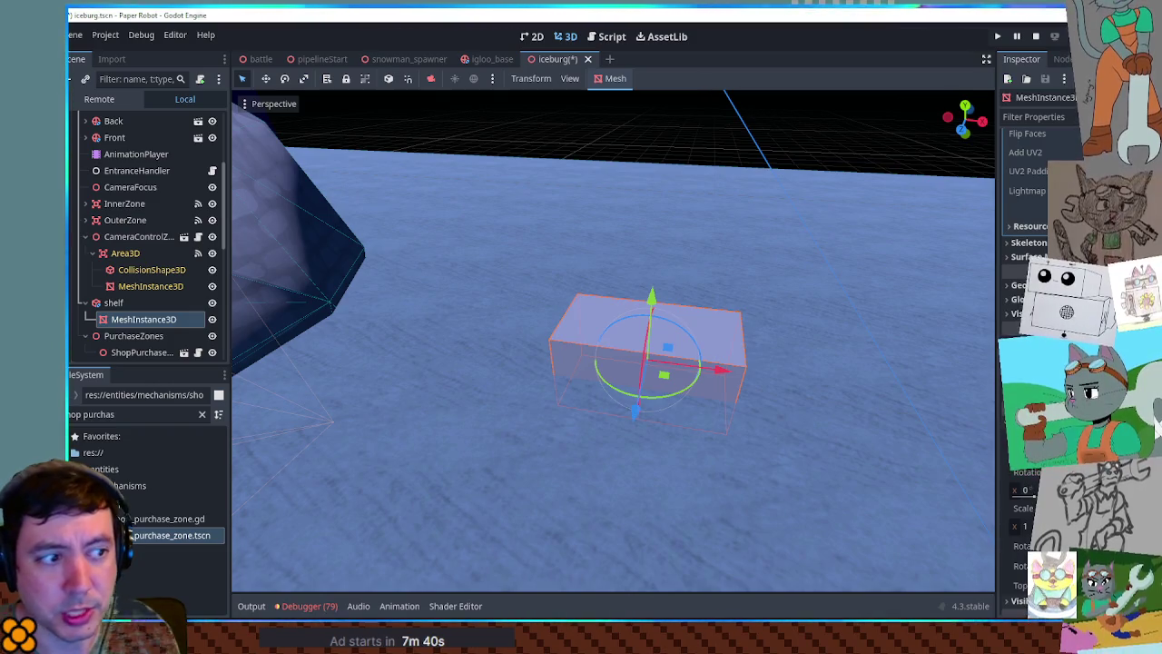
drag(713, 369, 811, 382)
key(ctrl+z)
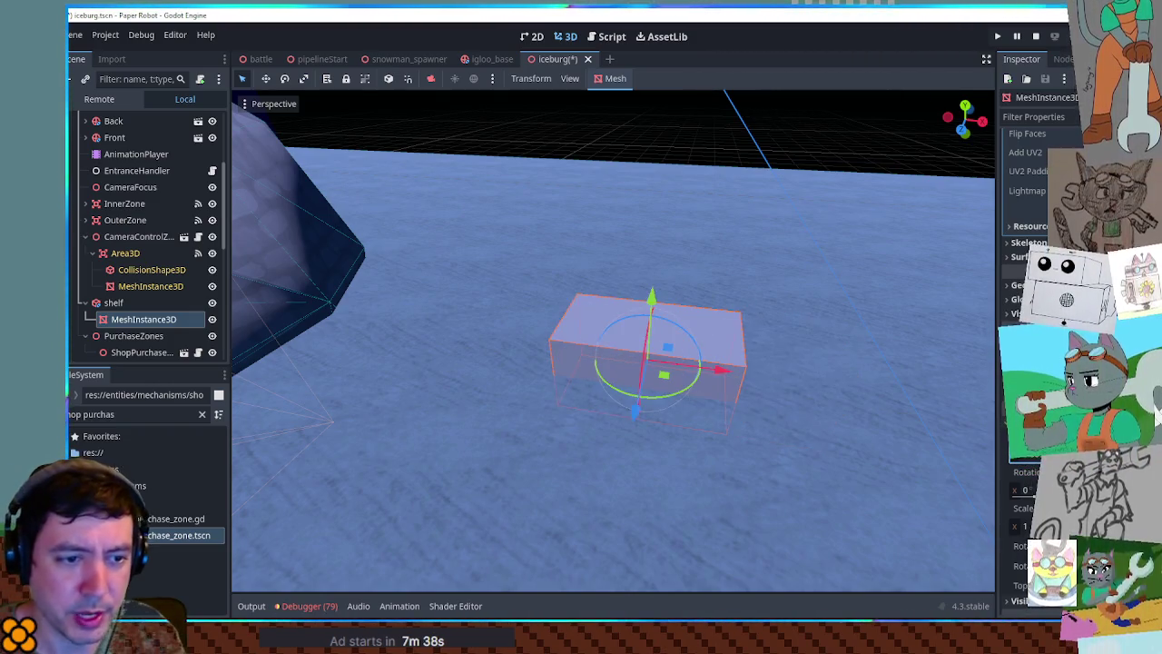
text(8.86)
key(Return)
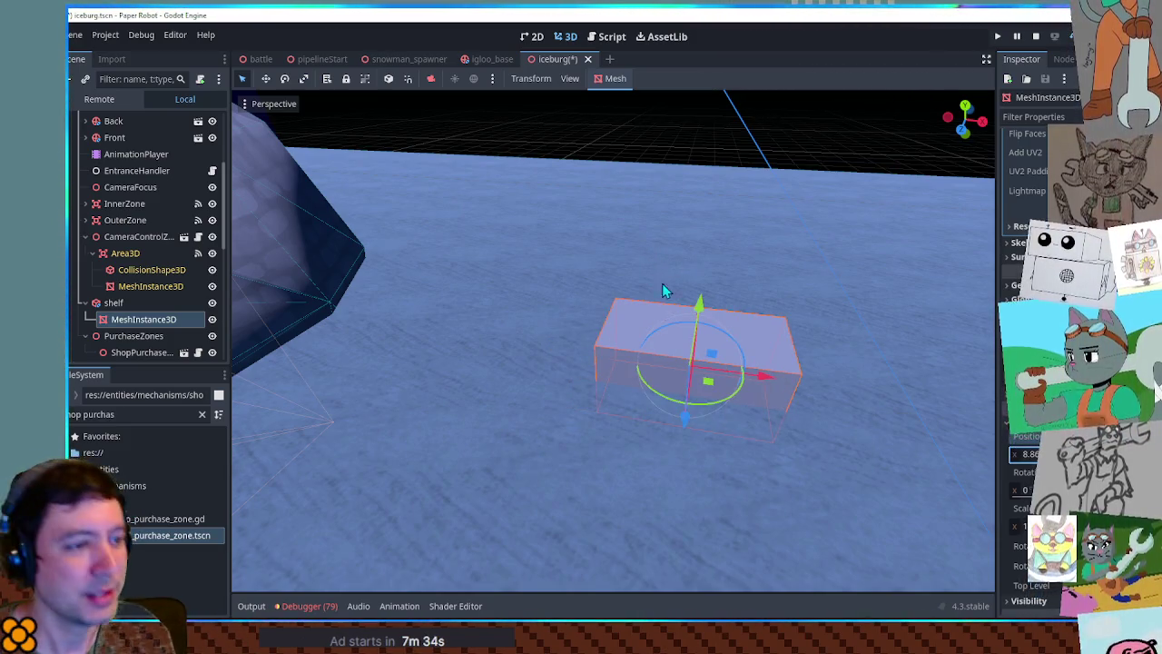
- Delete the test MeshInstance3D and cancel a shelf stretch, keeping size 7
click(132, 323)
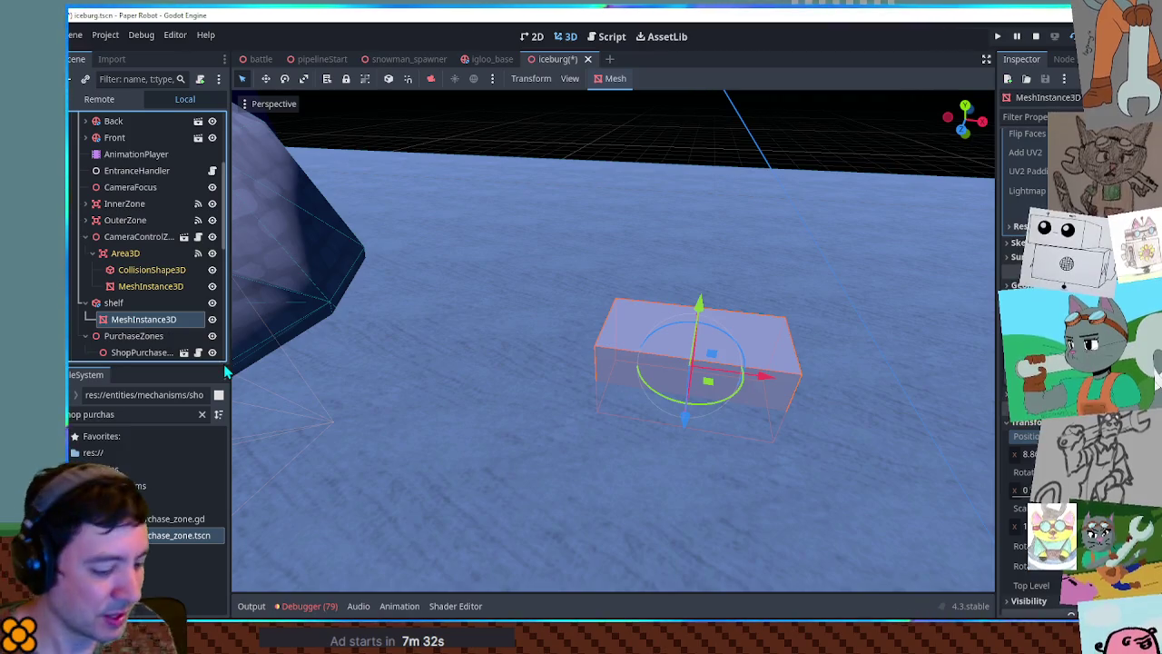
key(Delete)
key(Return)
click(114, 302)
mouse_move(310, 315)
mouse_down()
mouse_move(557, 366)
mouse_move(418, 345)
mouse_move(577, 354)
mouse_up()
right_click(579, 355)
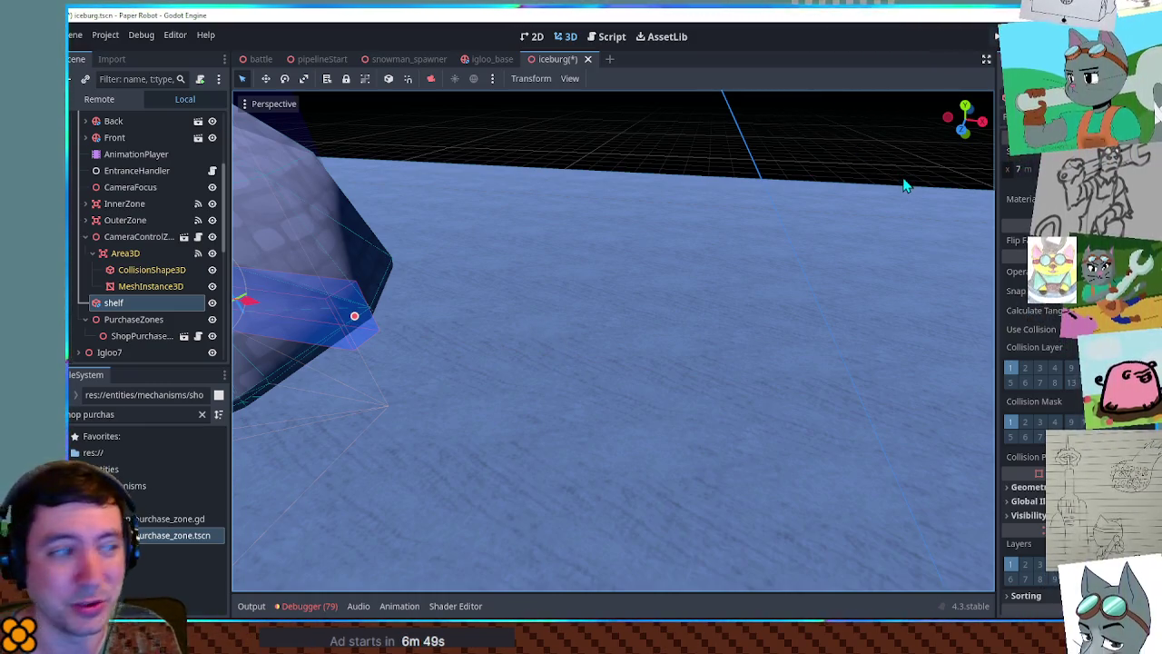
- Frame the view on the shelf beneath the strawberry price sign
key(f)
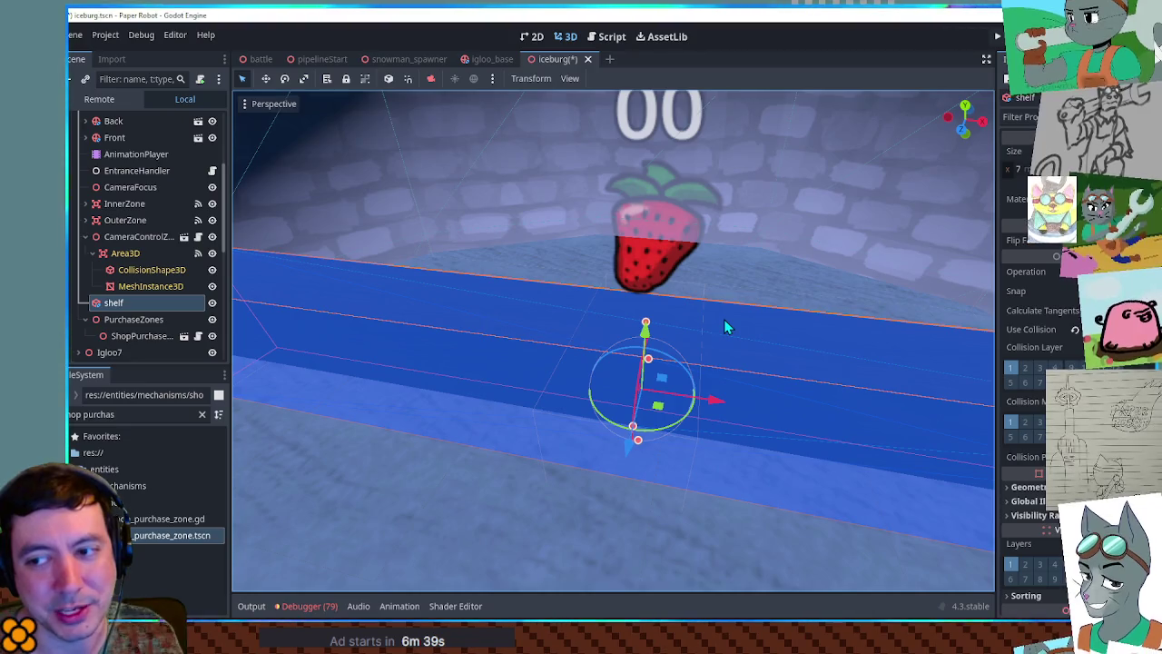
- Duplicate the purchase zone along the shelf, then duplicate both copies into four zones
click(651, 283)
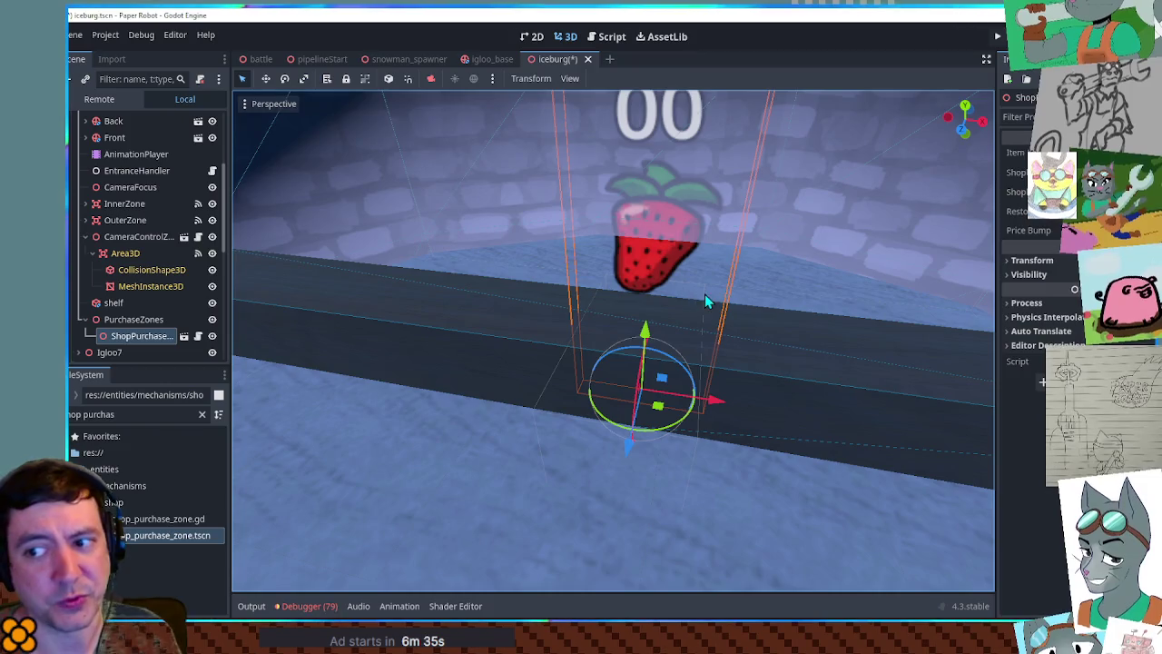
key(ctrl+d)
mouse_move(706, 431)
mouse_down()
mouse_move(581, 434)
mouse_move(638, 407)
mouse_move(750, 408)
mouse_move(688, 432)
mouse_move(572, 423)
mouse_up()
scroll(693, 397, down, 3)
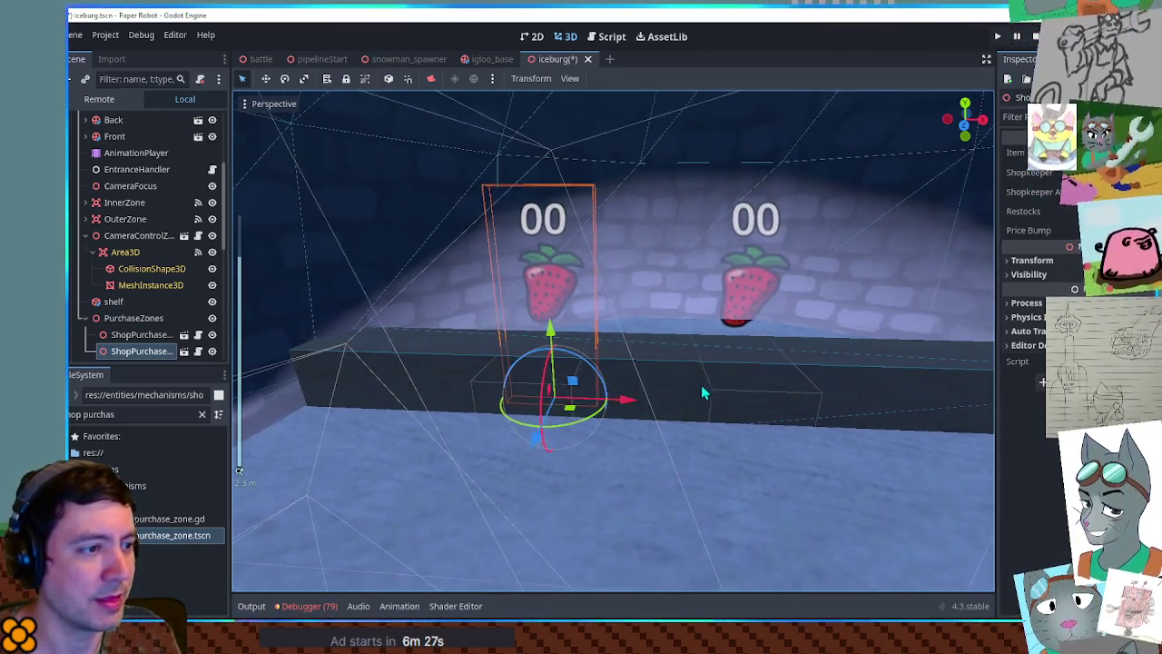
shift+click(155, 336)
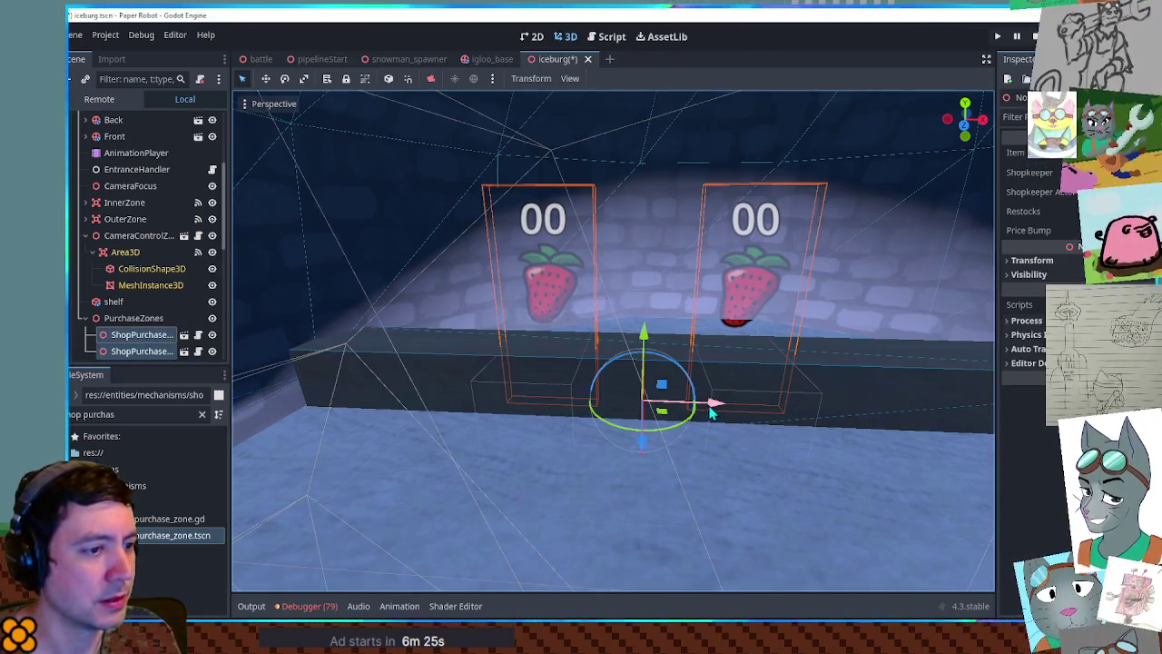
mouse_move(714, 408)
mouse_down()
mouse_move(640, 411)
mouse_move(980, 408)
mouse_up()
key(ctrl+d)
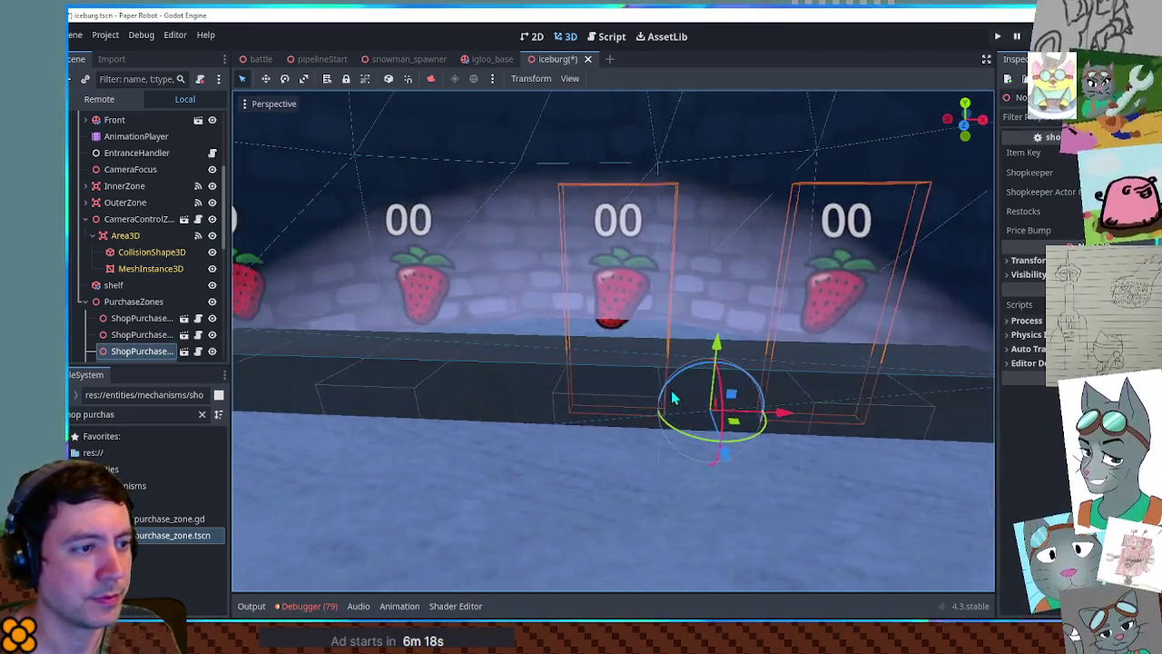
- Check each of the four shop purchase zones in the Scene tree
scroll(672, 397, down, 4)
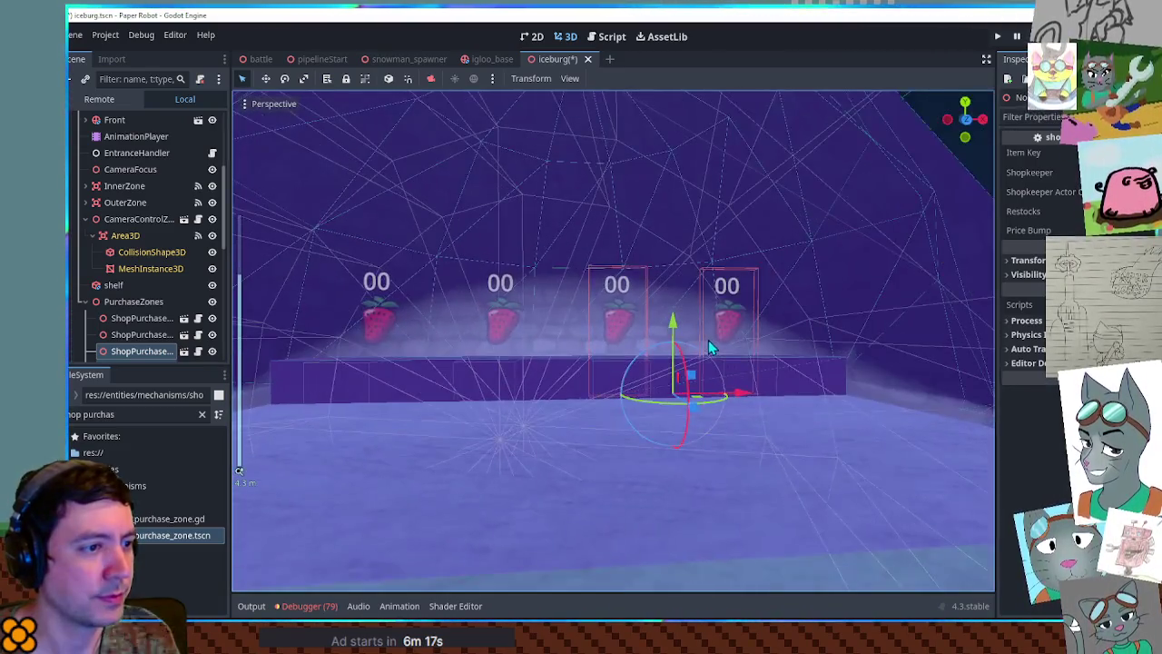
scroll(711, 396, up, 1)
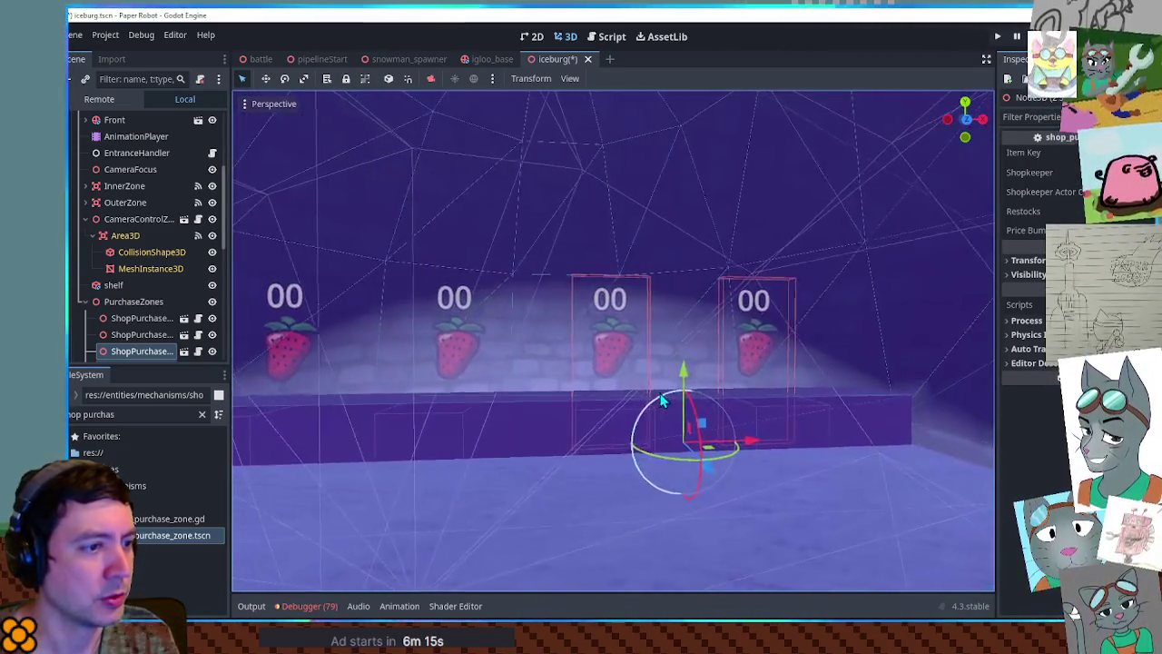
scroll(711, 397, up, 5)
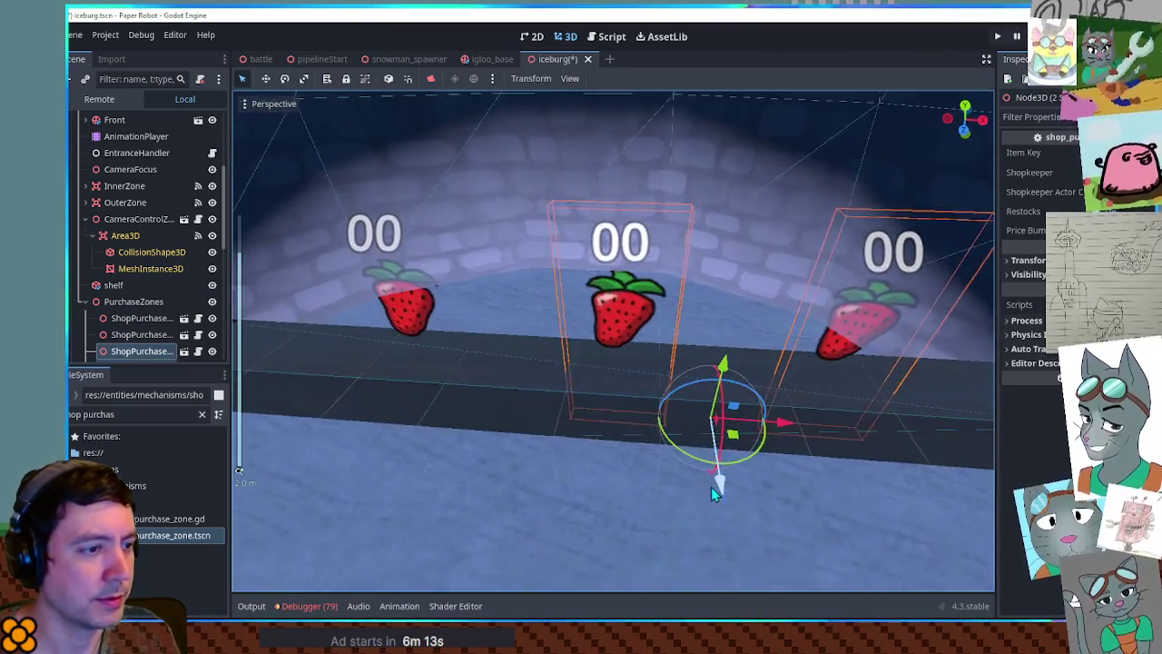
scroll(608, 434, left, 2)
click(141, 317)
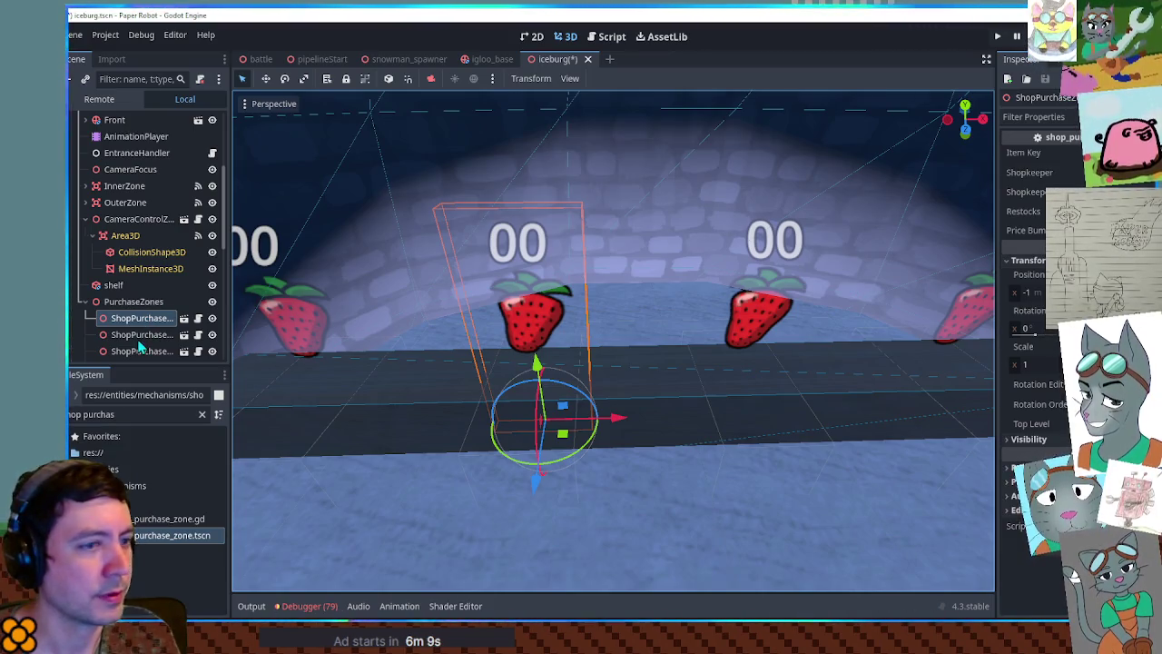
click(139, 336)
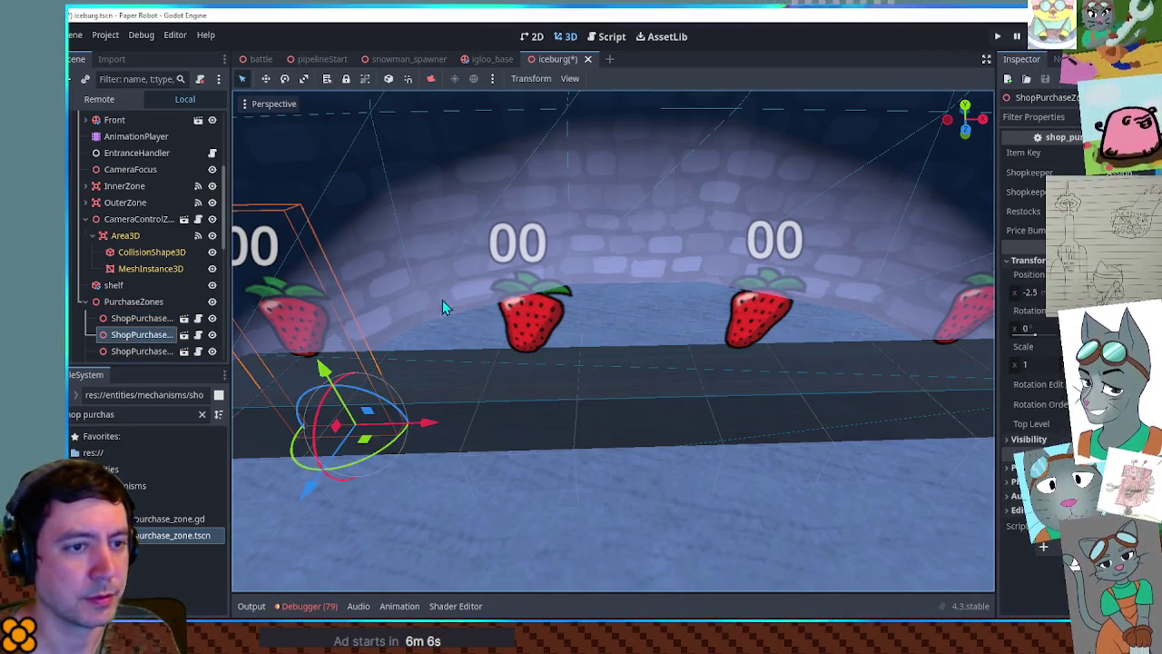
click(143, 352)
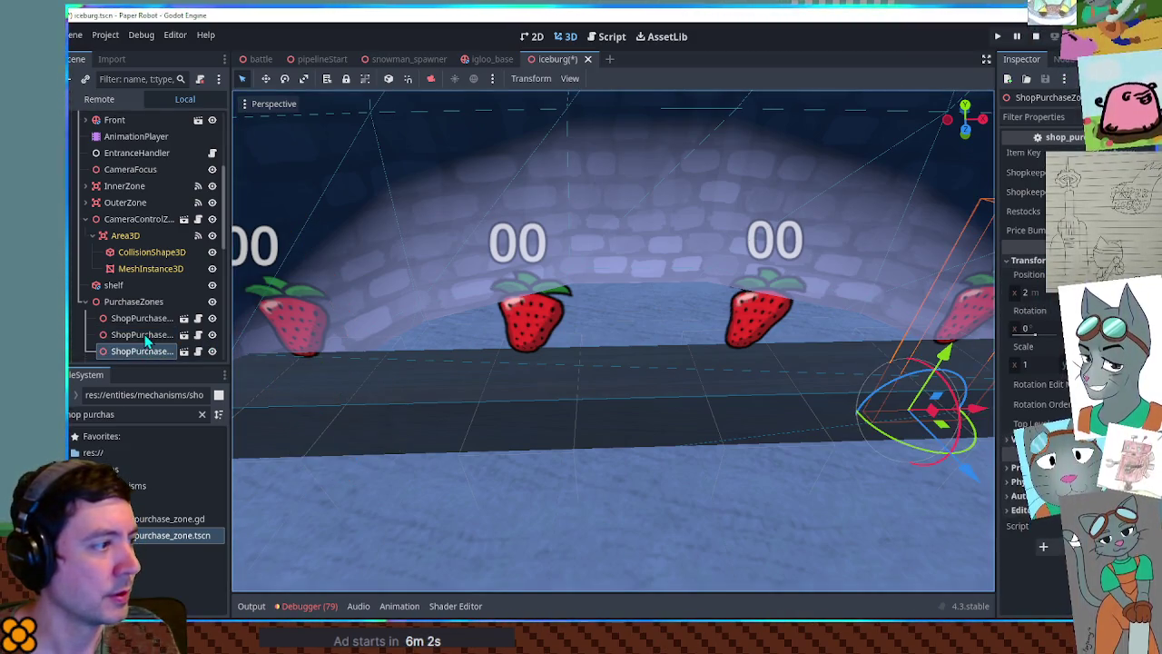
scroll(131, 353, down, 3)
click(139, 245)
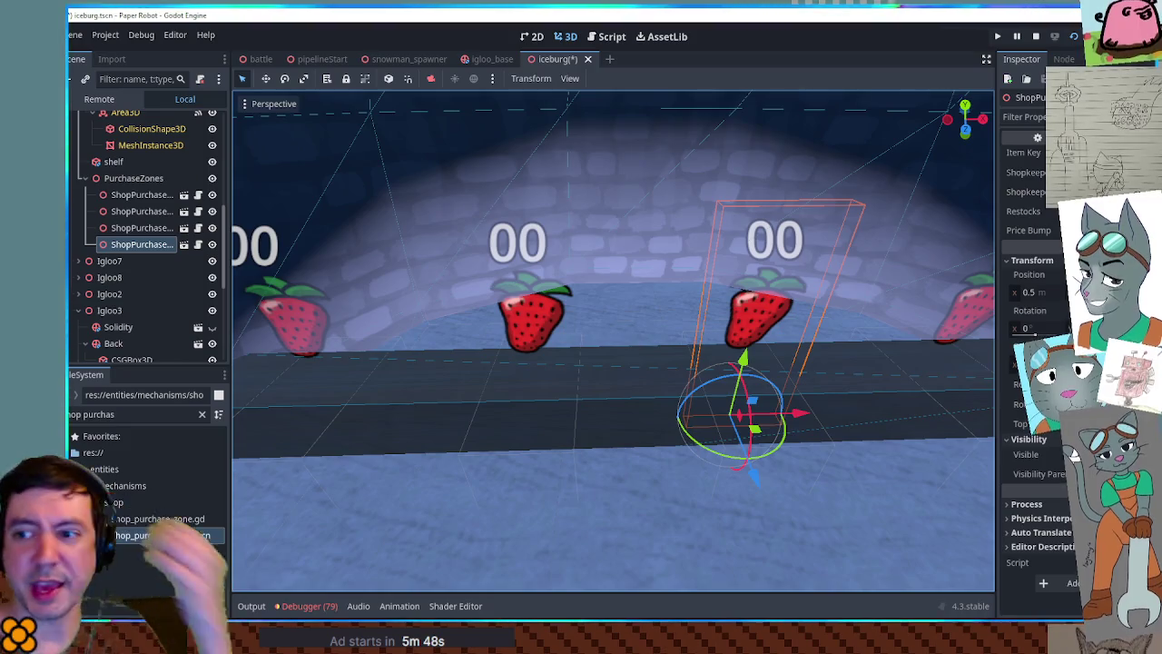
- Frame the chosen purchase zone and zoom around the four strawberry signs
key(f)
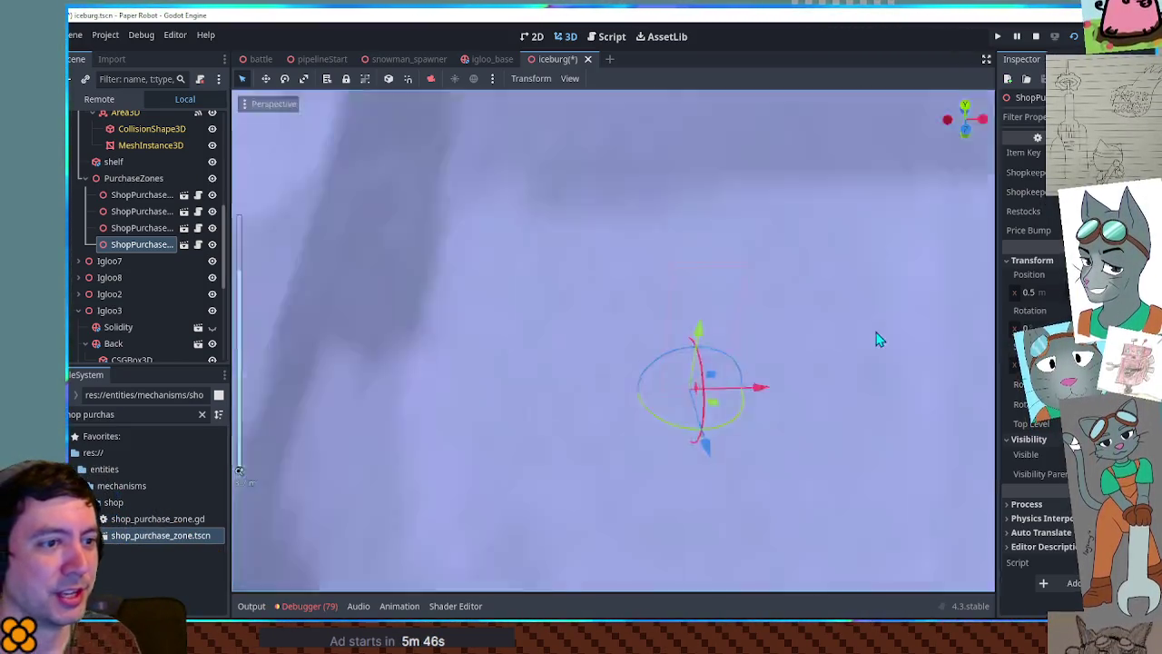
scroll(876, 338, down, 5)
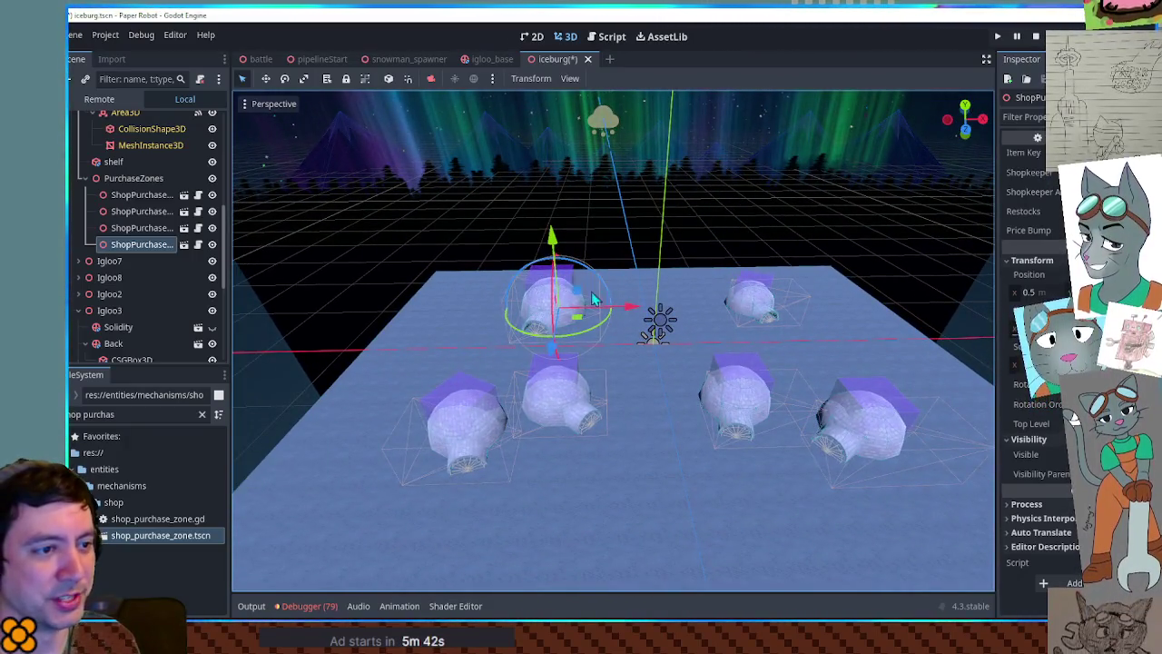
scroll(788, 370, up, 6)
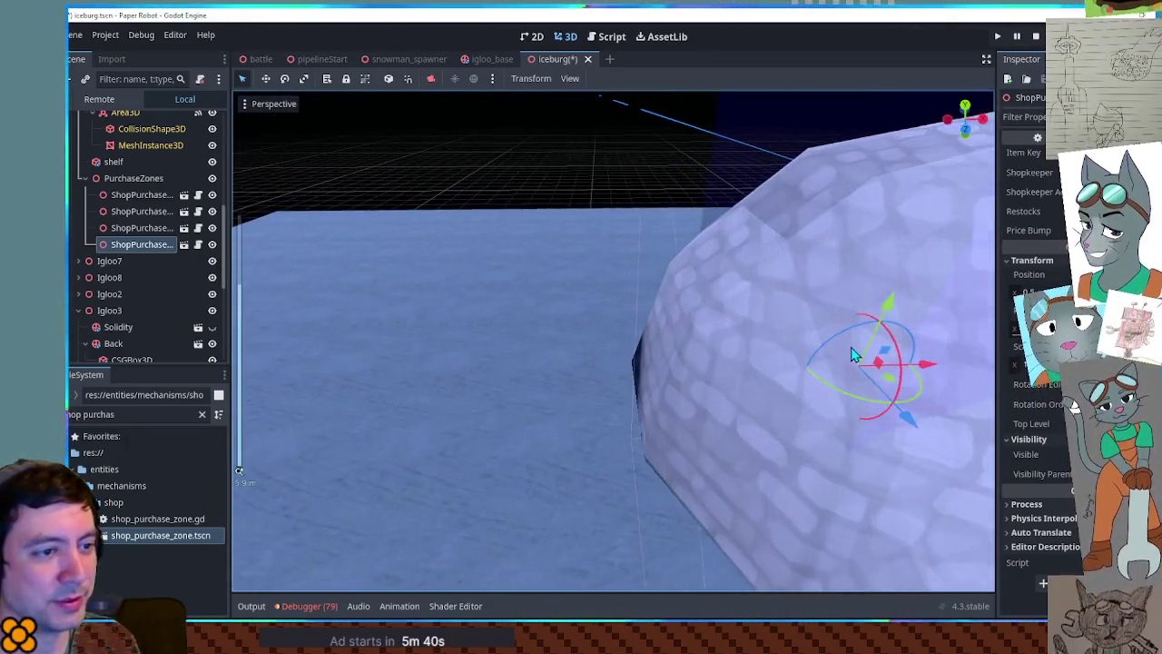
scroll(846, 353, up, 5)
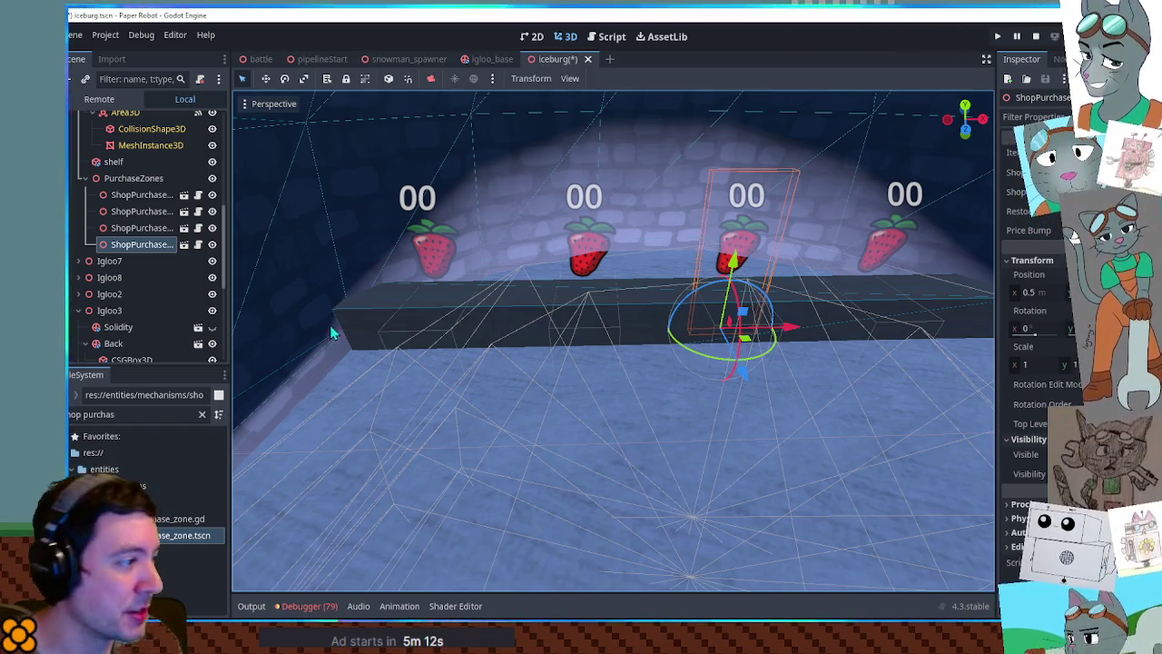
- Filter FileSystem for 'tsc' and pick the F.tscn island scene
click(136, 414)
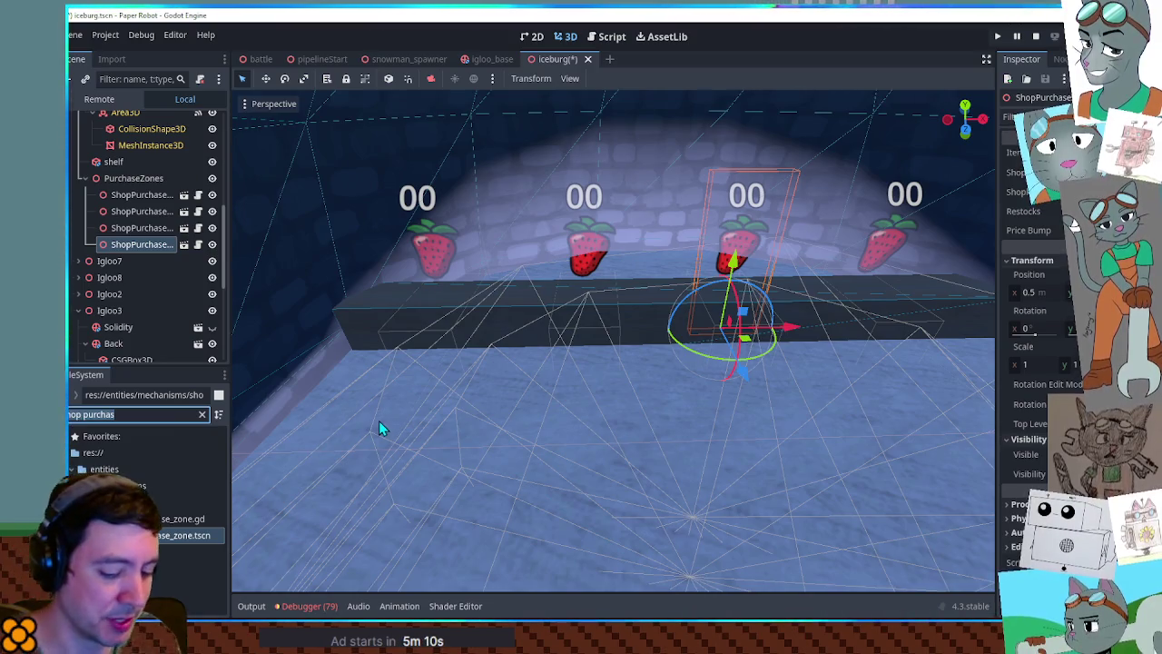
key(ctrl+a)
text(tsc)
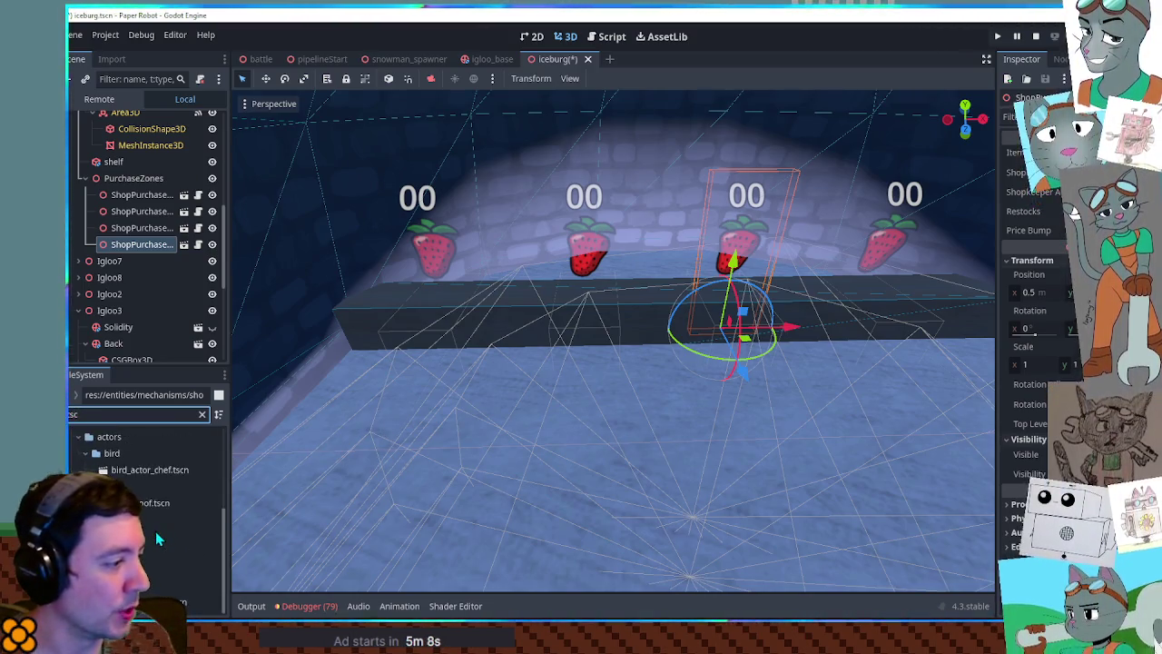
click(155, 551)
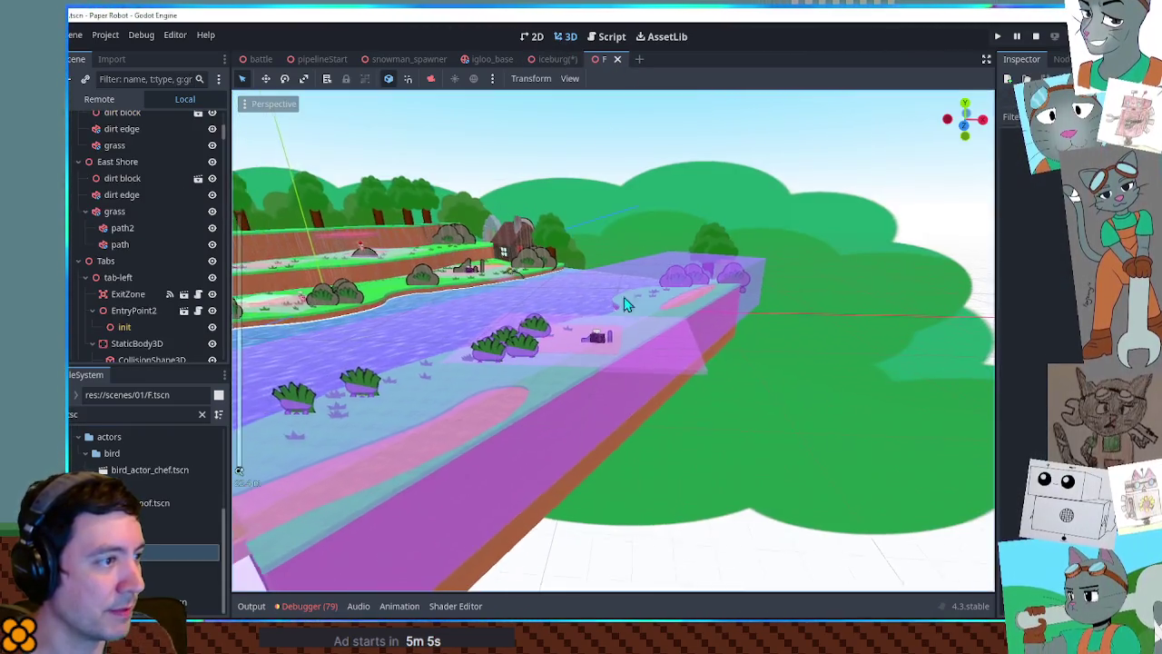
- Open F.tscn and inspect its shoreline, grassy cliffs and cabin from low angles
mouse_move(623, 300)
mouse_down()
mouse_move(814, 515)
mouse_move(692, 486)
mouse_up()
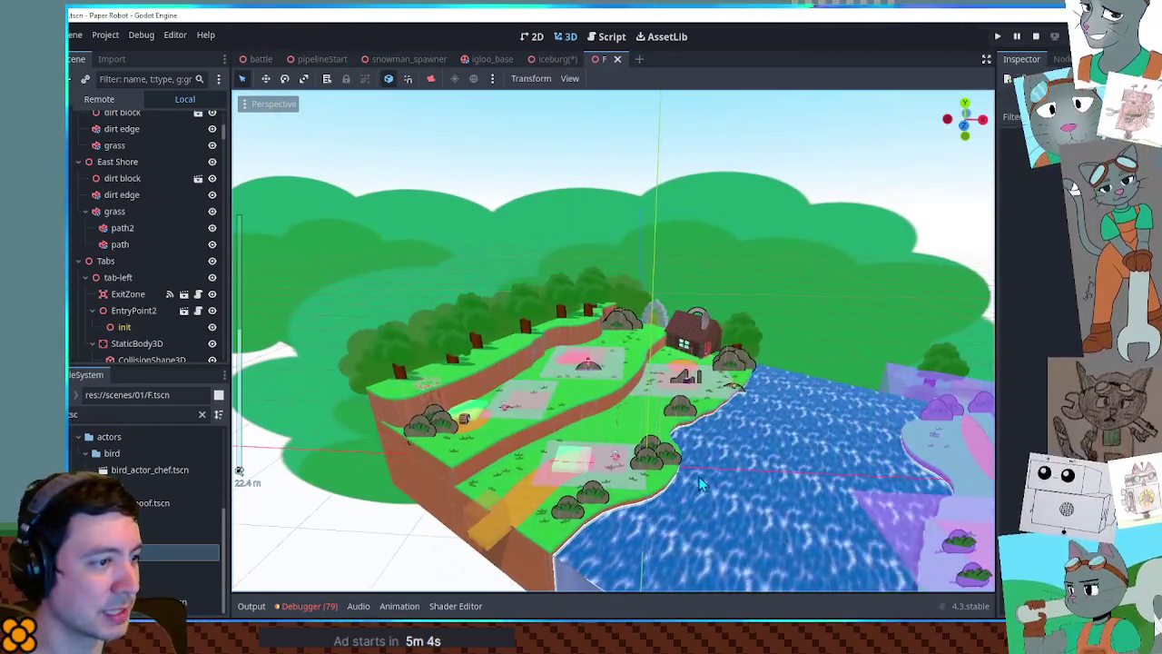
scroll(692, 487, up, 5)
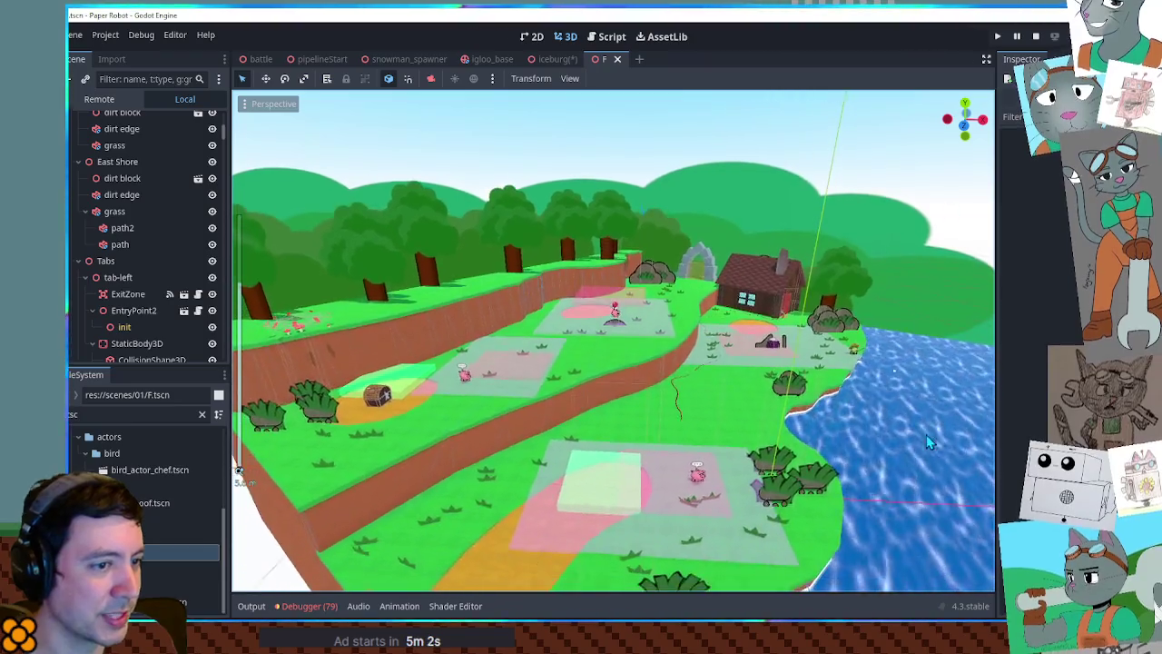
scroll(928, 433, down, 3)
mouse_move(928, 433)
mouse_down()
mouse_move(546, 300)
mouse_move(671, 355)
mouse_move(810, 364)
mouse_up()
scroll(671, 355, down, 3)
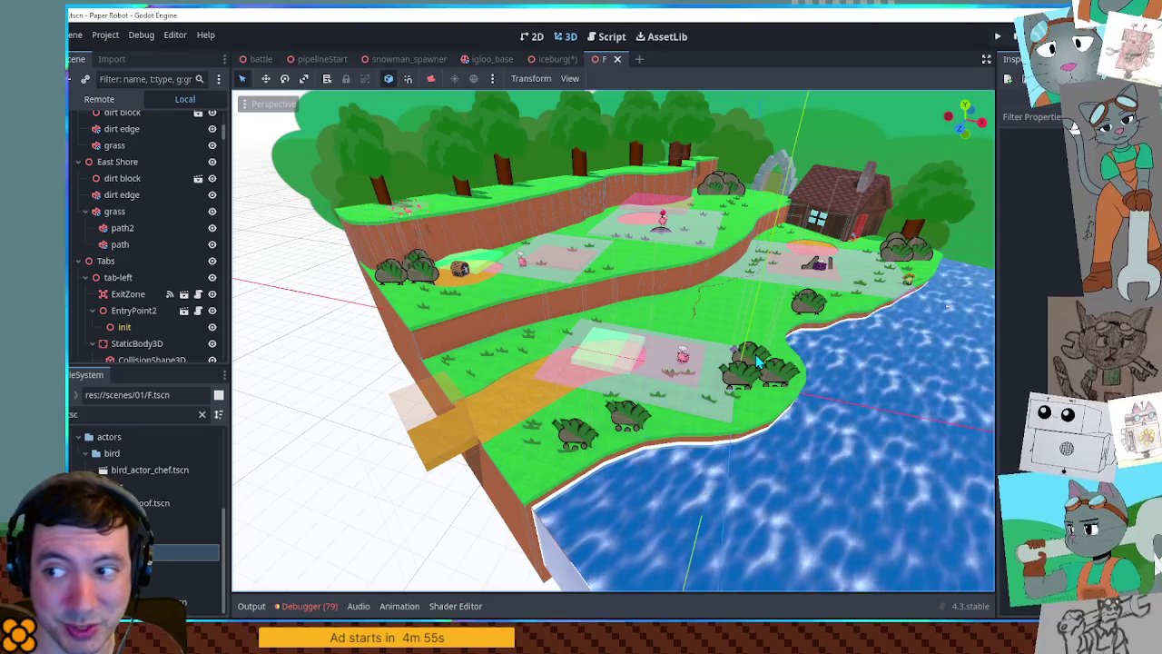
scroll(661, 427, down, 1)
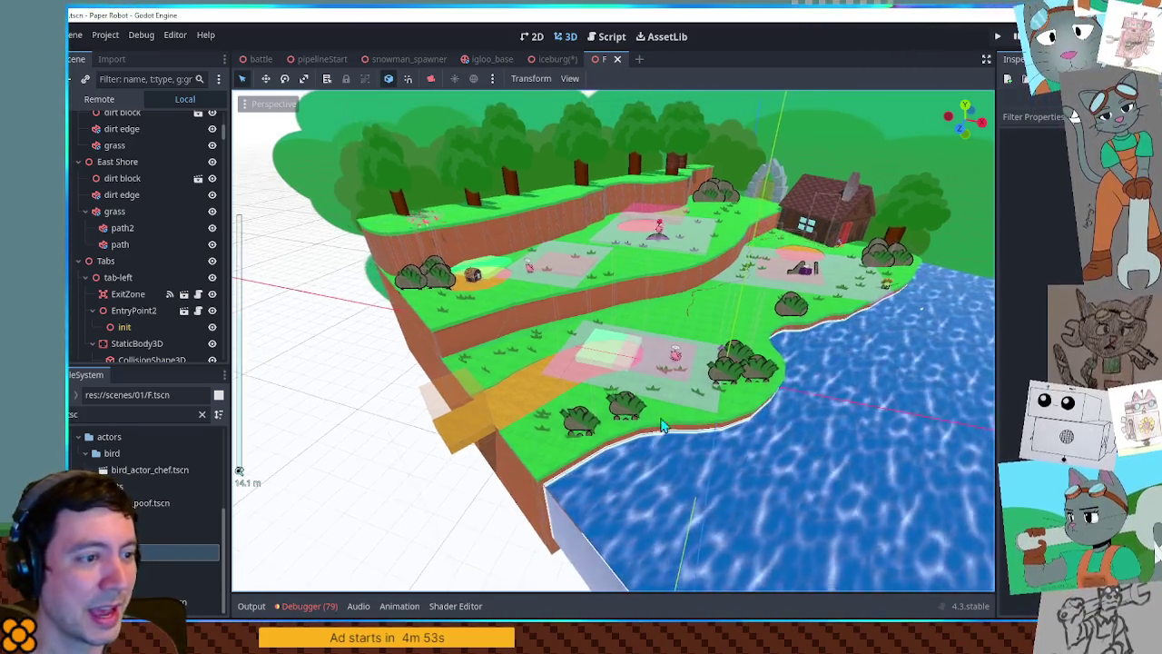
mouse_move(661, 426)
mouse_down()
mouse_move(658, 363)
mouse_move(649, 433)
mouse_move(668, 440)
mouse_up()
scroll(668, 440, up, 2)
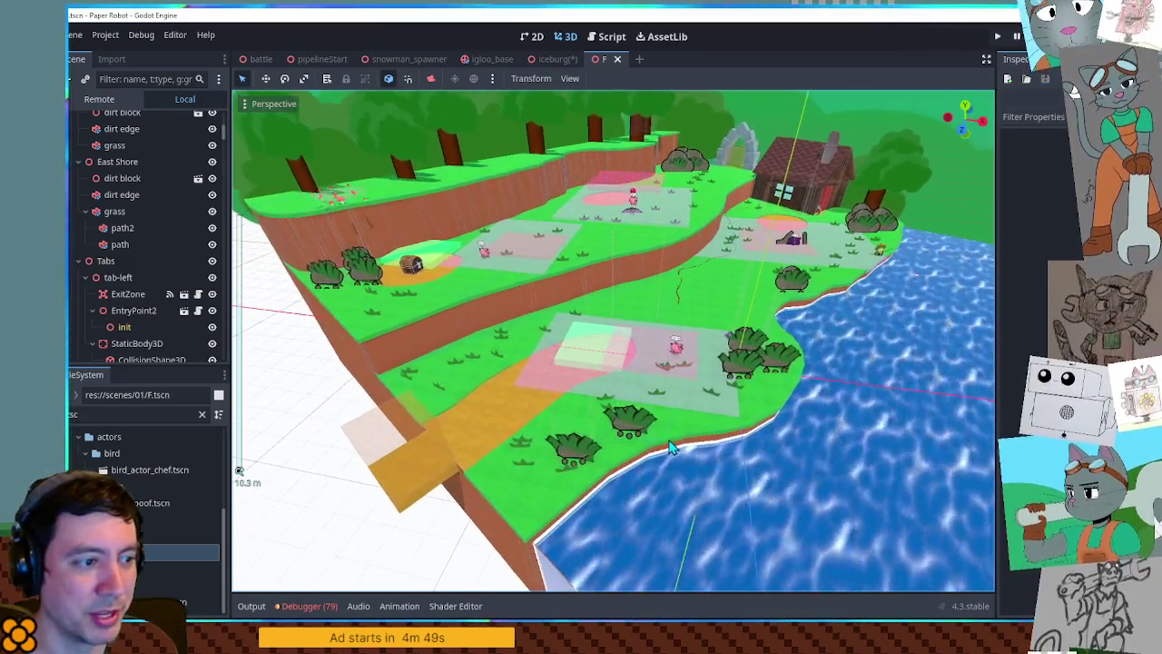
scroll(668, 440, down, 2)
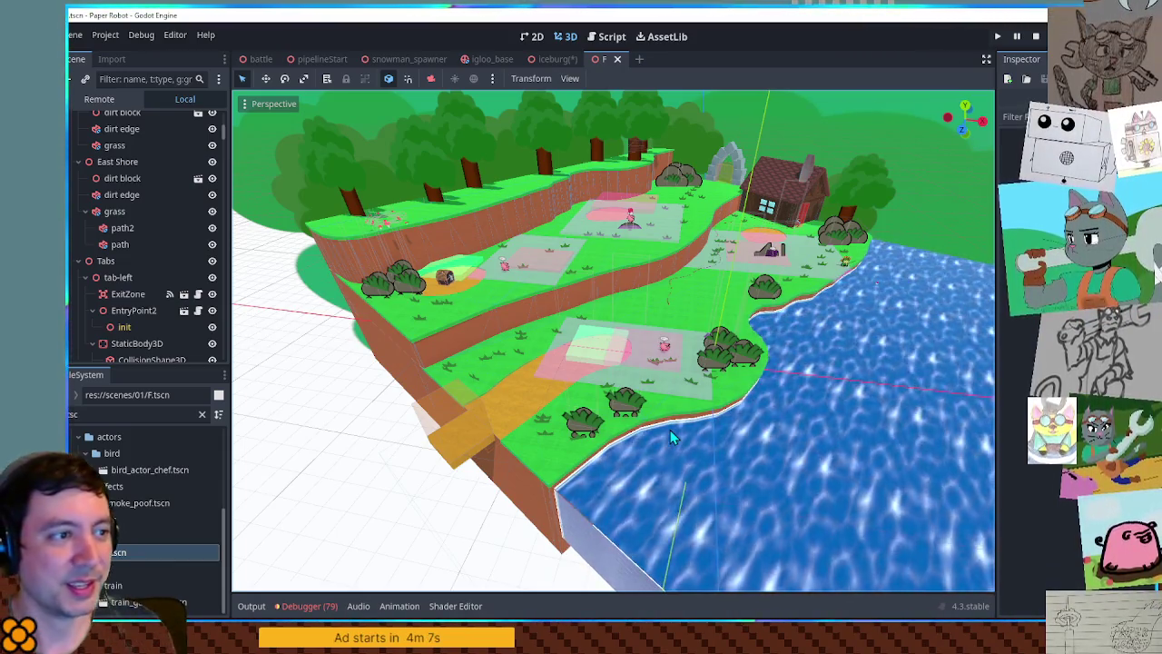
drag(475, 407, 489, 392)
scroll(672, 519, up, 3)
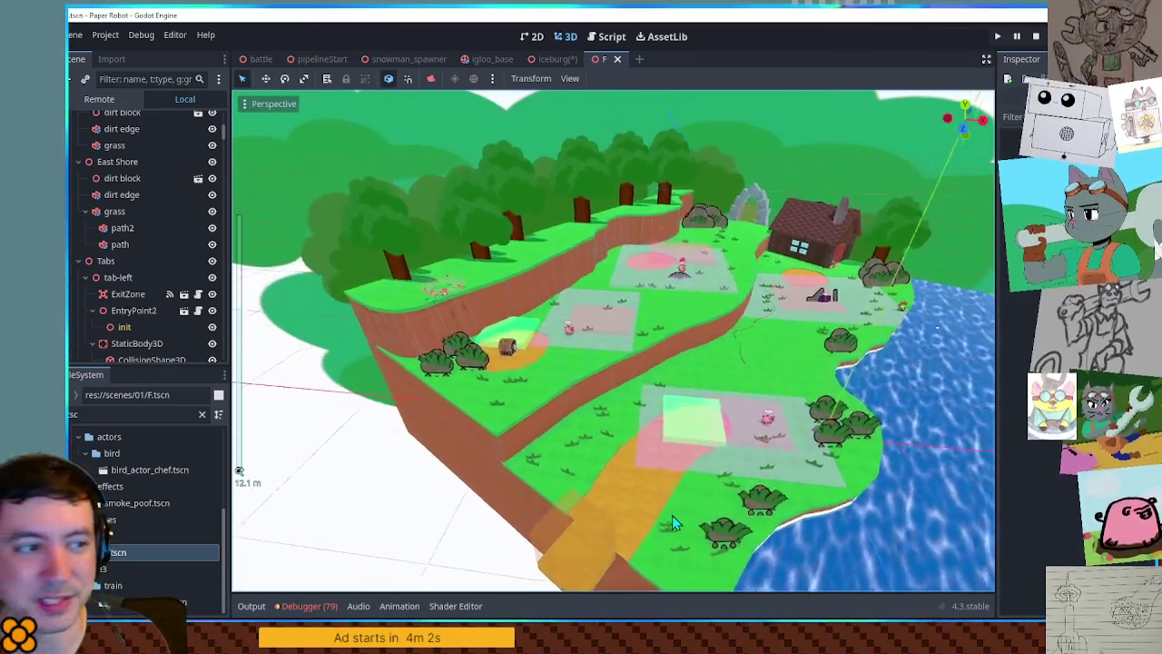
scroll(677, 524, up, 2)
mouse_move(680, 528)
mouse_down()
mouse_move(696, 545)
mouse_move(776, 524)
mouse_move(584, 359)
mouse_move(626, 308)
mouse_up()
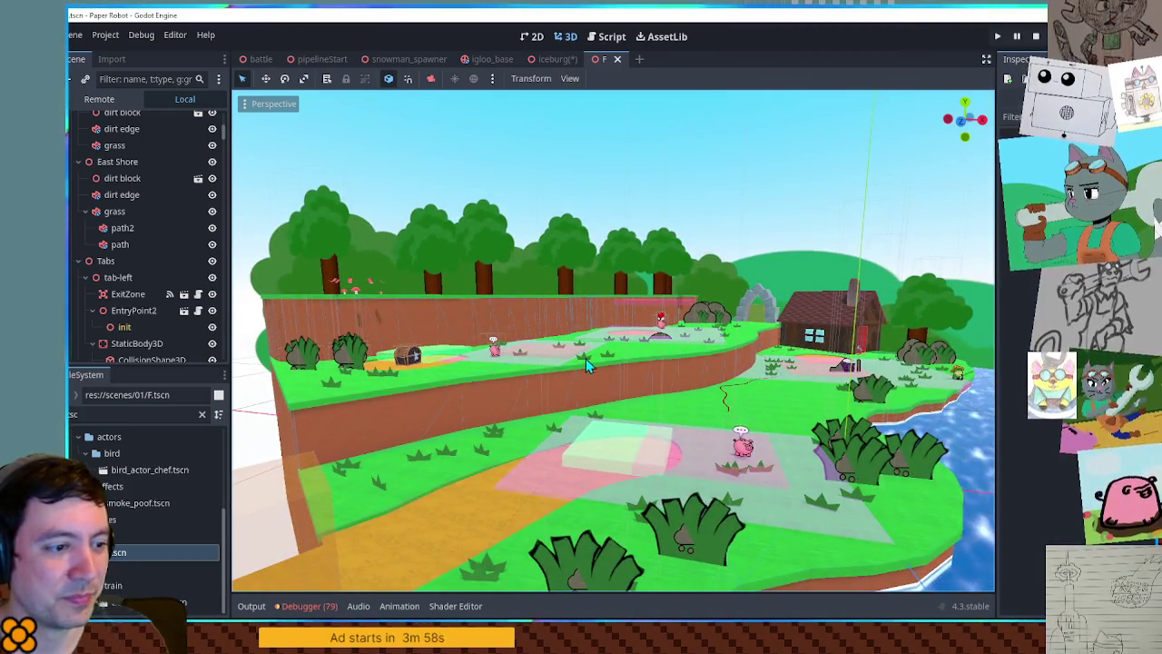
scroll(586, 358, up, 3)
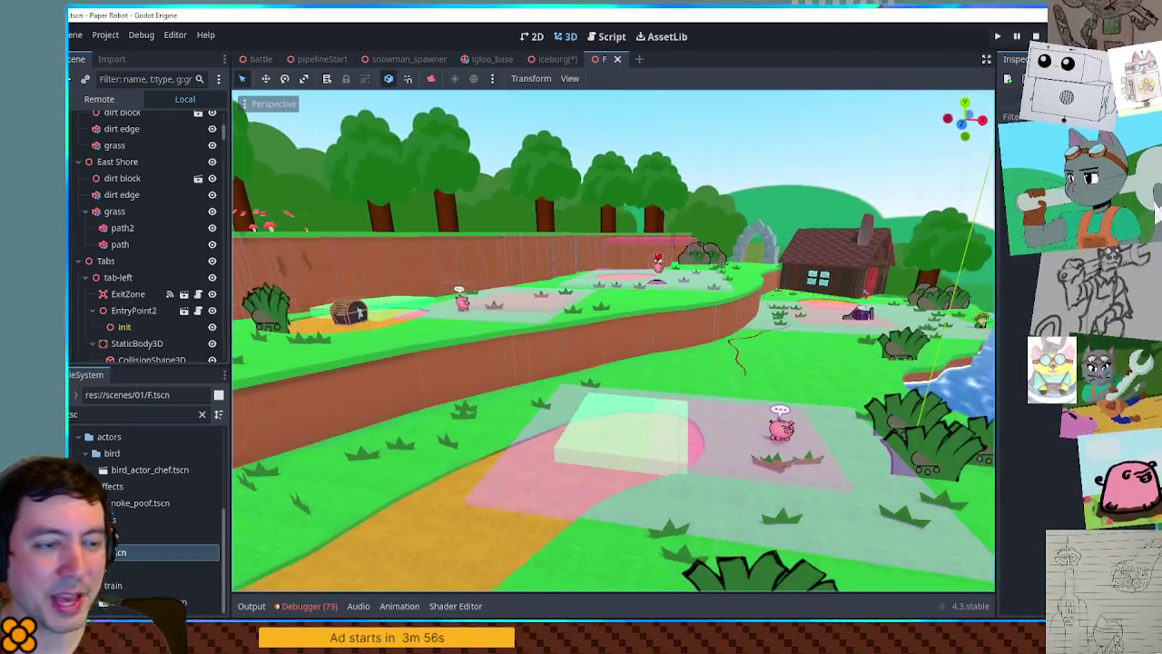
scroll(613, 341, up, 4)
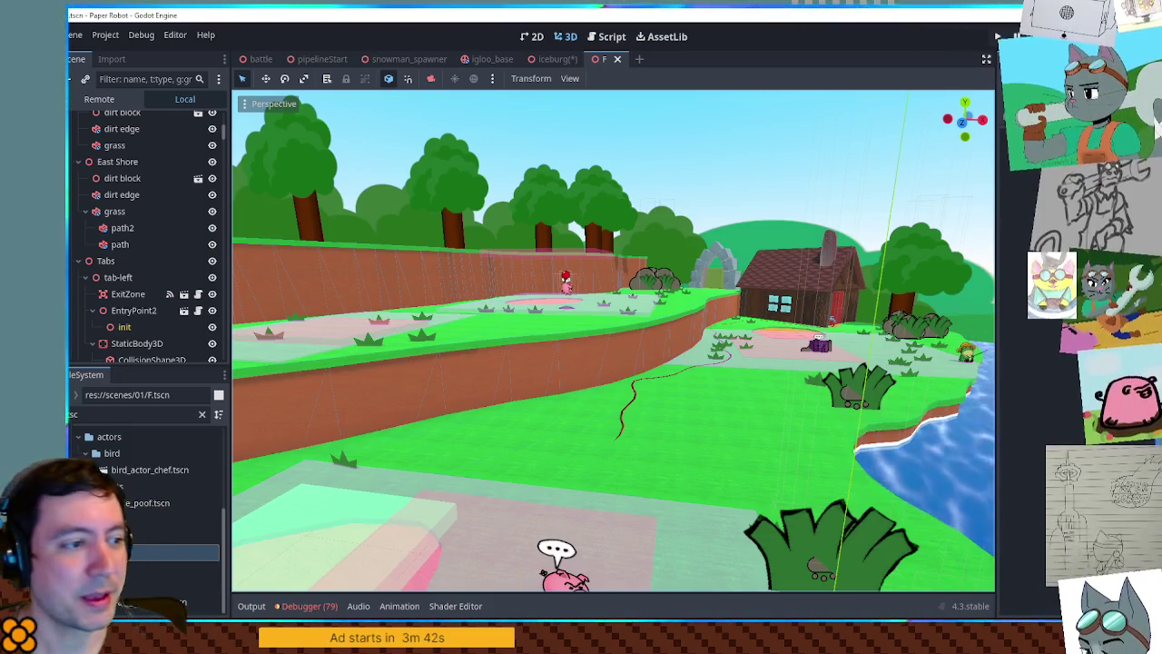
key(w)
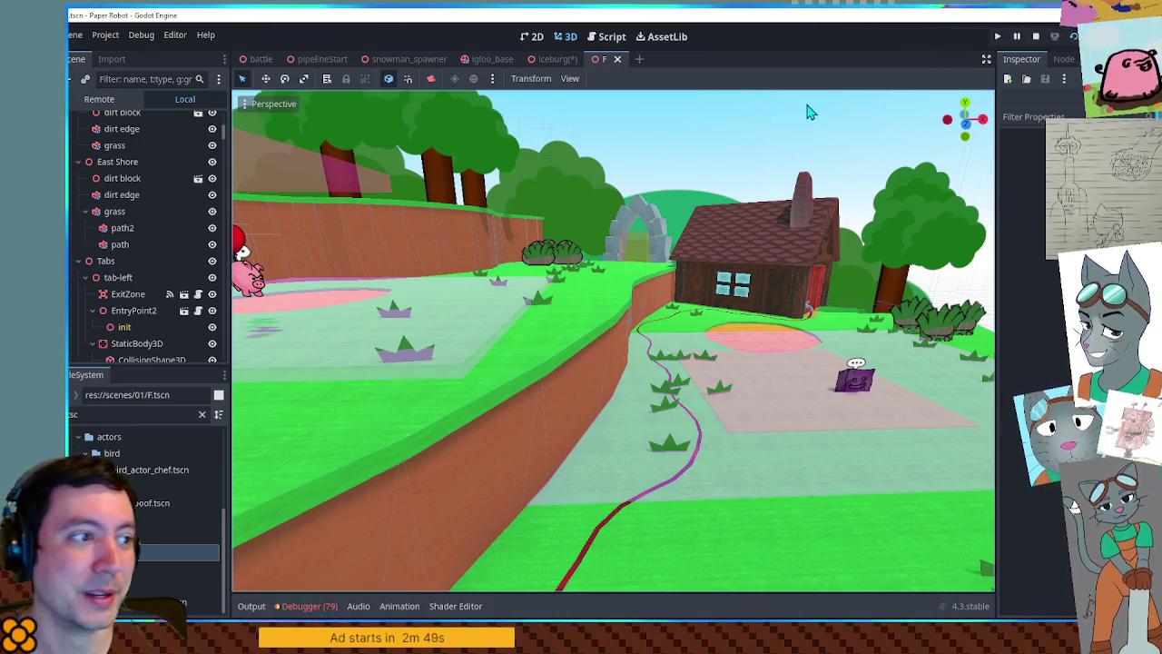
mouse_move(810, 126)
mouse_down()
mouse_move(780, 146)
mouse_move(817, 182)
mouse_move(789, 154)
mouse_move(799, 172)
mouse_move(781, 191)
mouse_move(794, 181)
mouse_up()
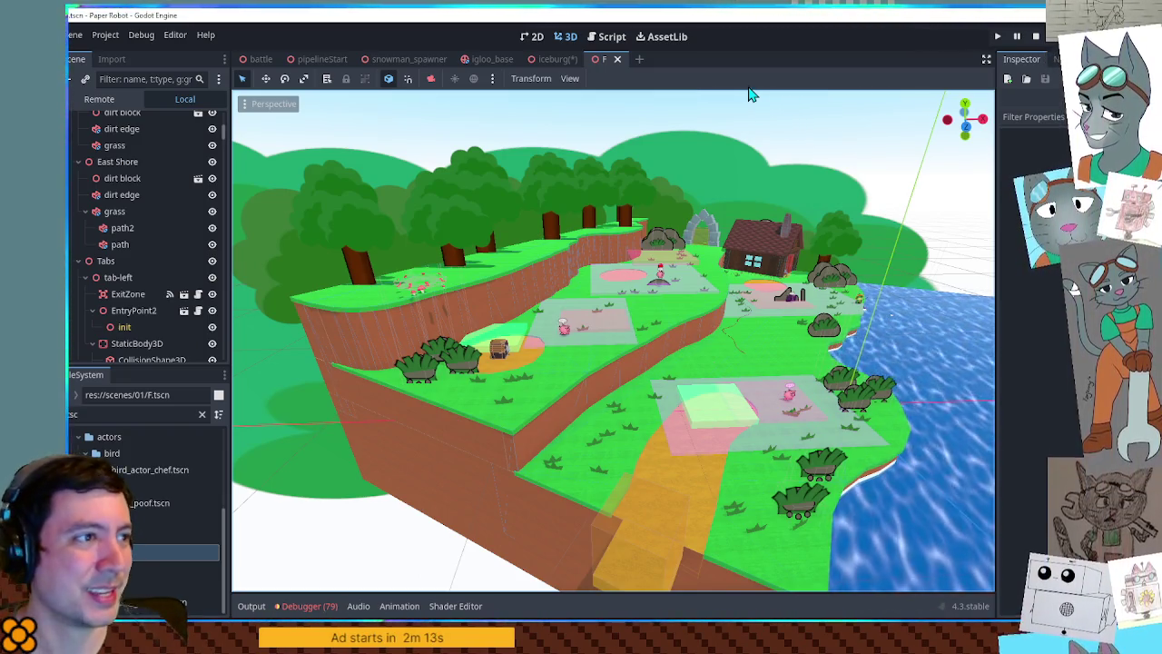
click(558, 59)
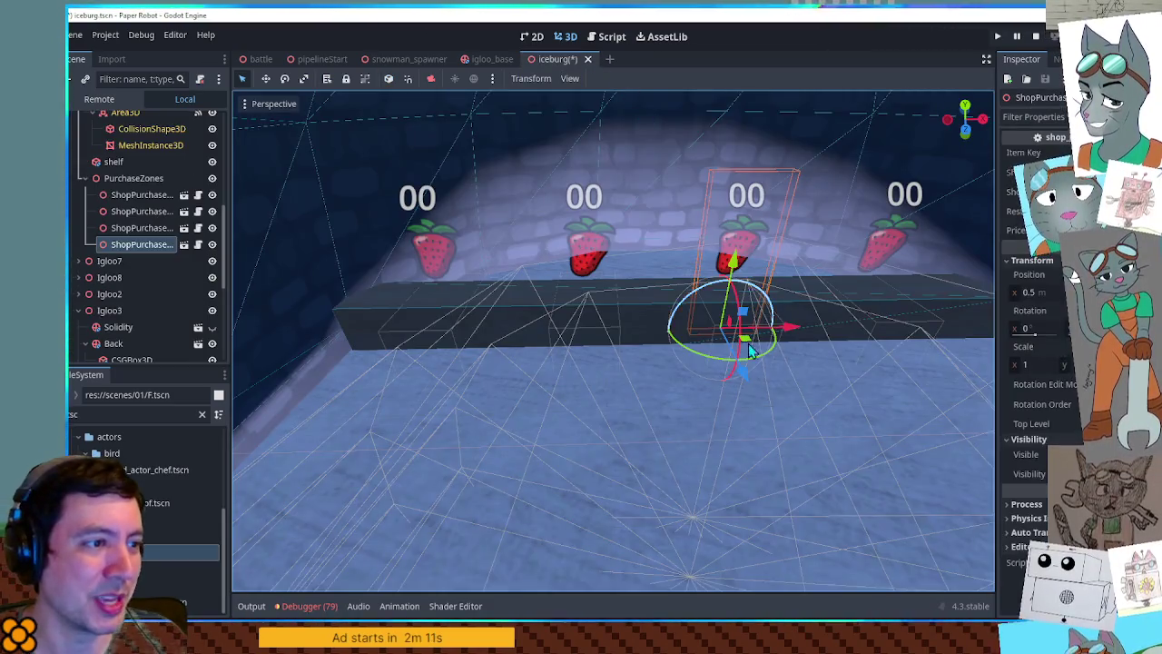
- Save the iceburg scene with its four strawberry ShopPurchaseZone signs in the Shop igloo
key(ctrl+s)
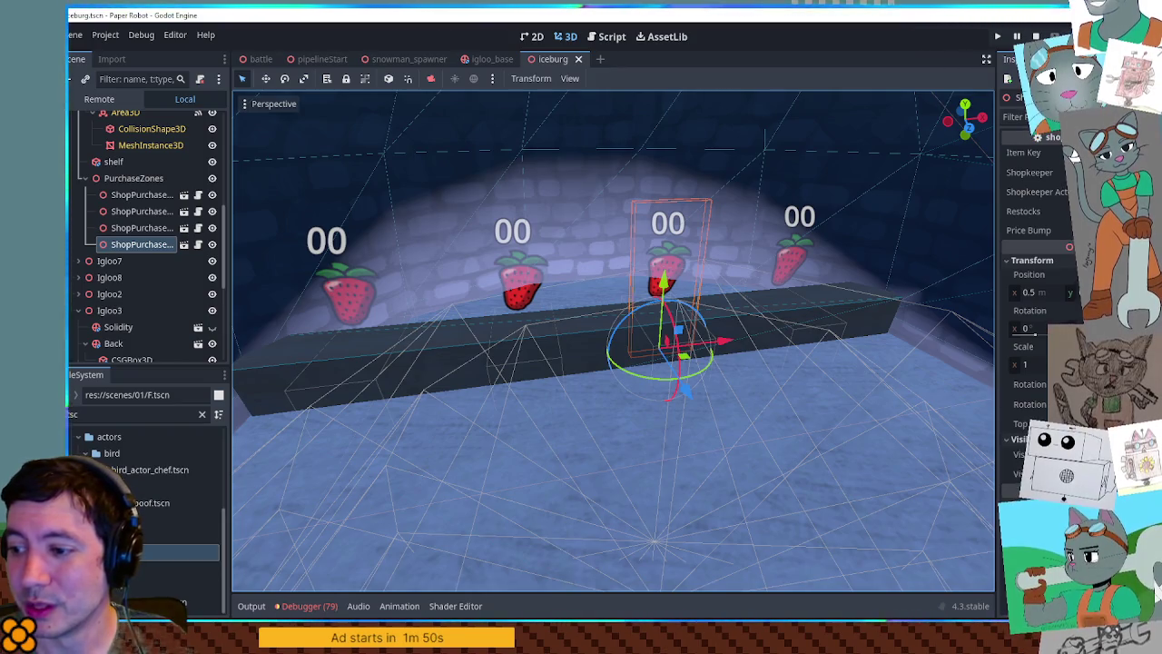
scroll(635, 345, down, 10)
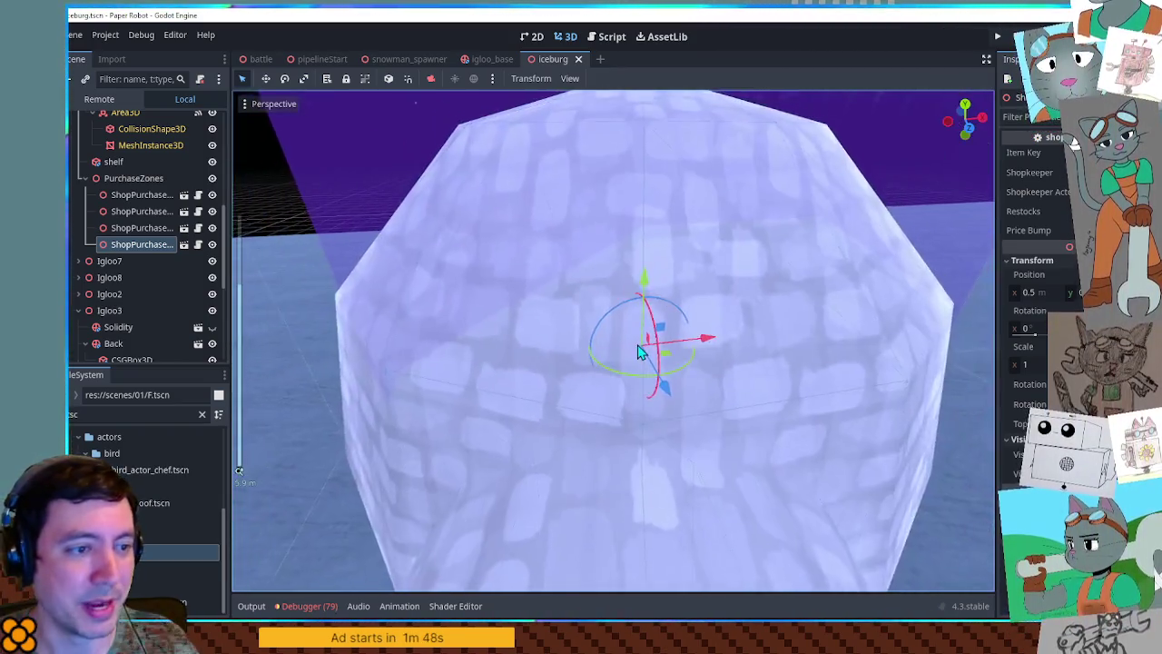
- Zoom the viewport out and switch to the pipelineStart scene tab
scroll(778, 381, down, 10)
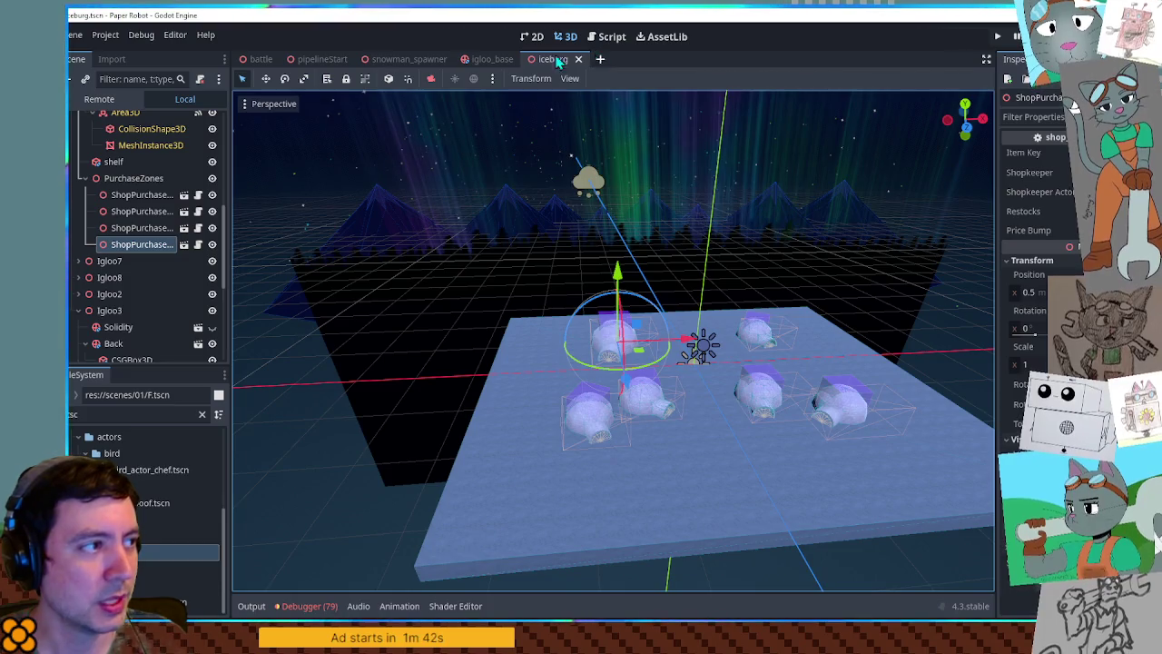
click(321, 58)
scroll(723, 288, down, 5)
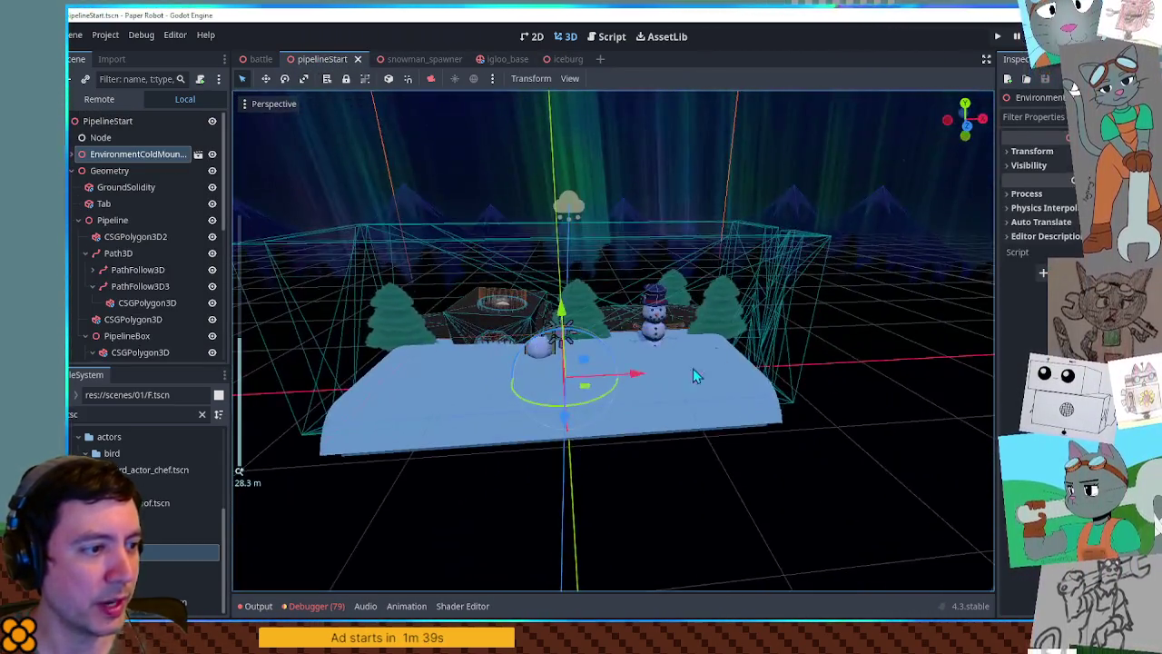
- Orbit the view so the snowman sits right of centre, then run pipelineStart with F6
scroll(690, 372, up, 3)
mouse_move(682, 387)
mouse_down()
mouse_move(739, 366)
mouse_move(518, 381)
mouse_move(894, 362)
mouse_move(381, 367)
mouse_move(595, 364)
mouse_move(530, 364)
mouse_up()
key(F6)
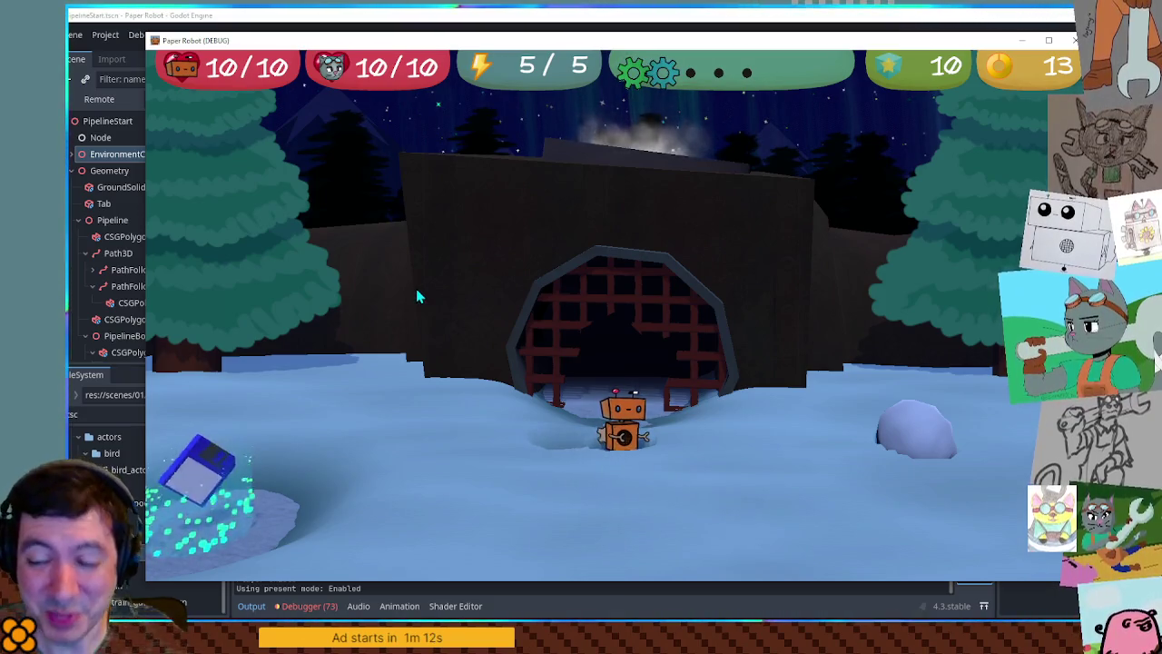
- Walk the robot to the tunnel grate, back toward the camera, then right toward the snowman
drag(418, 295, 601, 352)
key(w)
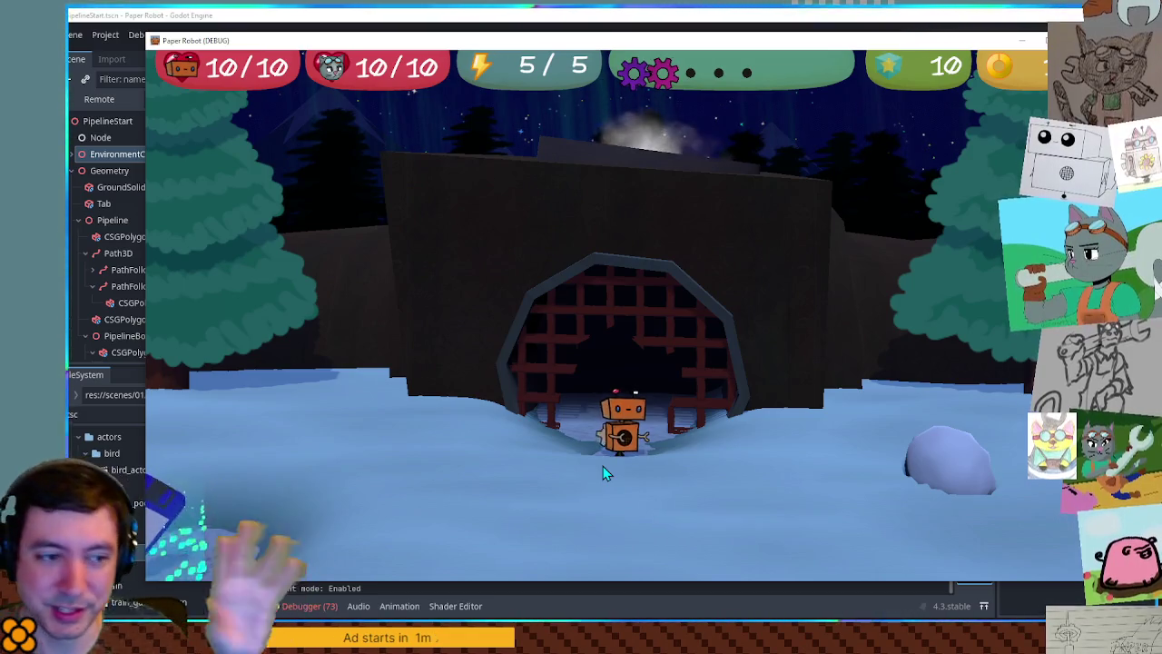
key(s)
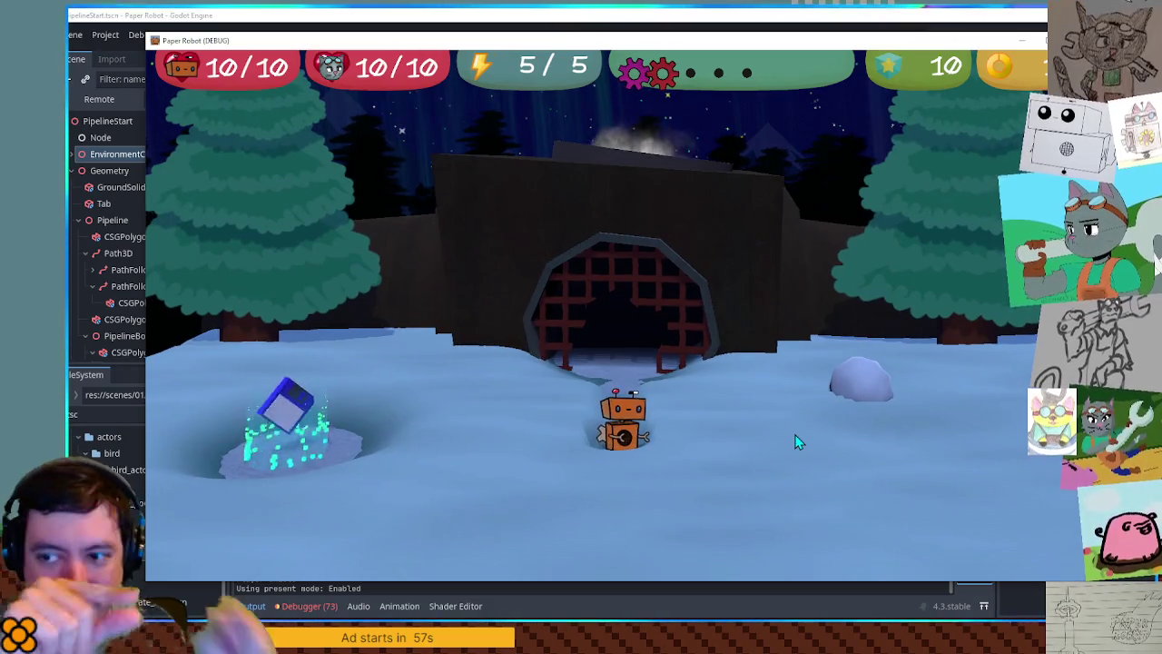
key(s)
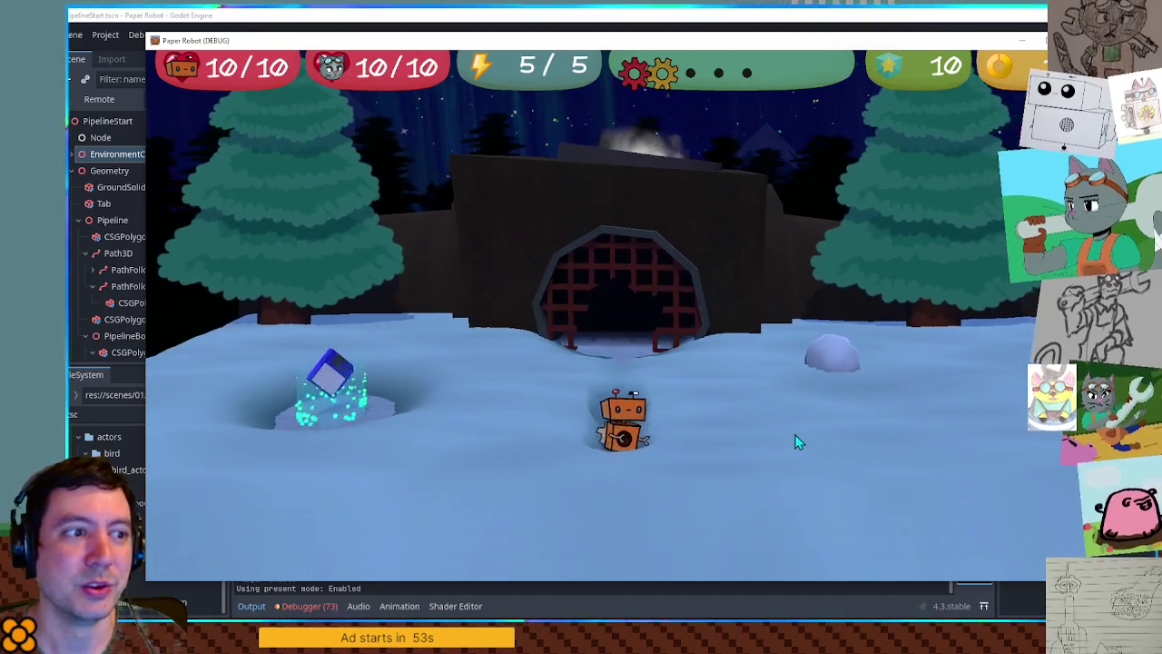
key(s)
key(w)
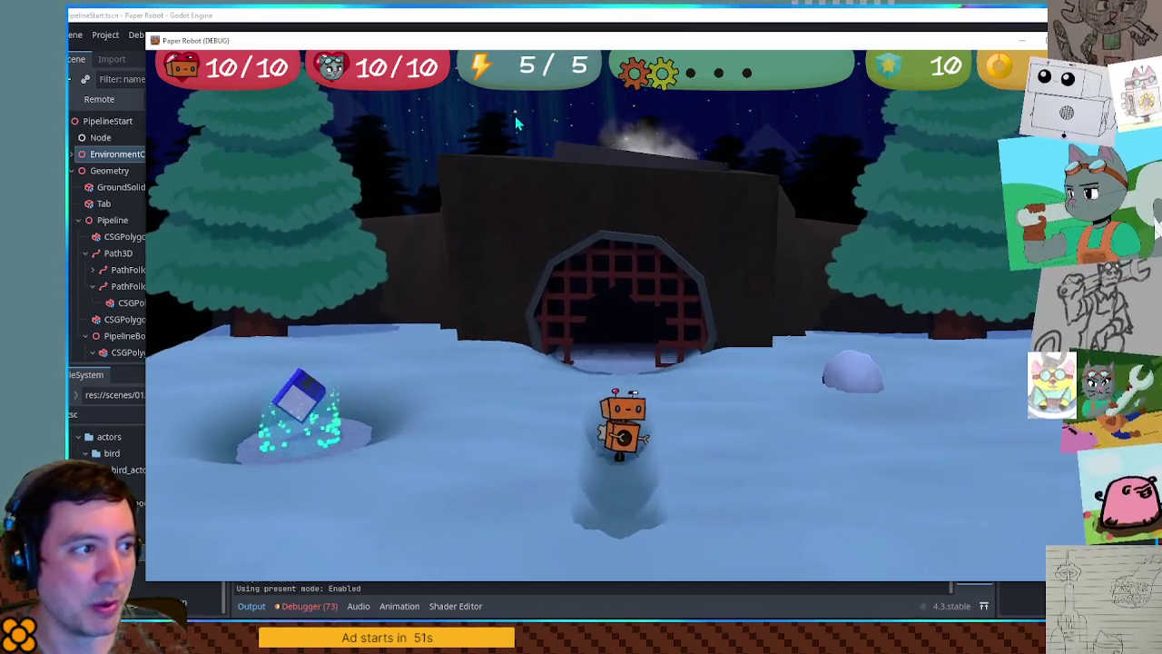
key(d)
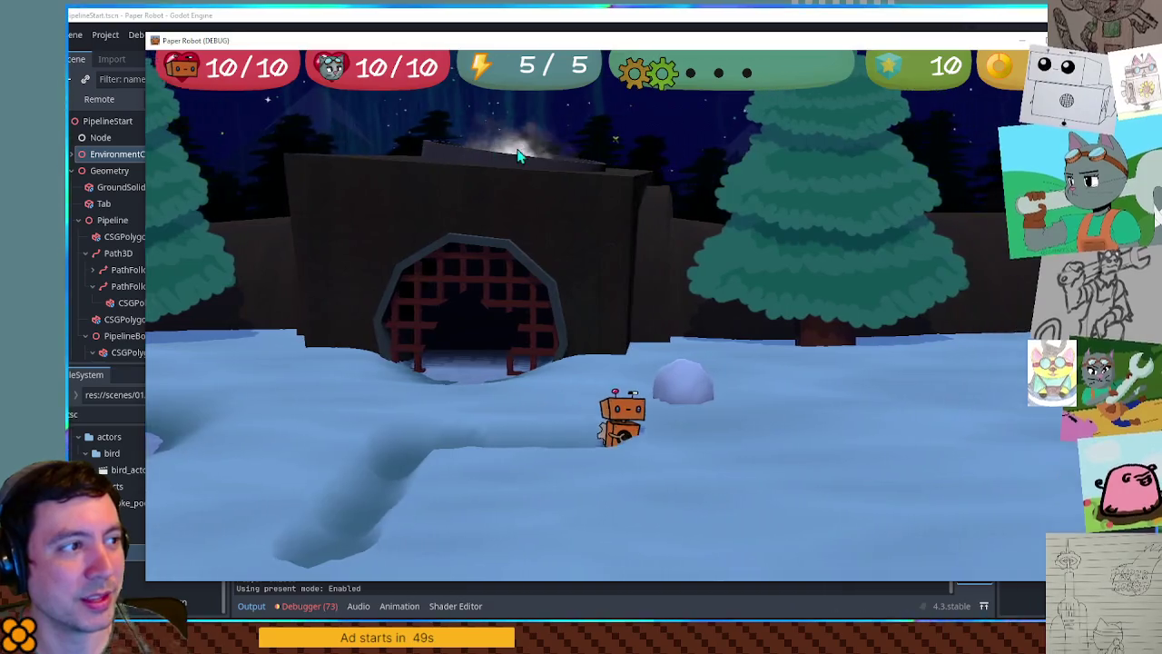
key(d)
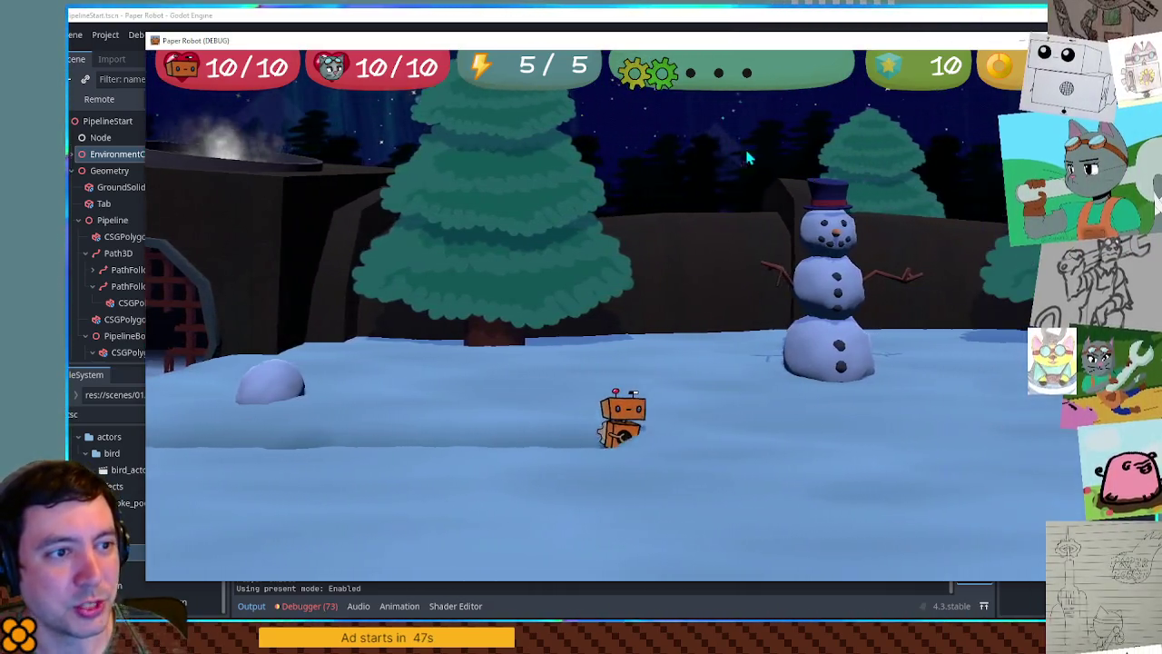
key(a)
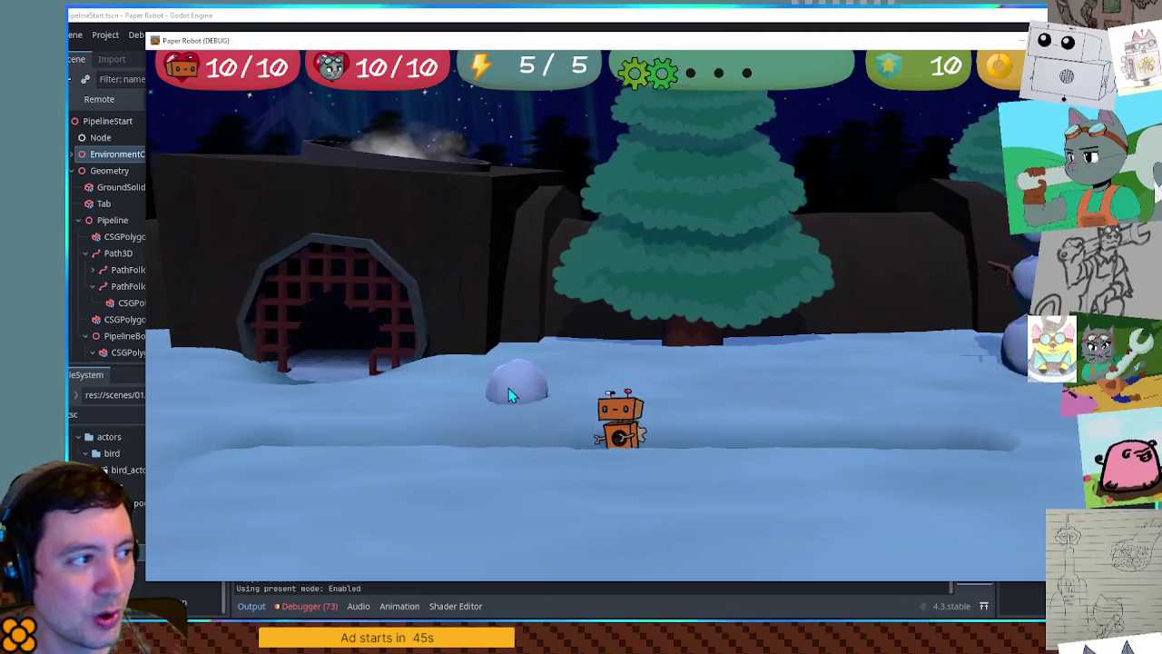
key(w)
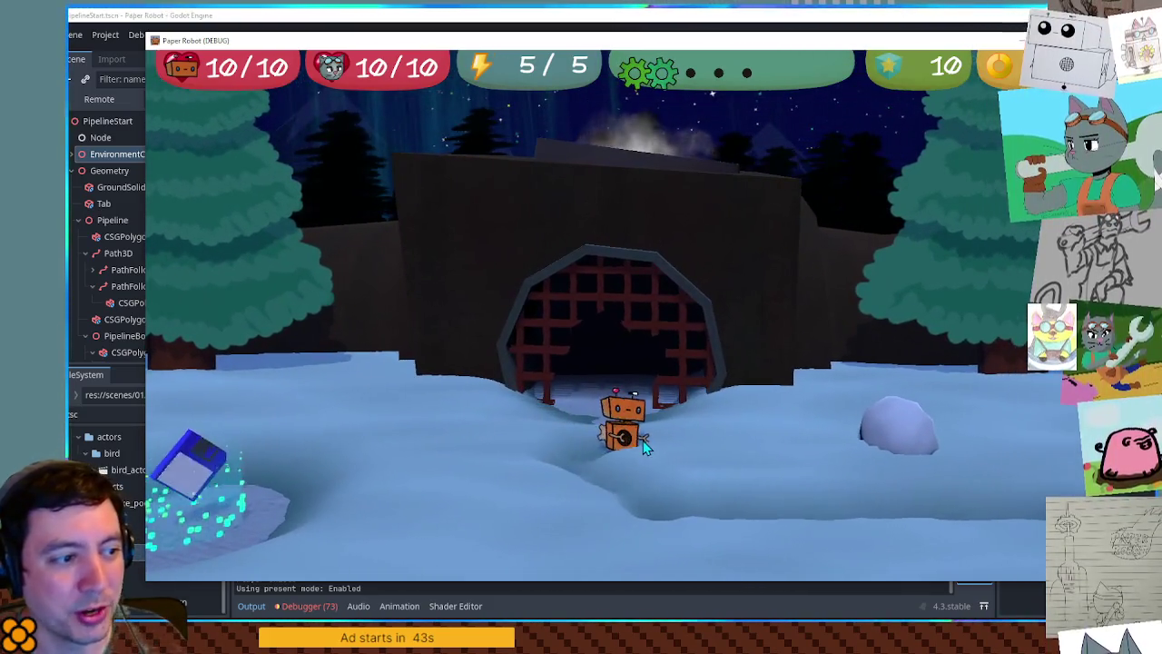
key(a)
key(d)
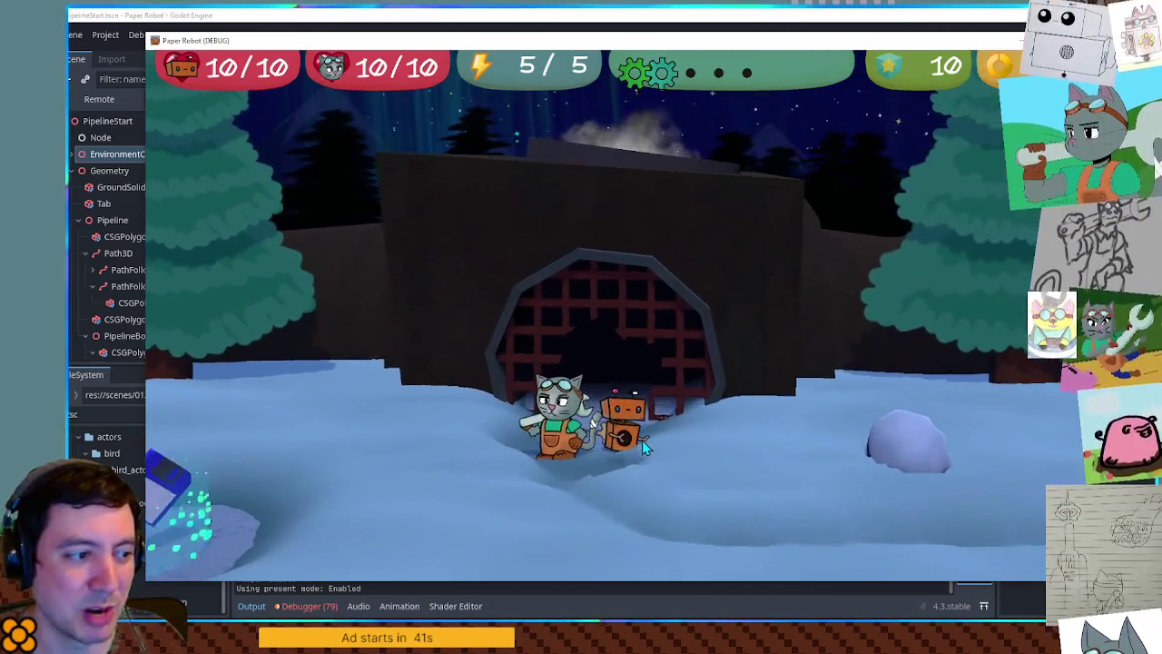
key(a)
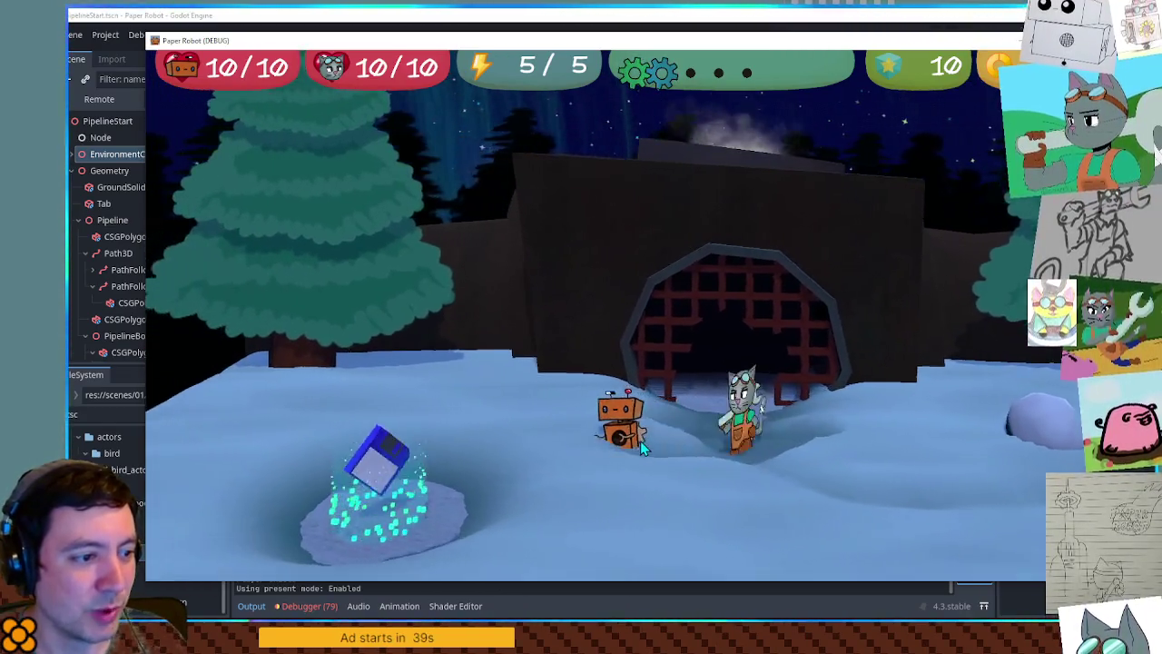
key(s)
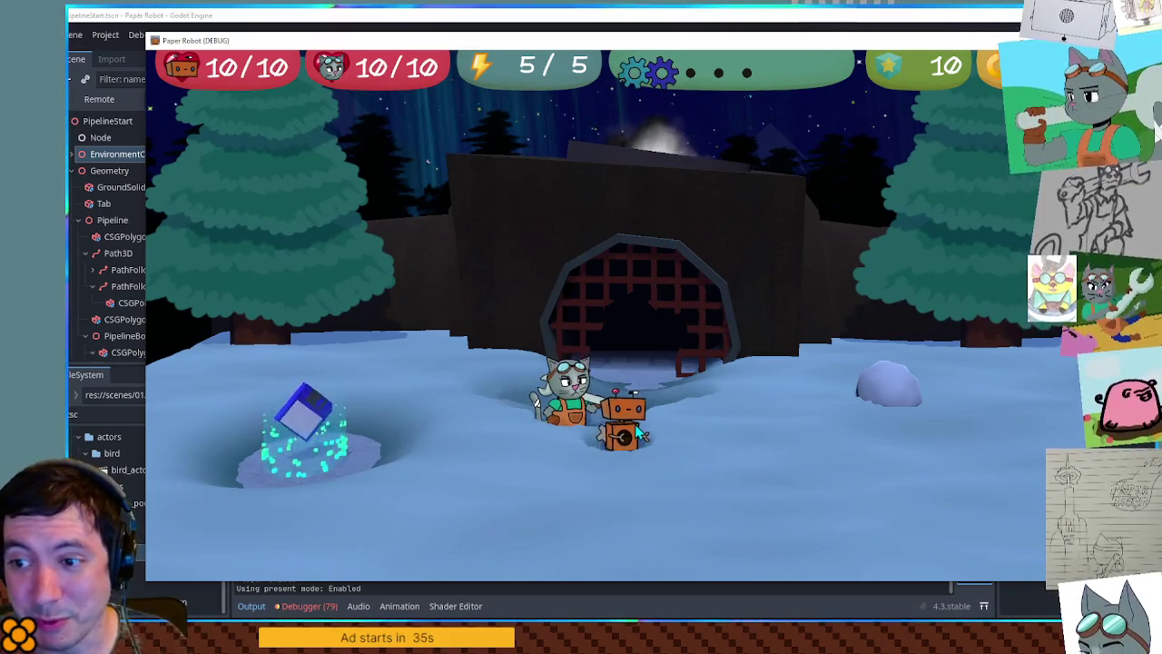
key(d)
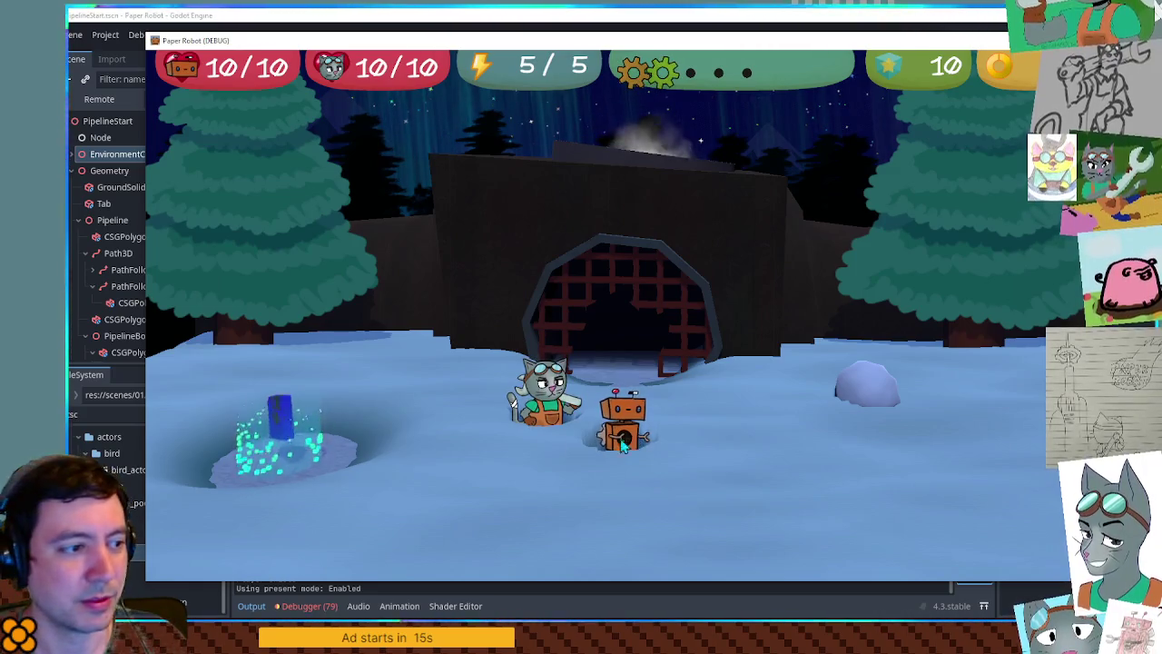
click(736, 319)
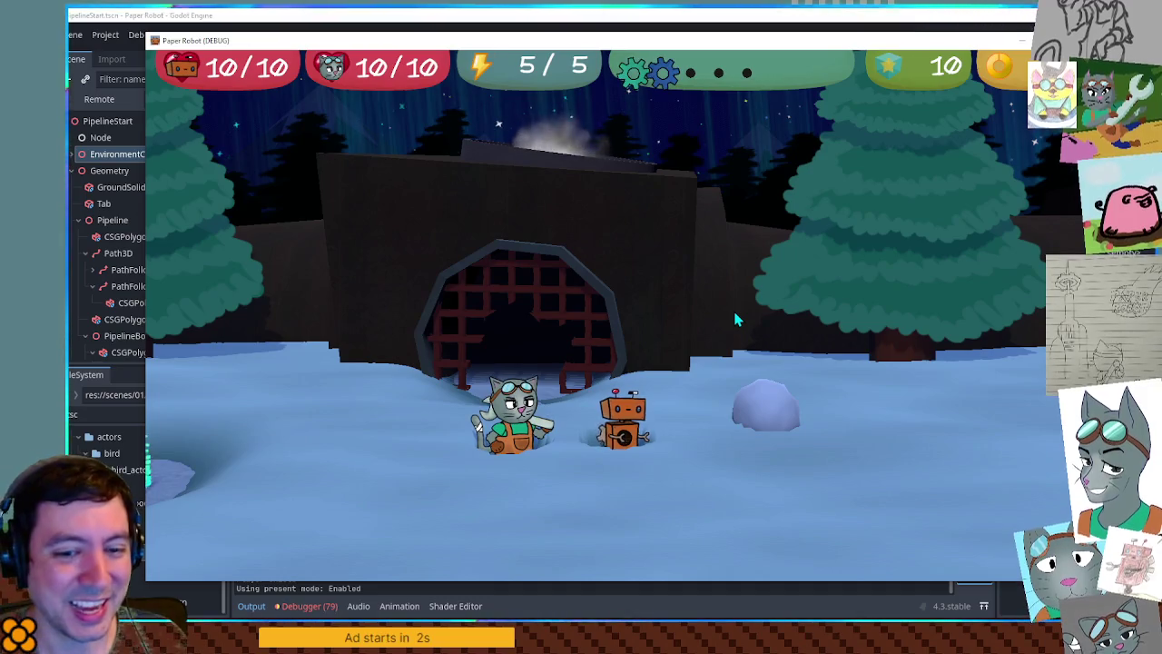
key(w)
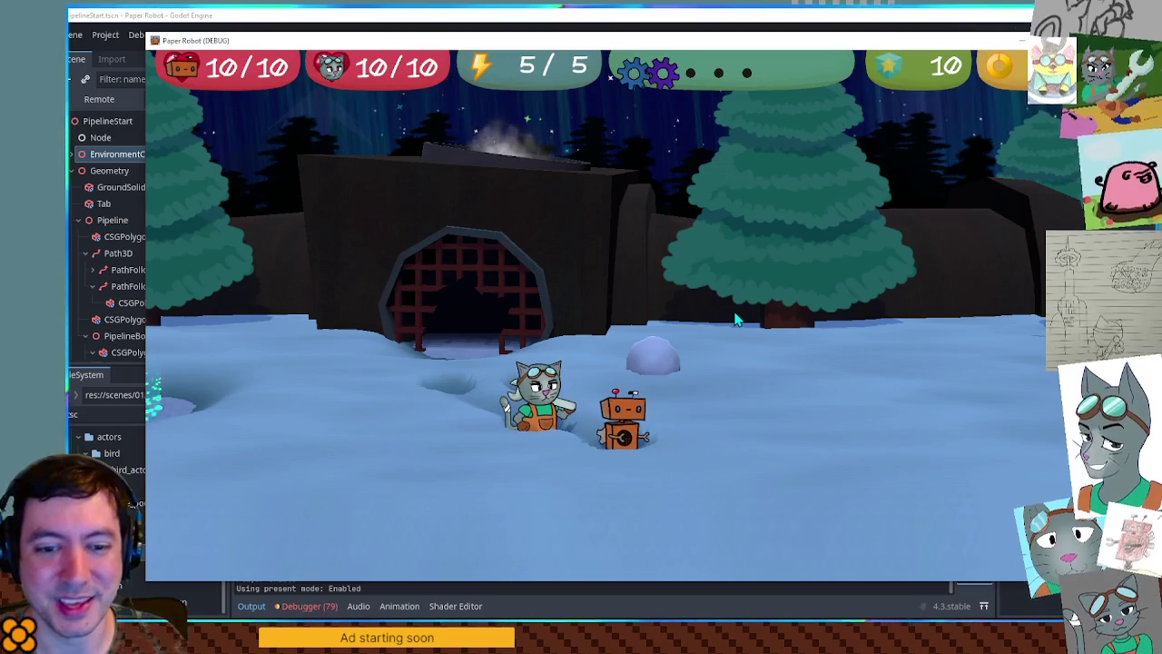
key(a)
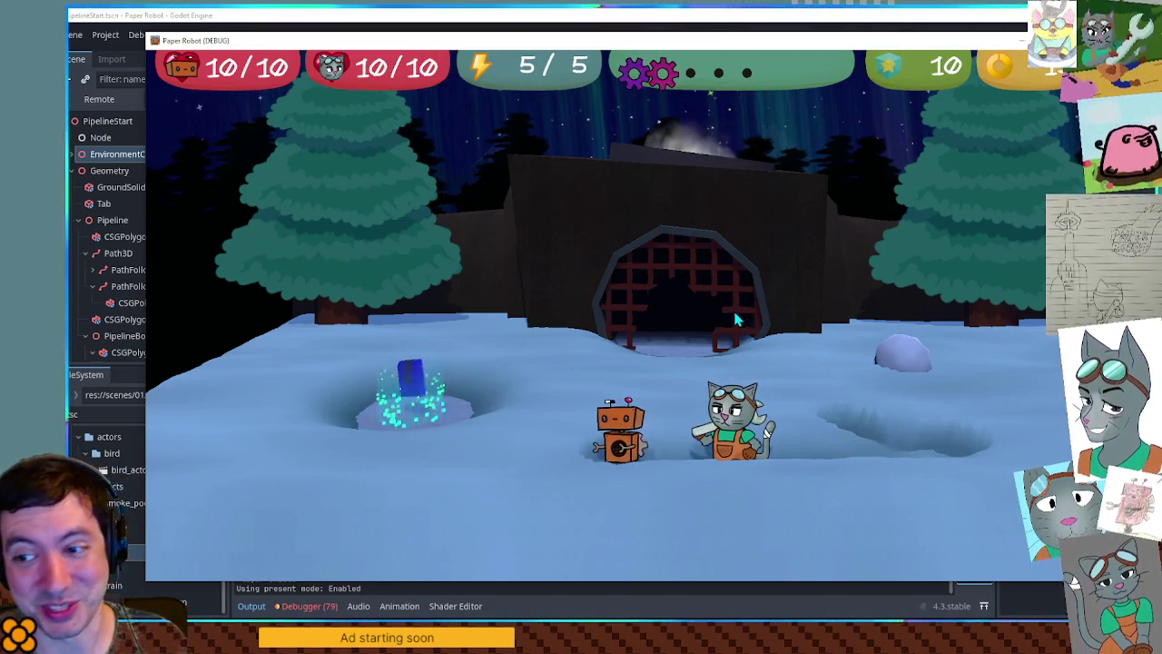
key(d)
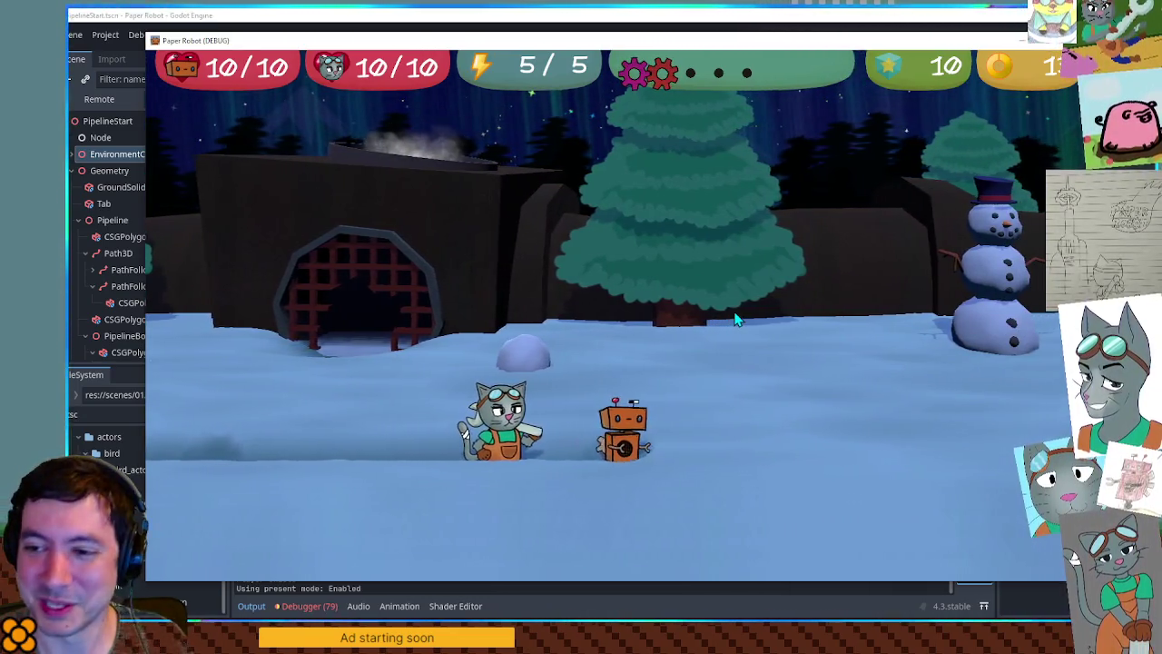
- Walk the robot past and around the snowman, then toward the crystal and tunnel grate
key(d)
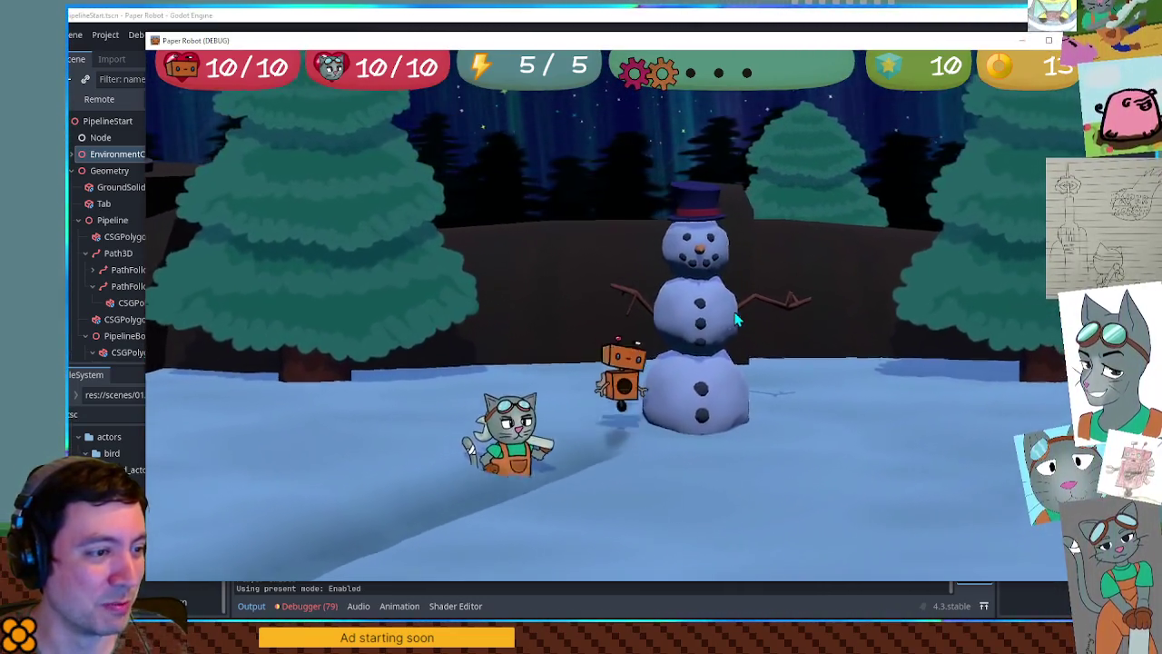
key(d)
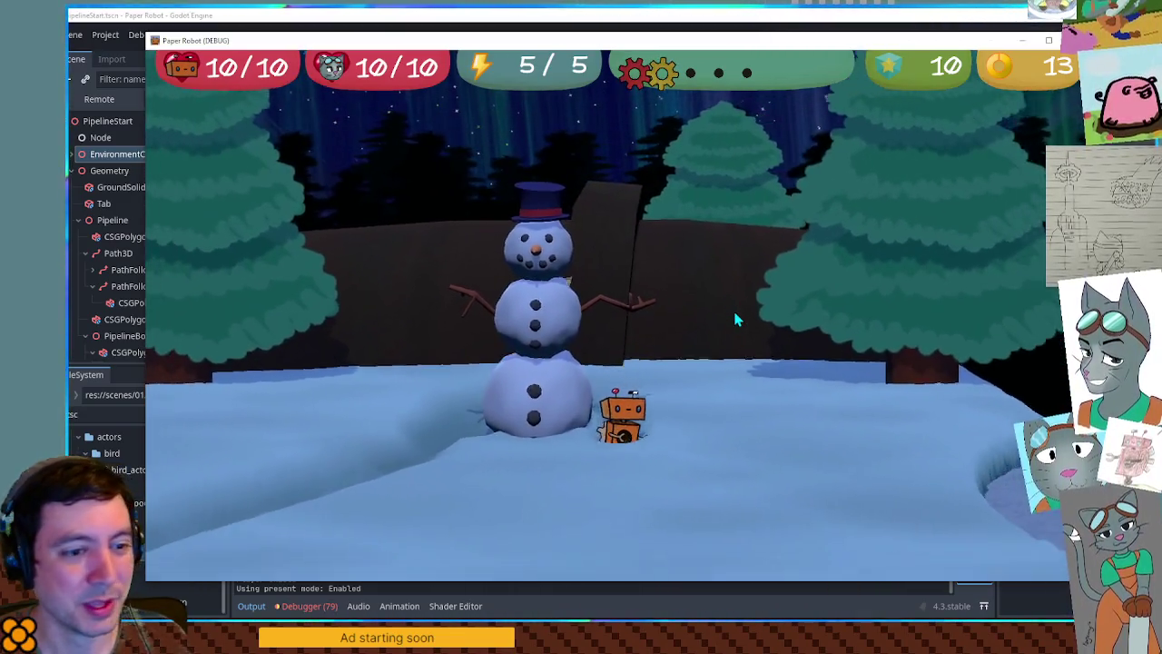
key(a)
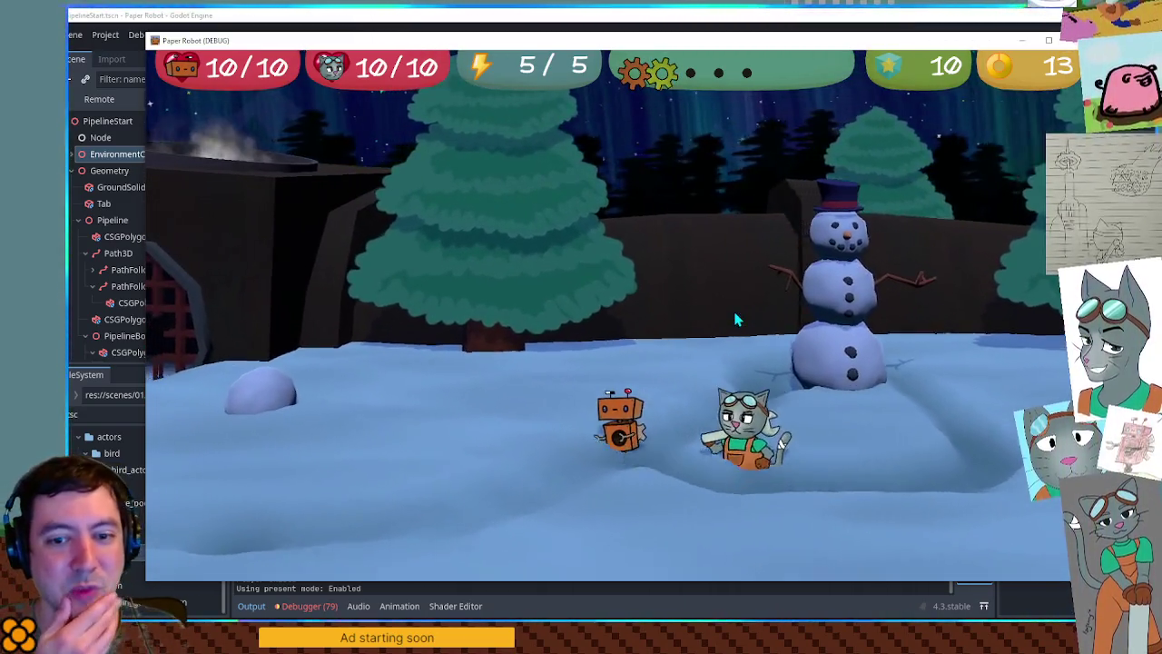
key(a)
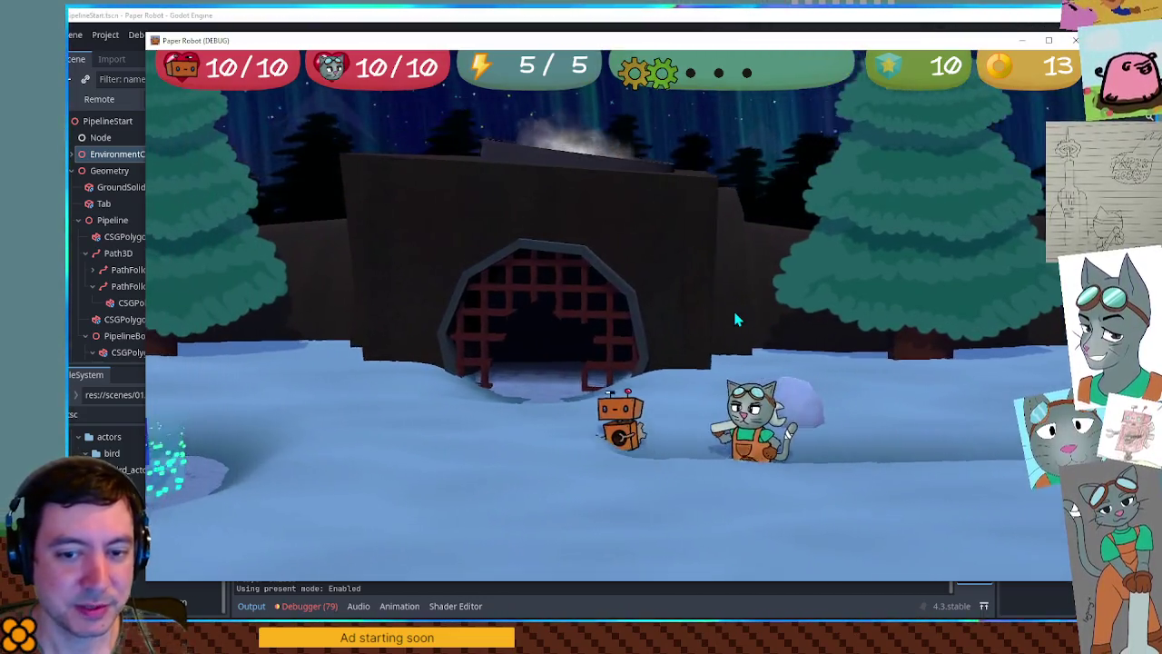
key(a)
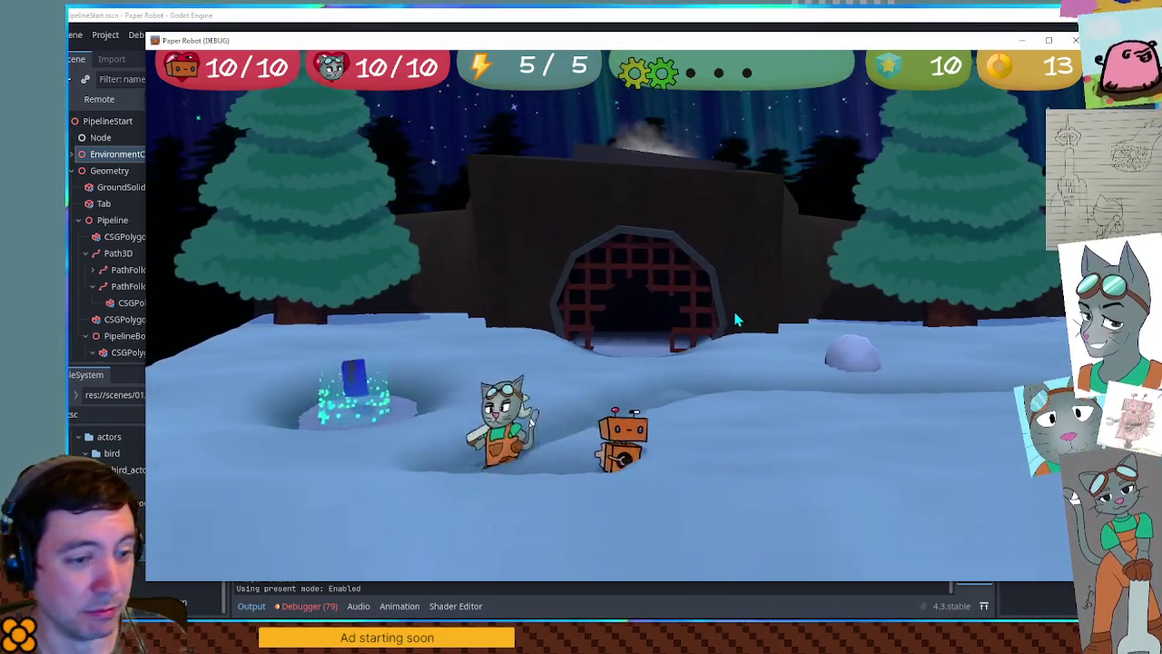
key(w)
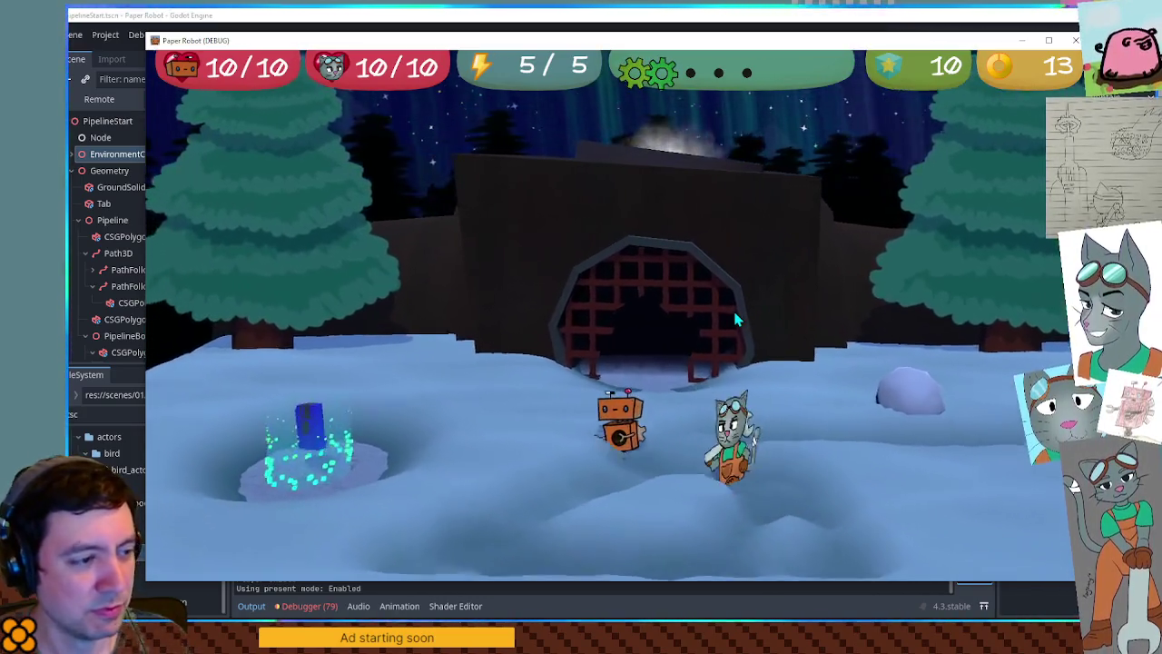
key(d)
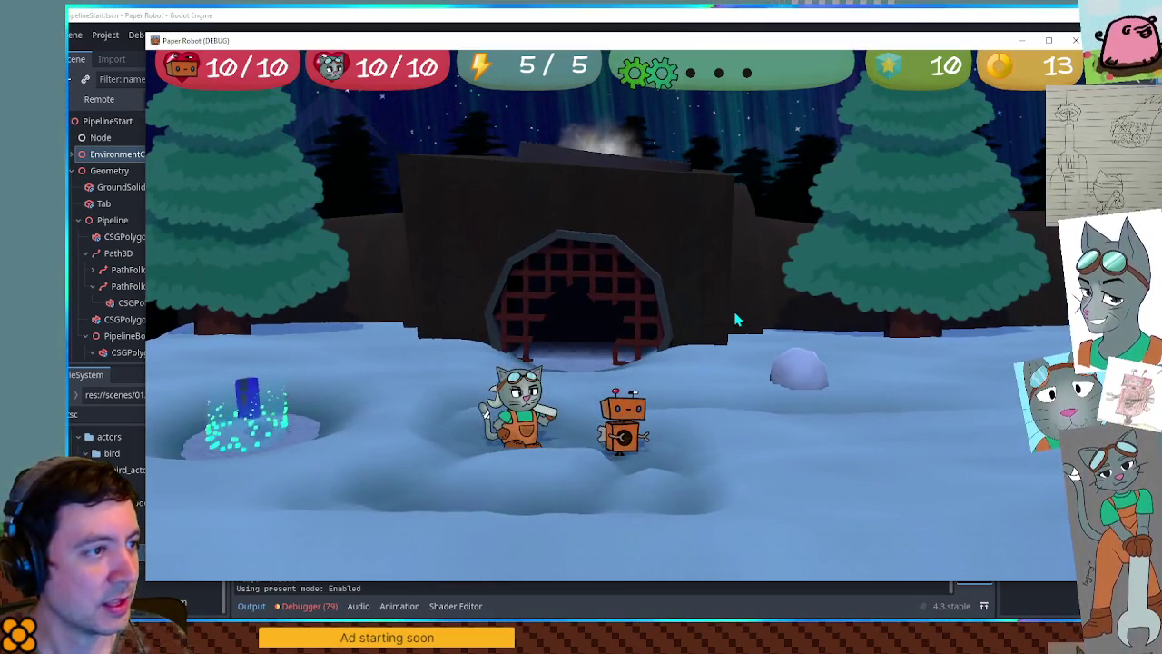
key(d)
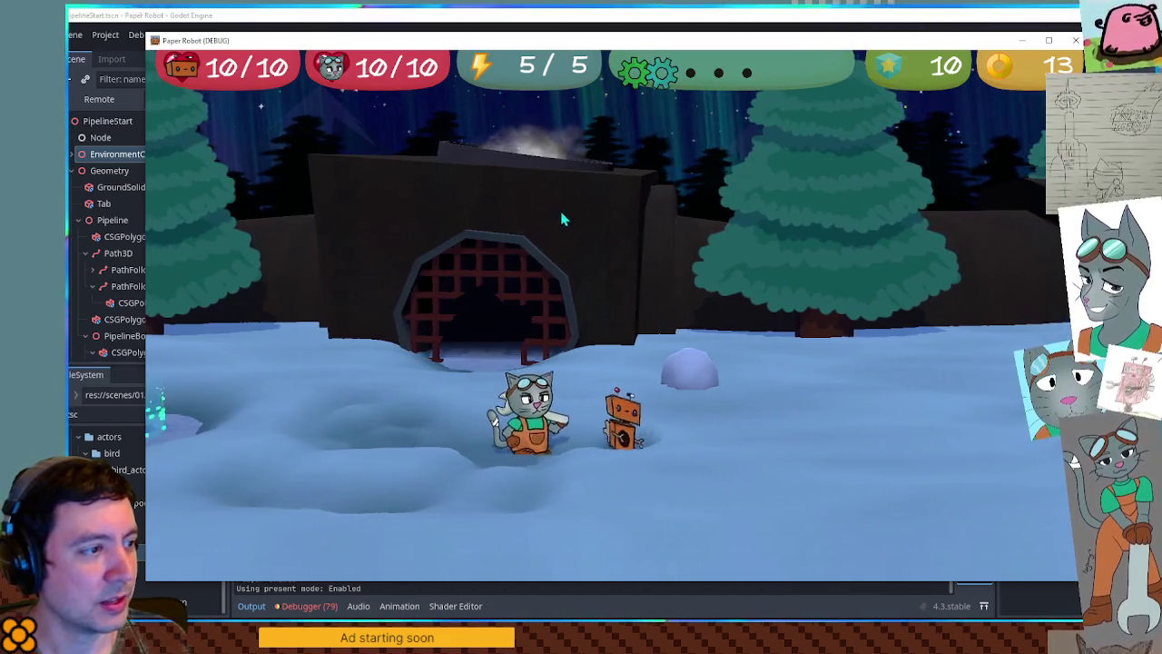
- Walk the robot left to the crystal, right onto the ledge past the snowman, then stop the game
key(a)
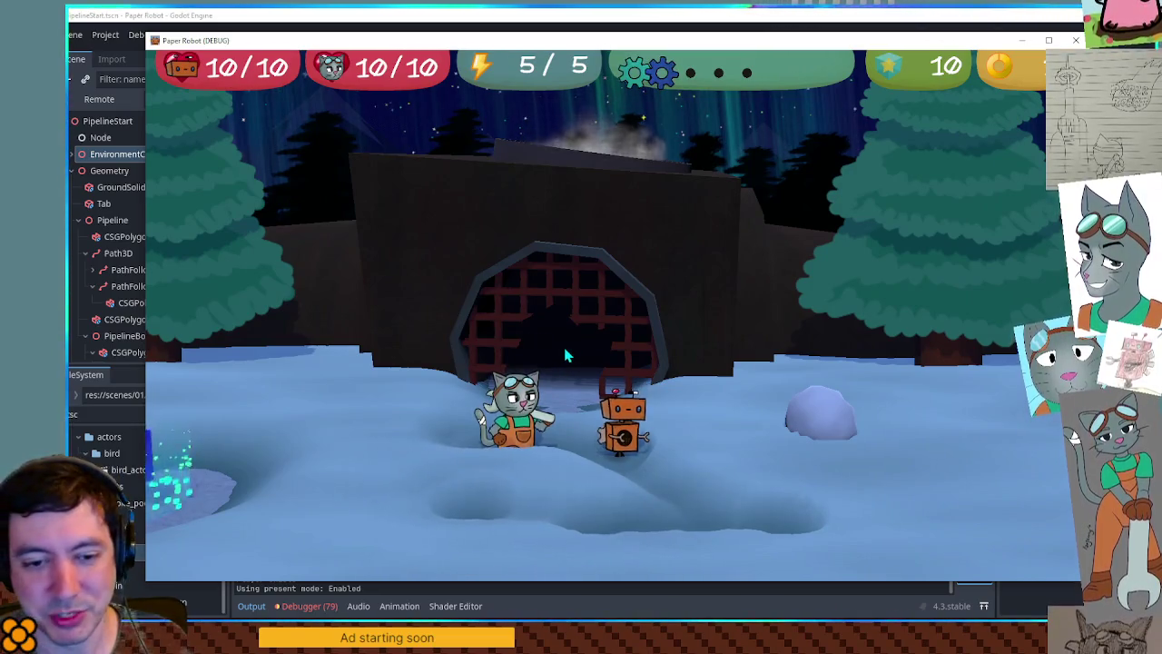
key(a)
key(d)
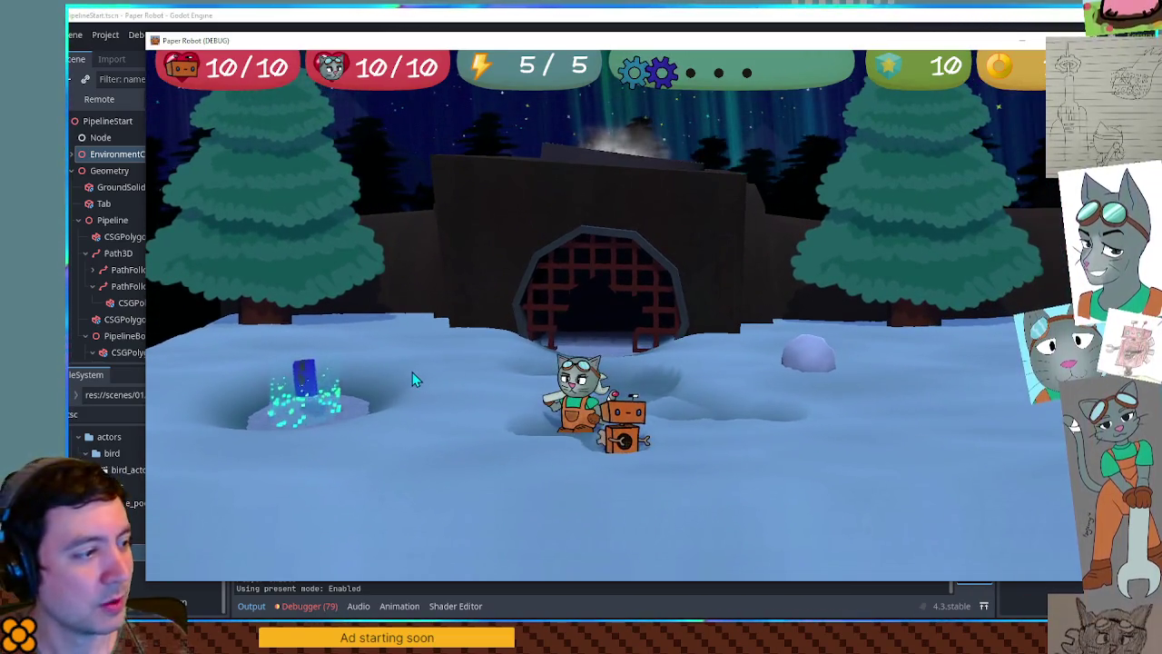
key(d)
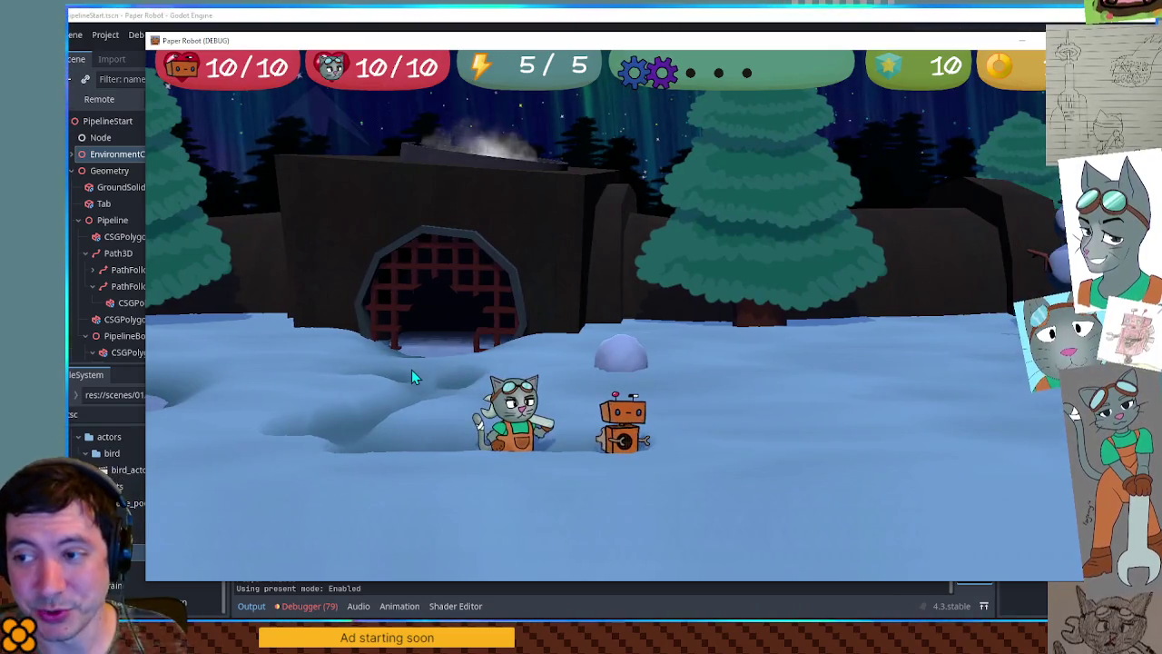
key(d)
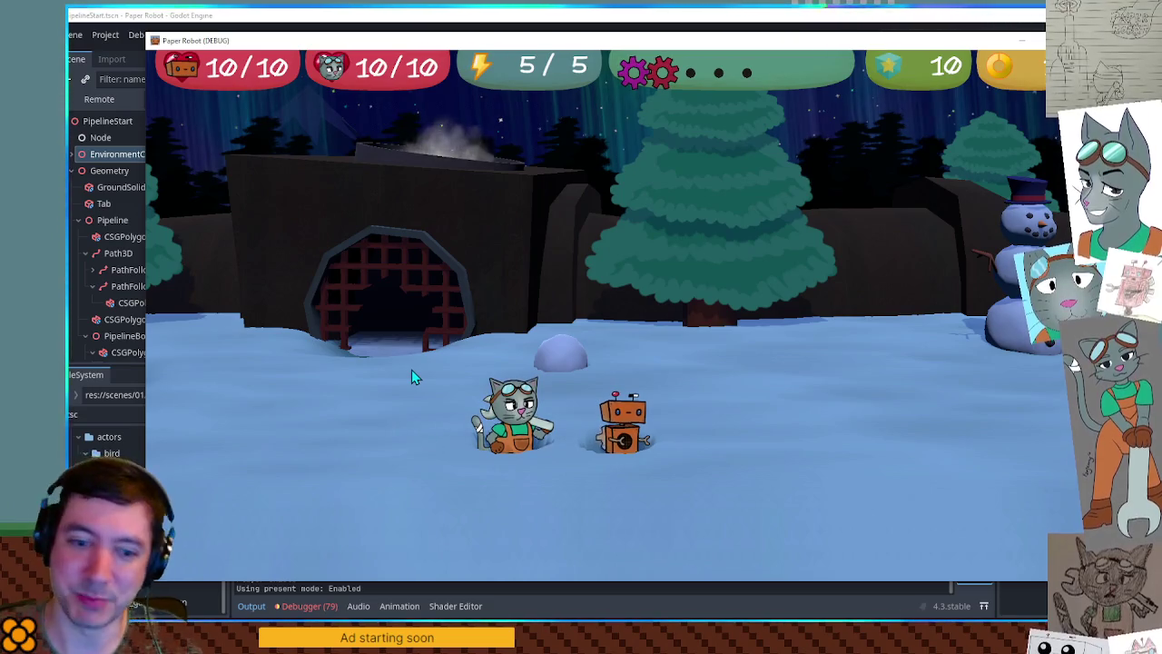
key(Right)
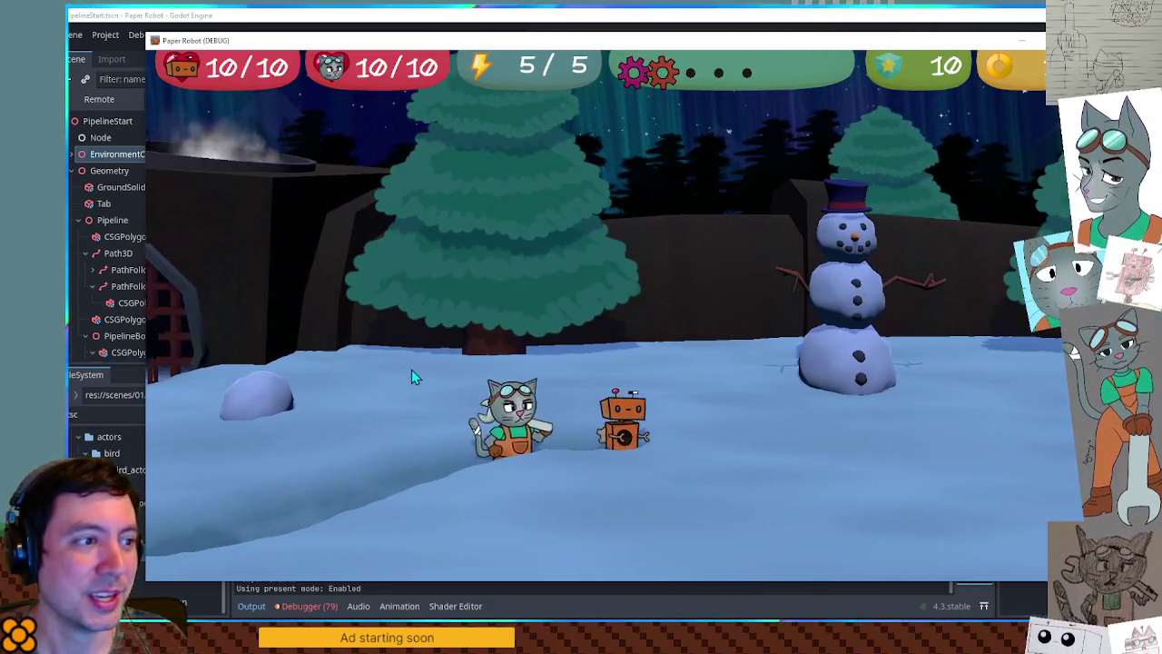
key(Right)
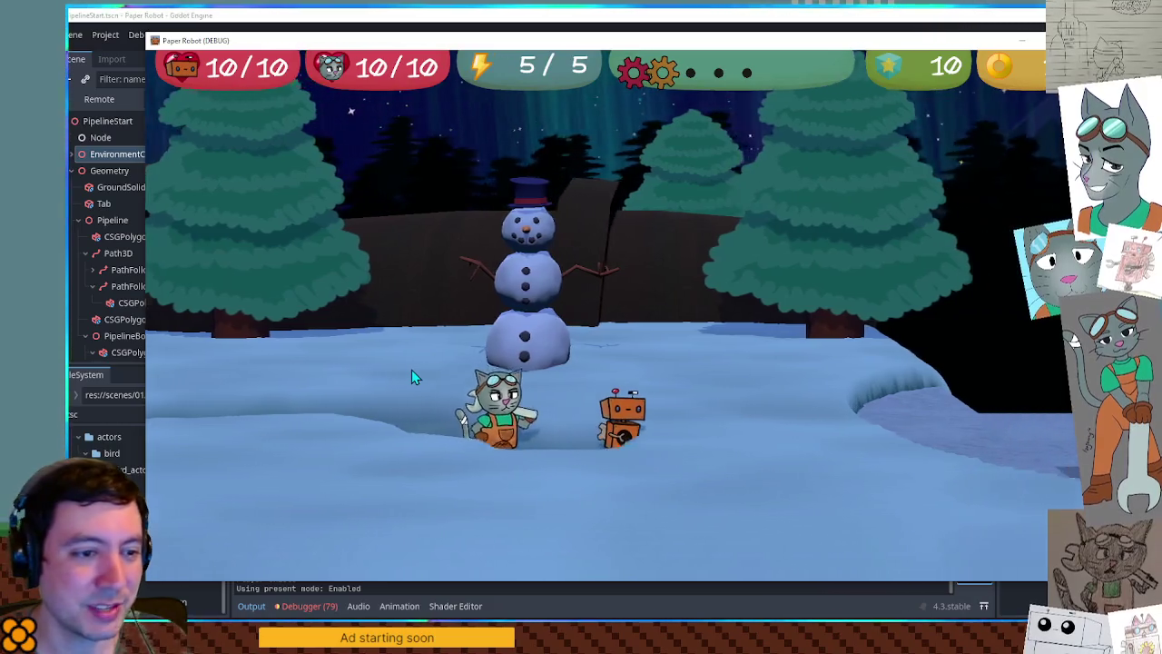
key(Right)
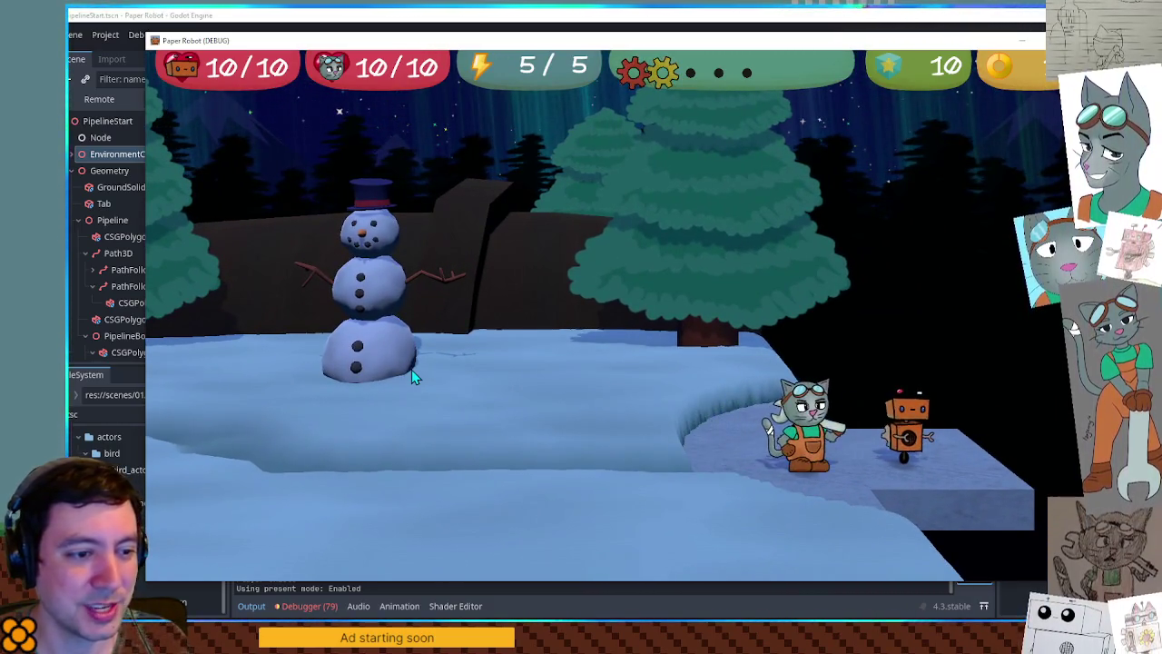
key(Left)
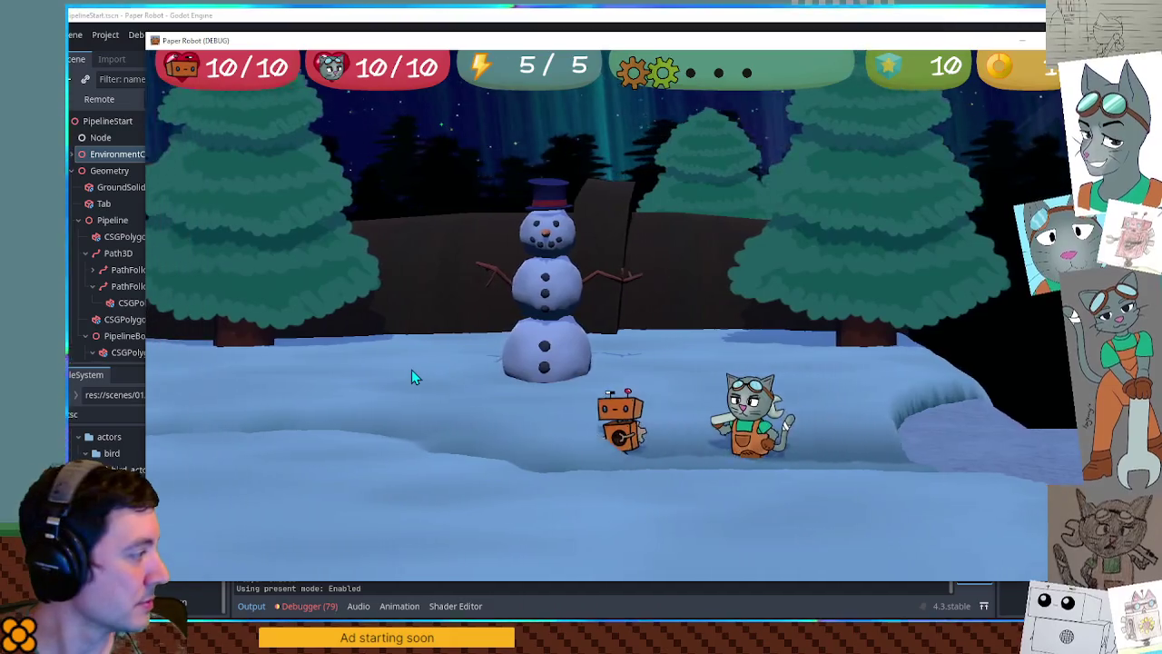
key(Left)
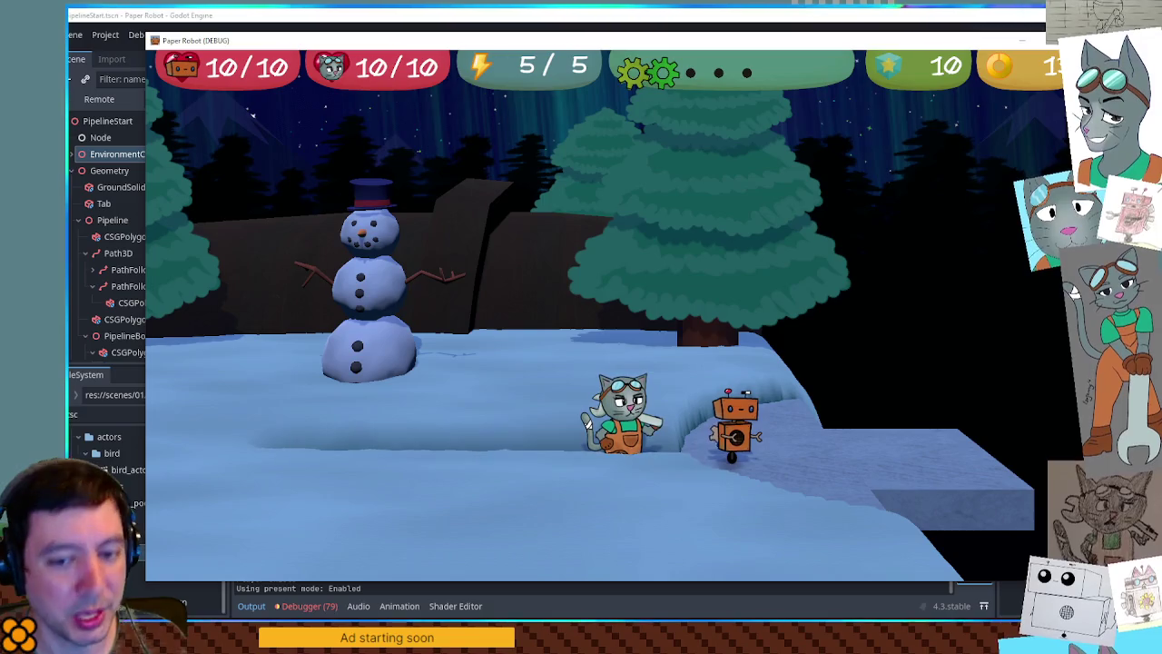
key(F8)
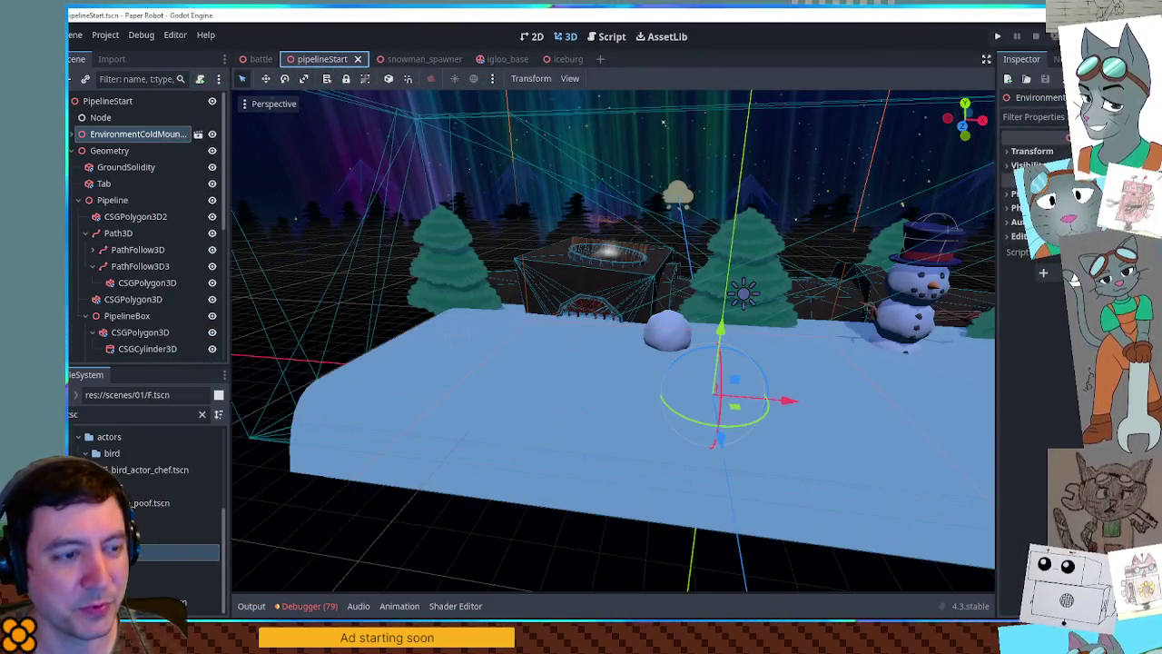
- Hide the crossed-out pink layer in the Krita planning drawing, then select the rollable snowball in Godot
key(alt+Tab)
click(1020, 257)
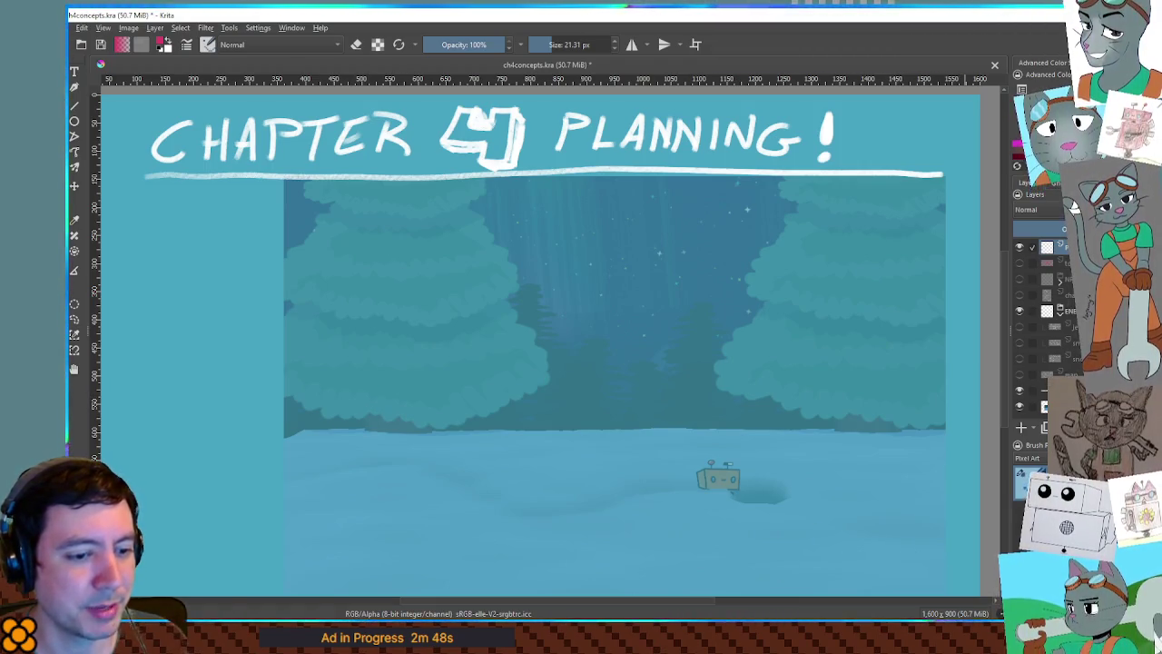
key(alt+Tab)
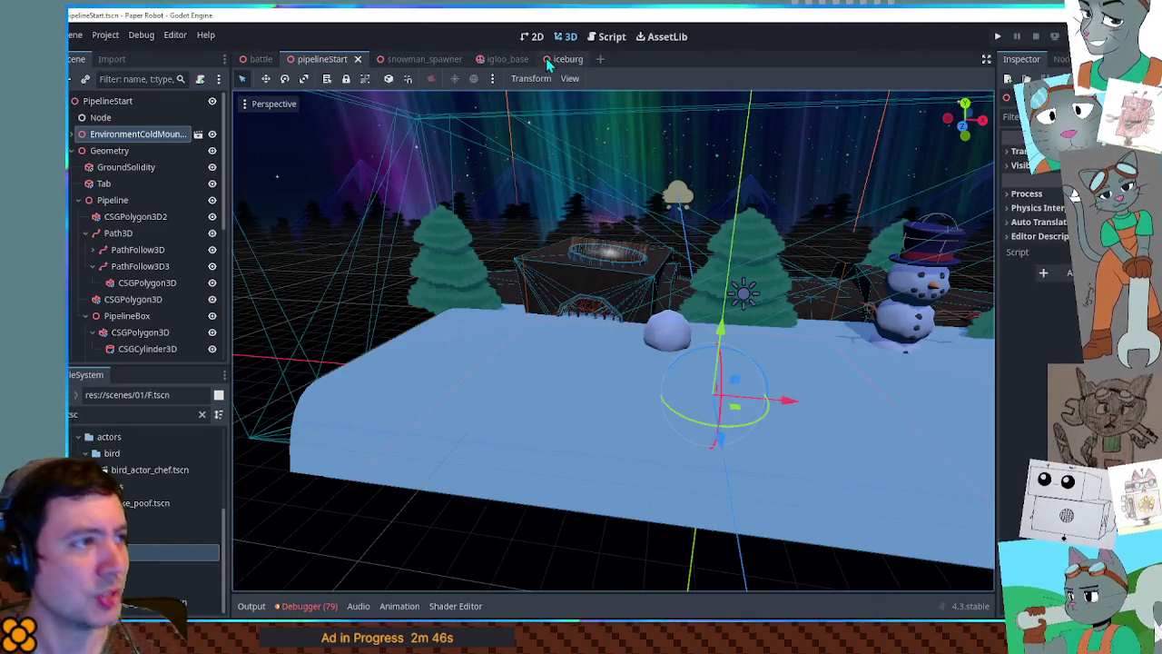
click(672, 325)
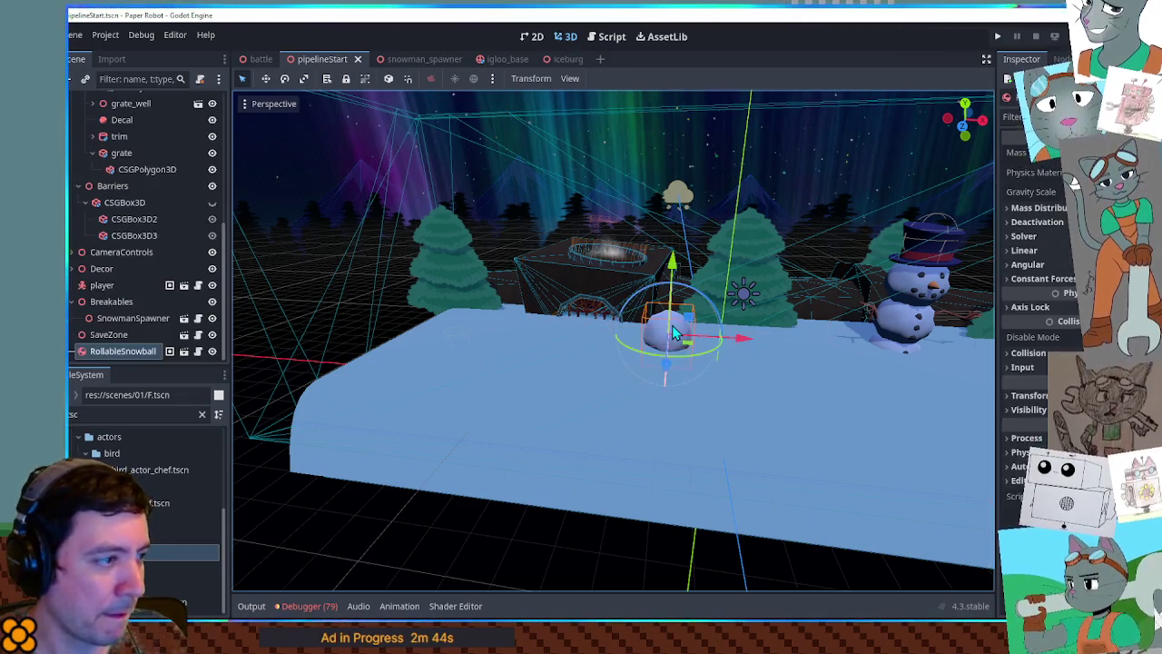
- Open the RollableSnowball scene, select GenericInteract's collision shape in Front view, and save
click(184, 352)
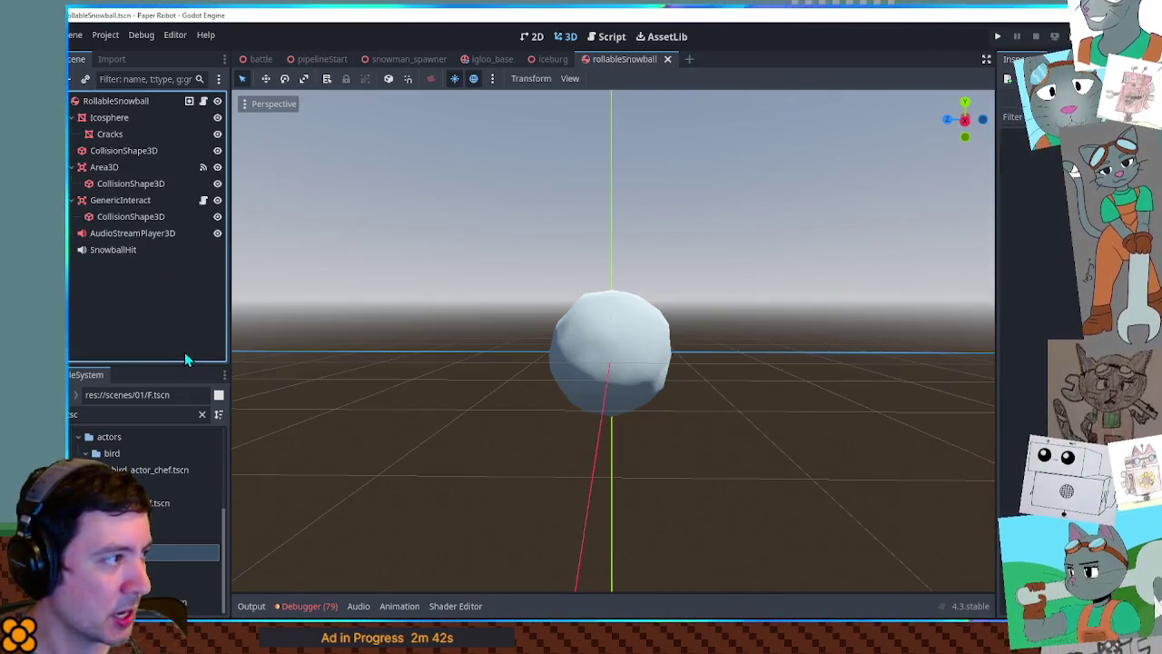
click(115, 199)
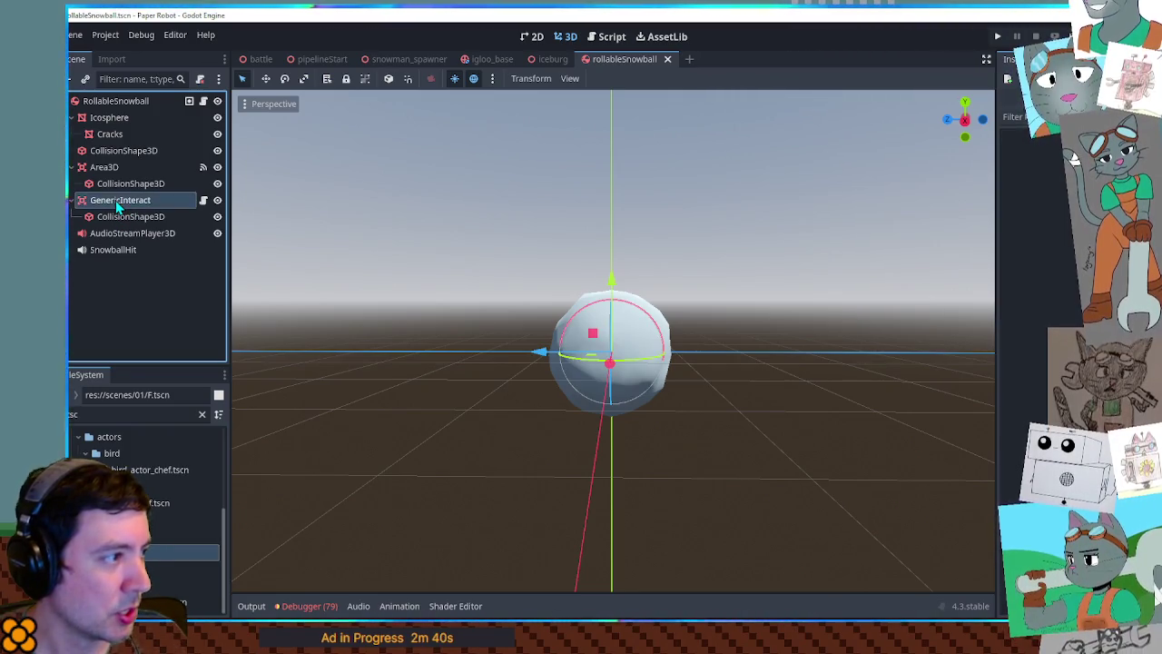
scroll(607, 327, up, 3)
scroll(716, 345, down, 5)
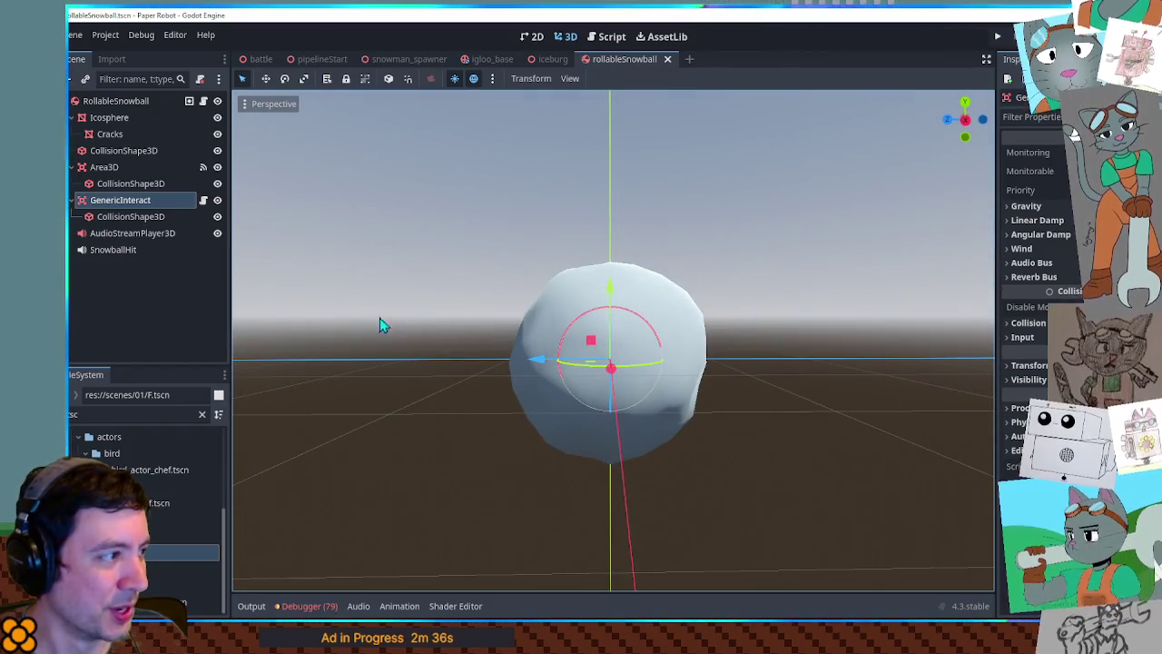
key(KP_1)
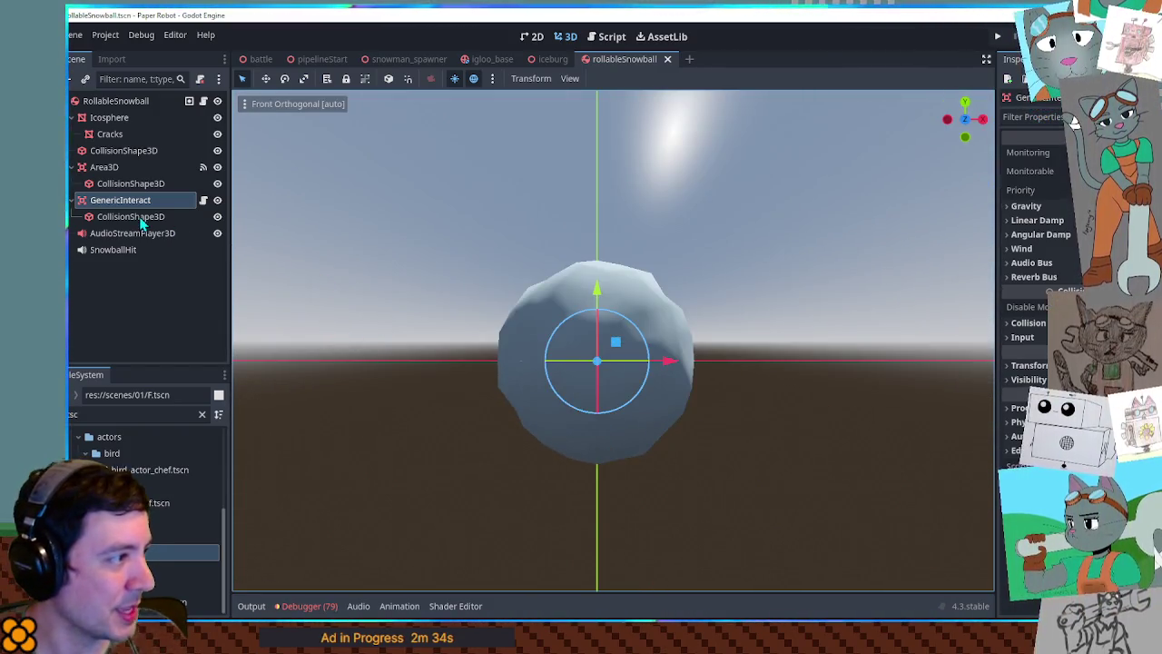
click(137, 216)
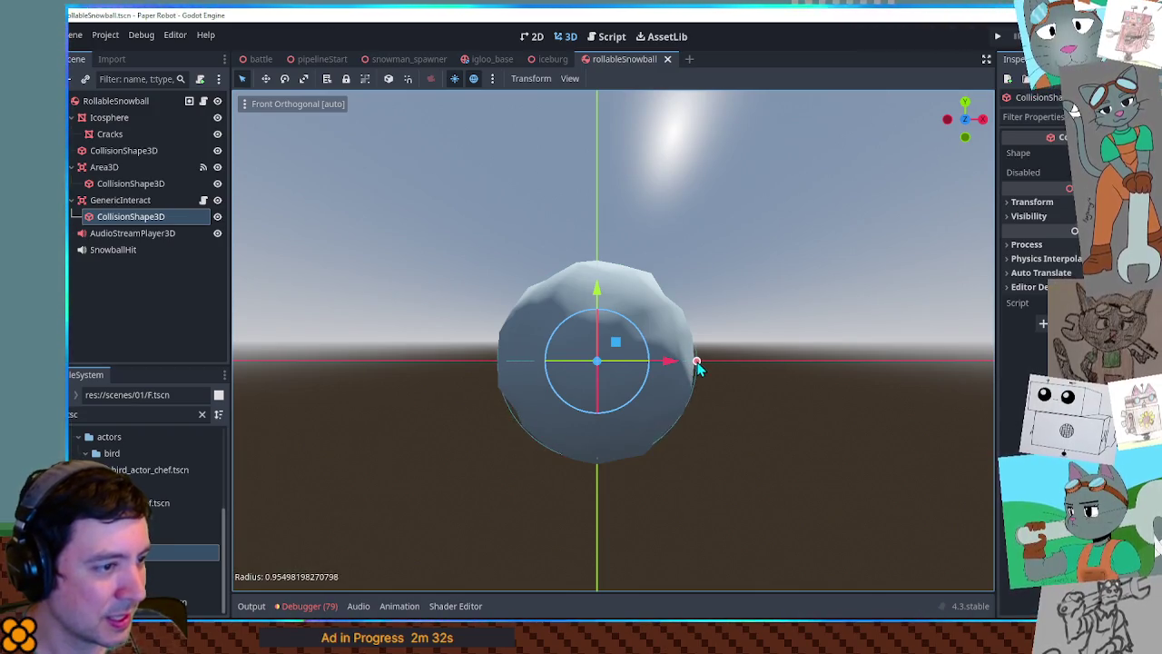
key(ctrl+s)
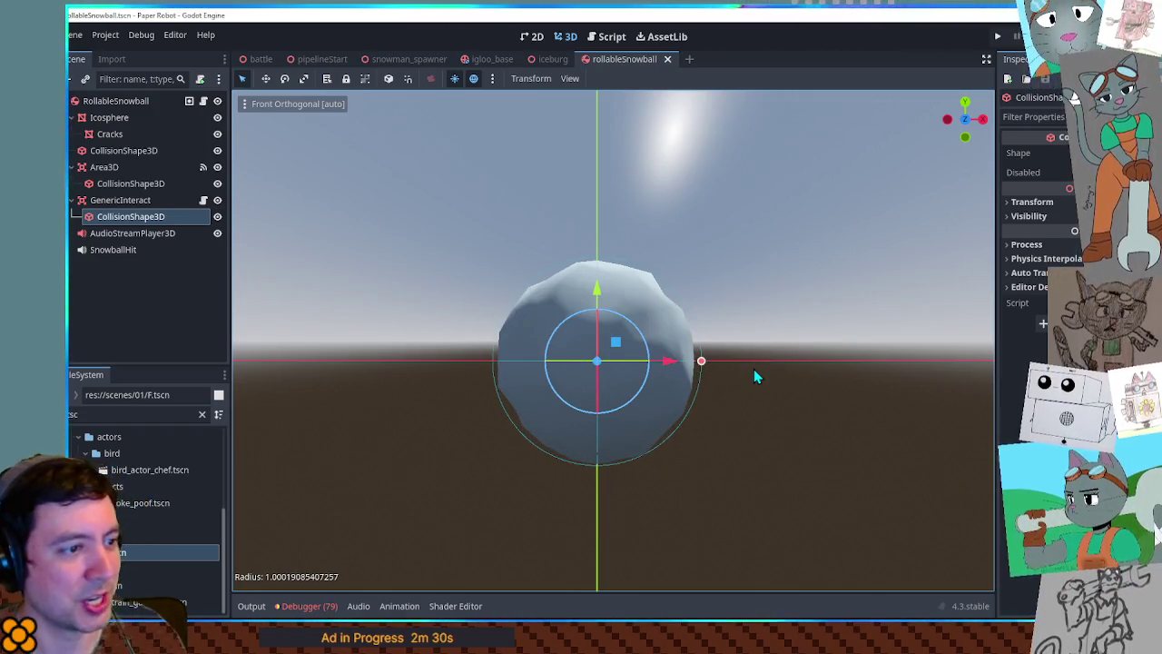
- Compare the Icosphere and Area3D collision shapes, then save GenericInteract's sphere resized to about 1.03
click(122, 153)
click(127, 184)
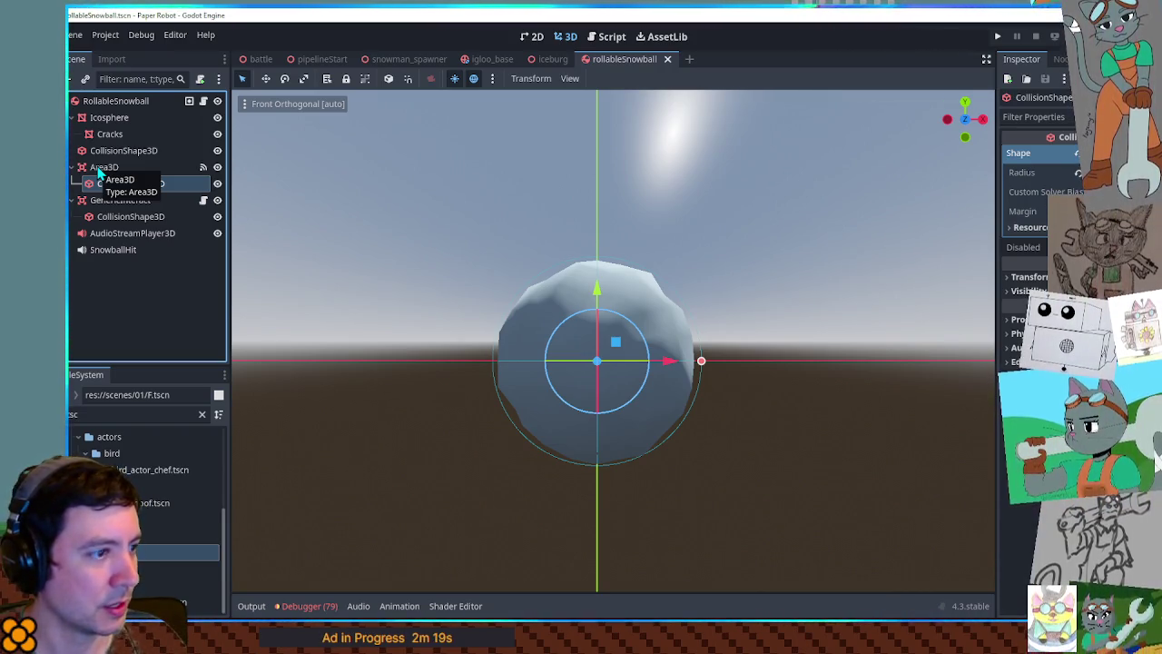
click(130, 217)
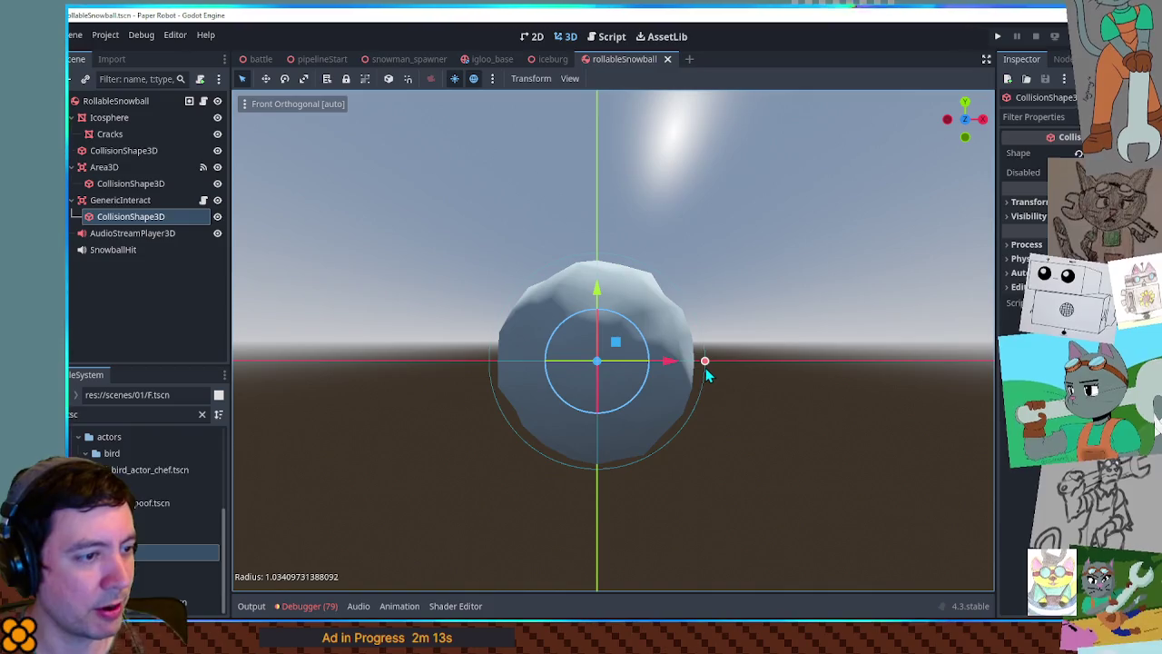
key(ctrl+s)
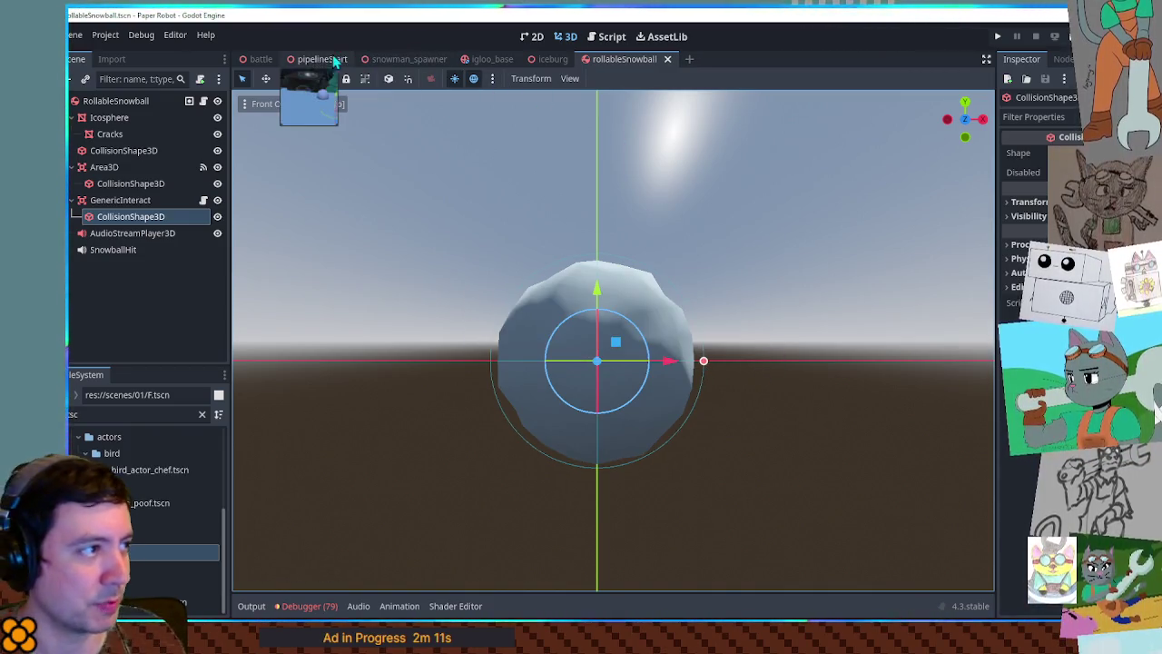
- Run the pipelineStart level and walk the robot over to the snowball
click(311, 58)
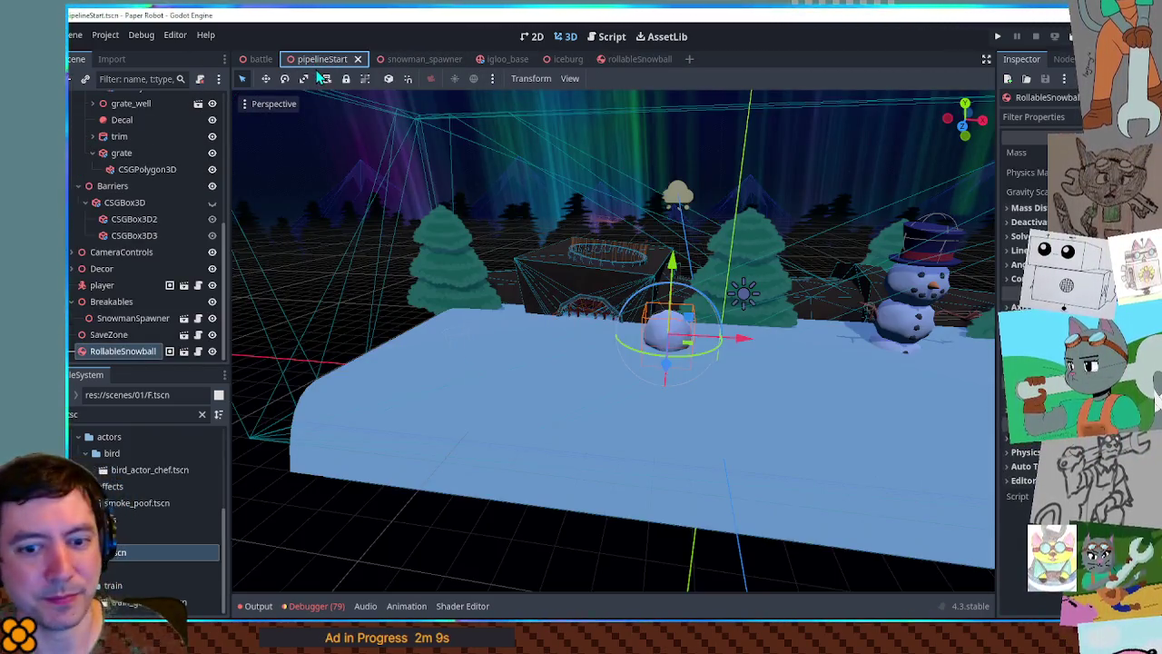
key(F6)
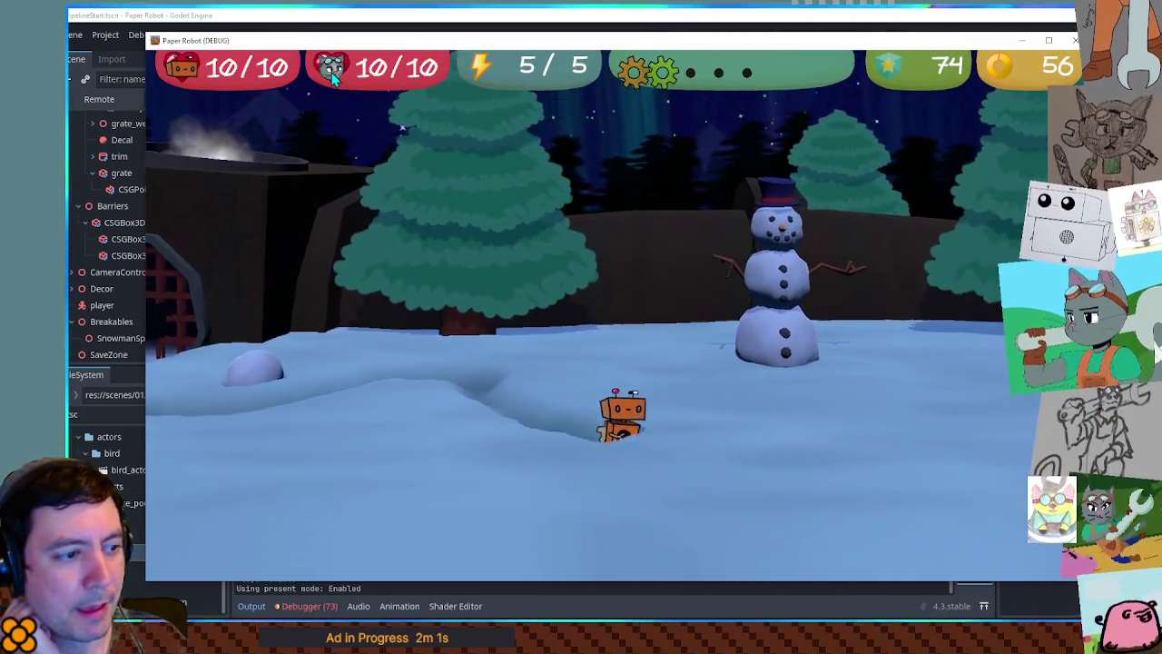
key(Left)
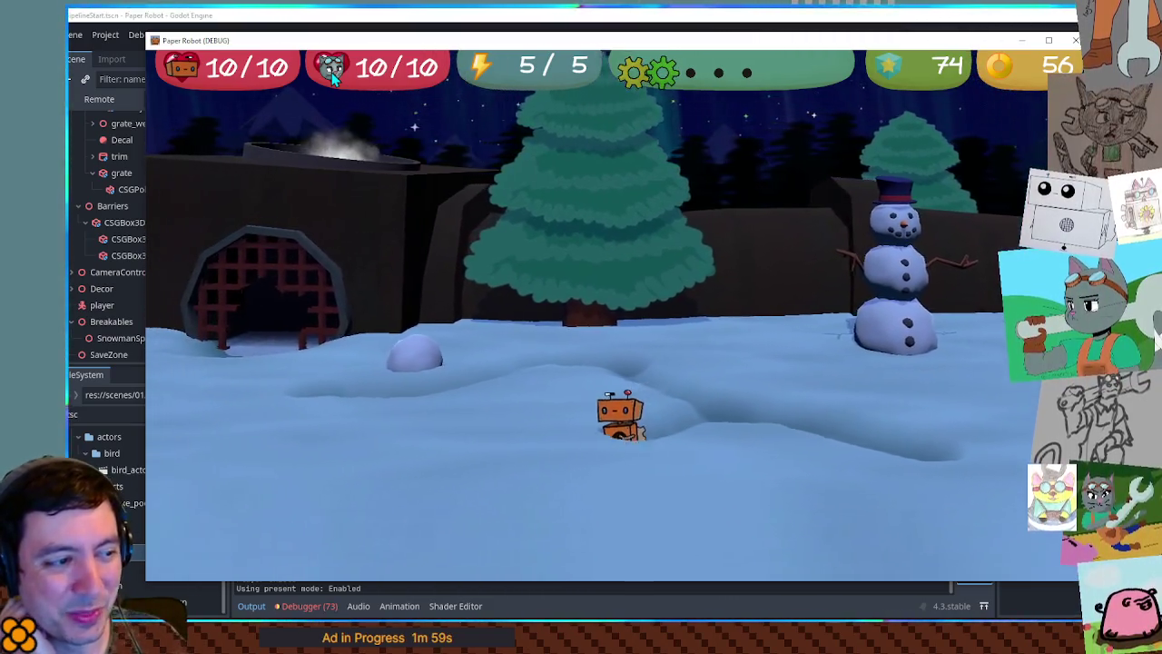
key(Up)
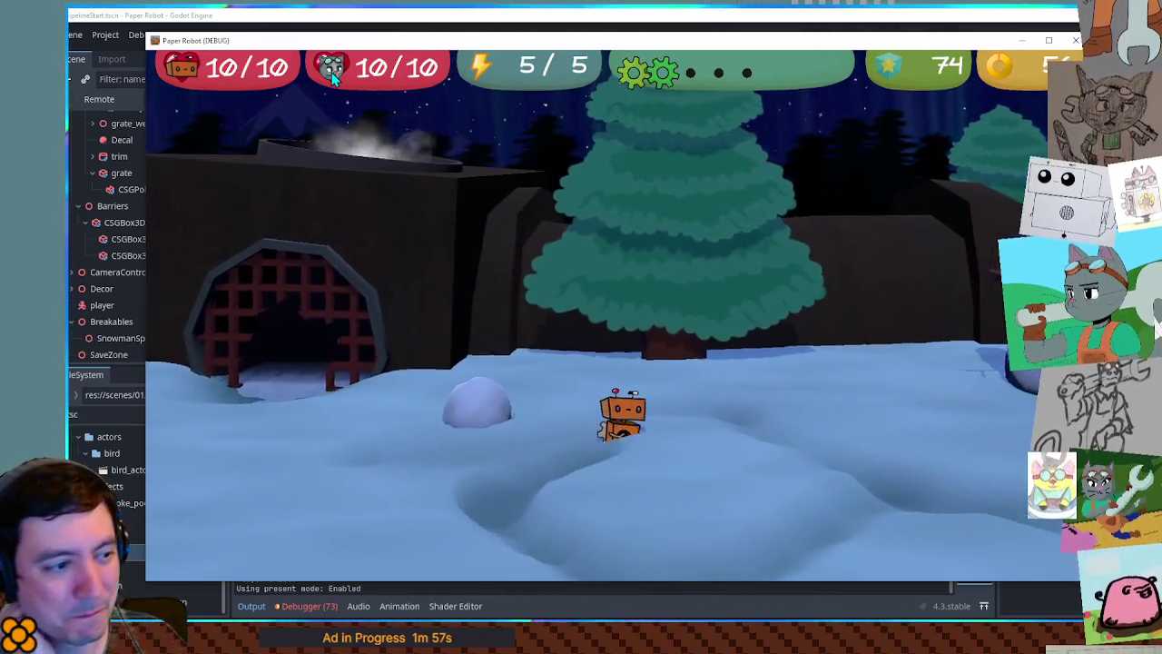
key(Right)
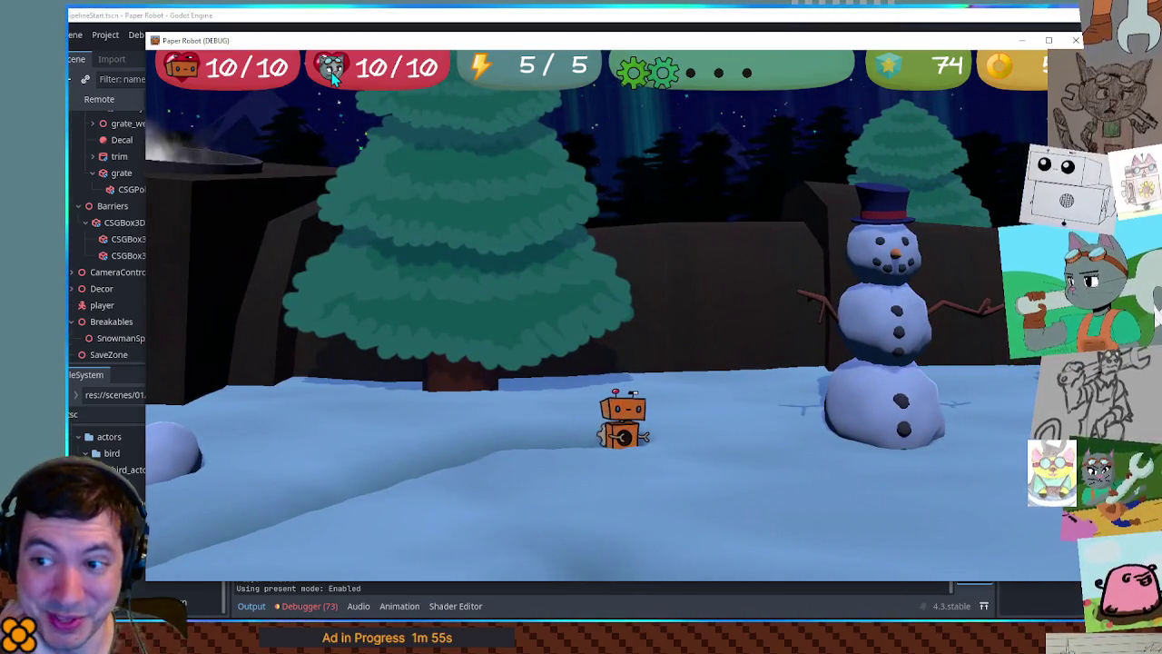
key(Left)
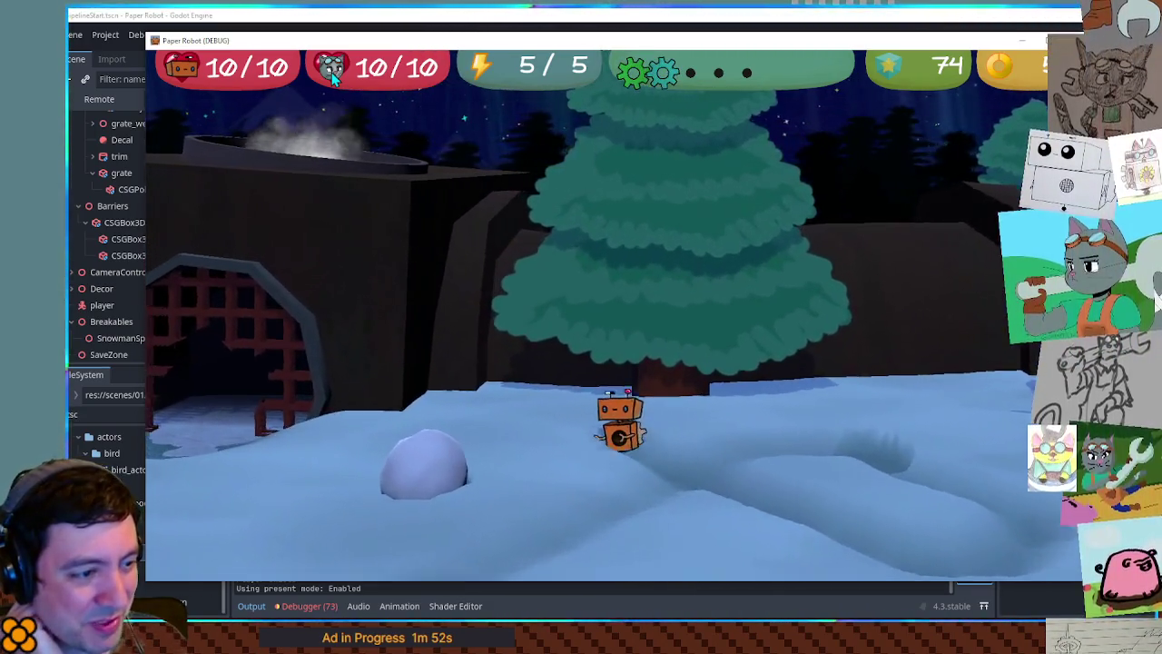
key(Left)
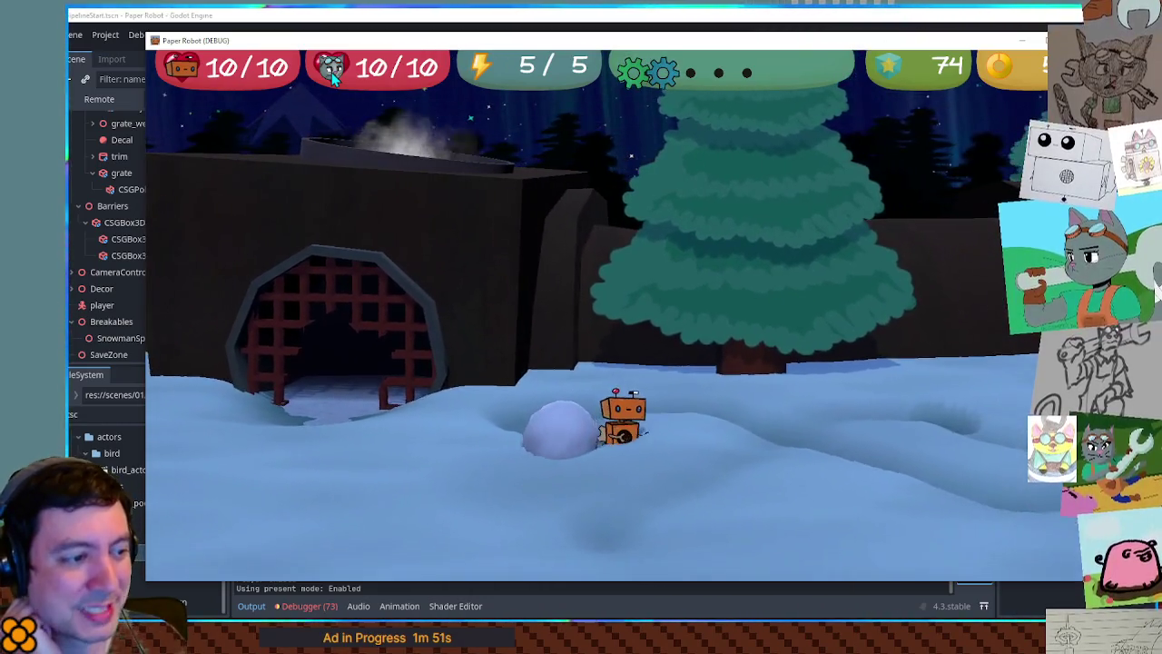
key(Left)
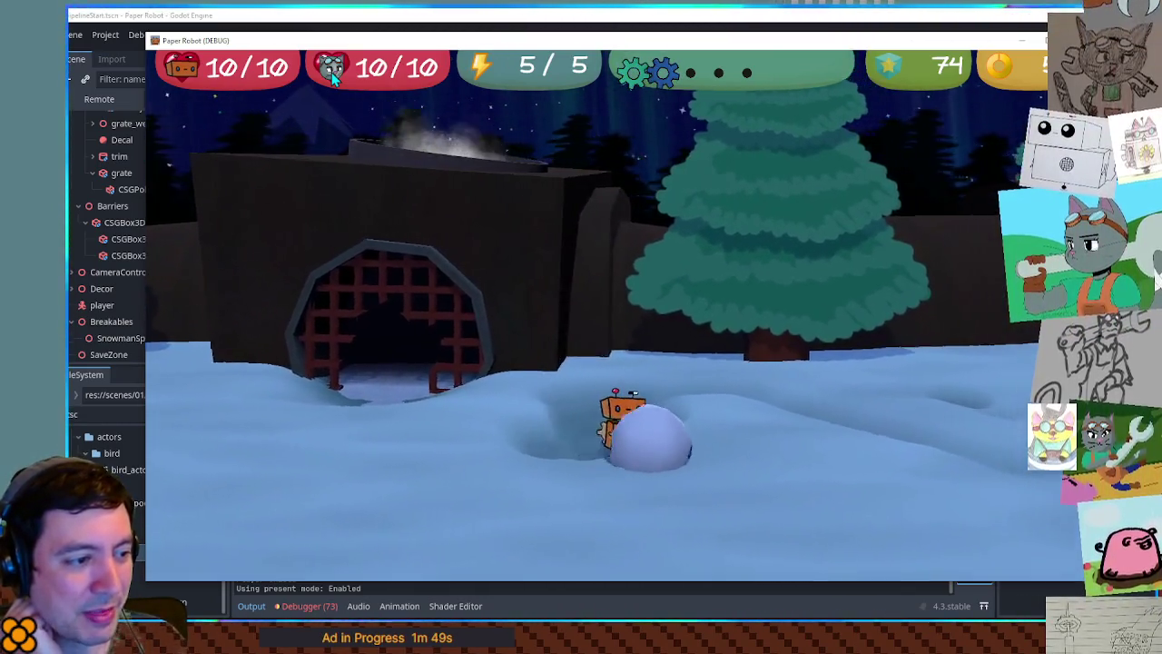
- Position the robot beside the snowball and push it to the left
key(Down)
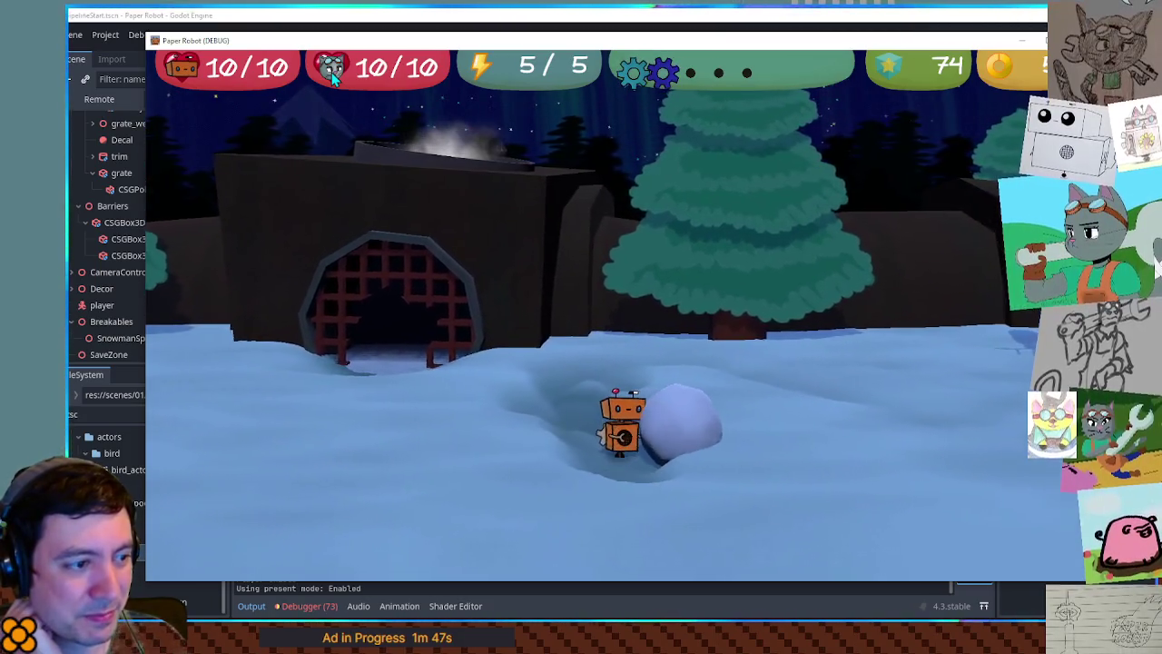
key(Right)
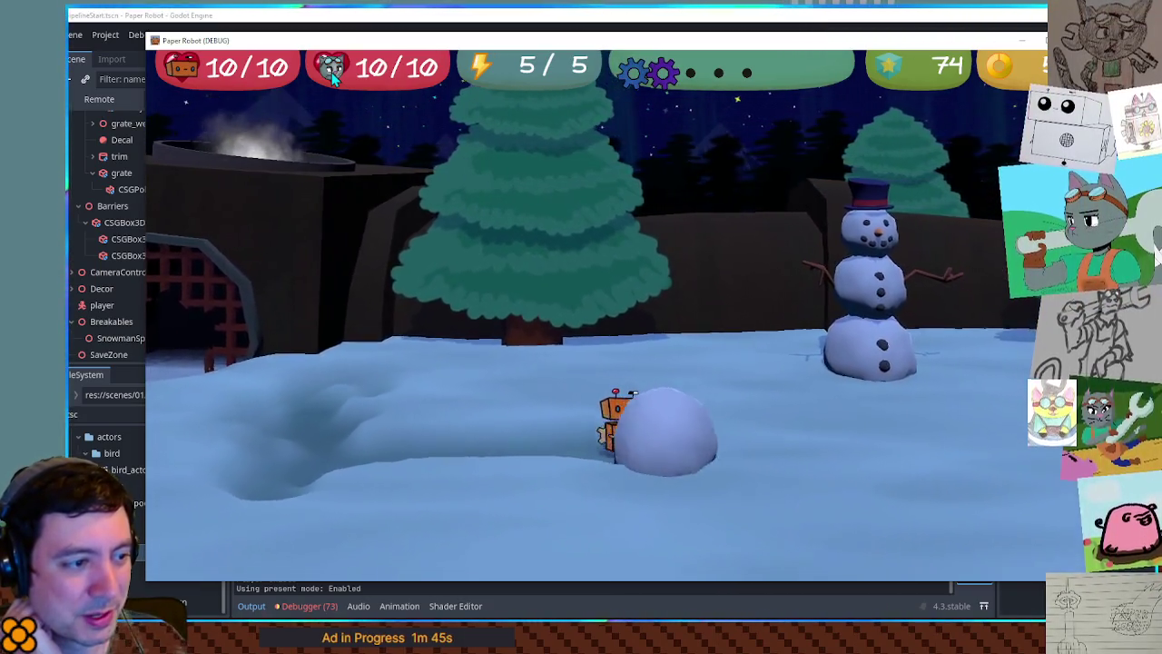
key(Down)
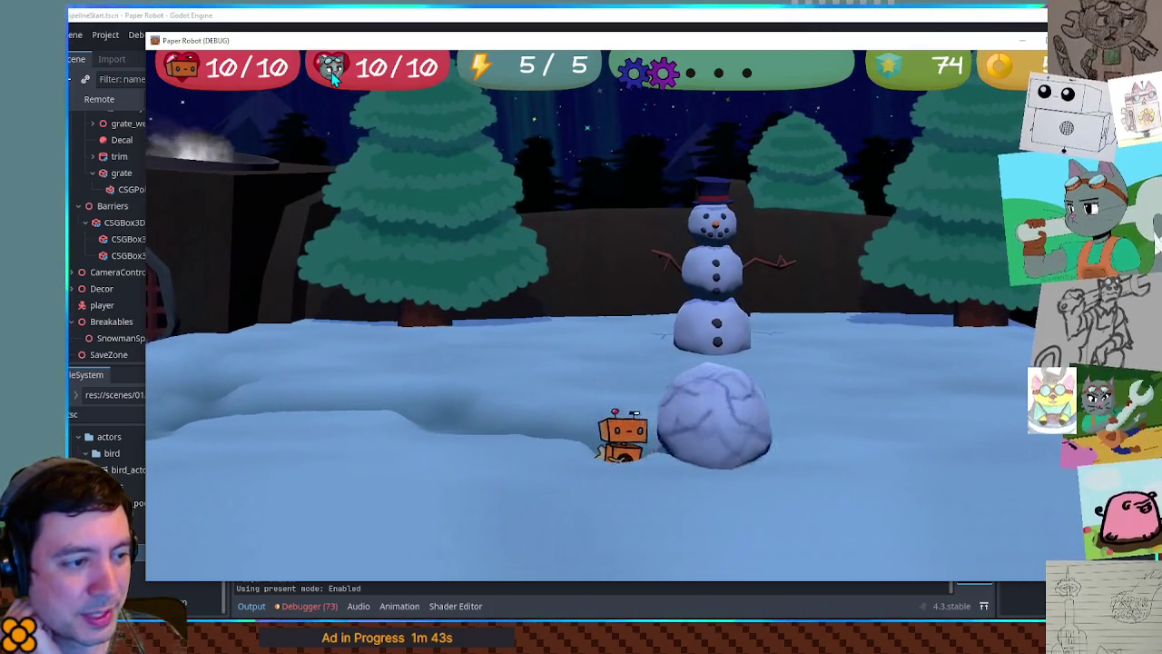
key(Right)
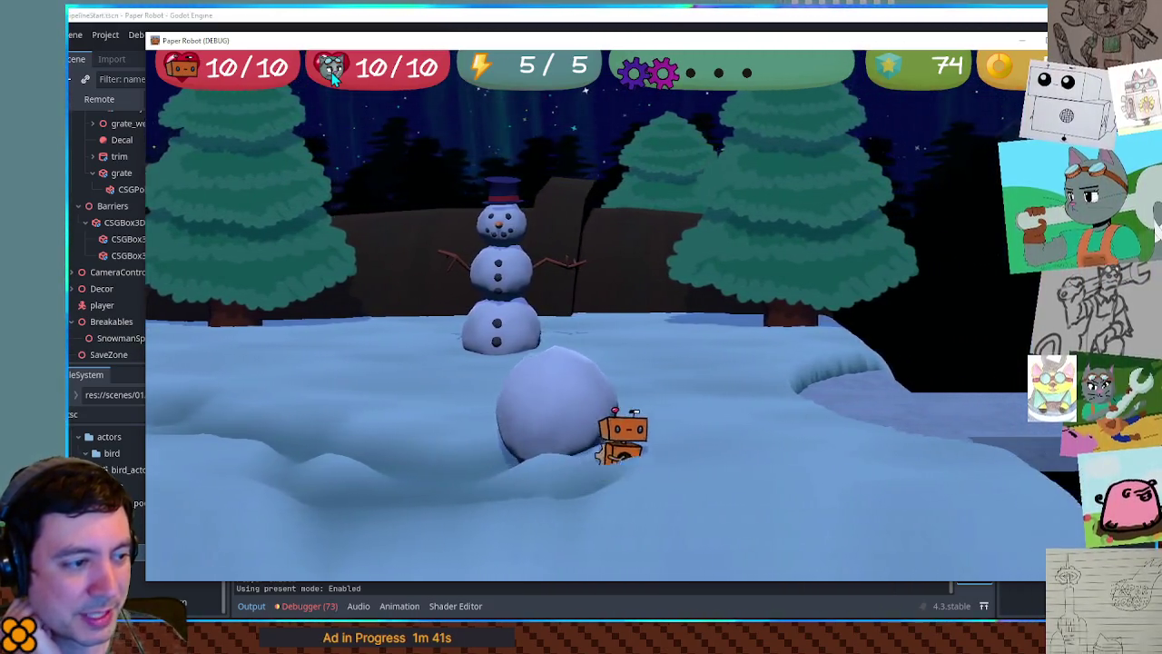
key(Left)
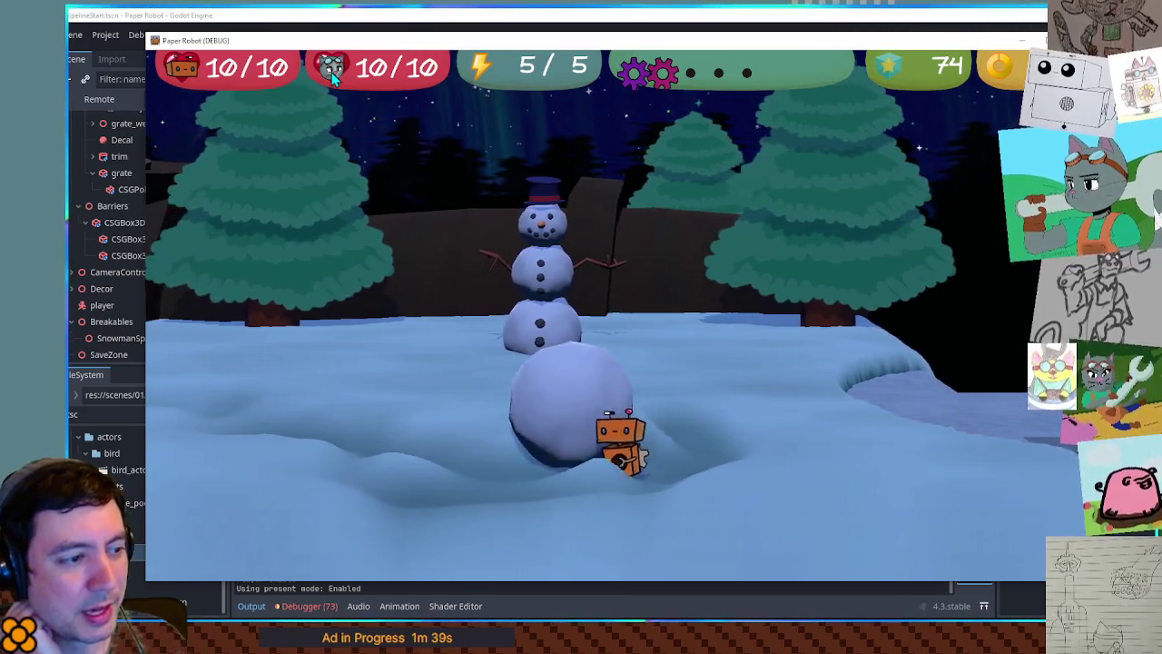
key(Left)
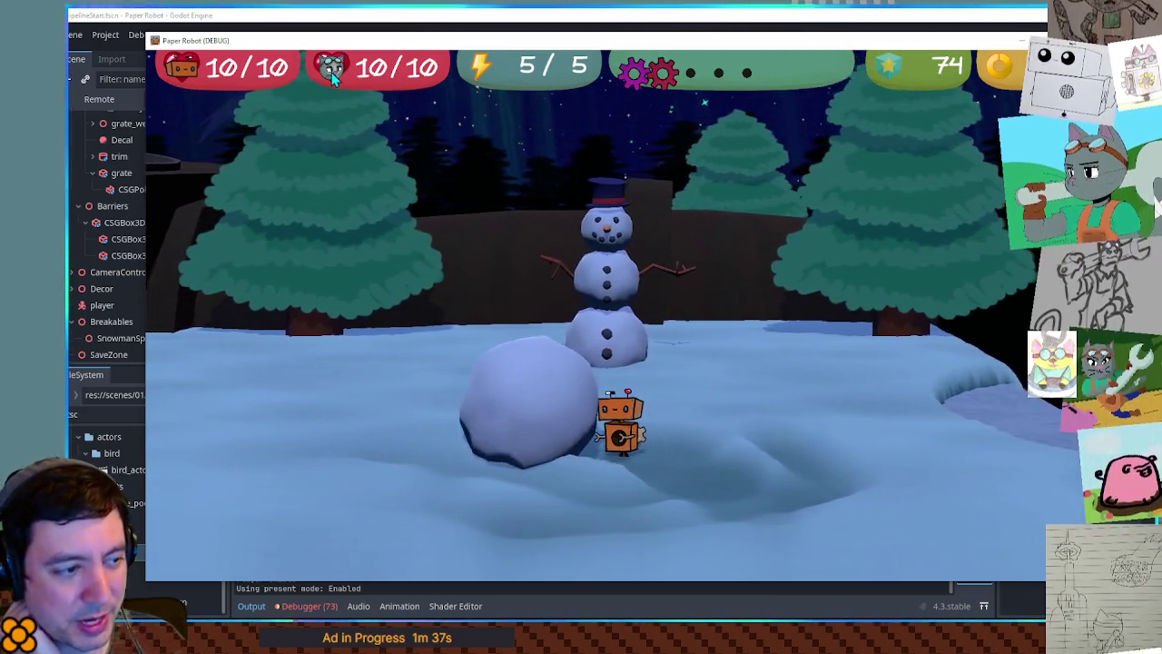
key(Left)
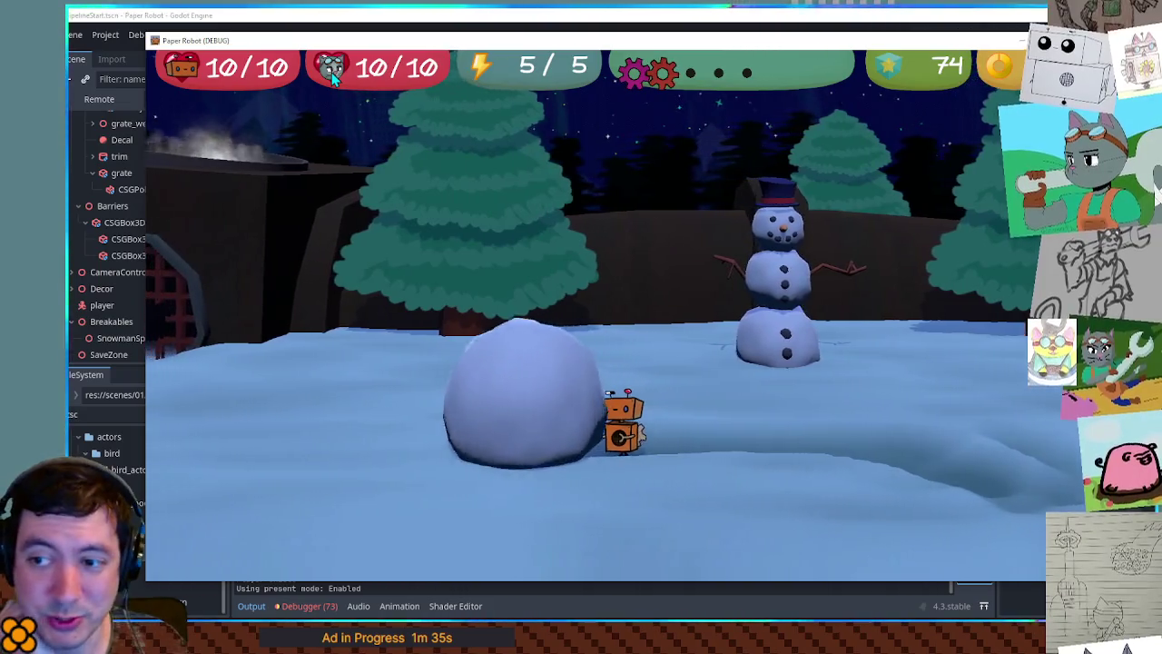
key(Left)
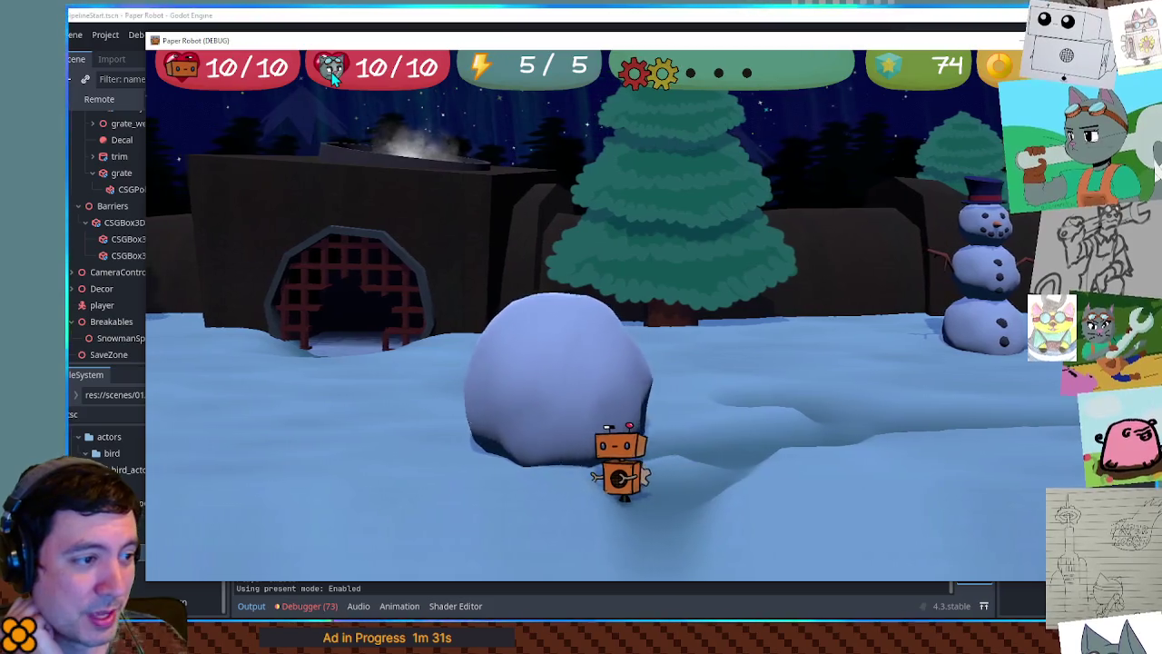
- Roll the snowball toward the camera and leftward so it grows, then push it right
key(Up)
key(Right)
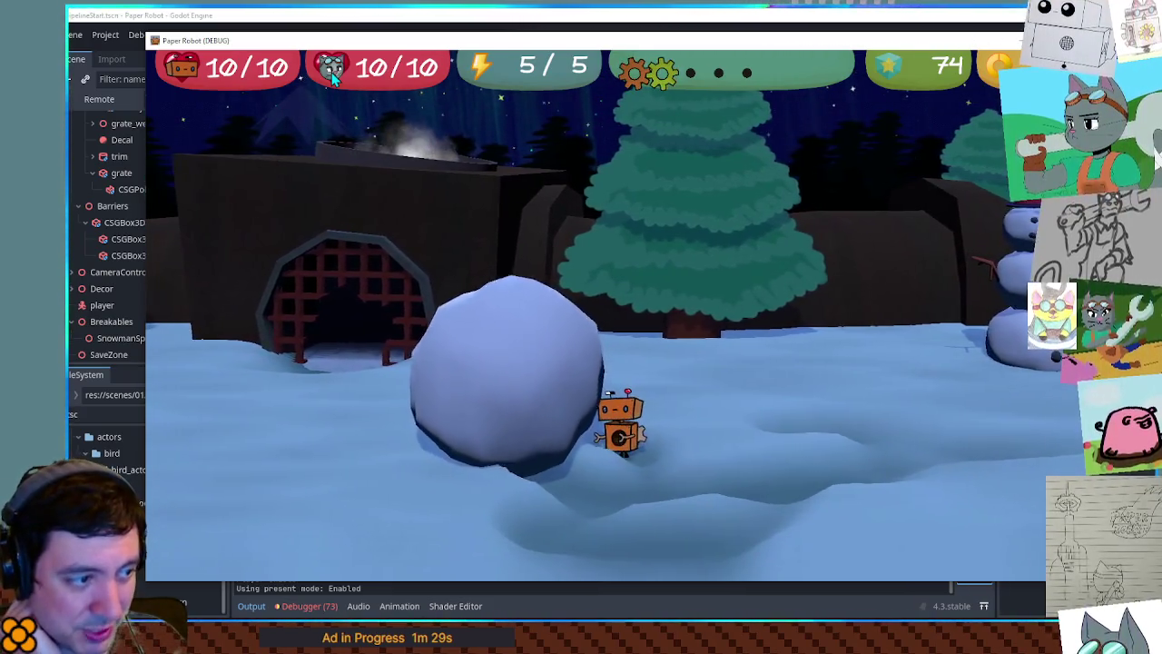
key(Down)
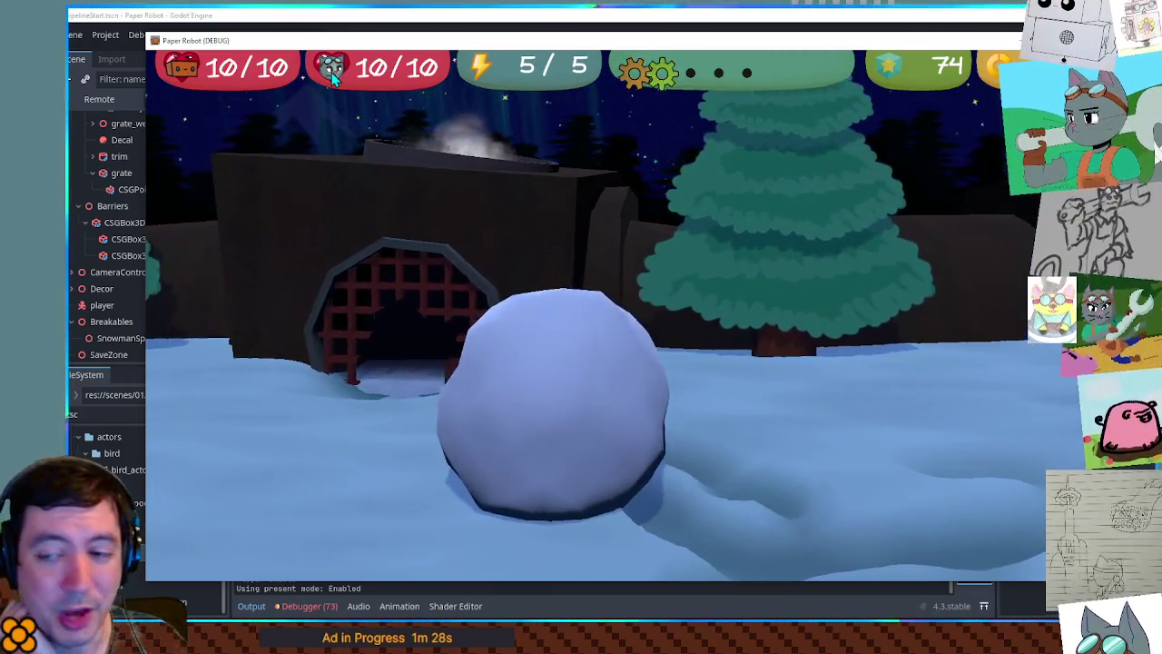
key(Right)
key(Left)
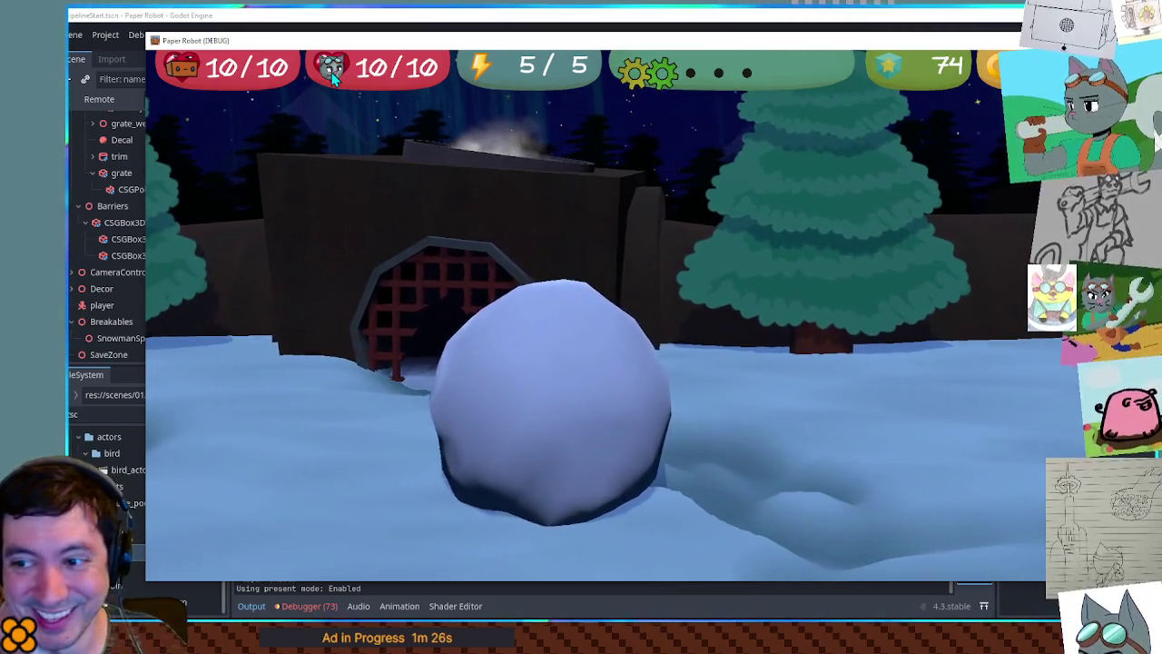
key(Left)
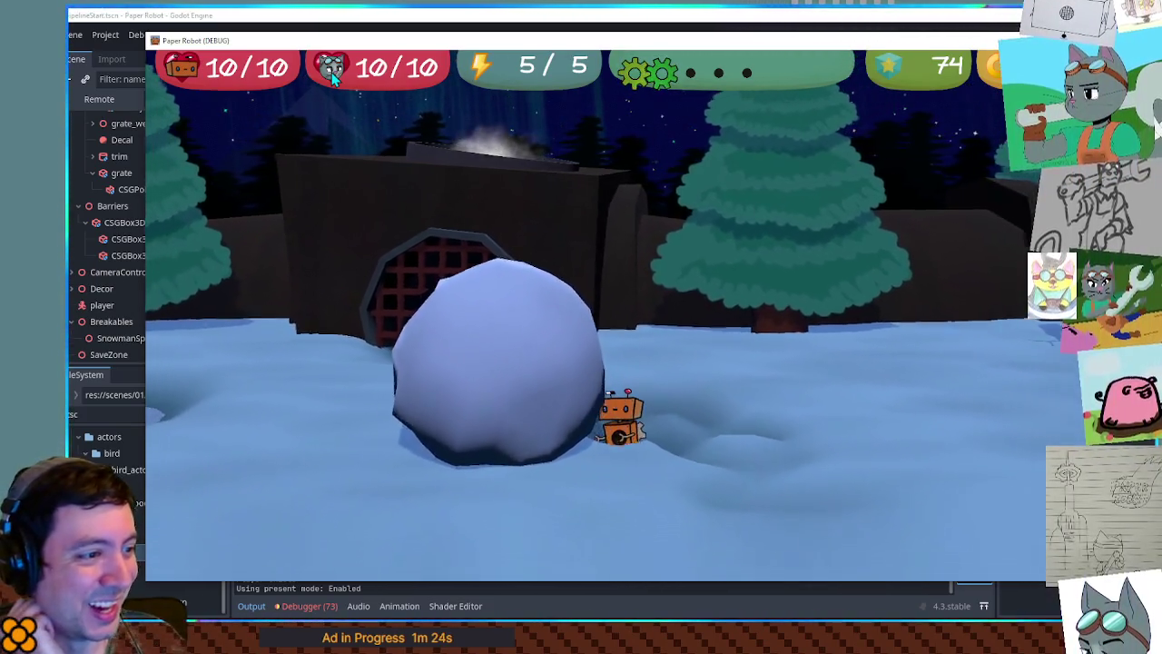
key(Left)
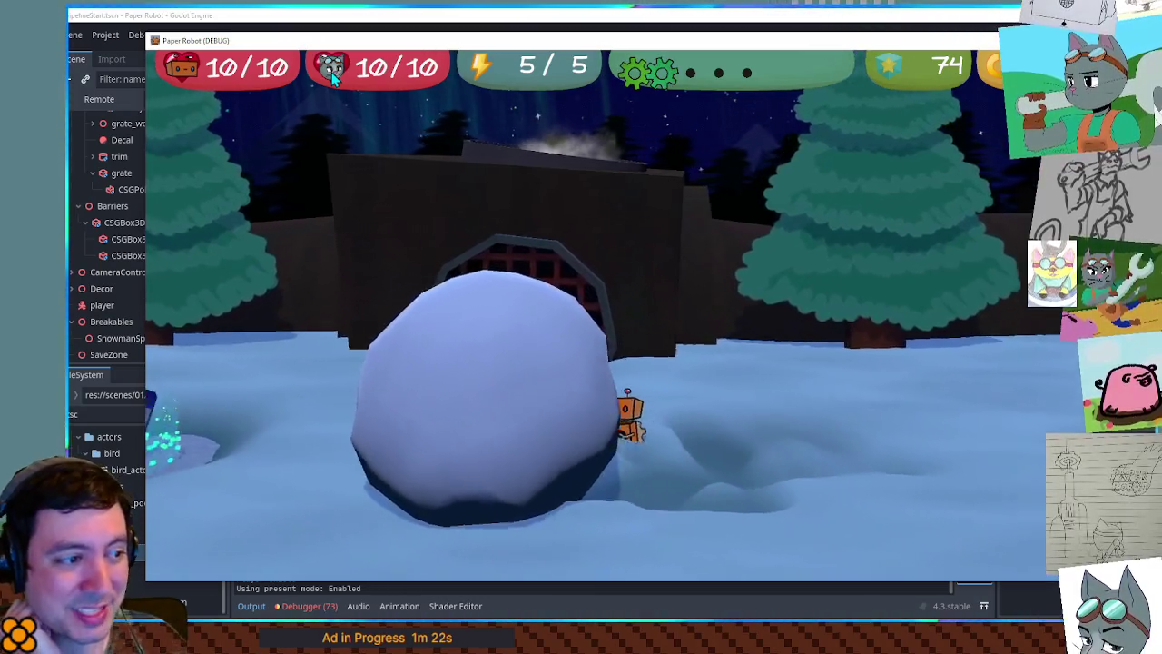
key(Right)
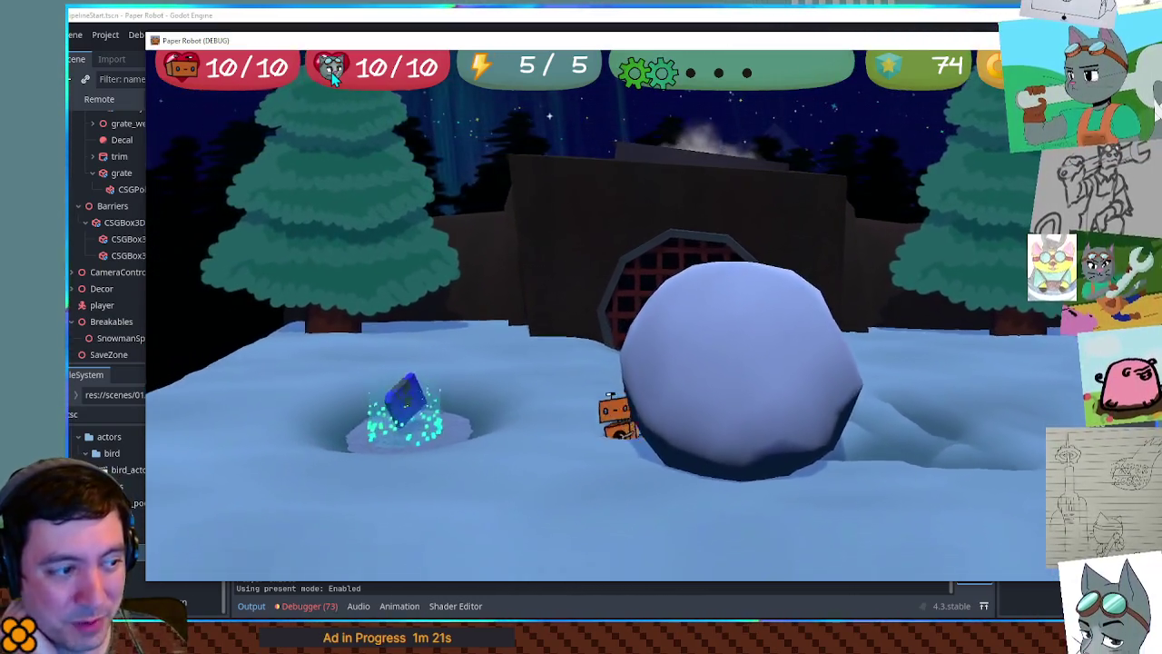
- Push the huge snowball right and deeper into the scene, then close the game
key(Down)
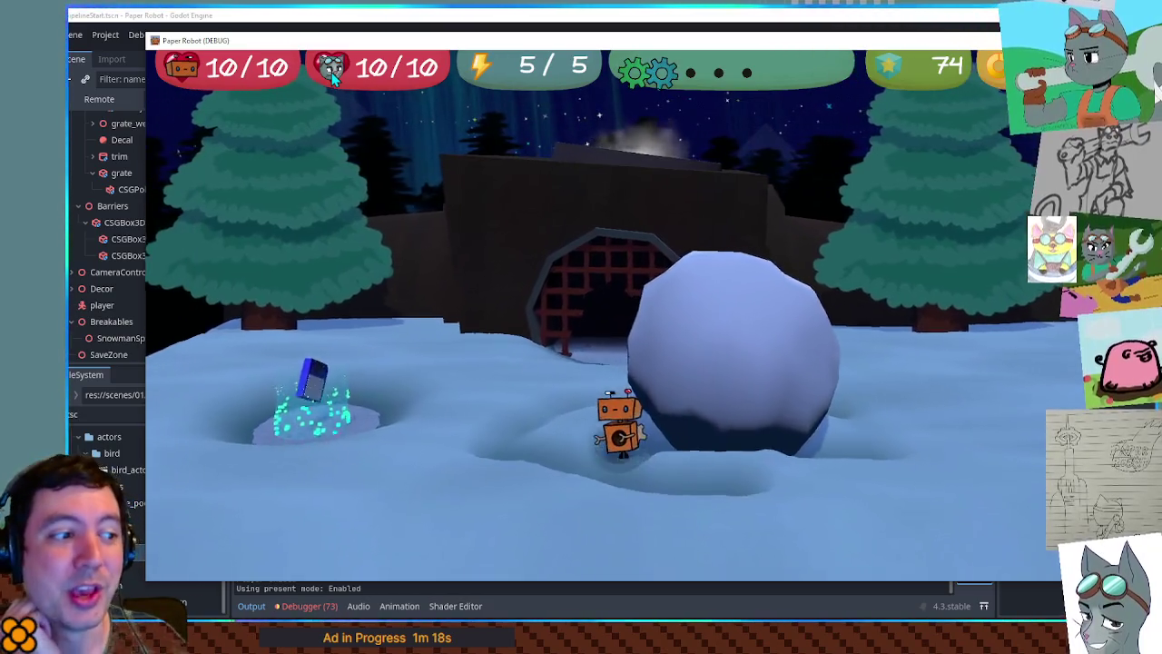
key(Up)
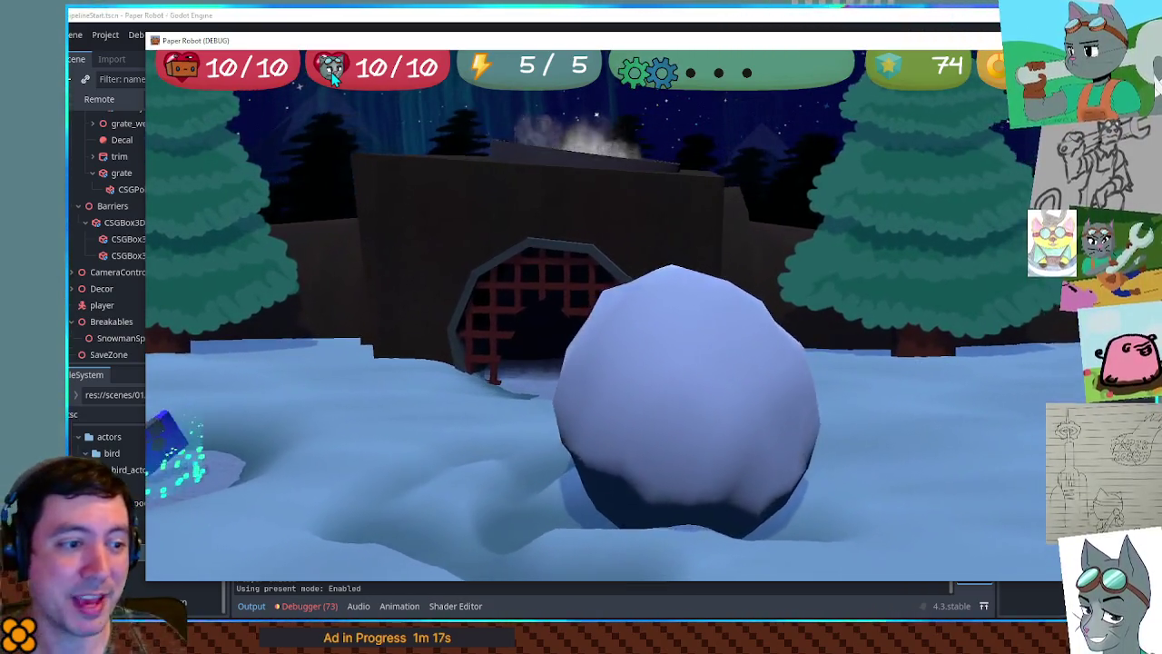
key(Down)
key(Right)
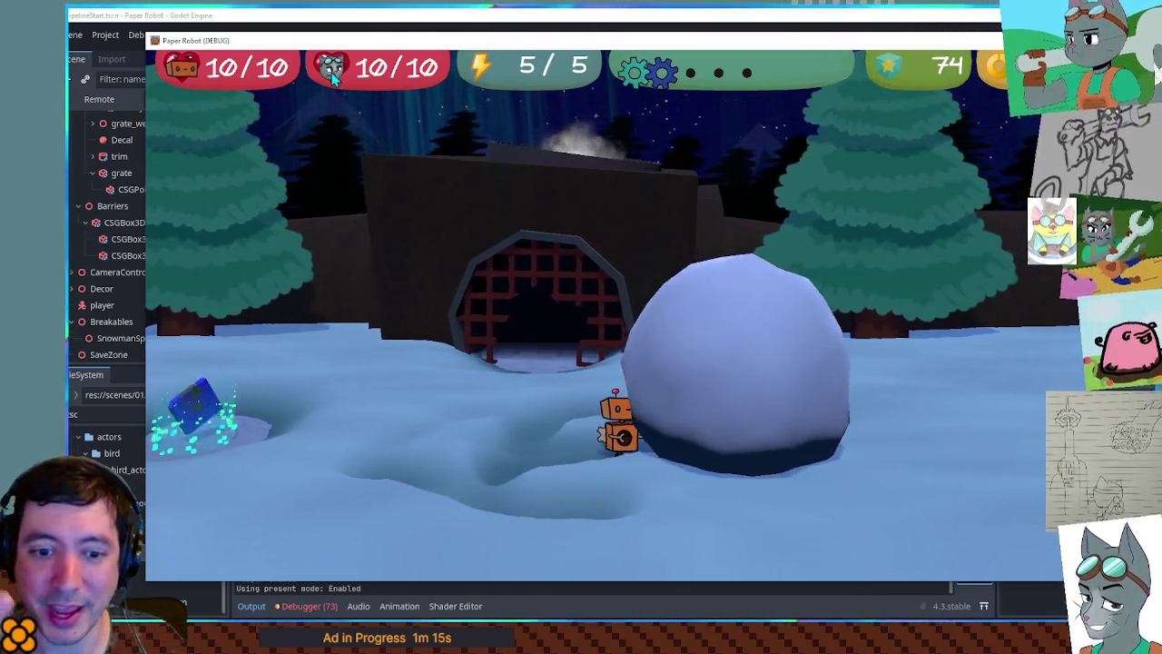
key(Up)
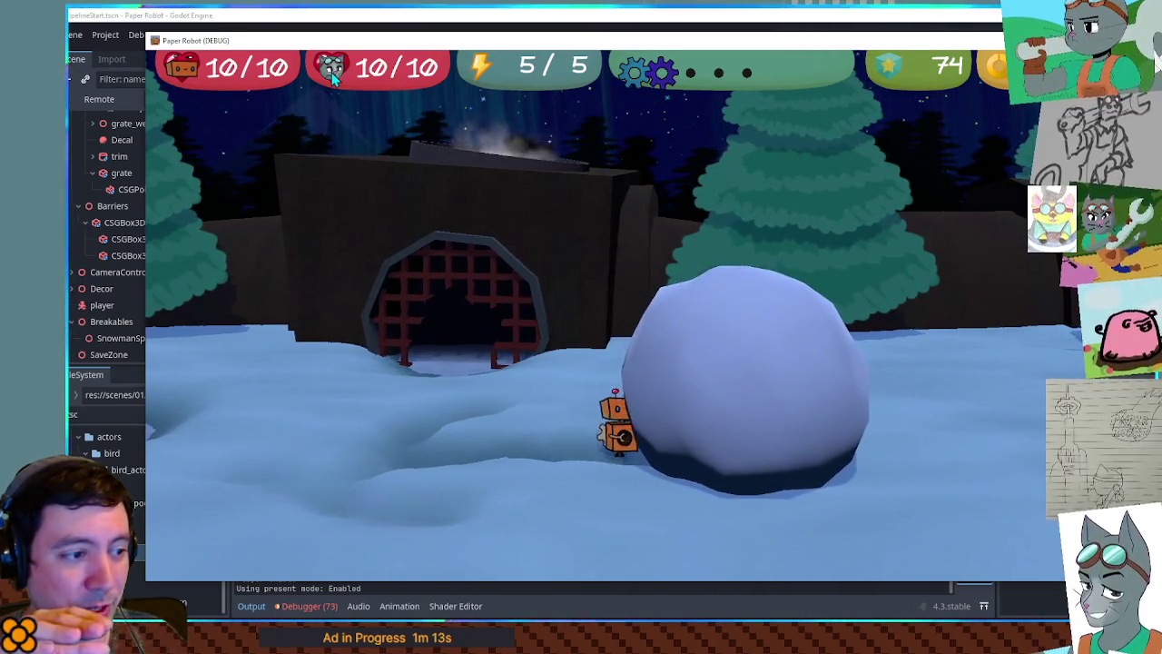
key(Down)
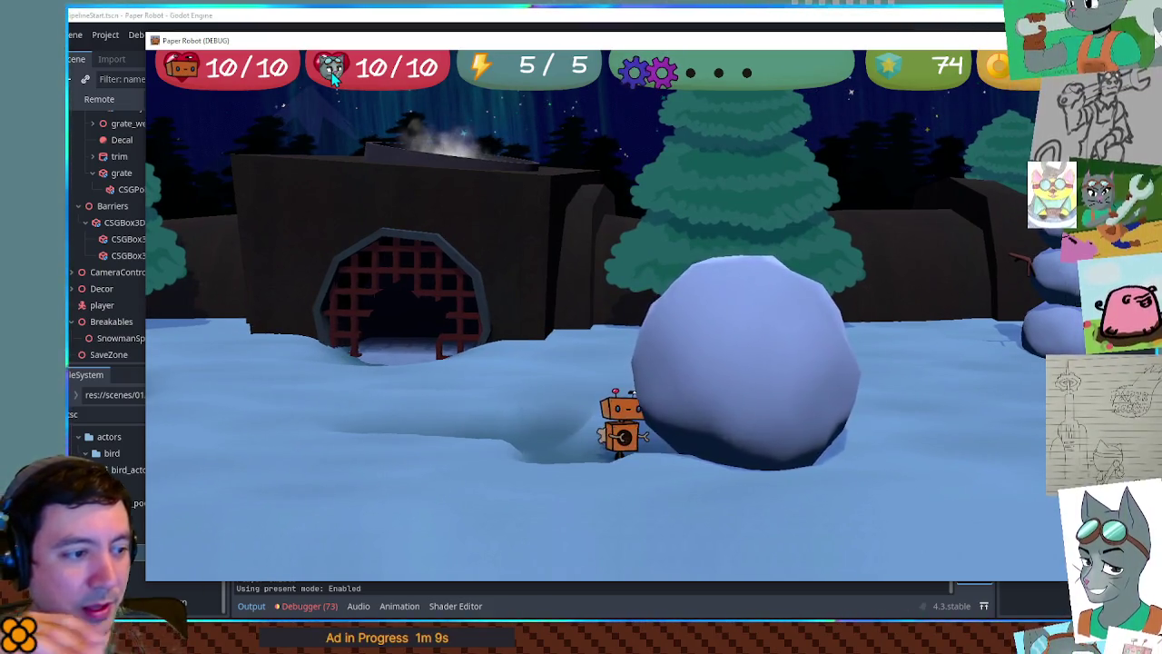
click(493, 15)
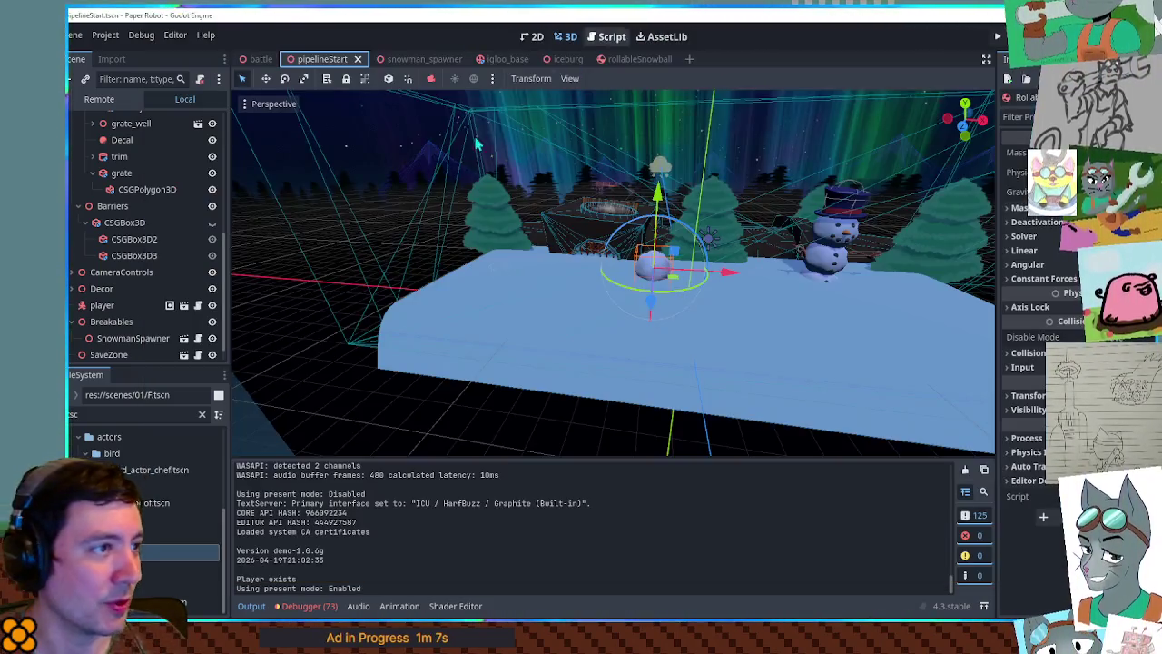
- Filter files for 'play', open player.tscn, and make the Sprites' MeshInstance3D visible
key(ctrl+a)
text(play)
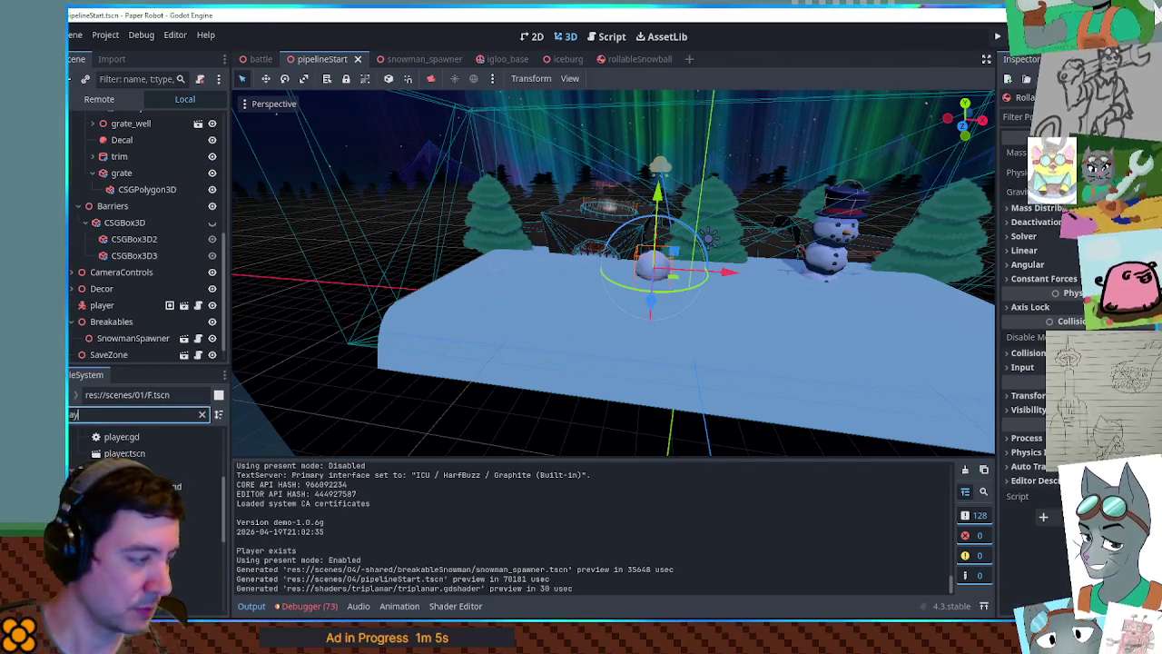
double_click(114, 454)
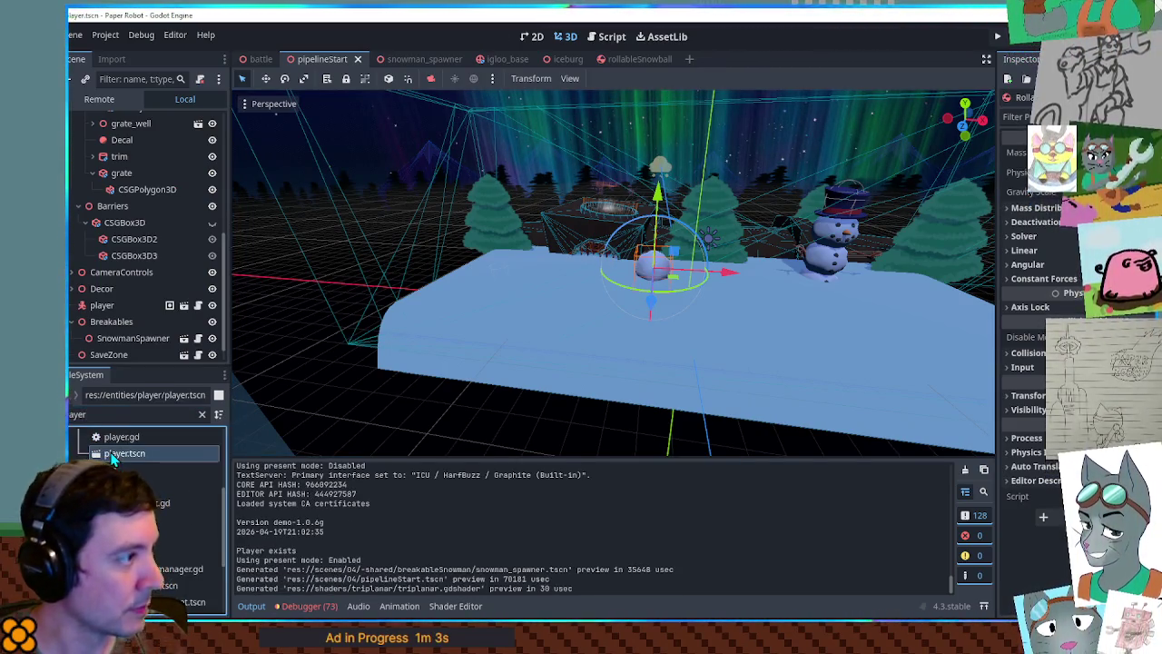
click(73, 169)
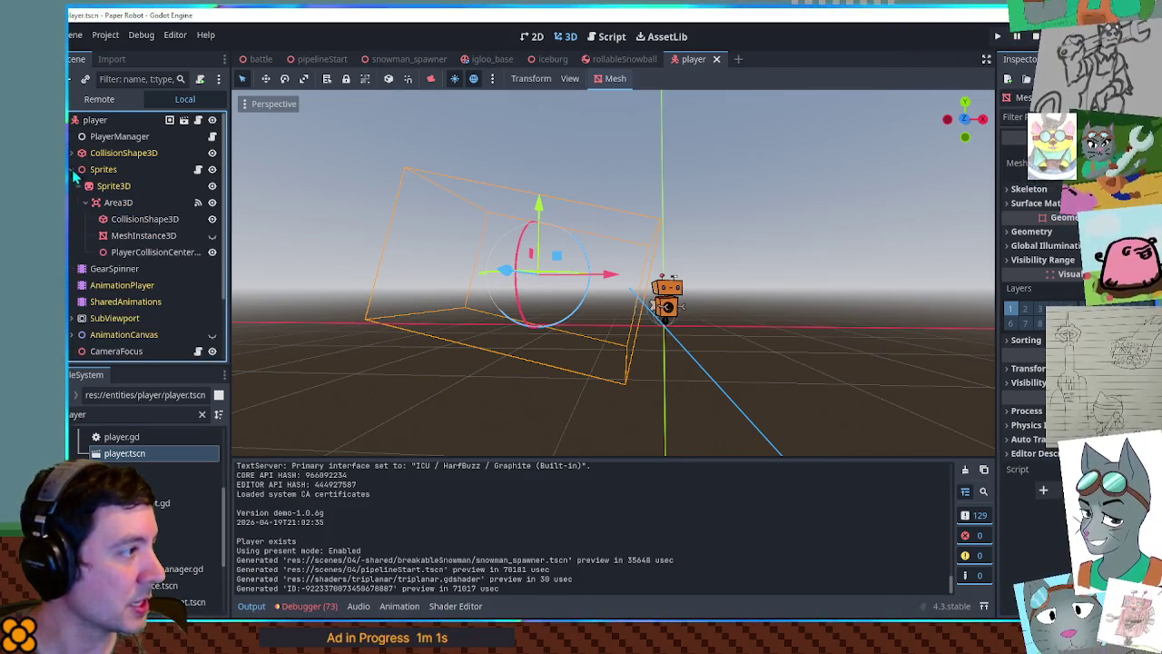
click(212, 237)
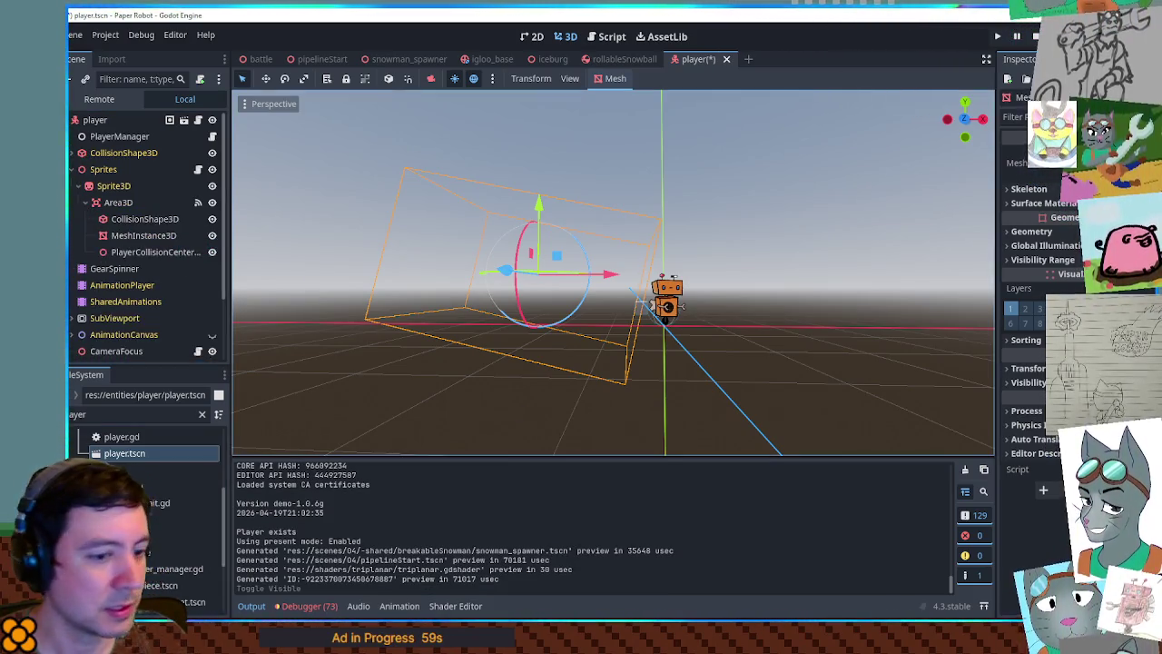
- Playtest with F5, pushing the snowball right, then stop the game
key(F5)
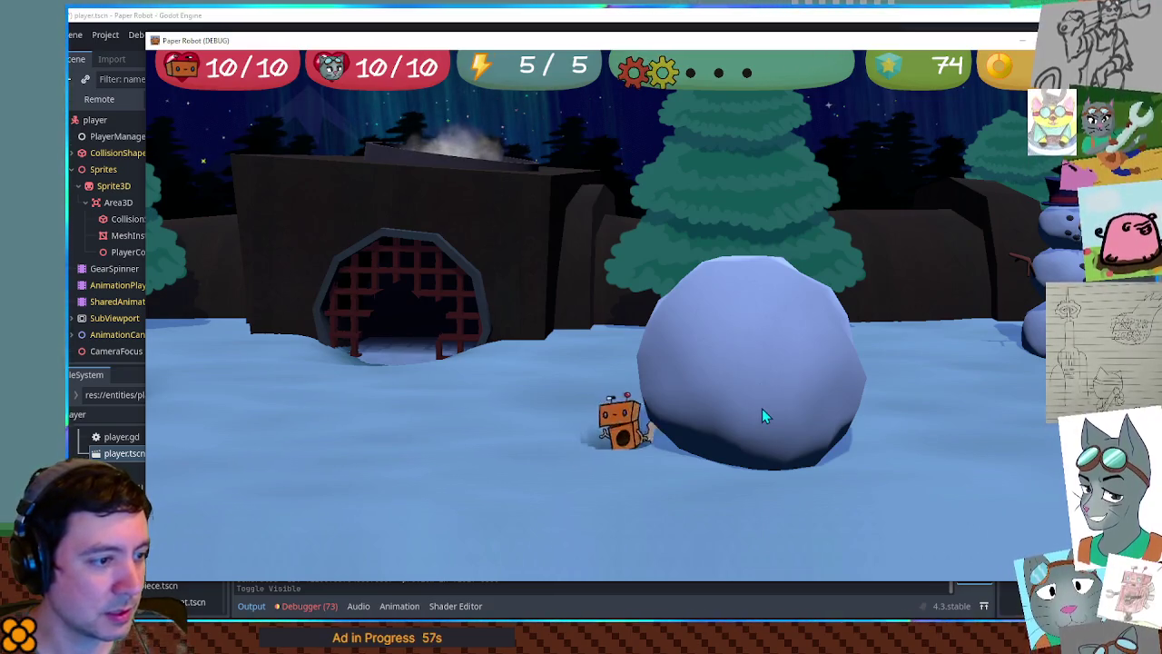
key(s)
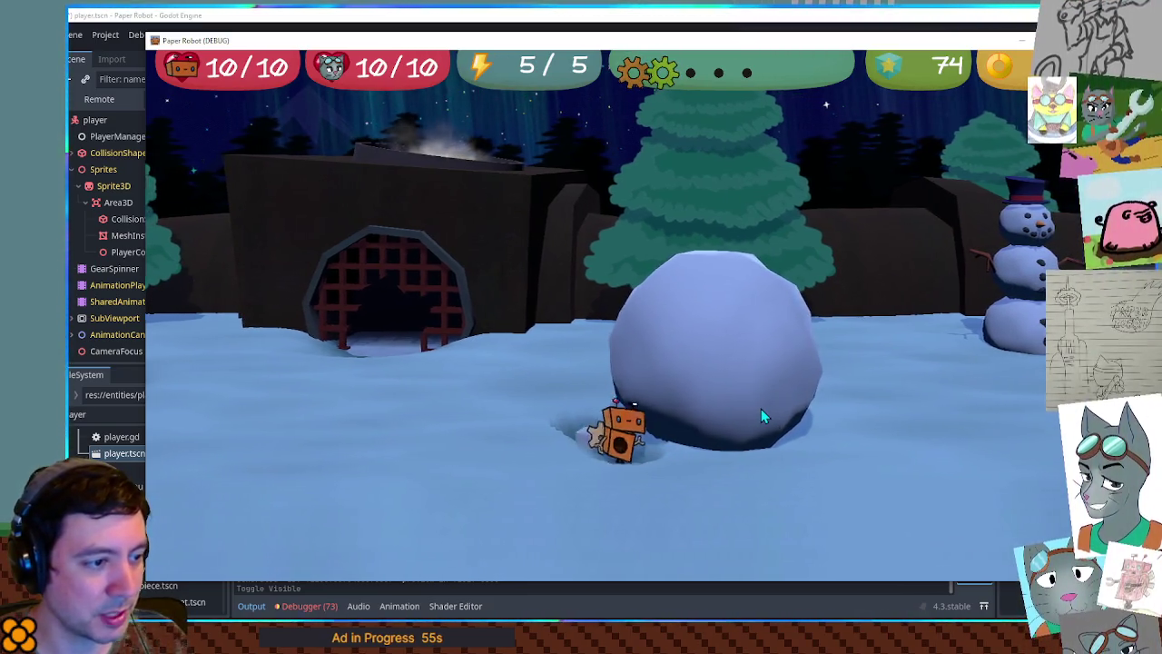
key(d)
key(s)
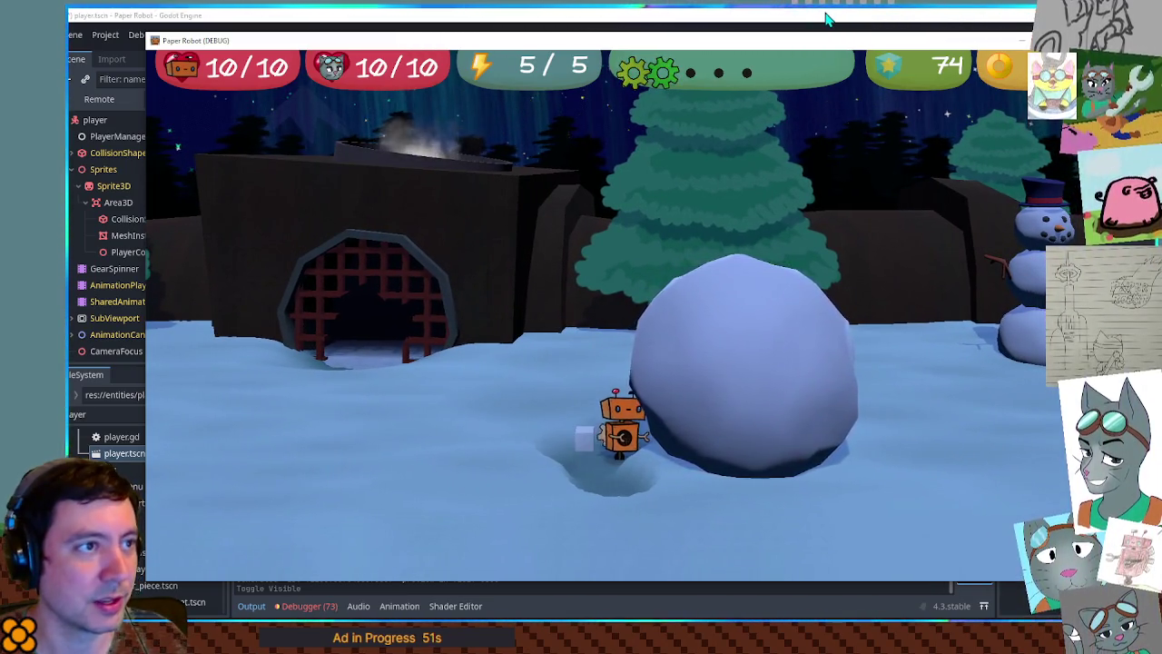
key(F8)
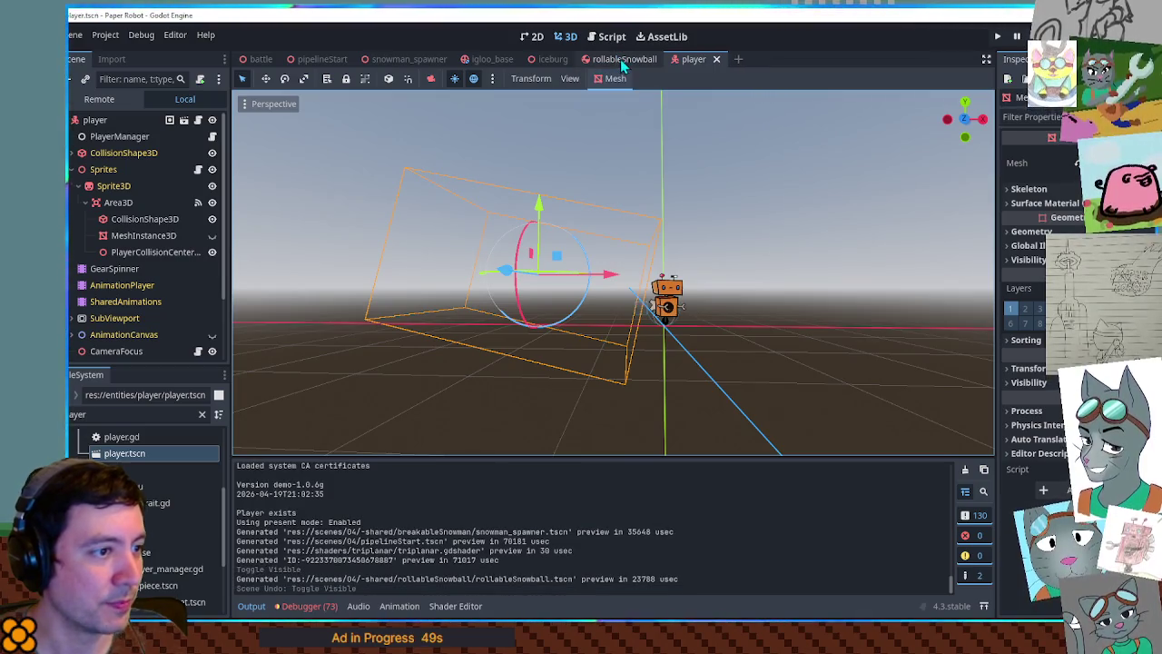
- In rollableSnowball, enlarge the gear-hit collision sphere to about 1.45 and test-run the game
click(645, 58)
drag(679, 287, 685, 288)
key(F5)
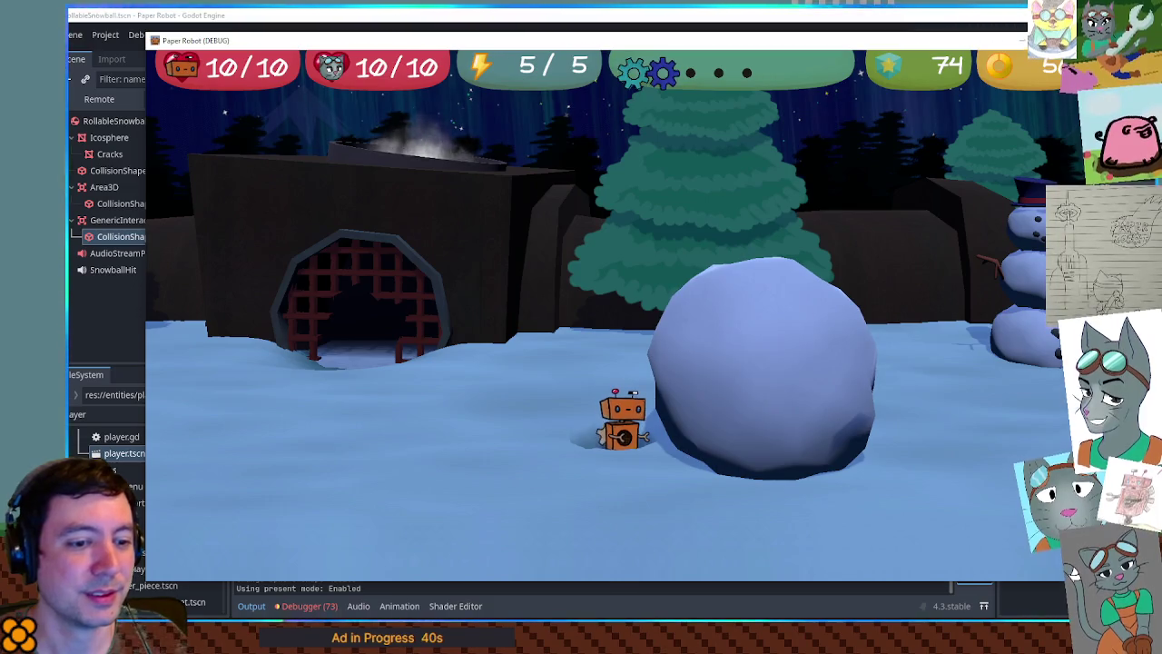
key(F8)
drag(685, 289, 712, 305)
key(F5)
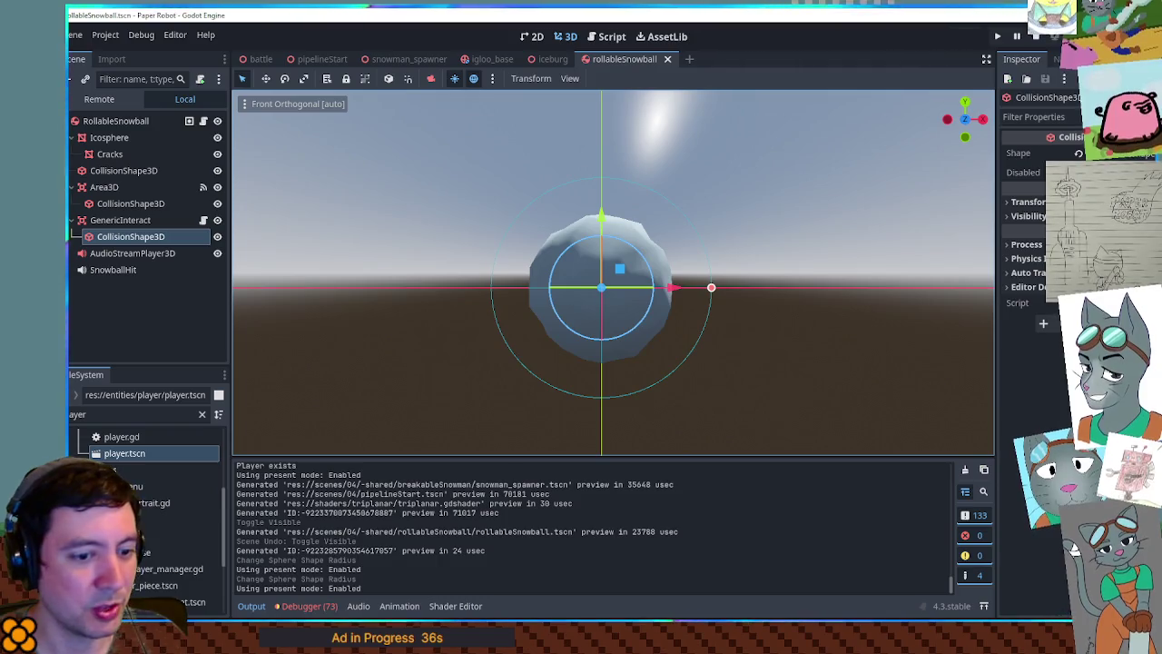
- Push and hit the snowball until it cracks and shatters, then stop the game
key(a)
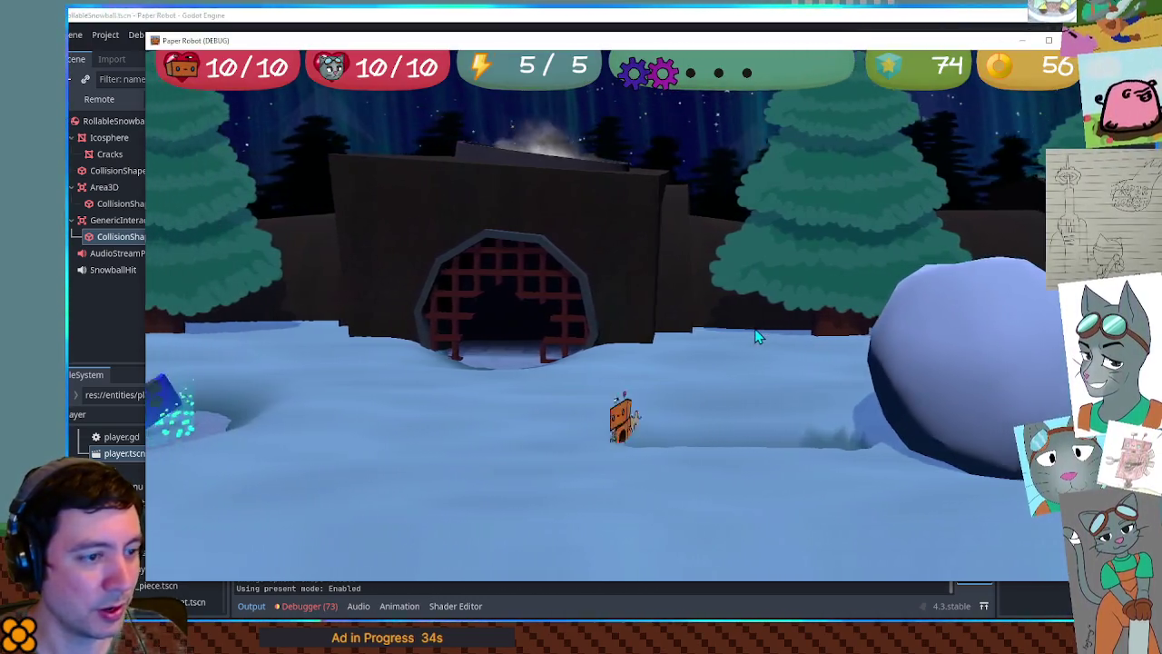
key(d)
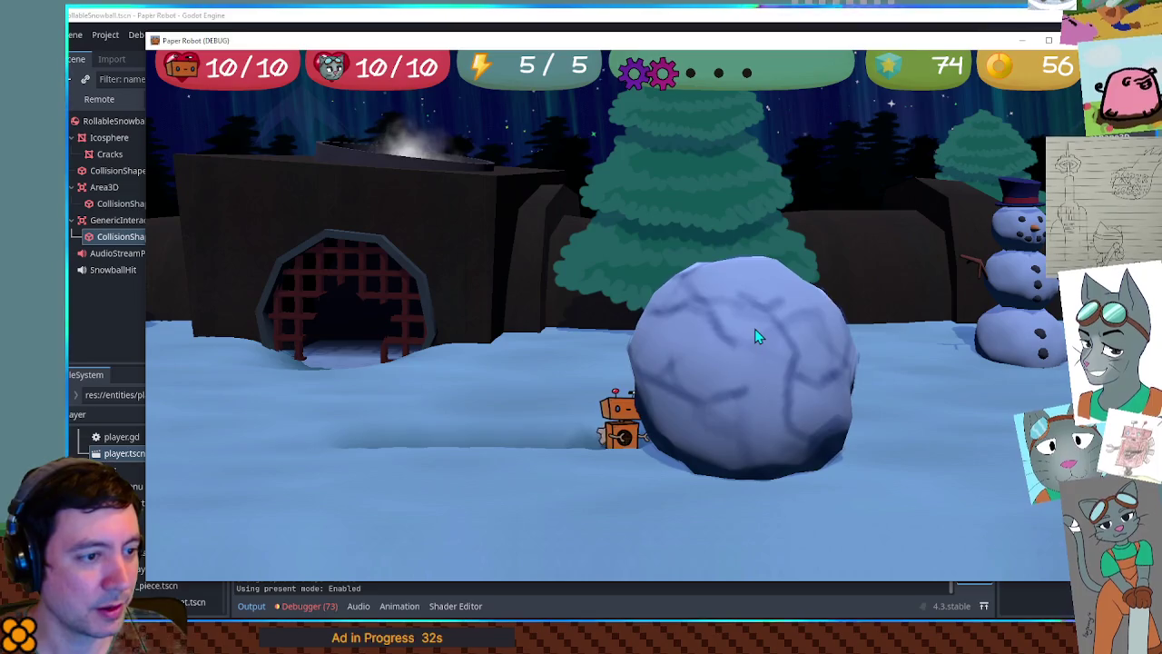
key(d)
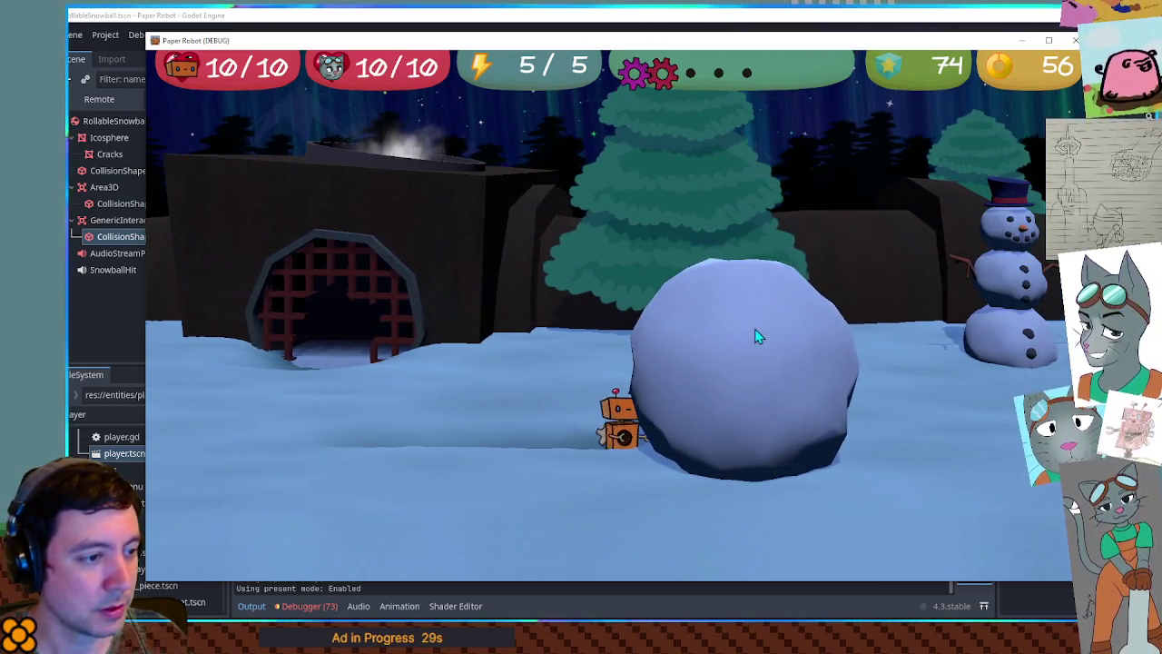
key(d)
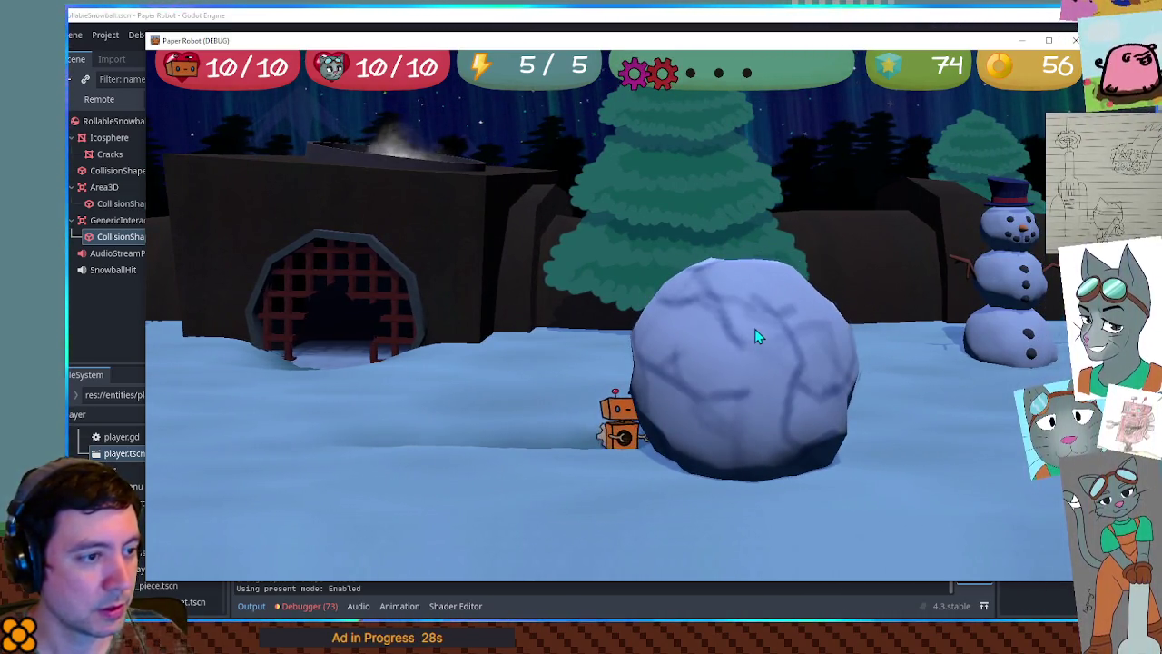
key(d)
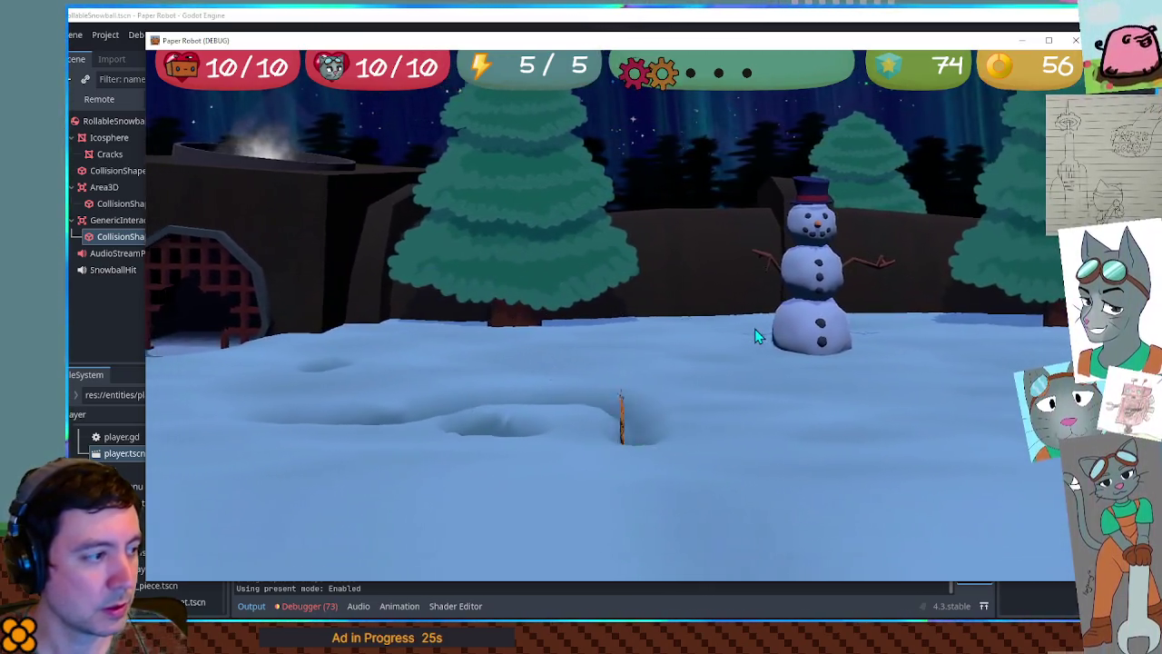
key(a)
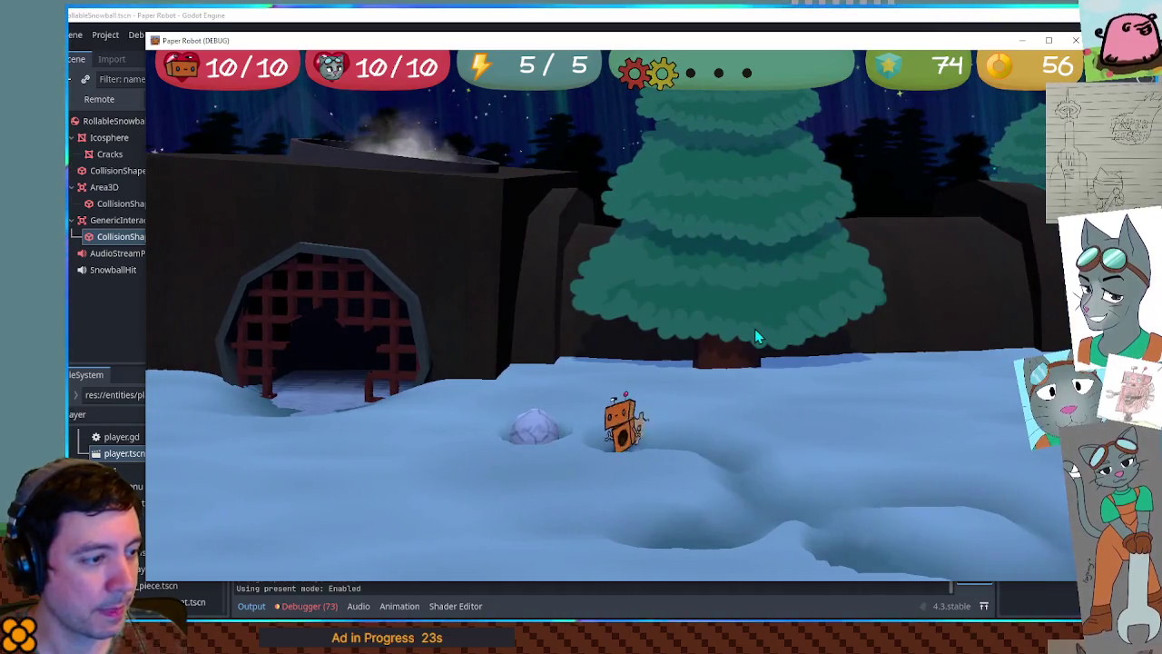
key(d)
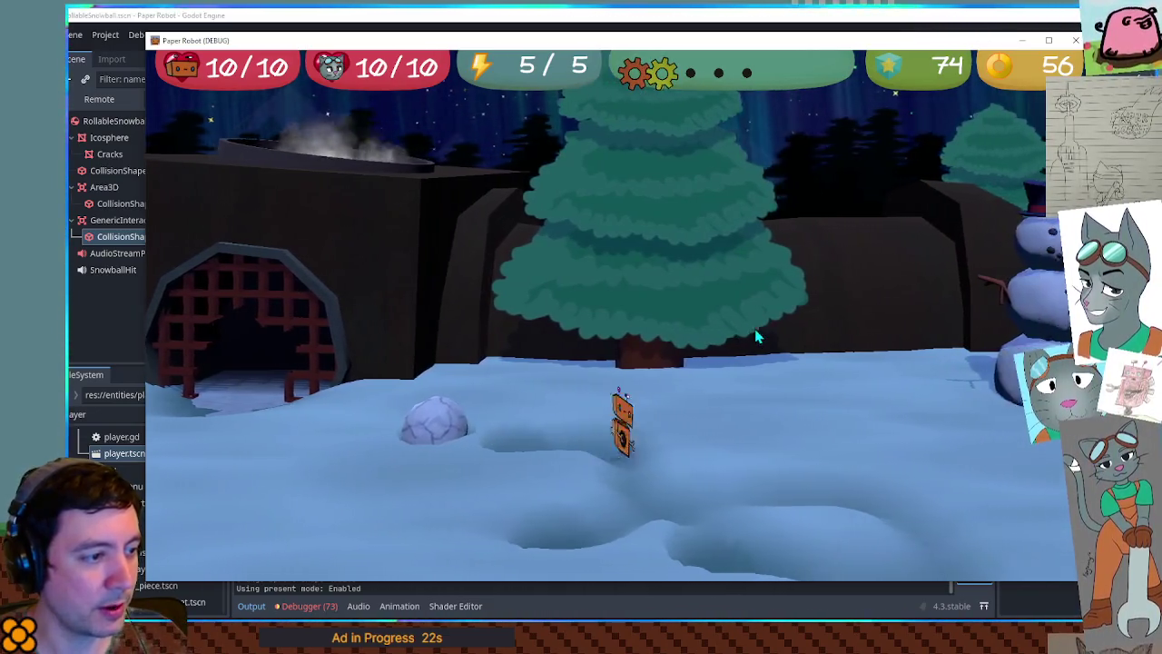
click(755, 329)
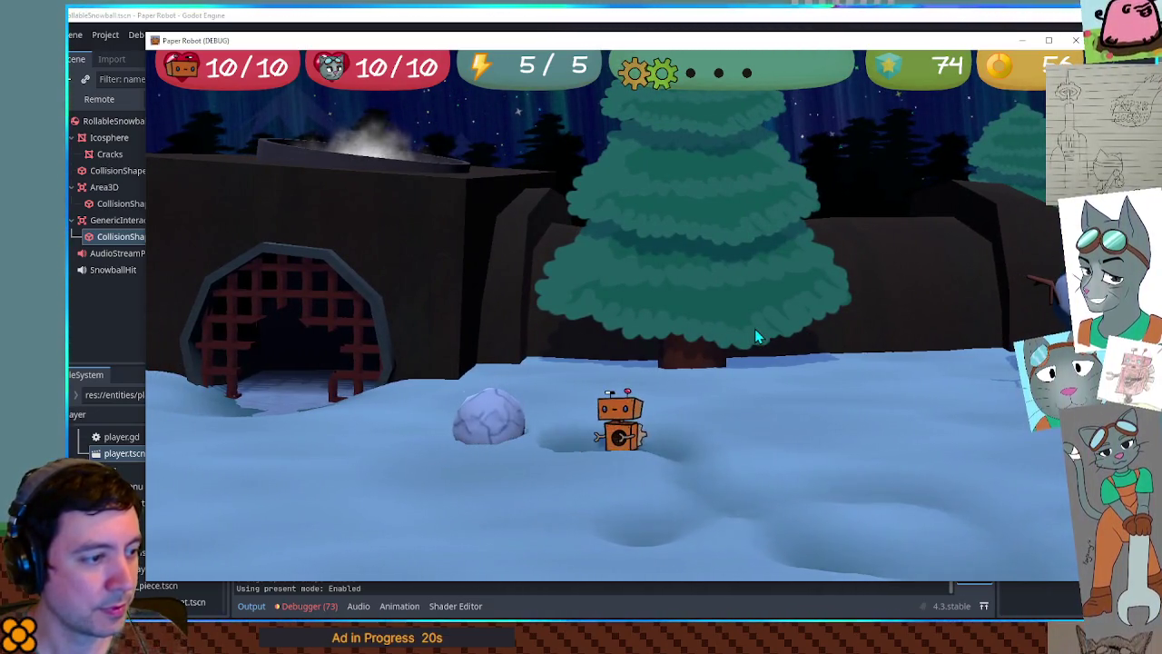
click(515, 407)
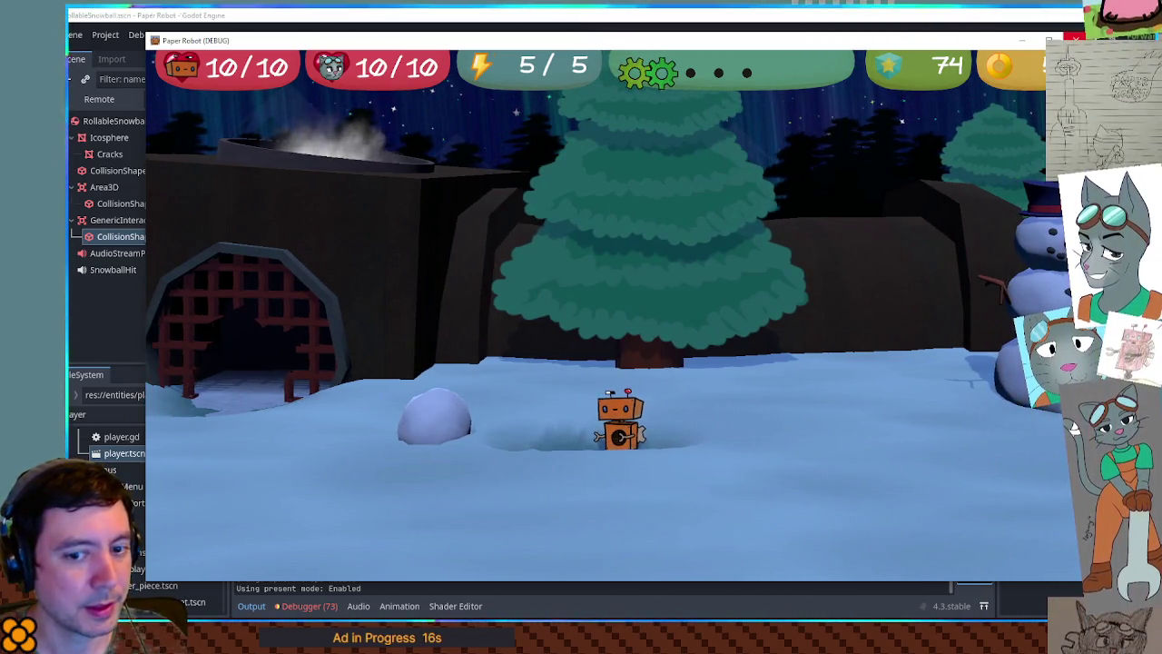
key(F8)
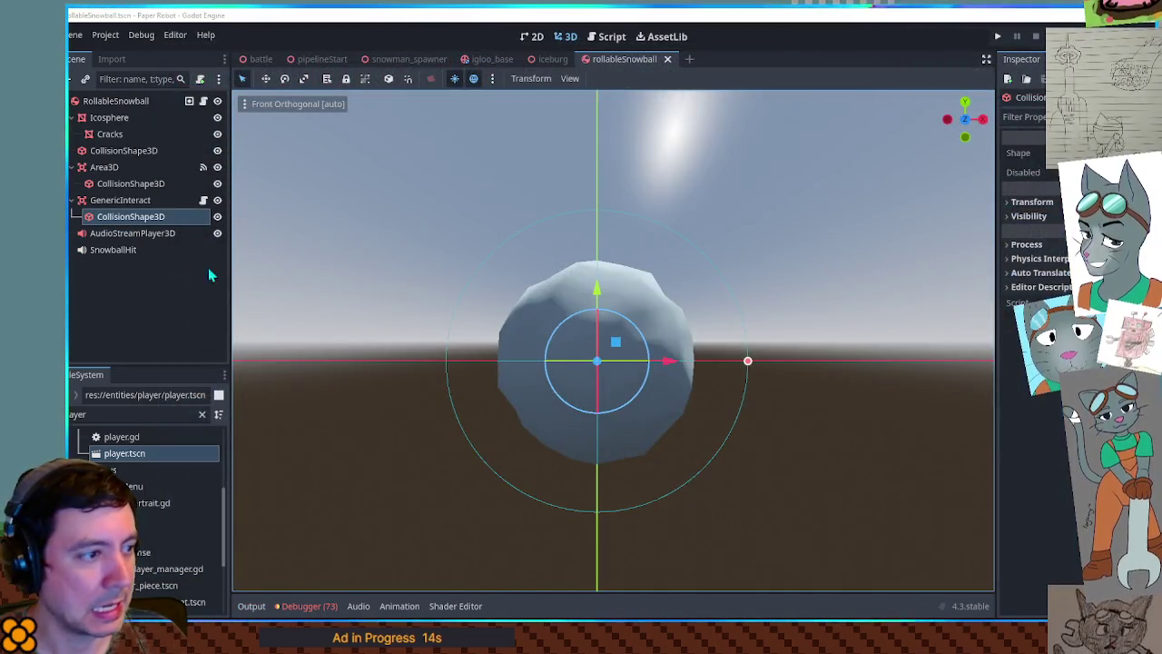
- Shrink the collision sphere back to radius 0.79, save, and open the snowball's script
drag(754, 362, 680, 363)
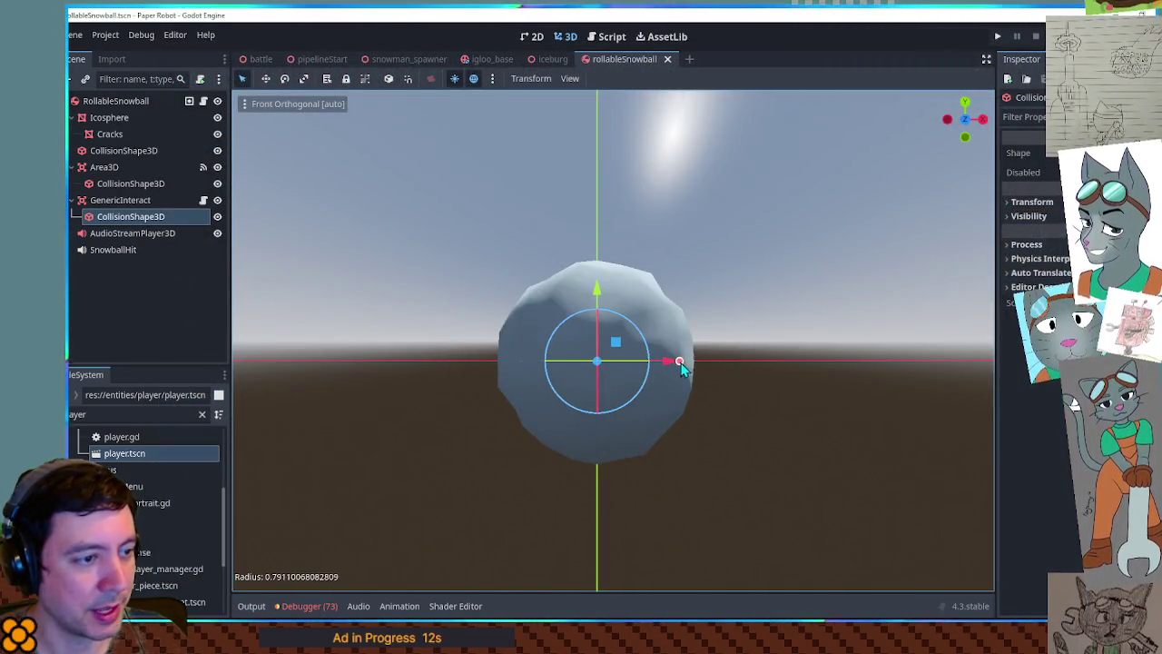
key(ctrl+s)
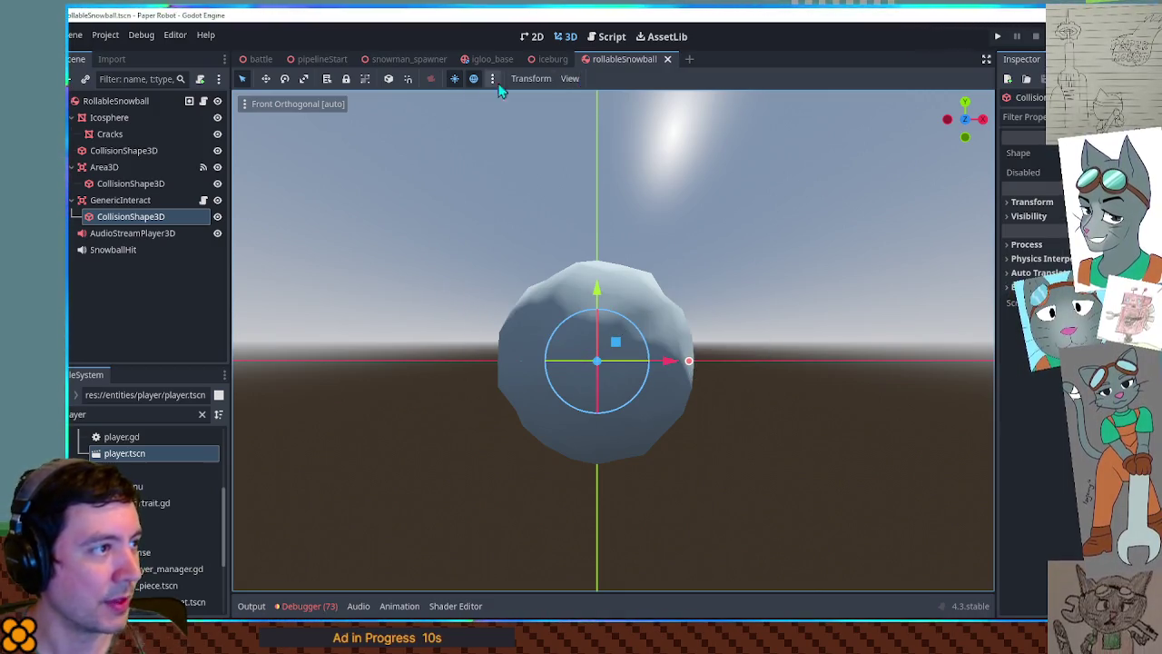
click(203, 100)
scroll(905, 339, up, 15)
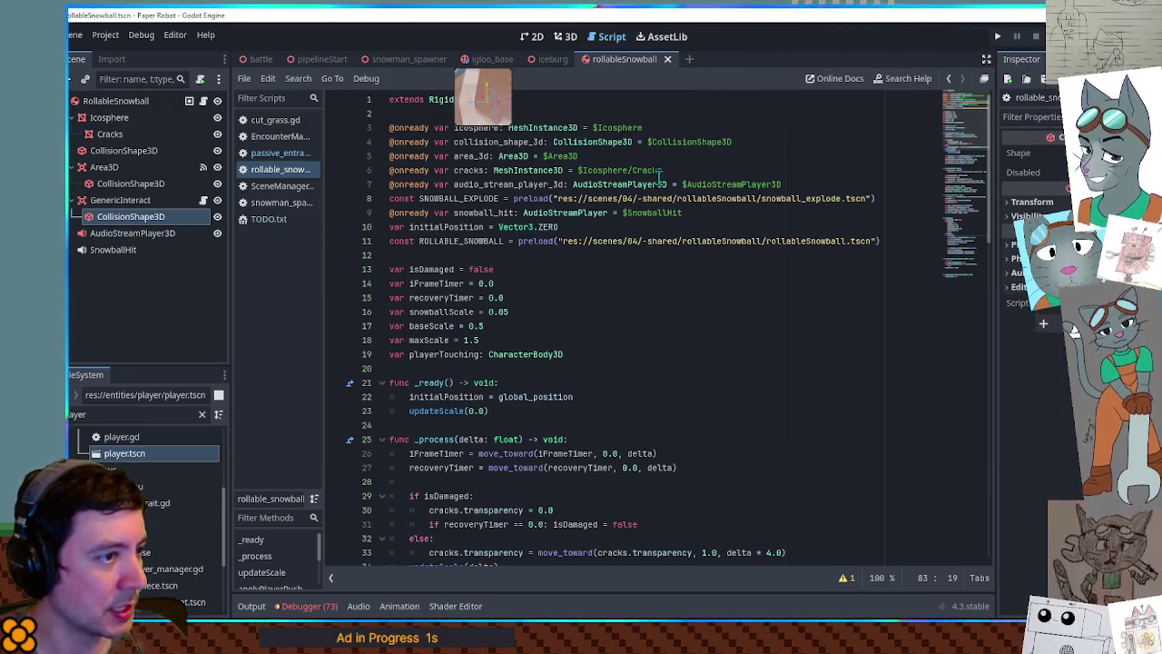
double_click(533, 142)
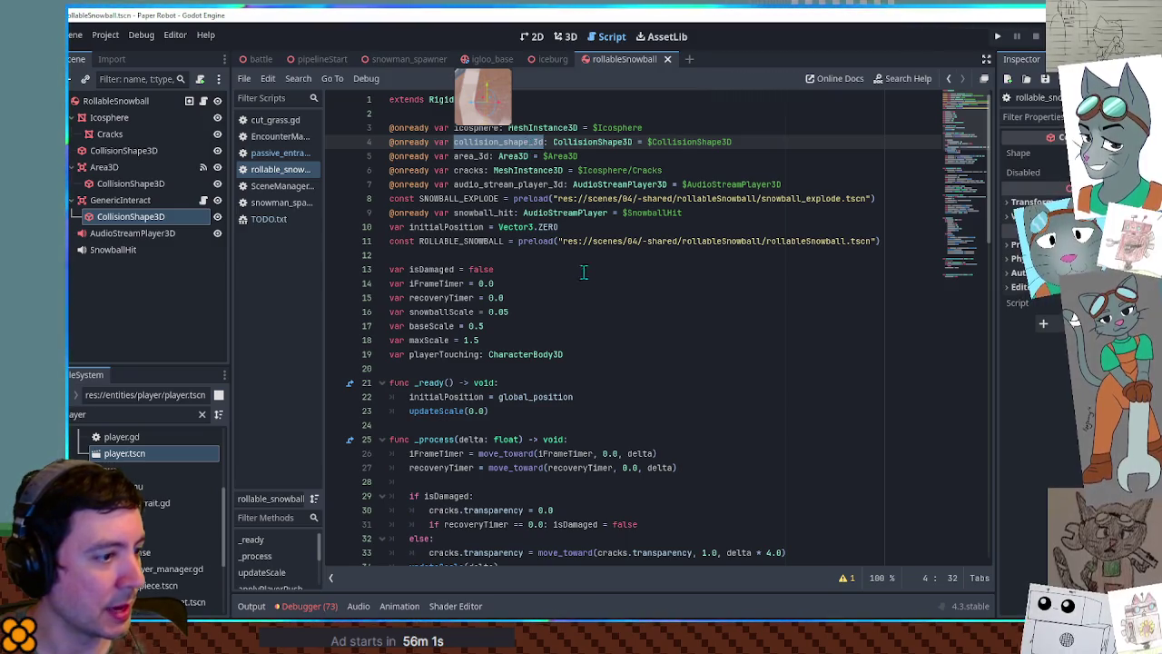
scroll(579, 268, down, 20)
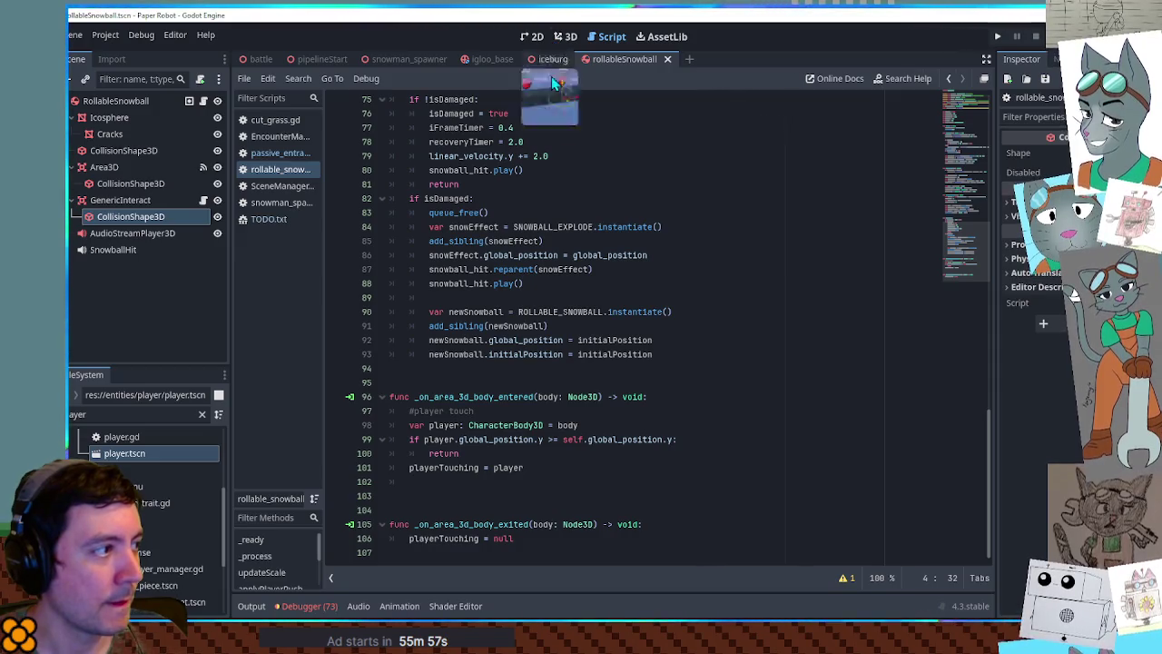
scroll(634, 374, up, 20)
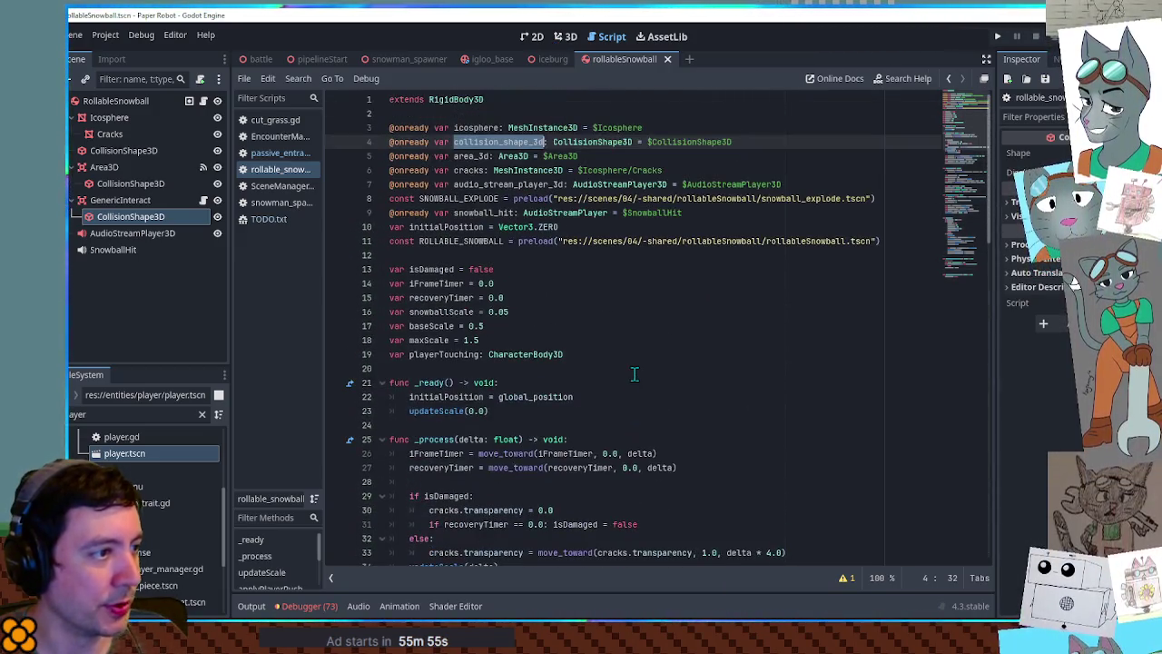
double_click(692, 144)
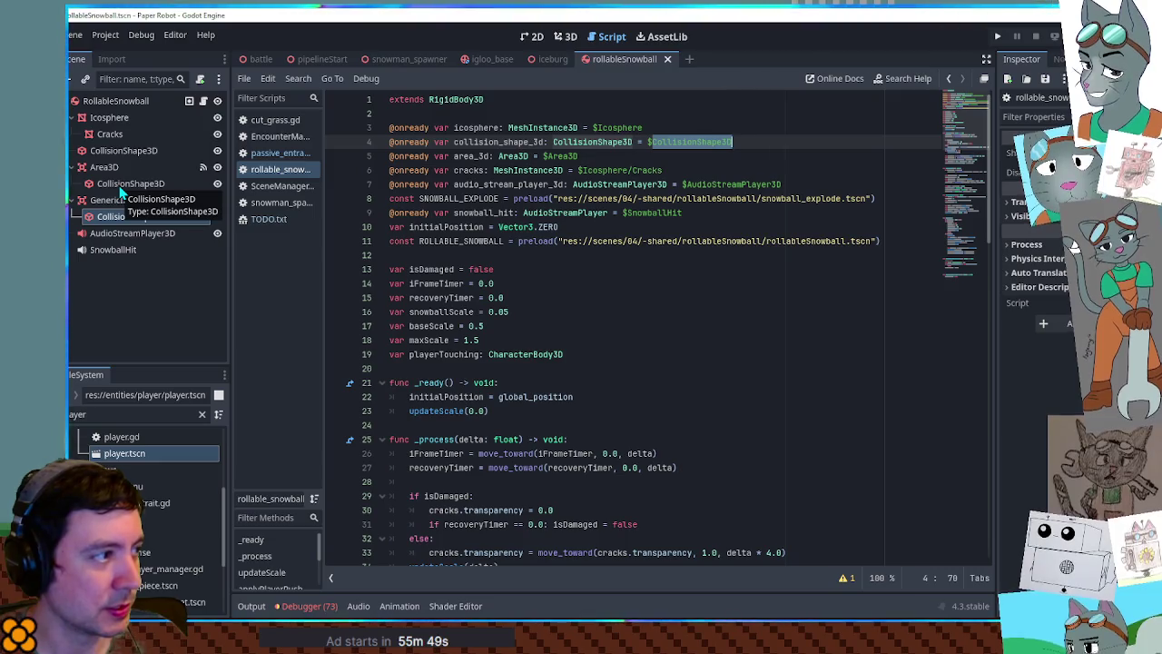
scroll(404, 389, down, 3)
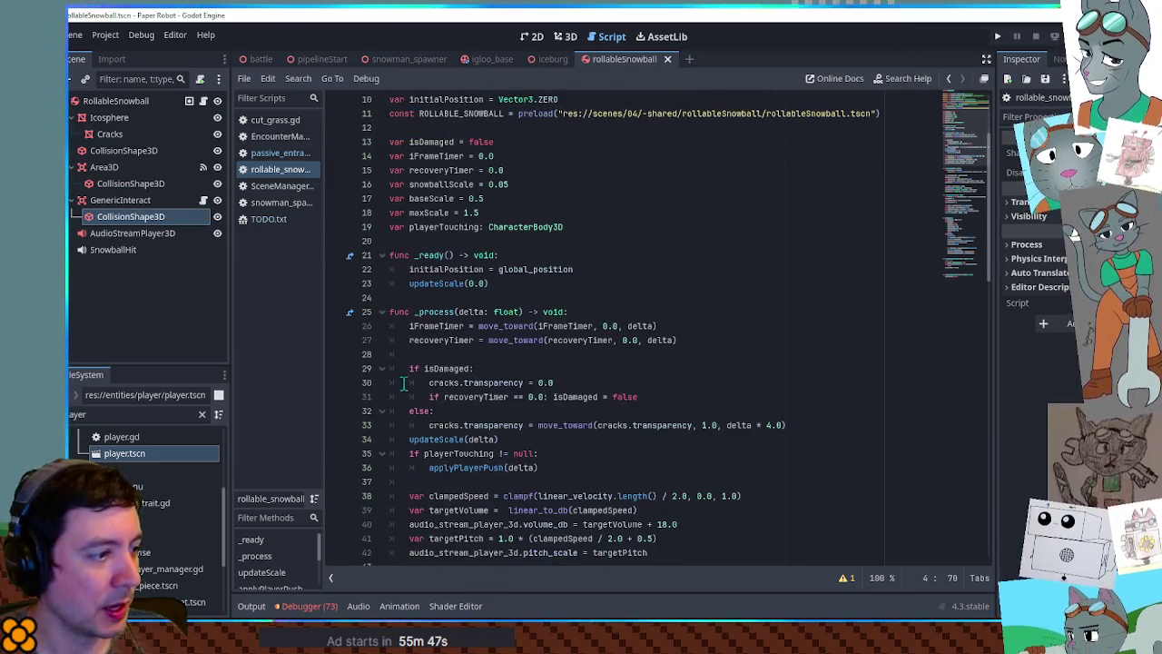
click(380, 319)
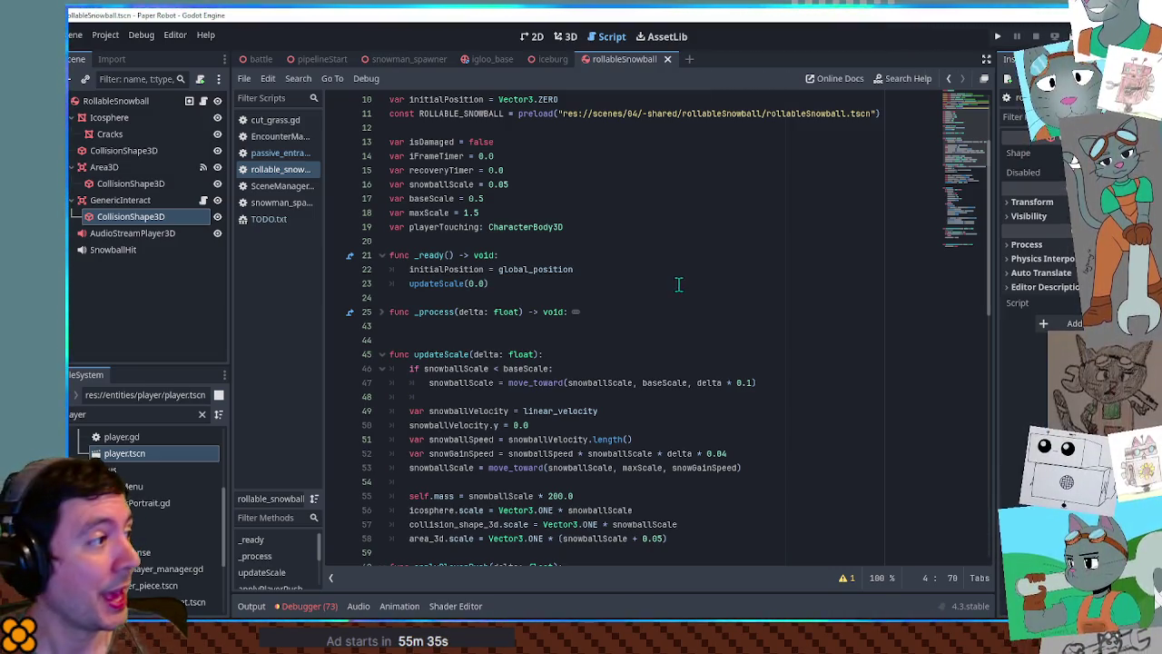
click(103, 153)
click(75, 118)
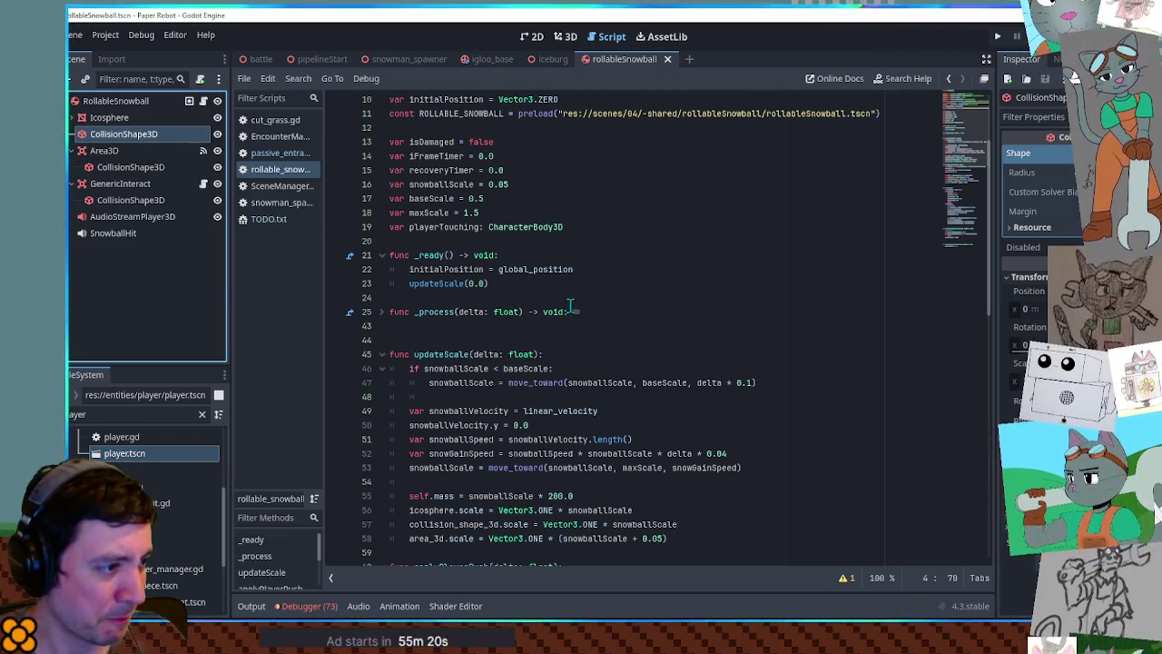
scroll(392, 318, down, 4)
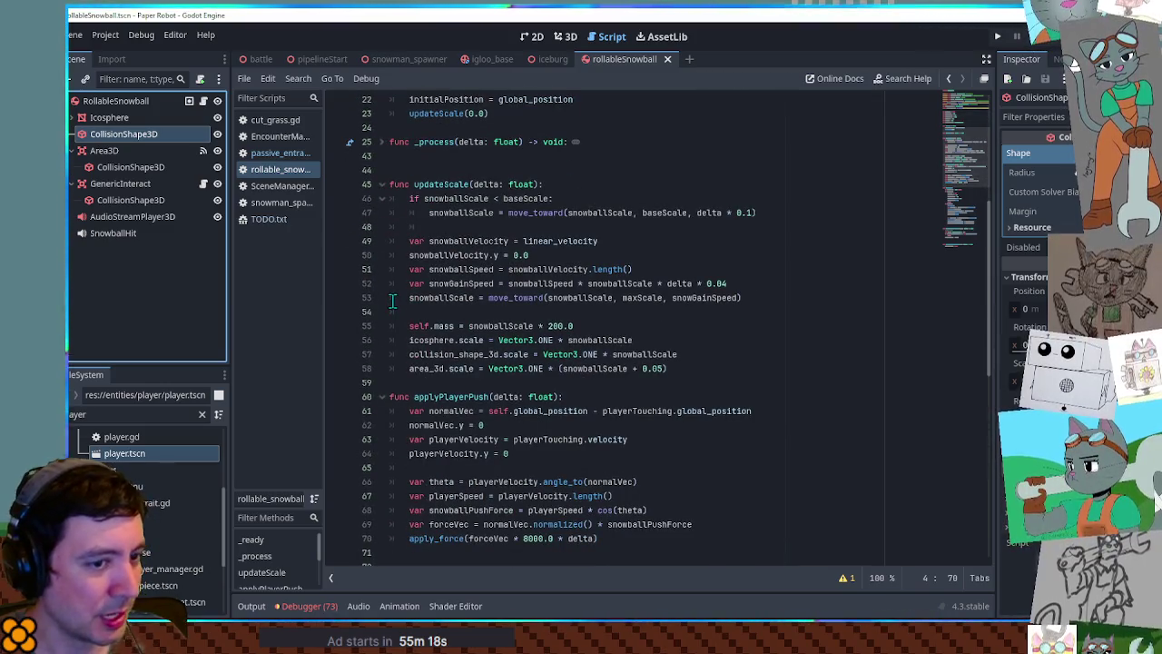
double_click(442, 184)
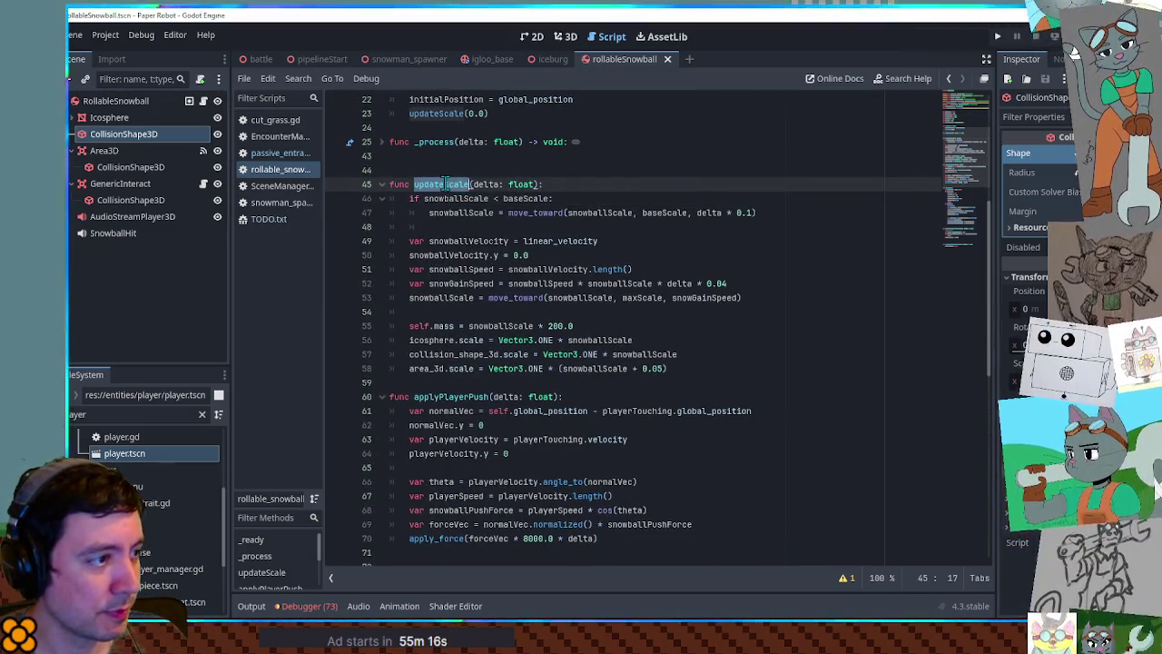
click(445, 340)
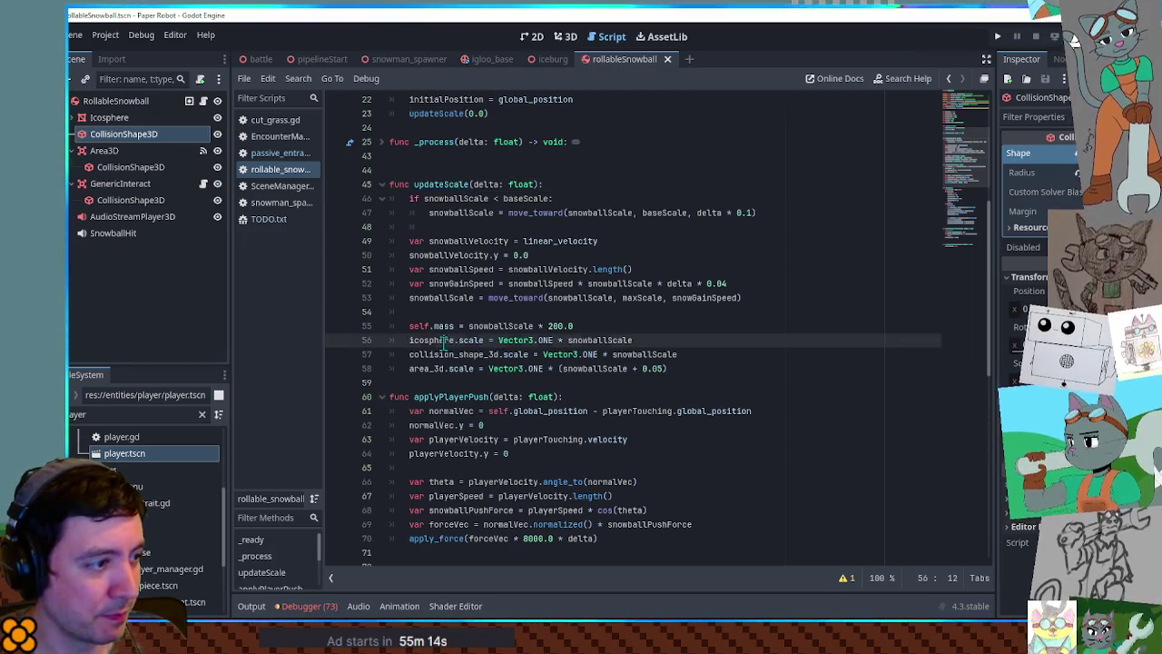
click(422, 368)
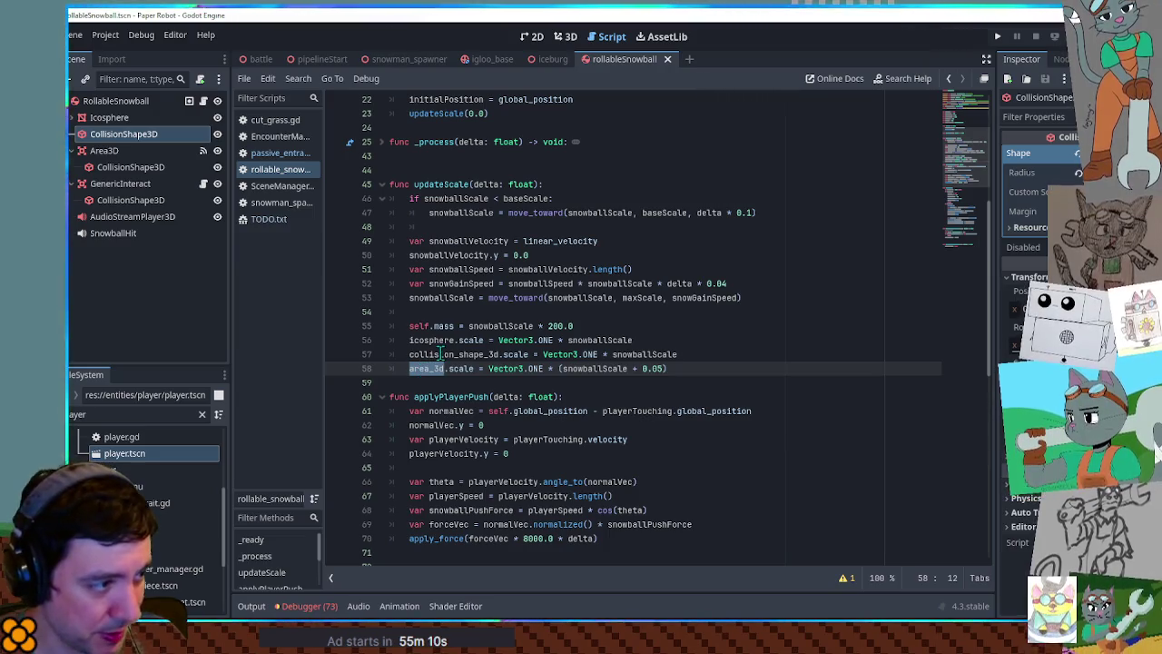
click(439, 354)
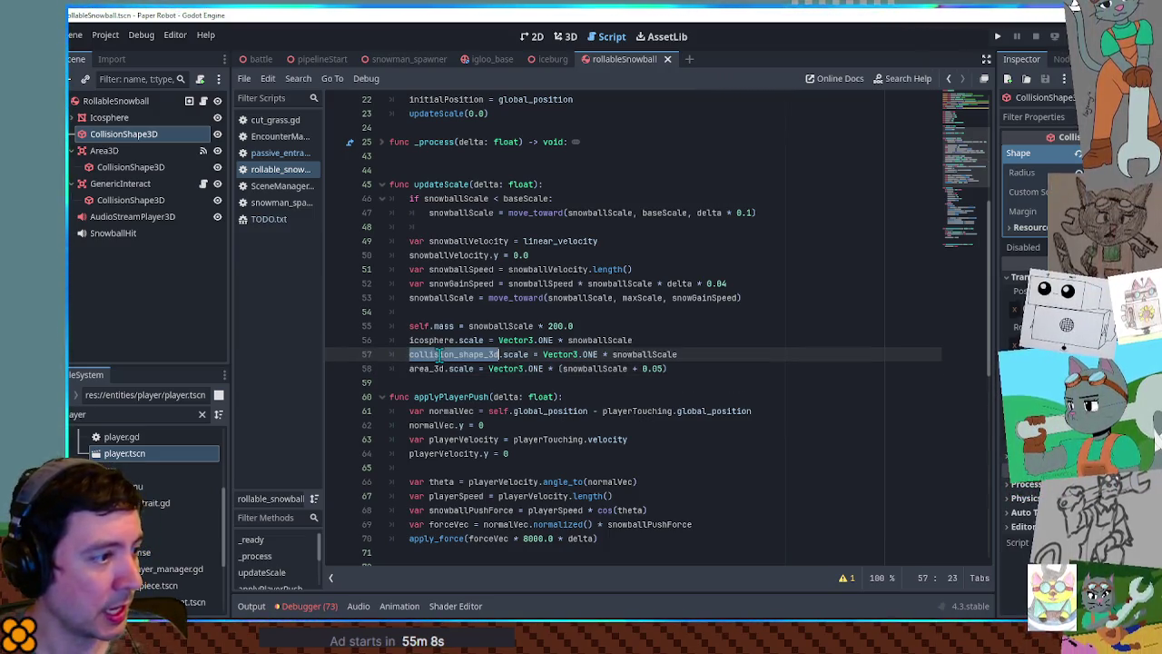
scroll(439, 356, up, 7)
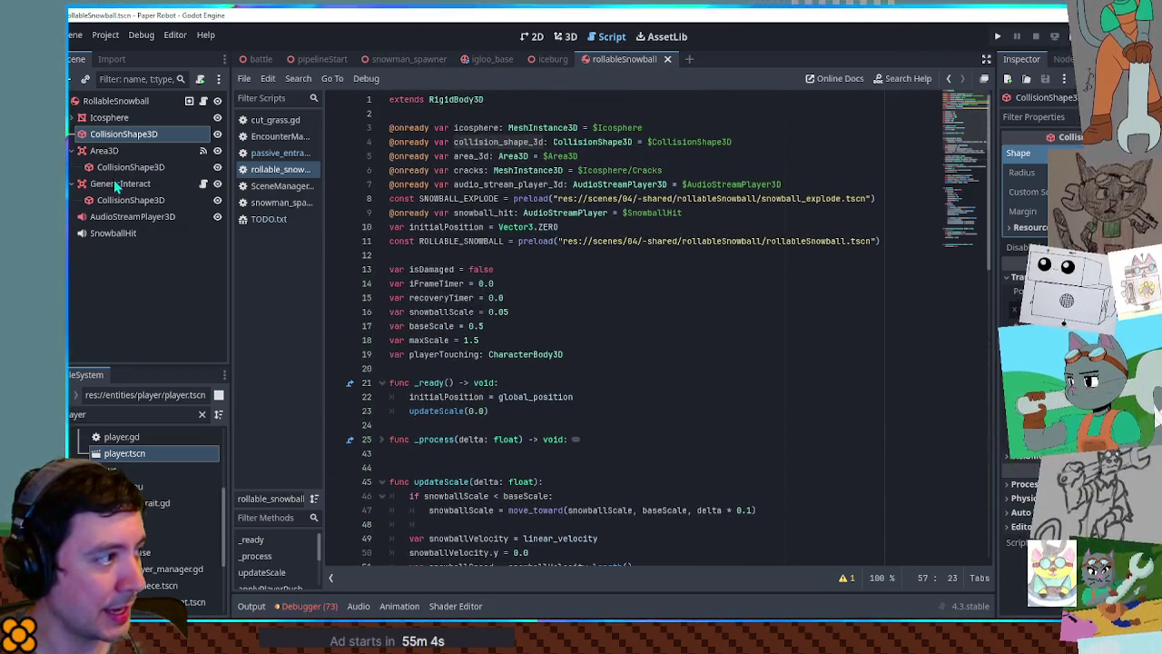
- Add a script reference to GenericInteract's CollisionShape3D on line 12, renamed gearHitShape
drag(123, 200, 438, 255)
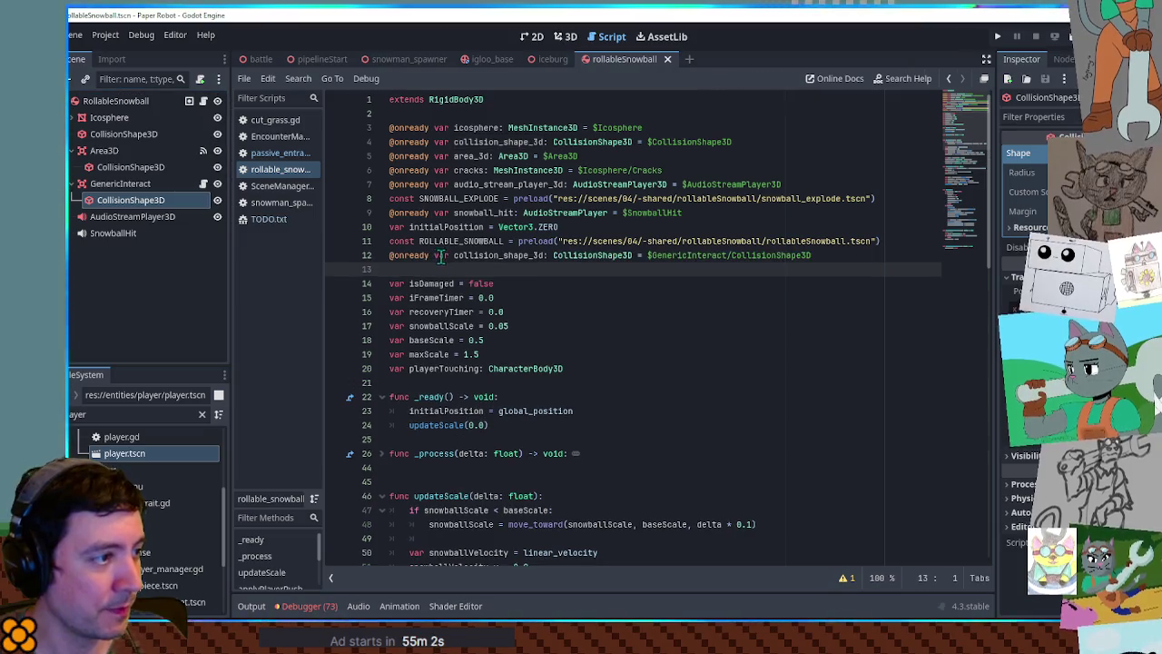
key(Return)
double_click(496, 255)
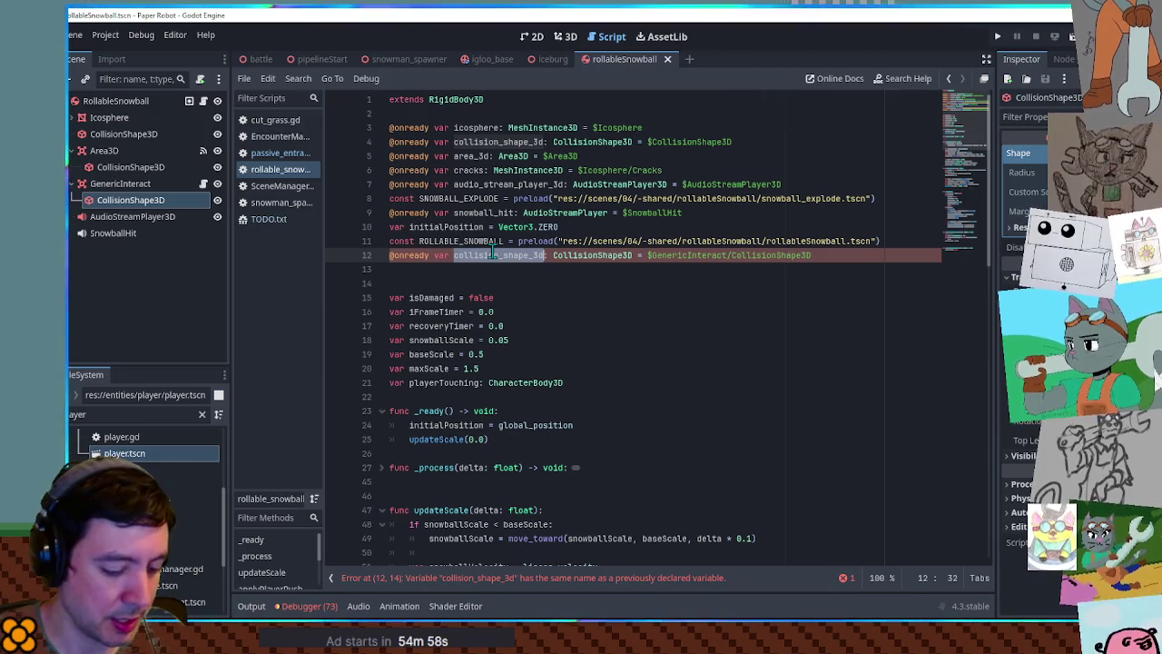
text(gearHitS)
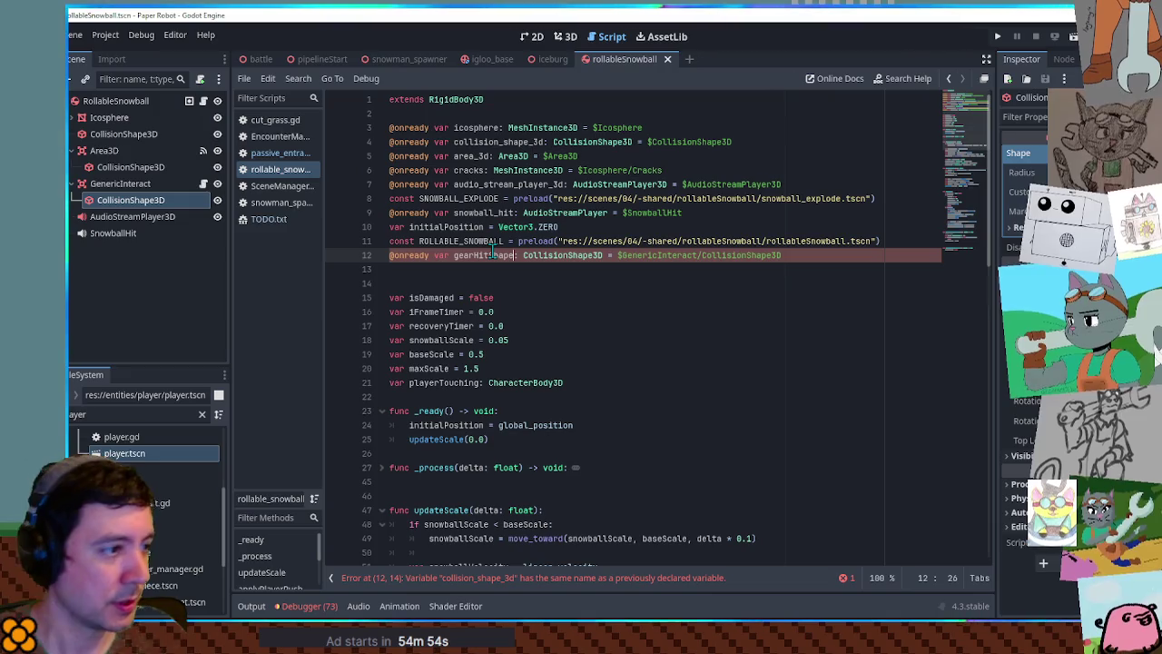
- Add line 61 setting gearHitShape.scale to Vector3.ONE * (snowballScale + 0.05), then return to pipelineStart
scroll(504, 292, down, 15)
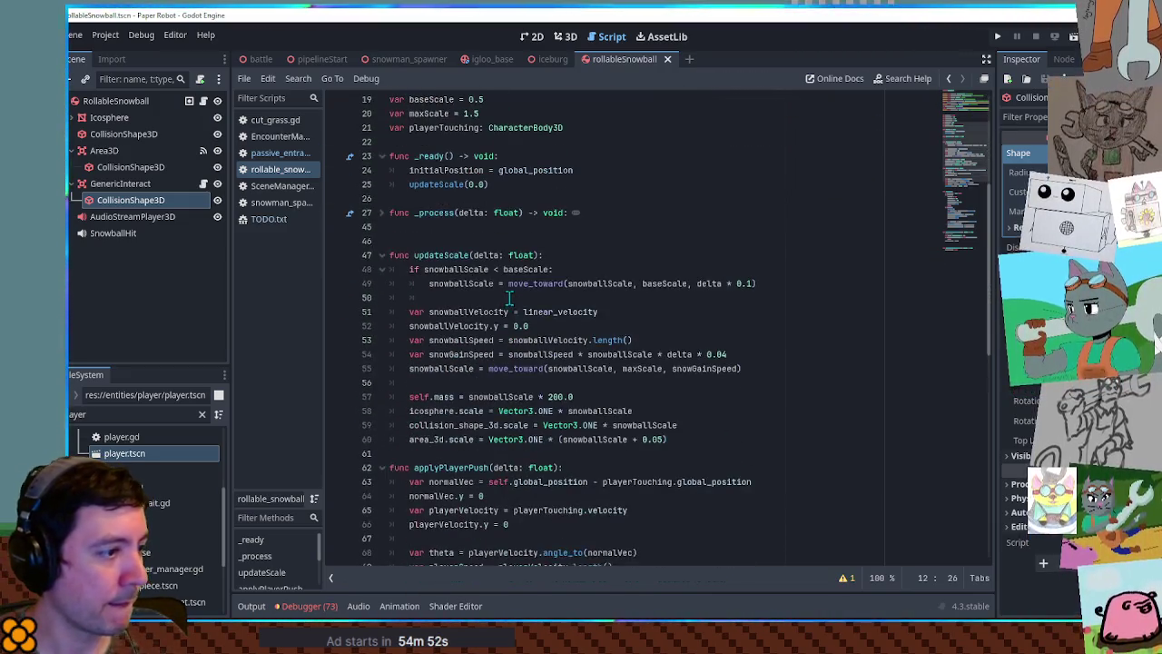
click(675, 269)
key(Return)
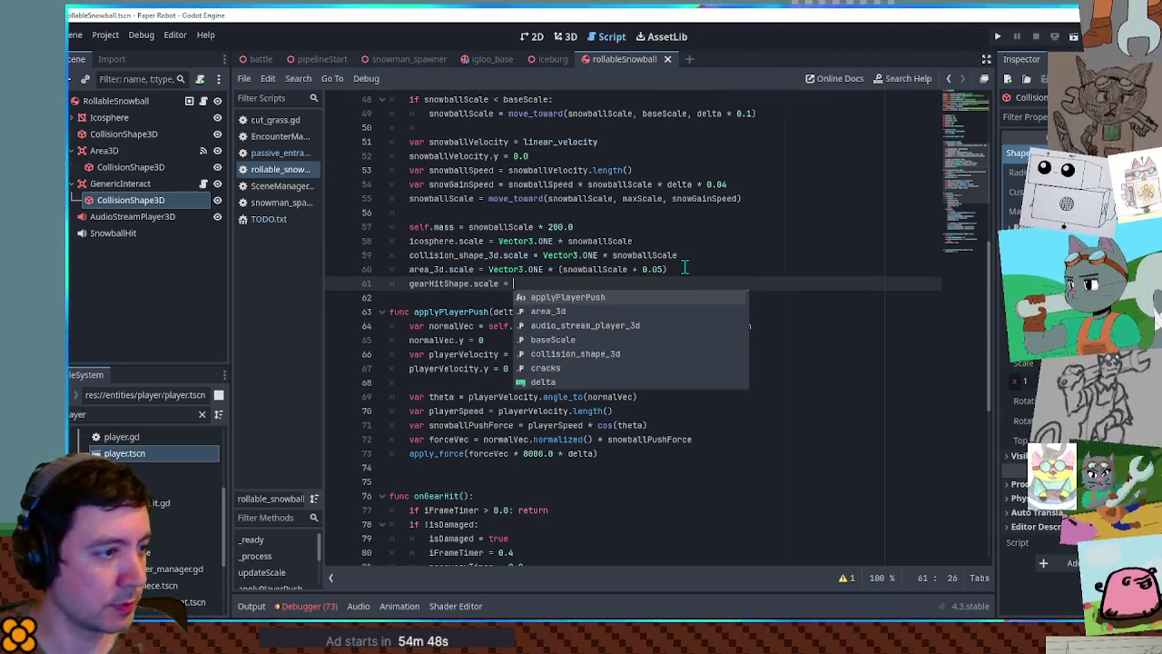
click(684, 268)
shift+click(489, 268)
key(ctrl+c)
click(517, 284)
key(ctrl+v)
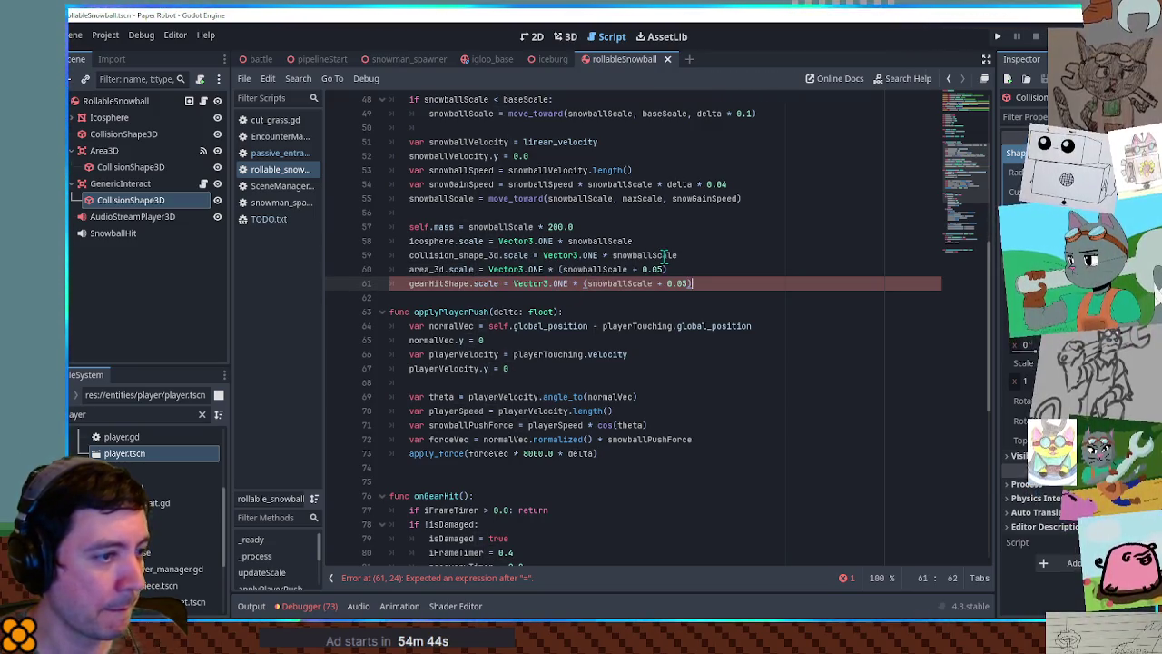
click(665, 255)
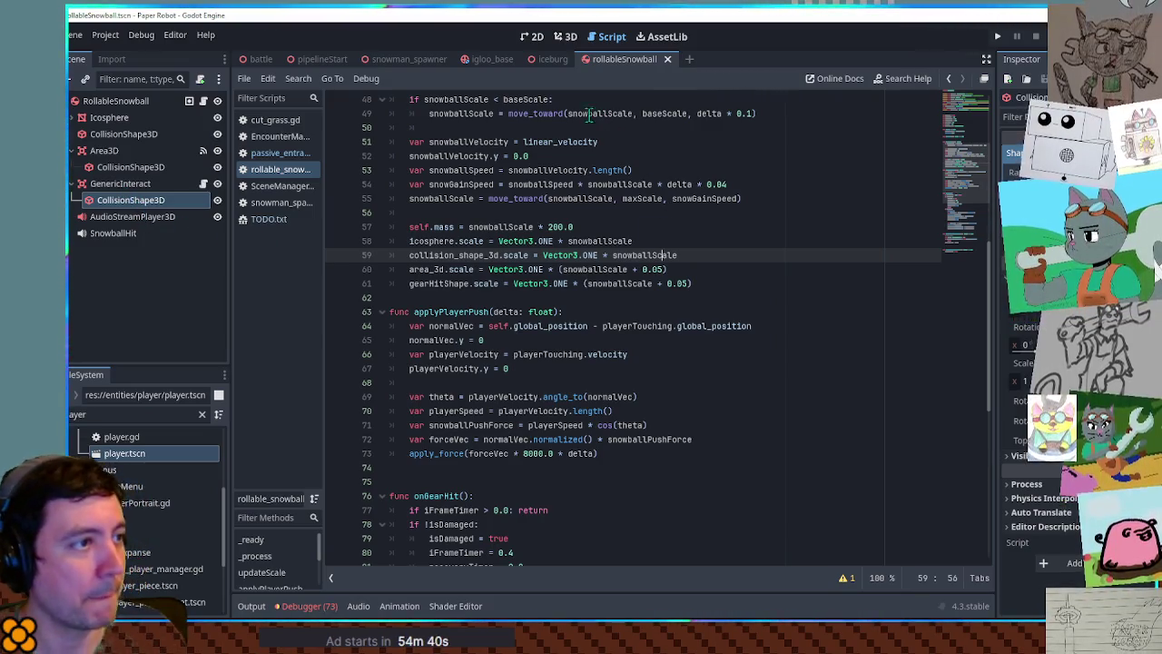
click(321, 62)
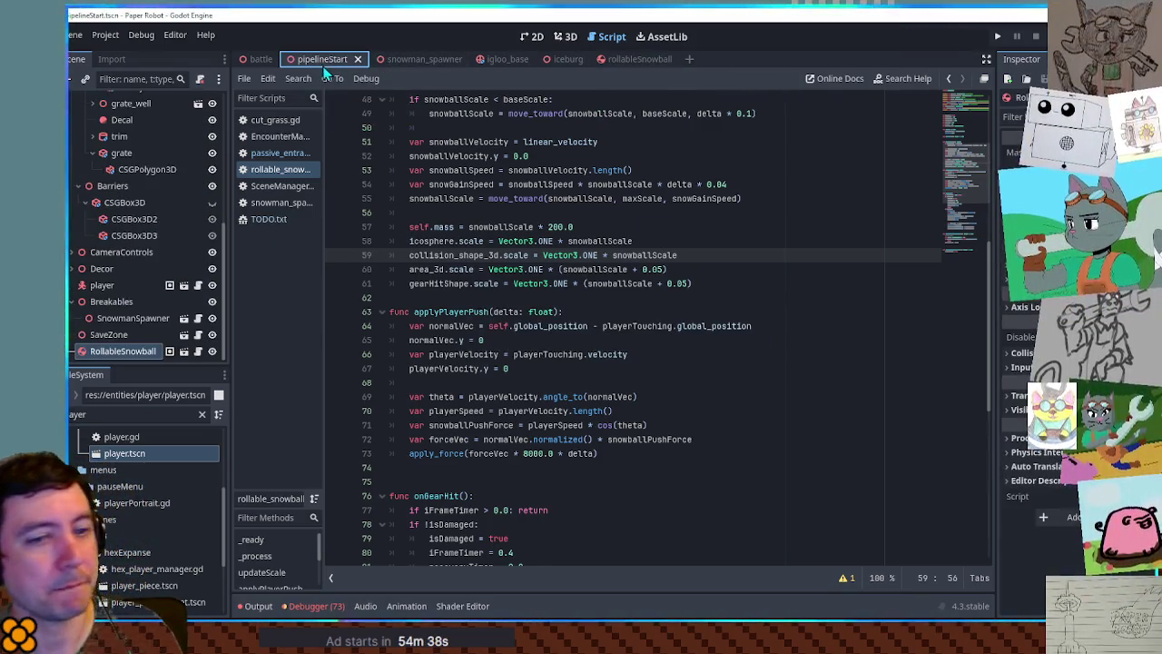
key(F6)
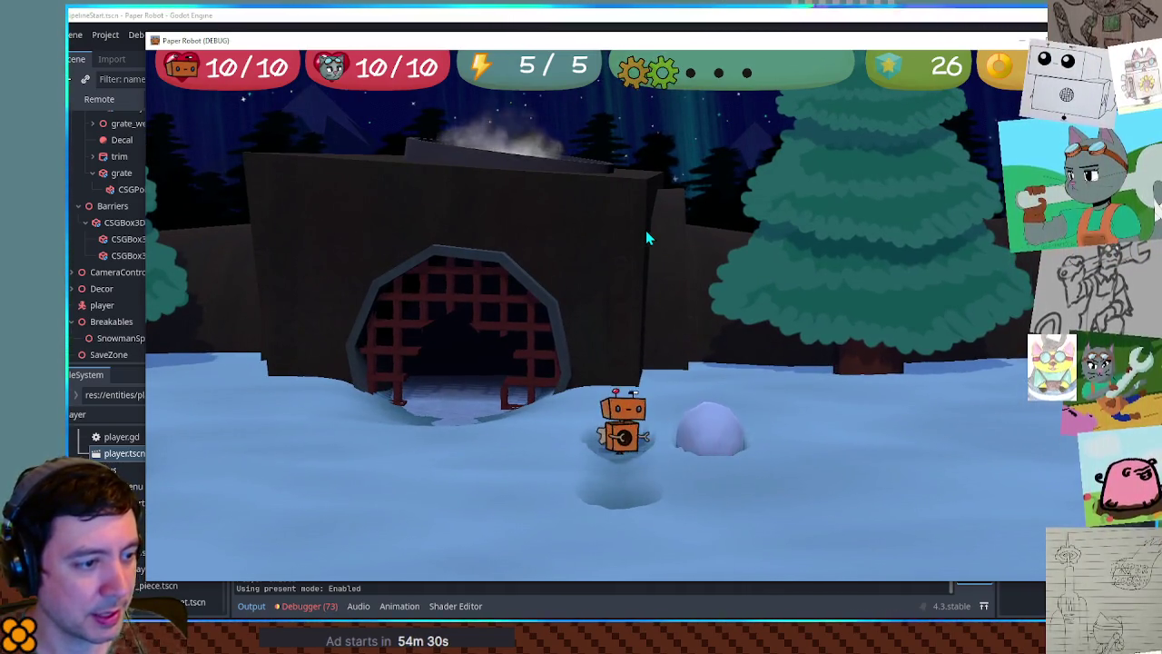
key(d)
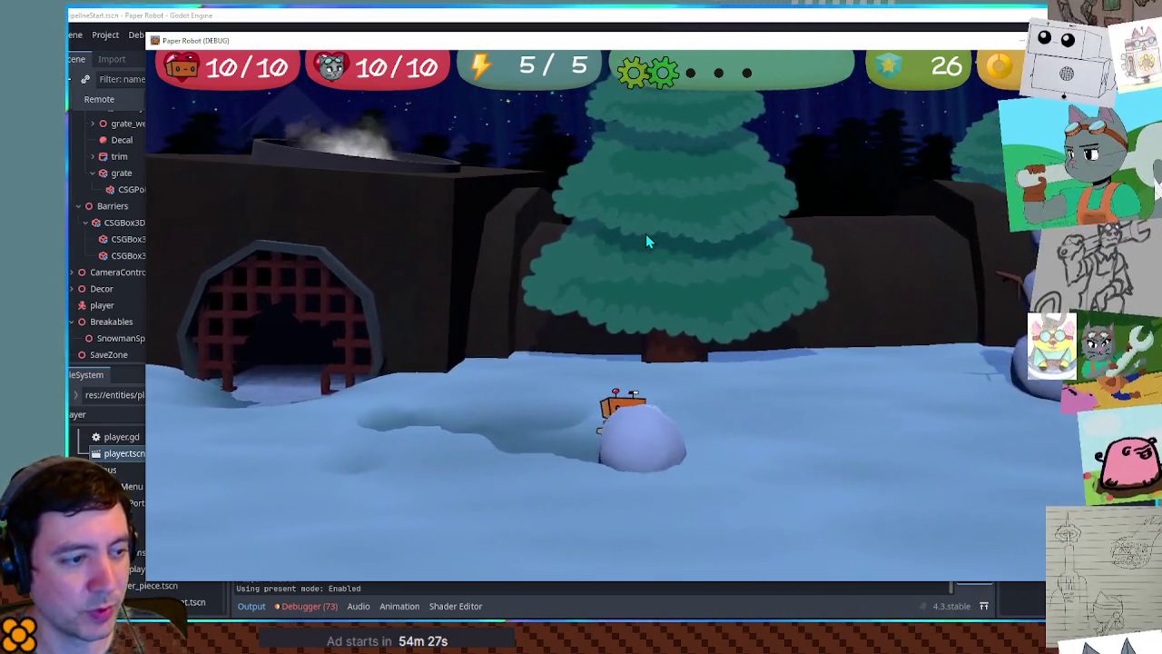
key(d)
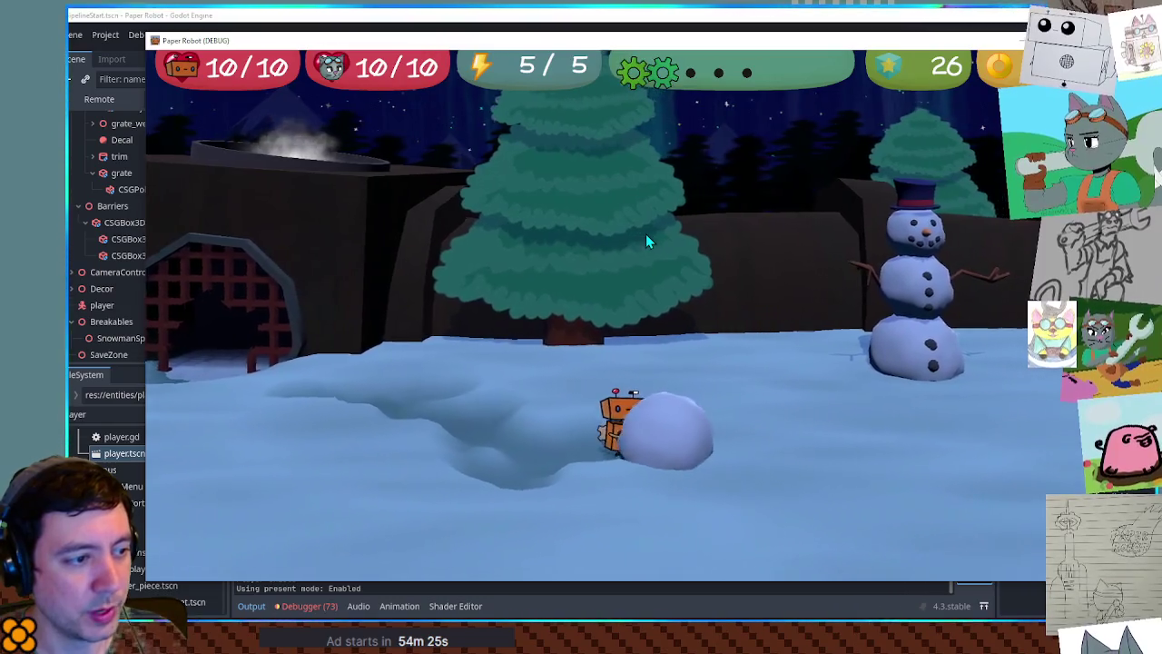
key(d)
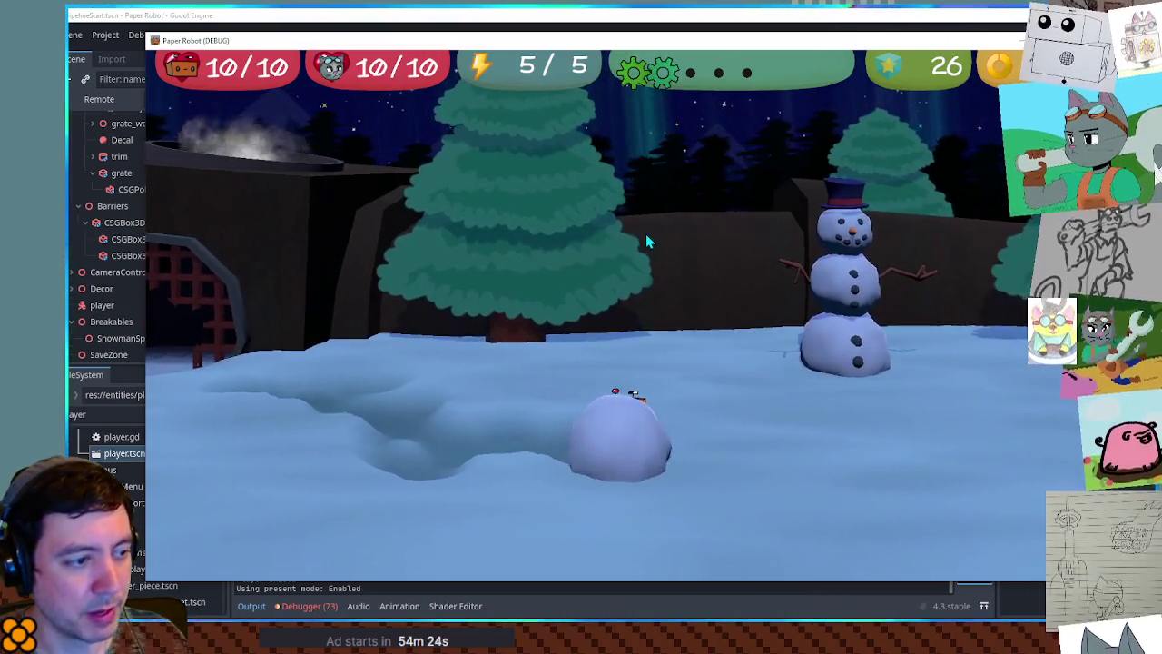
key(a)
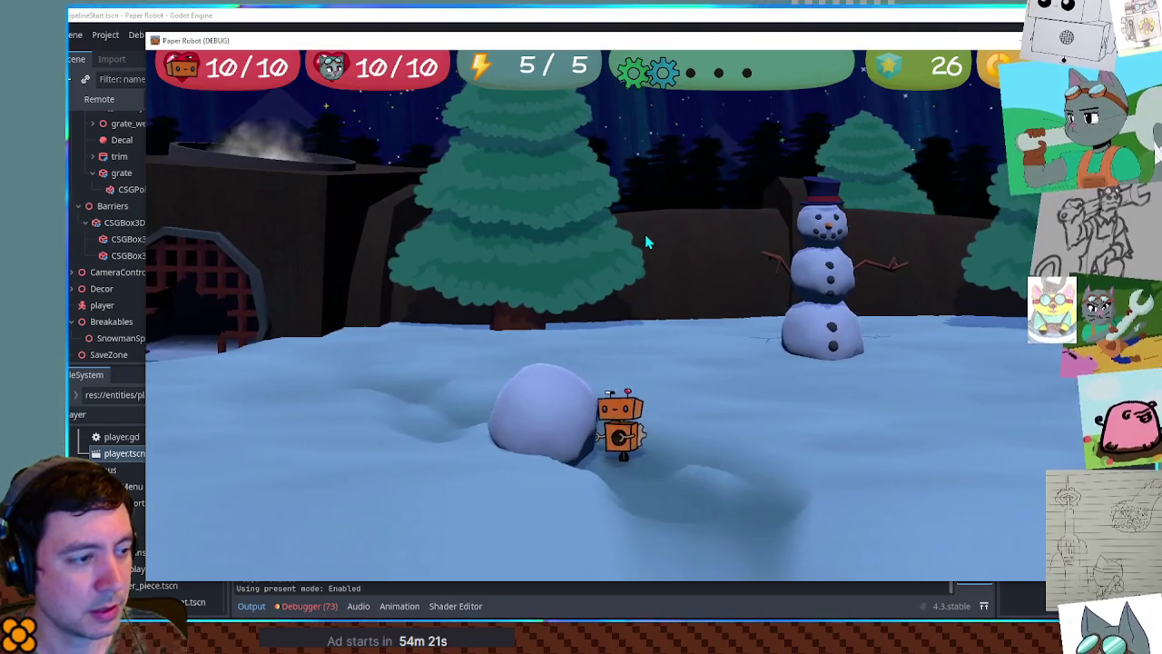
key(a)
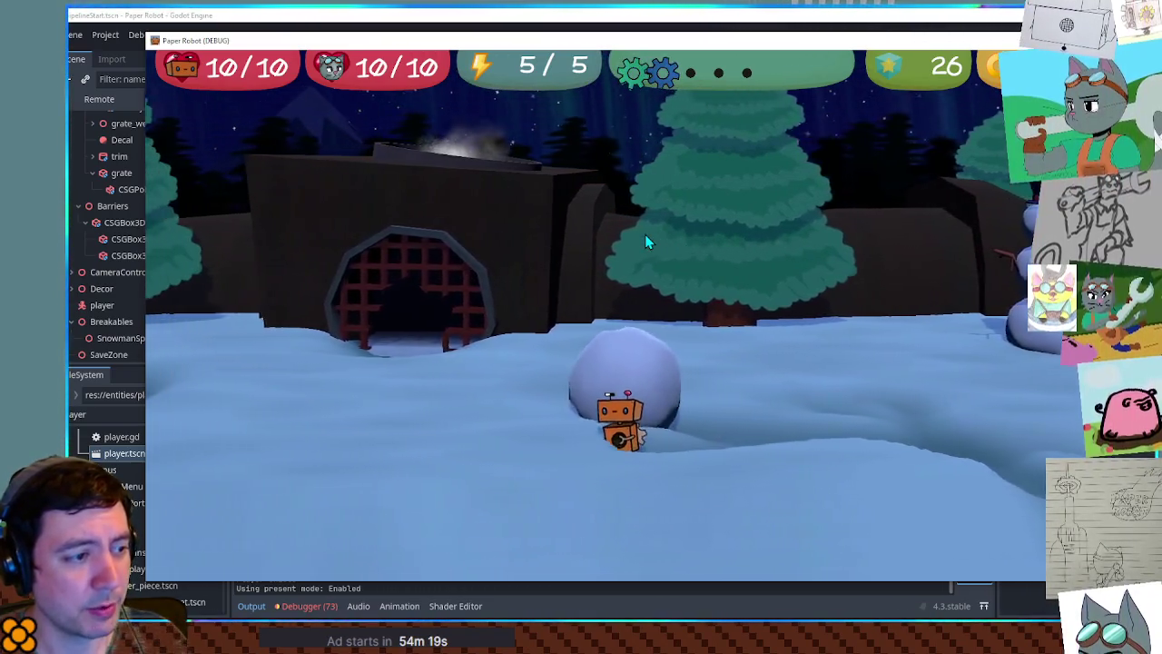
key(a)
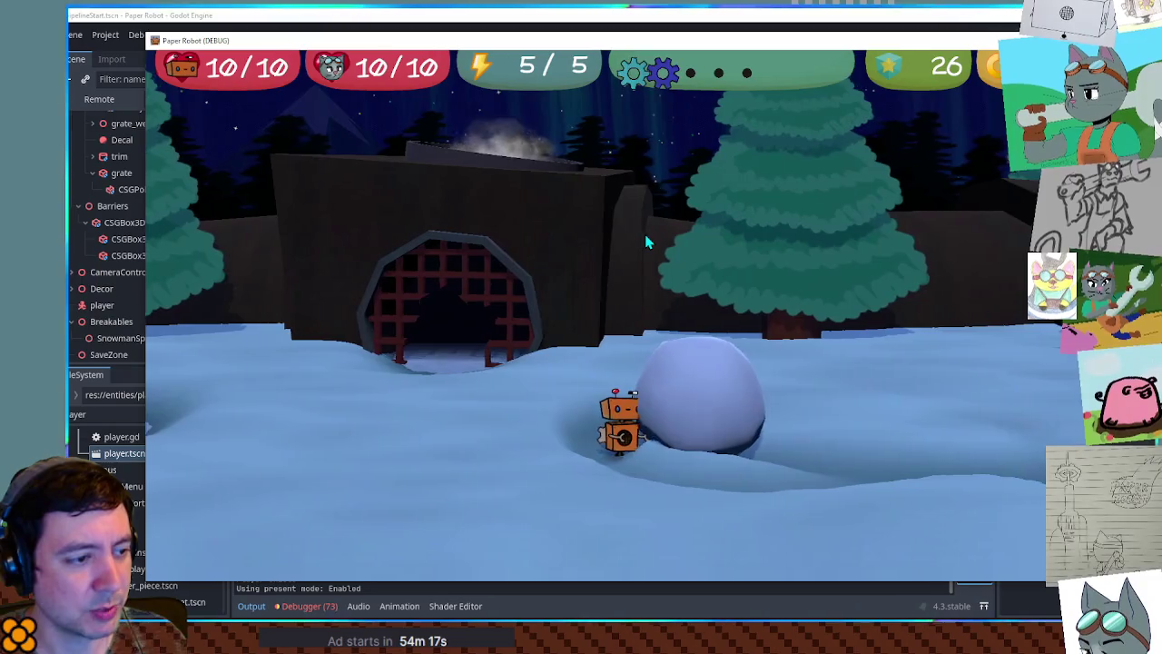
key(d)
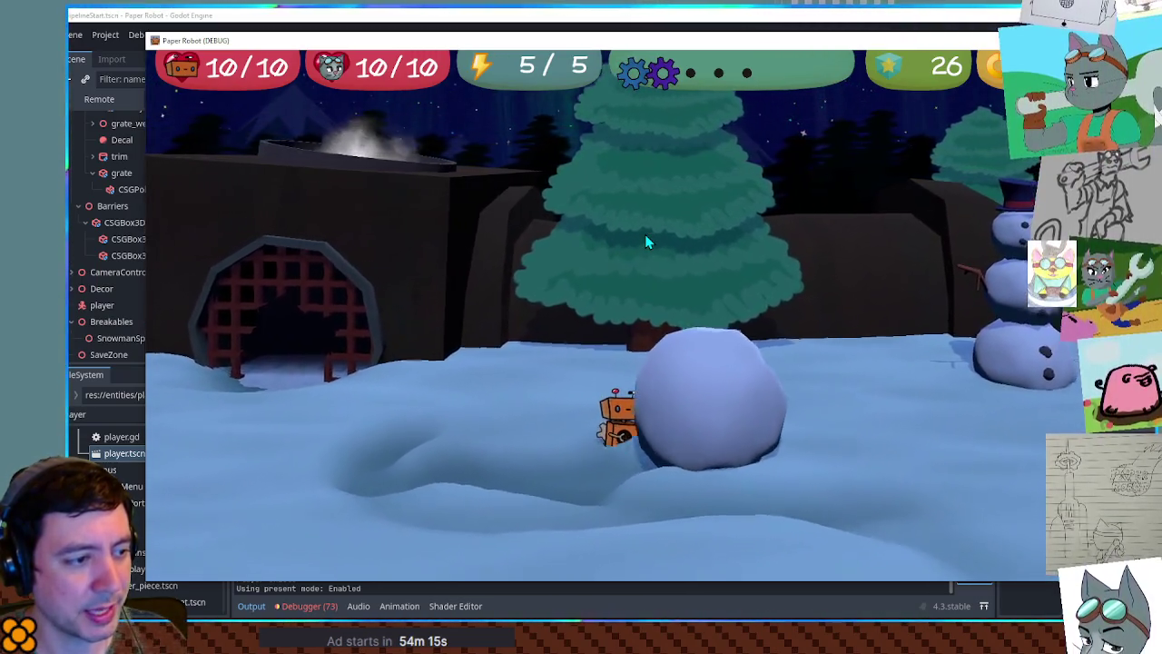
key(d)
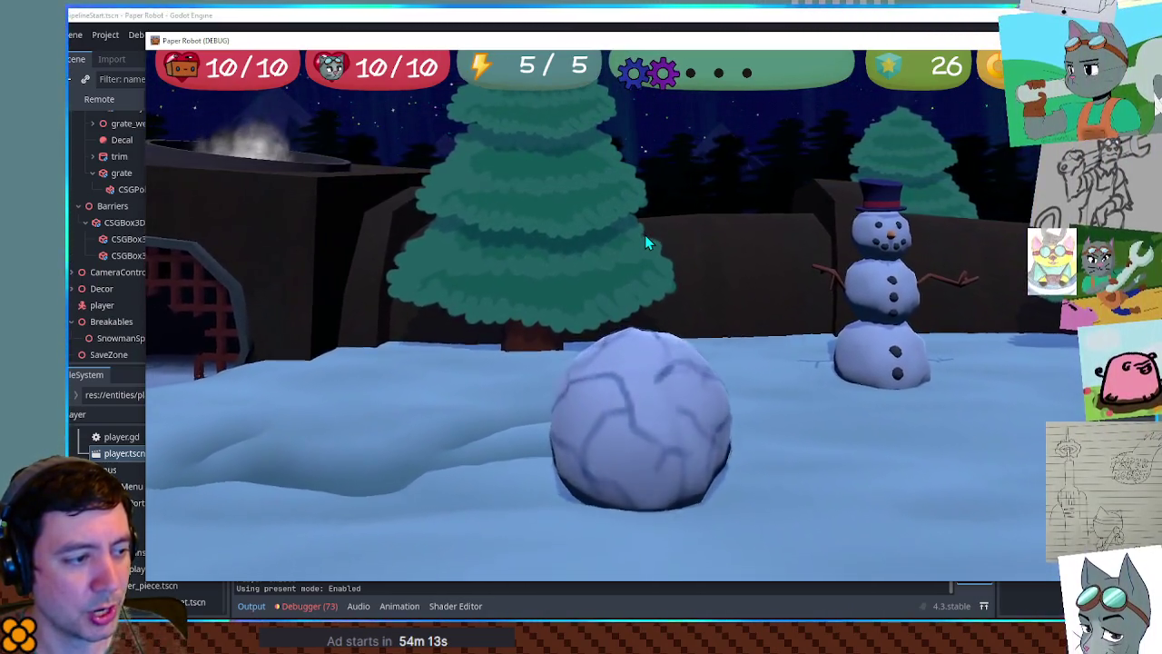
key(d)
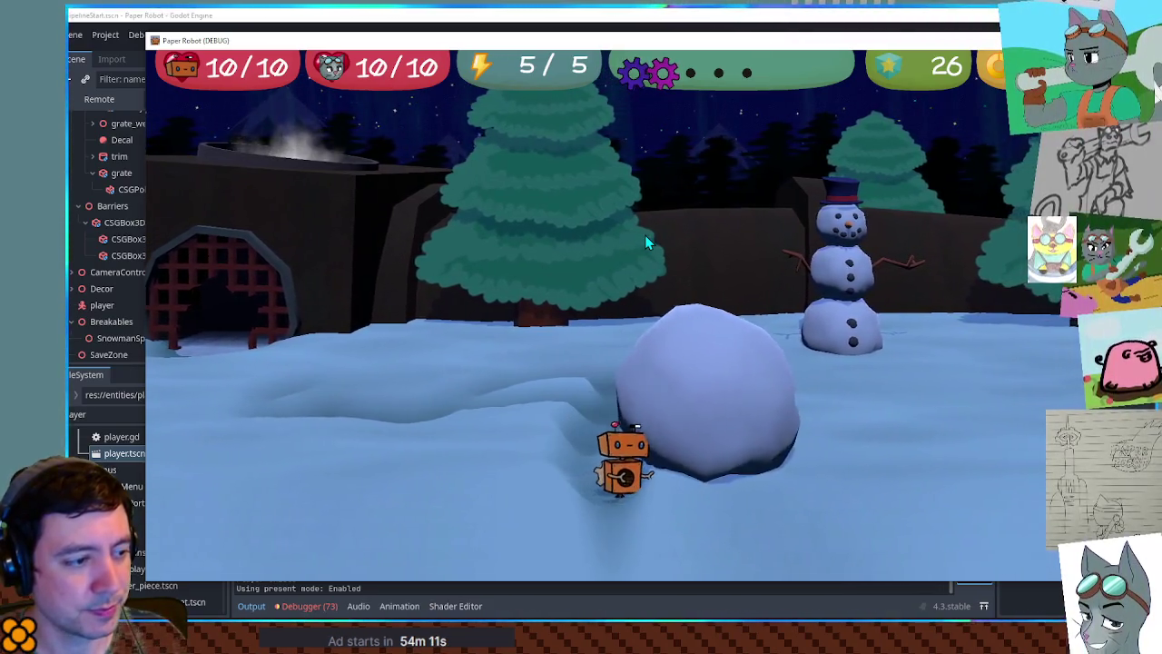
key(w)
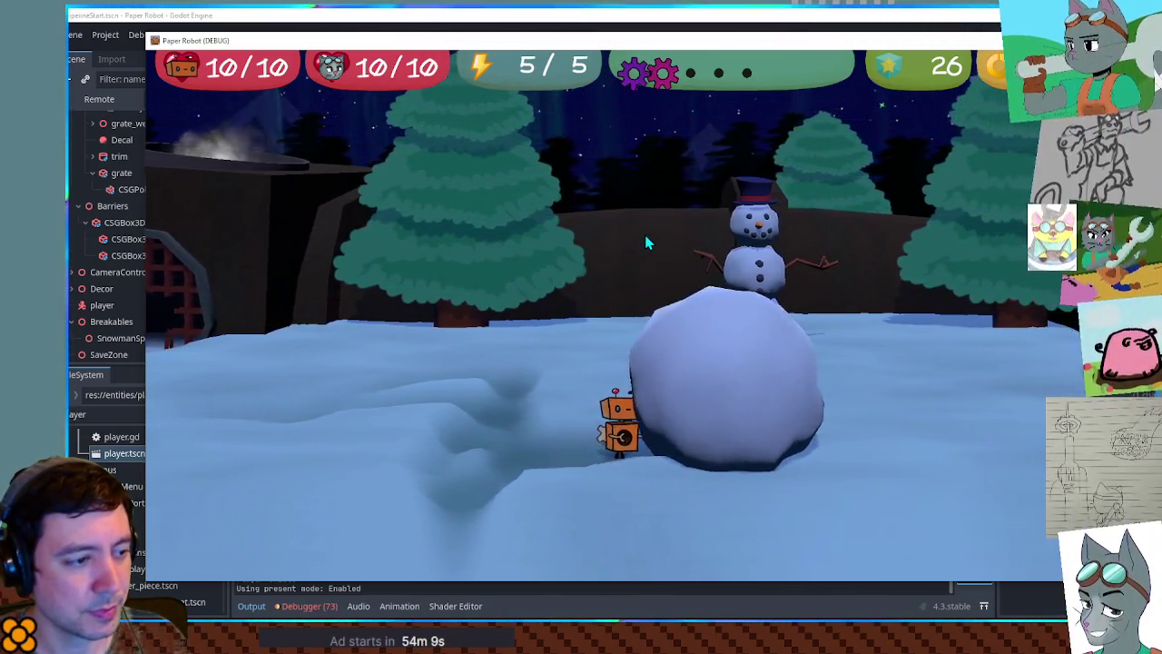
key(d)
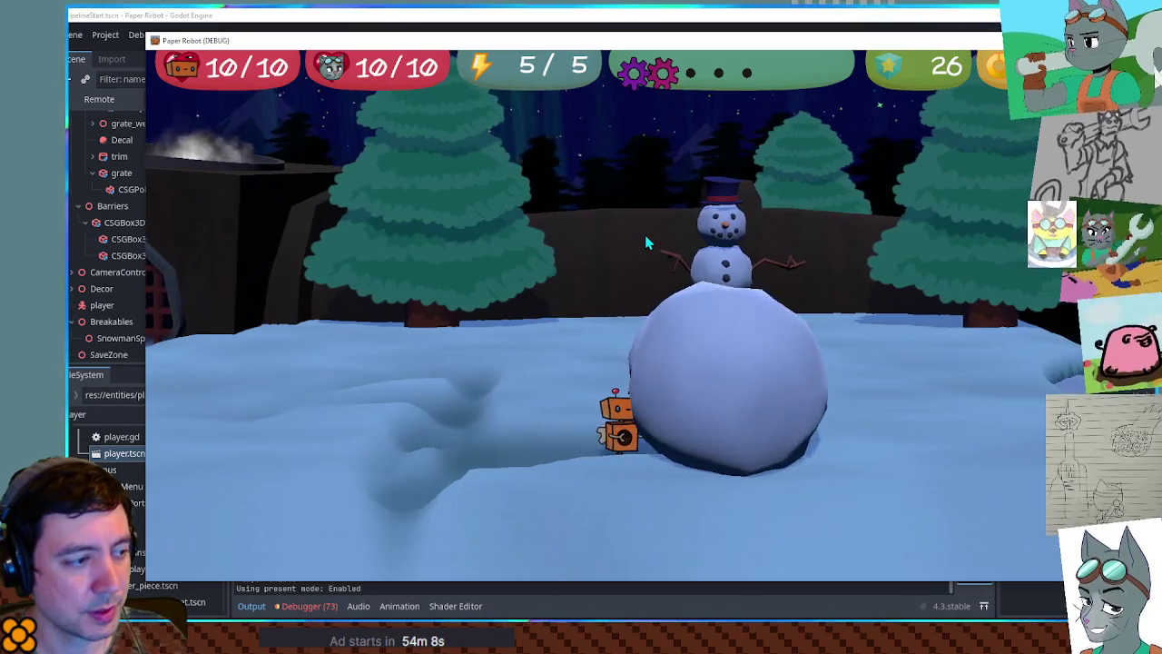
key(d)
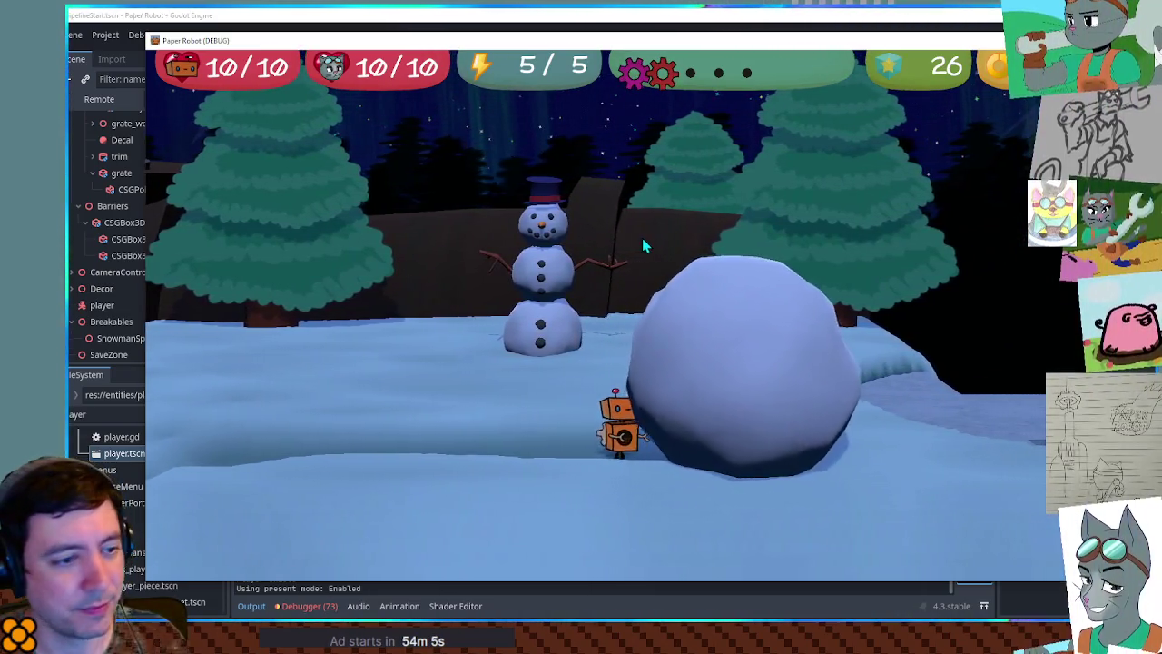
key(a)
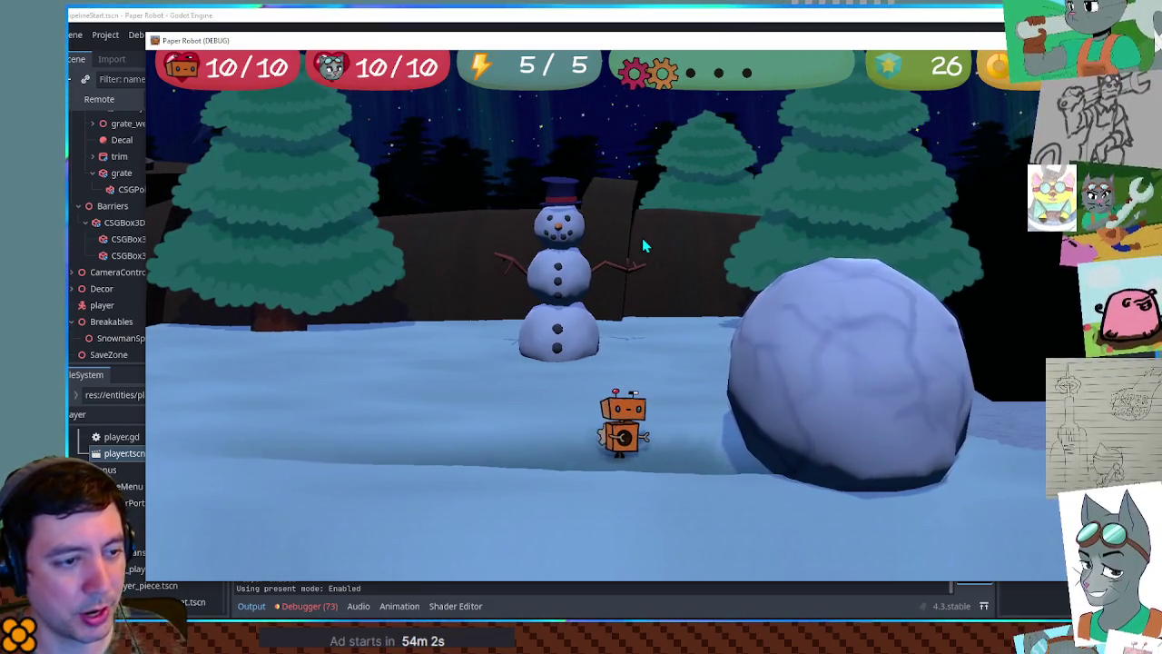
key(d)
key(d)
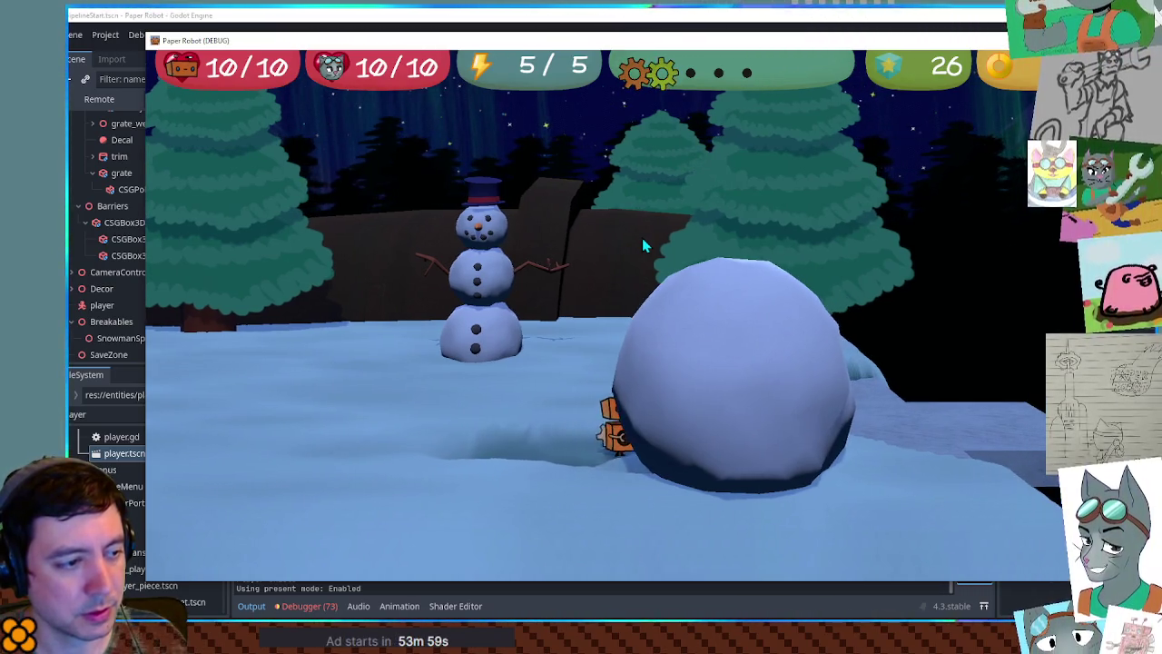
key(a)
key(a)
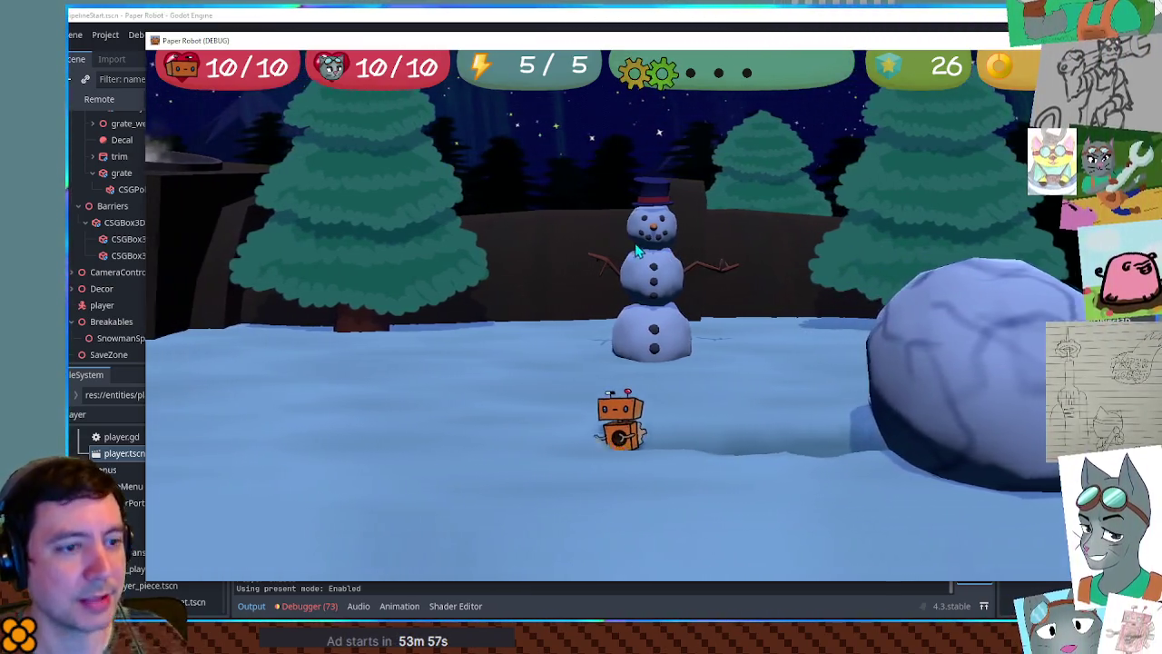
key(d)
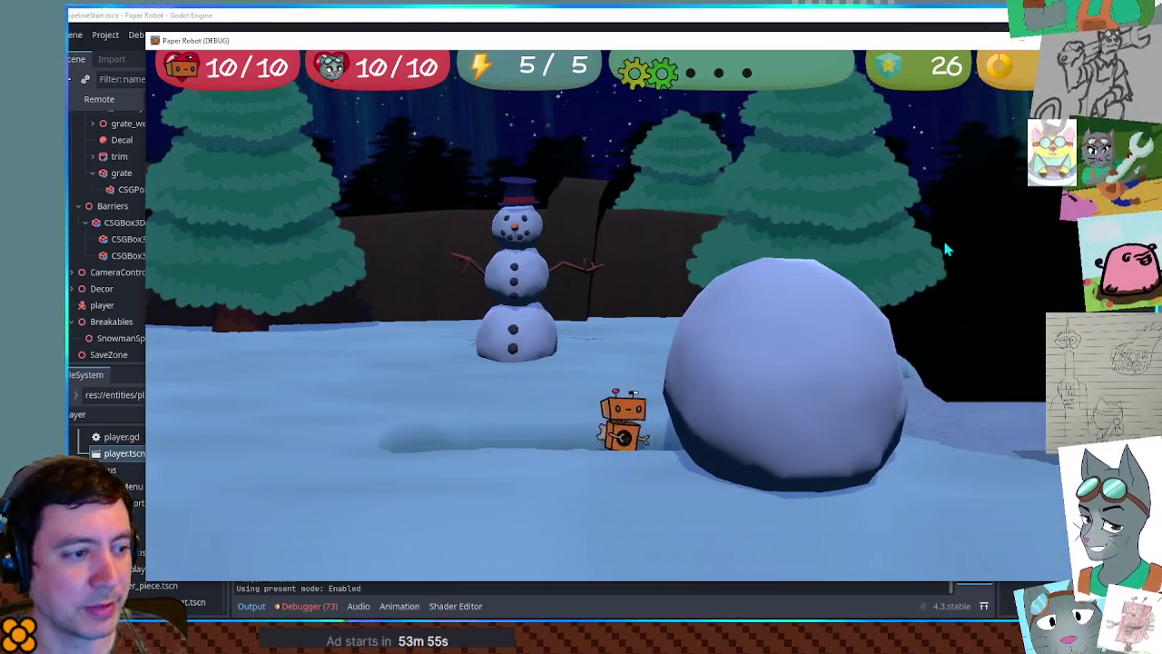
key(d)
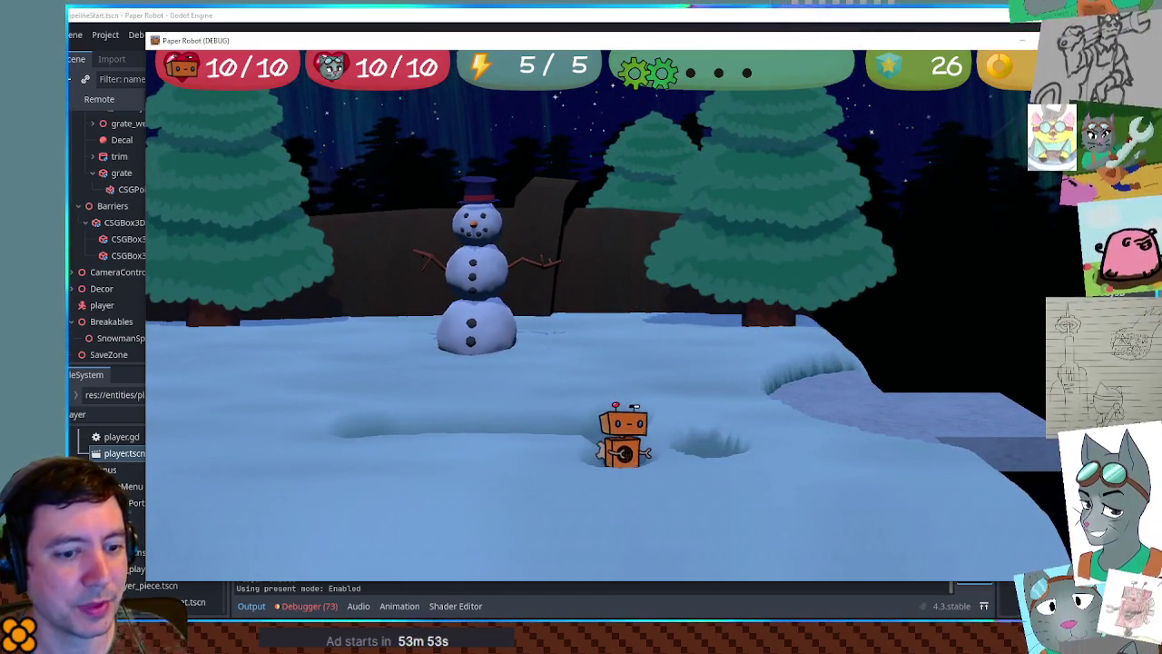
key(F8)
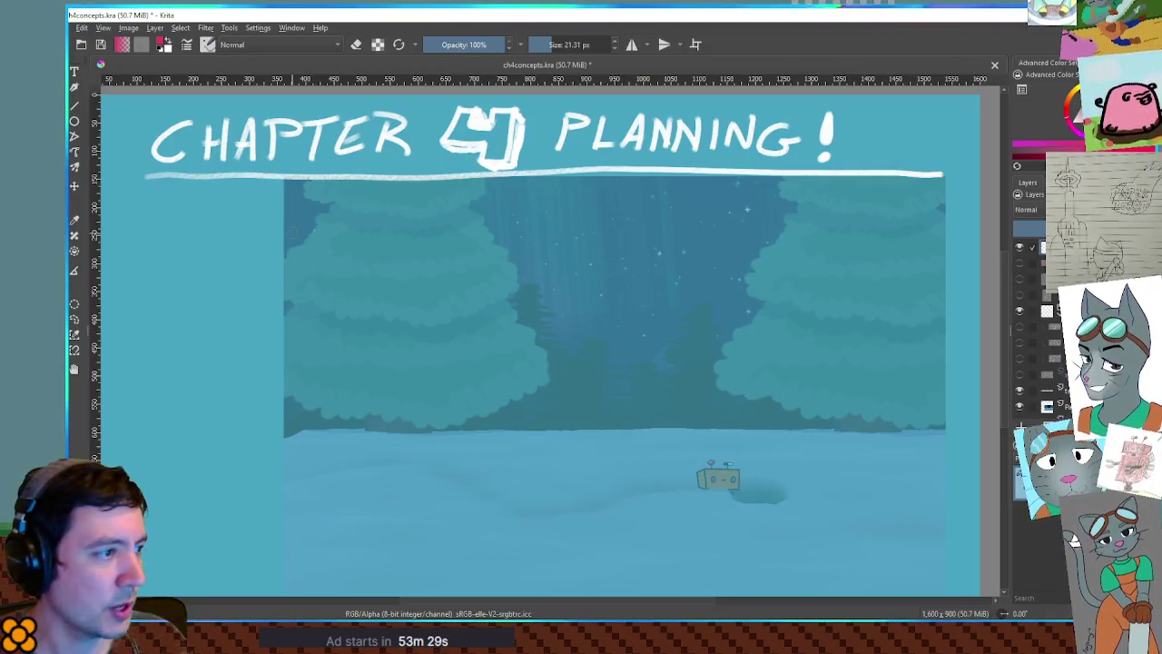
- Paint a test brush stroke on the Chapter 4 planning canvas, then undo it
drag(253, 289, 278, 290)
key(ctrl+z)
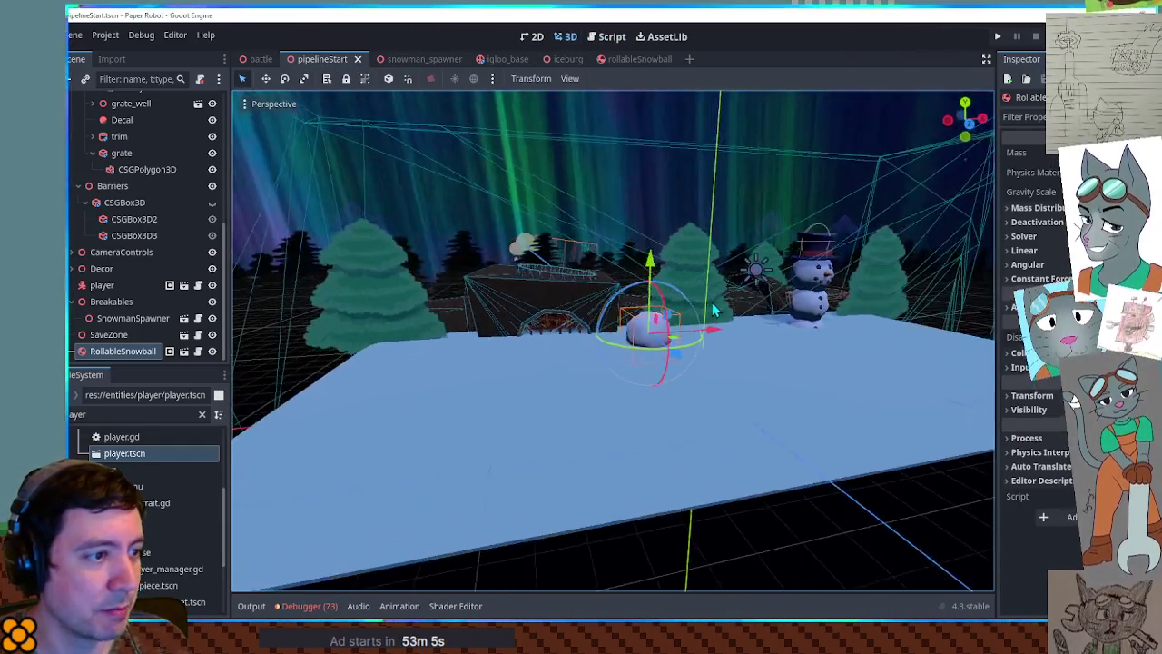
- Orbit the 3D viewport around the rollable snowball next to the snowman
mouse_move(712, 309)
mouse_down()
mouse_move(627, 316)
mouse_move(723, 315)
mouse_up()
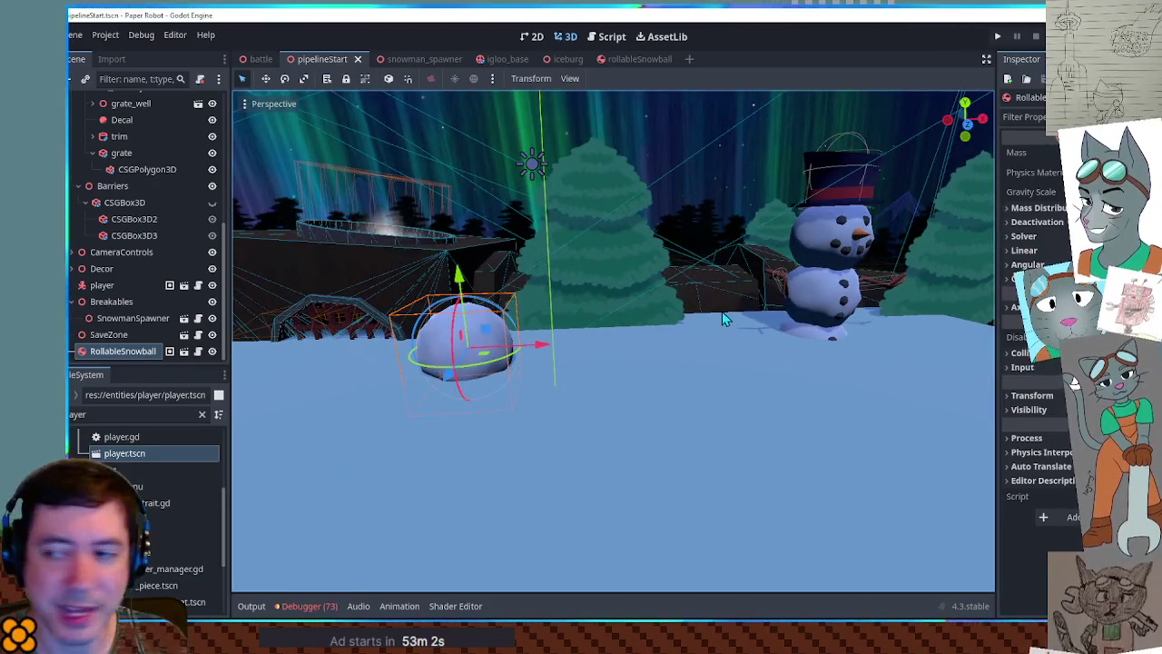